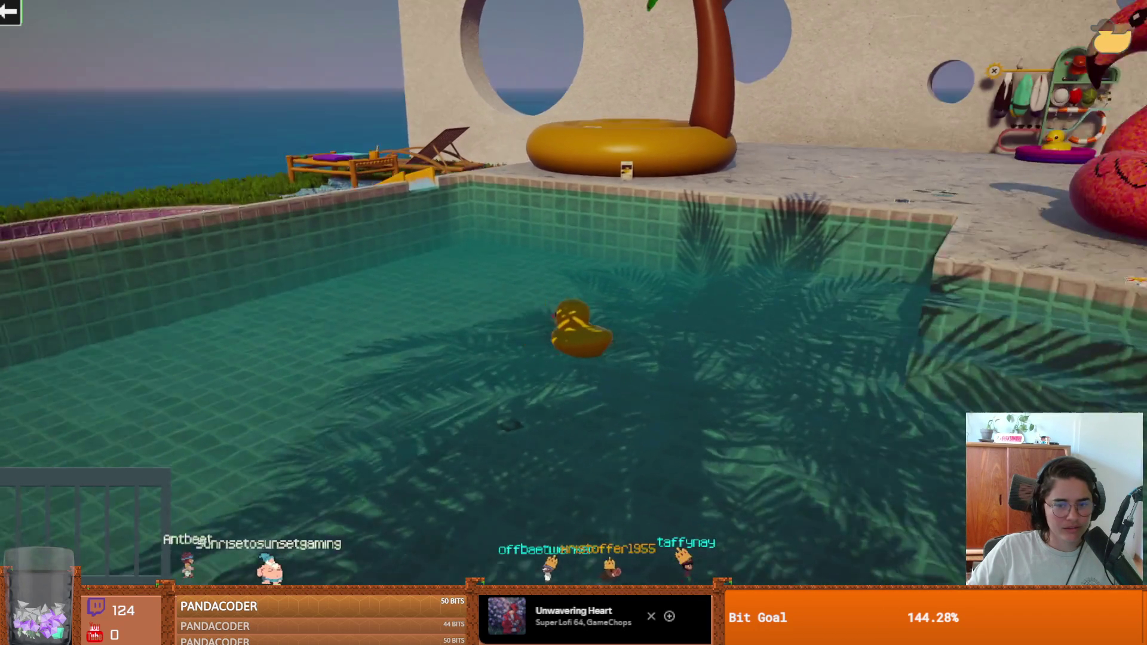
Pause and resume the duck game, then look over its Steam store page and close it.
key(Escape)
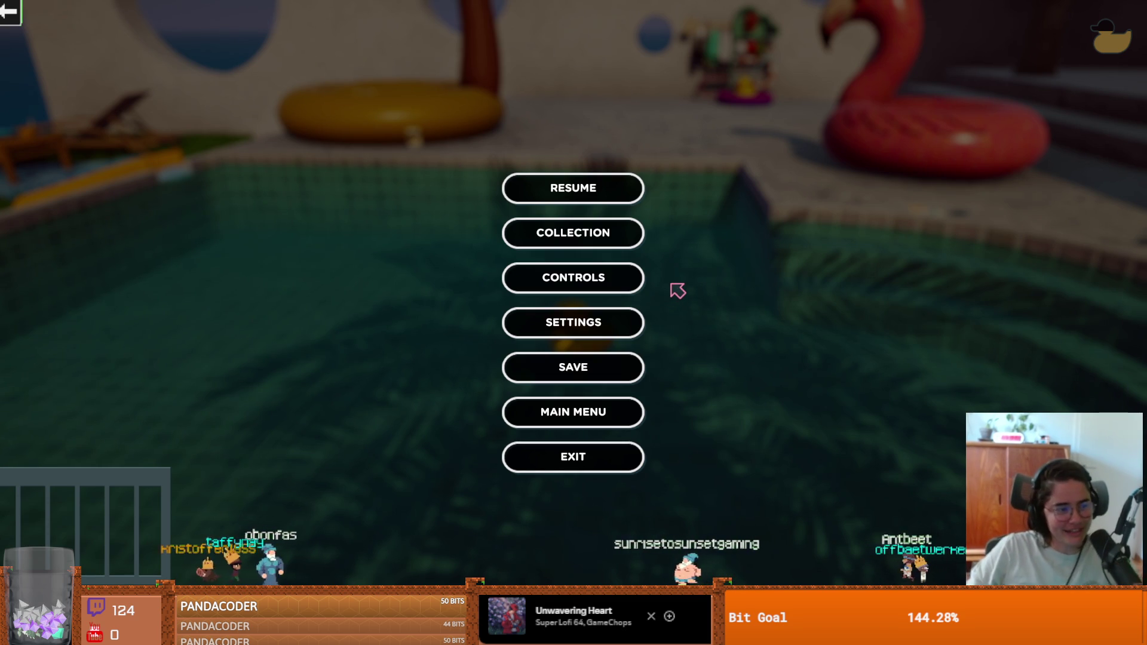
click(594, 188)
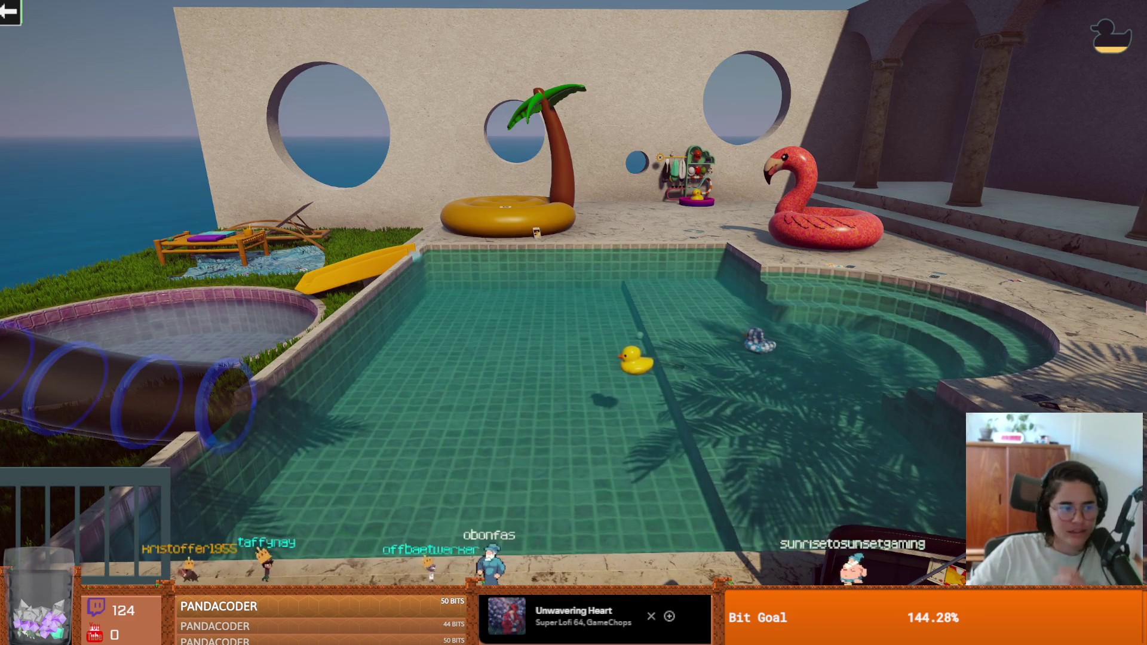
key(alt+Tab)
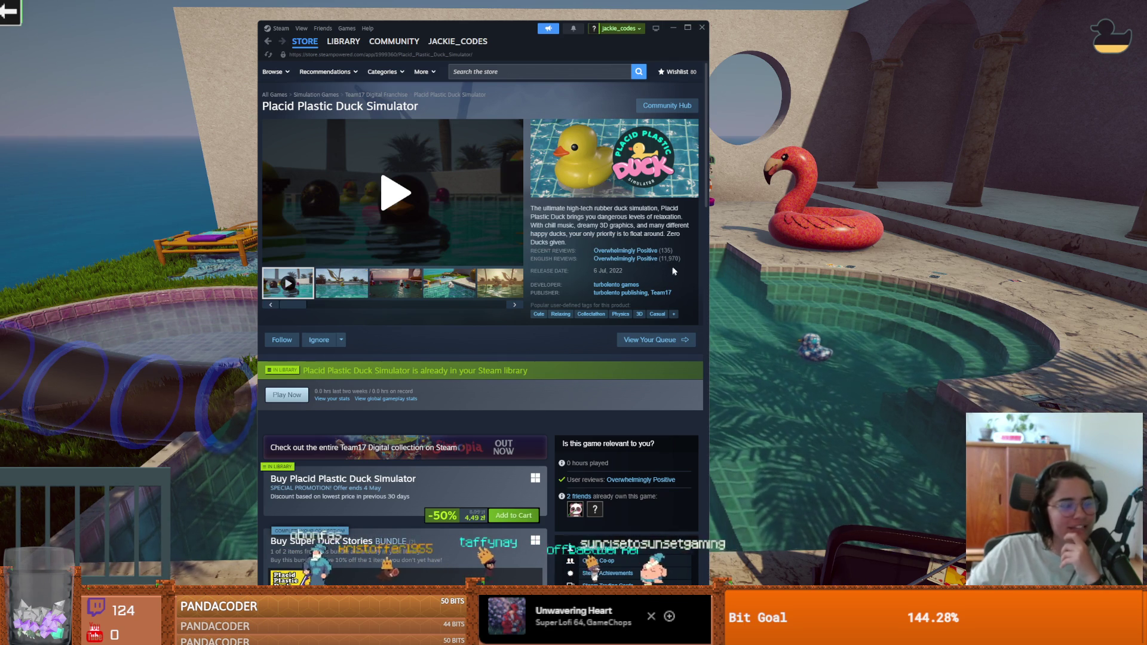
scroll(472, 421, down, 2)
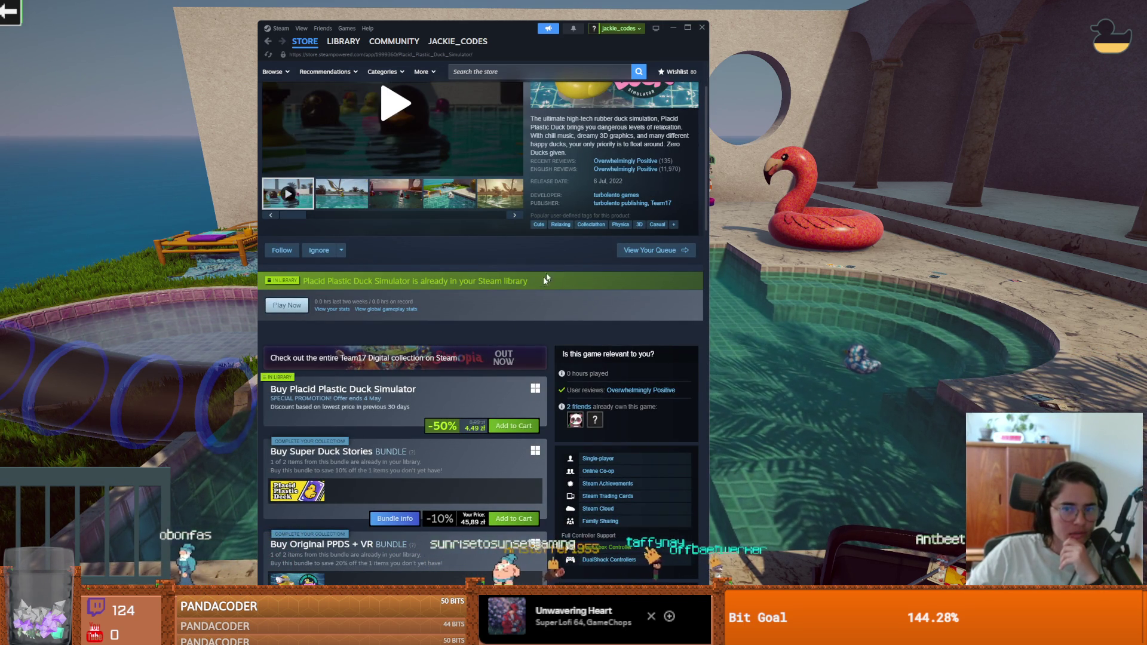
mouse_move(504, 29)
mouse_down()
mouse_move(523, 39)
mouse_move(504, 30)
mouse_up()
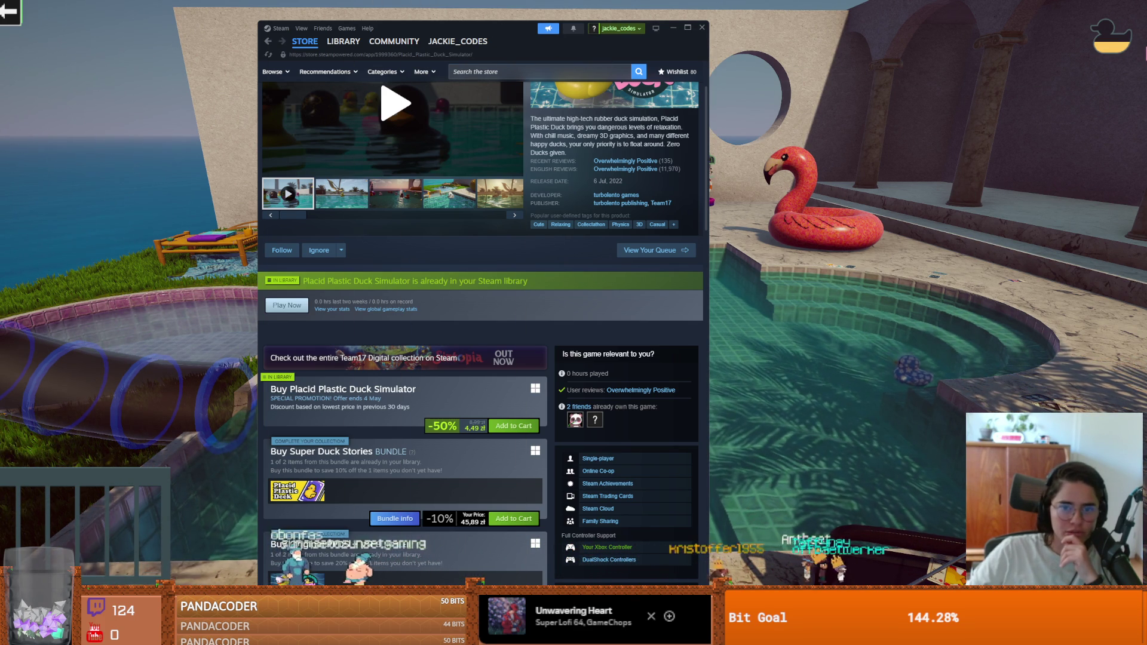
click(701, 28)
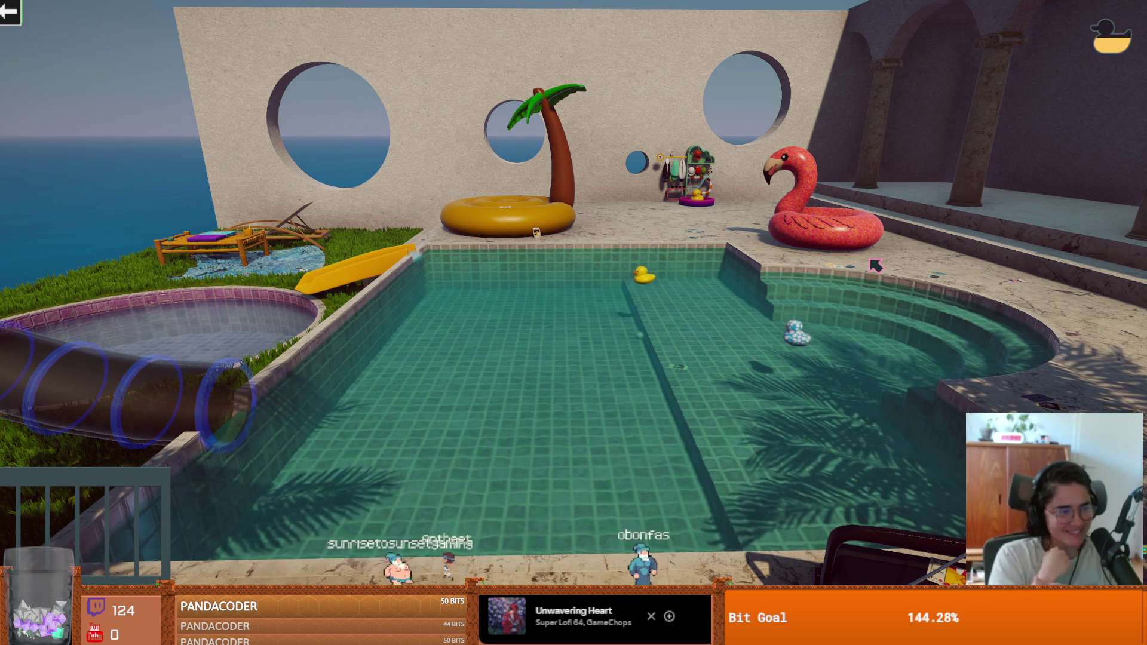
Check the controls list, move closer to the pool, and follow the mushroom duck with the camera.
key(Escape)
key(Escape)
key(Escape)
click(590, 281)
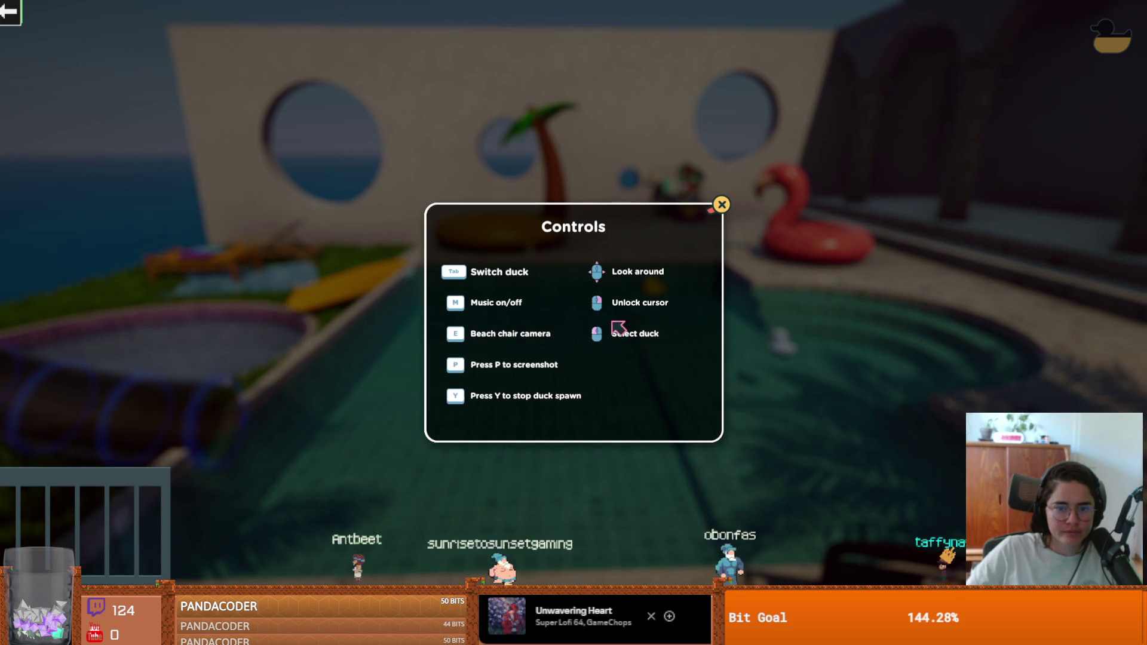
key(Escape)
key(Escape)
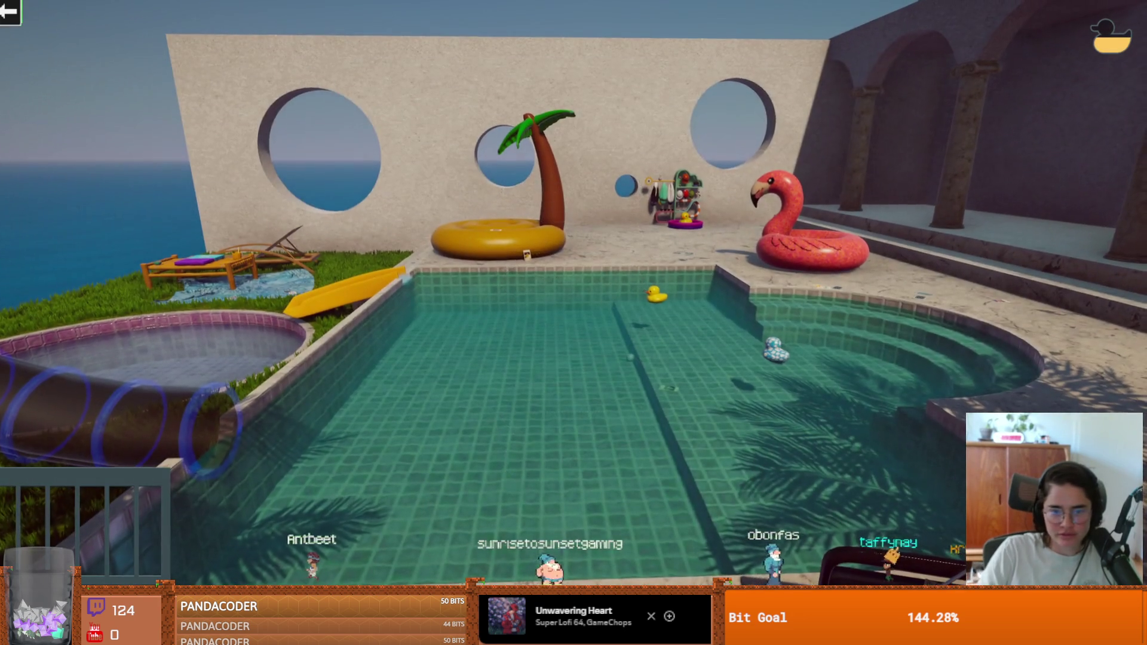
key(w)
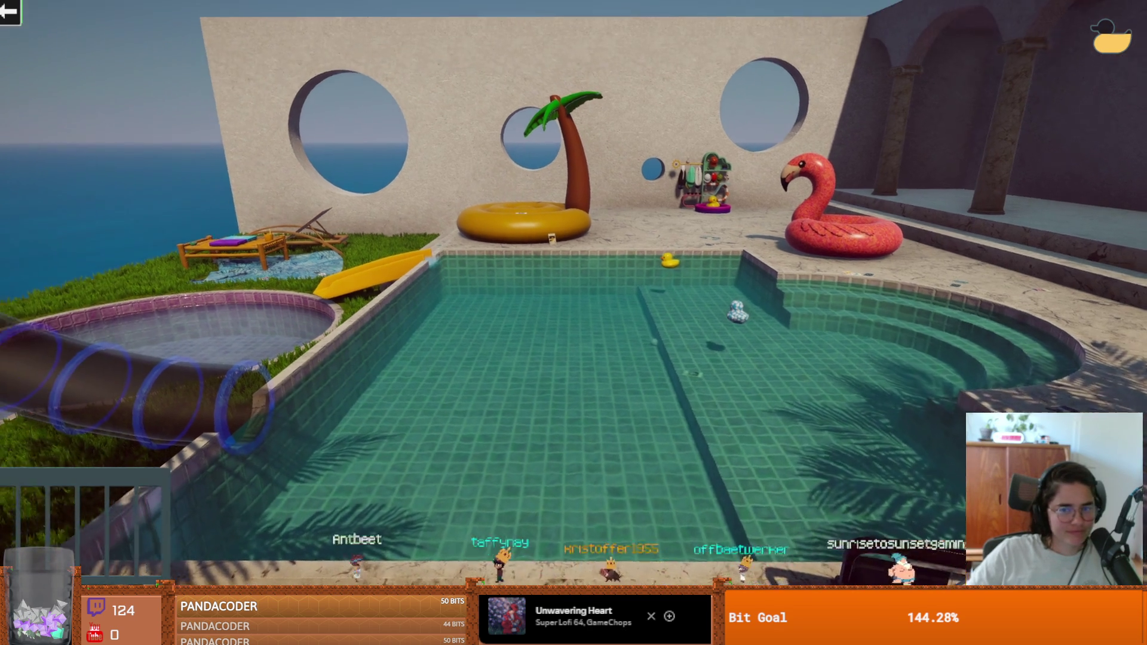
key(Escape)
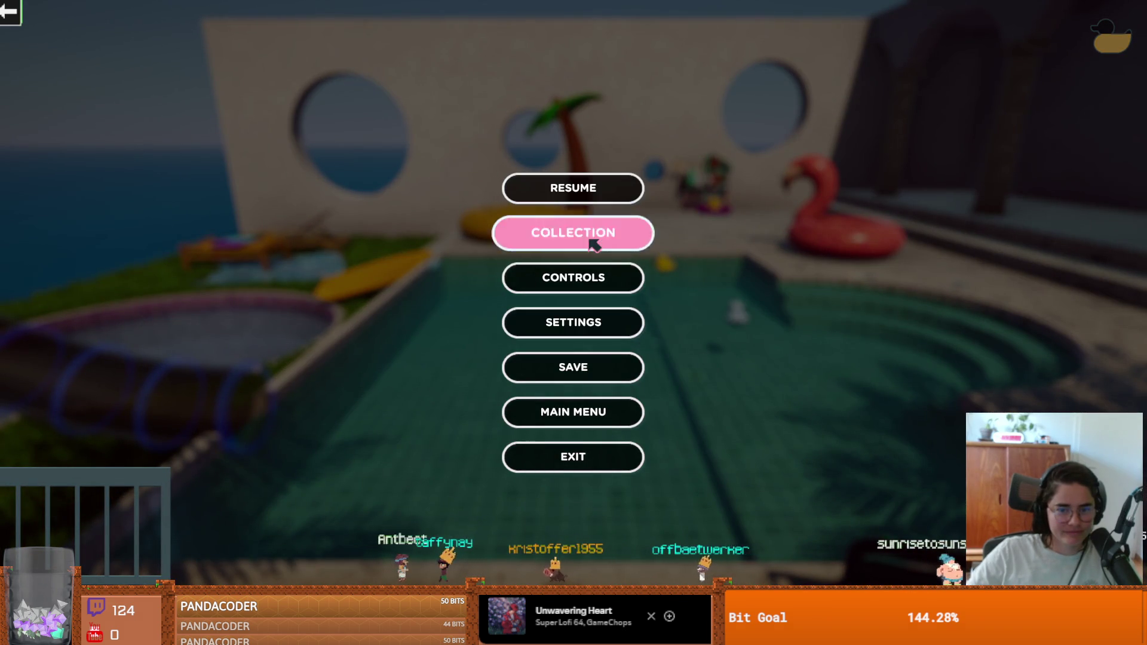
key(Escape)
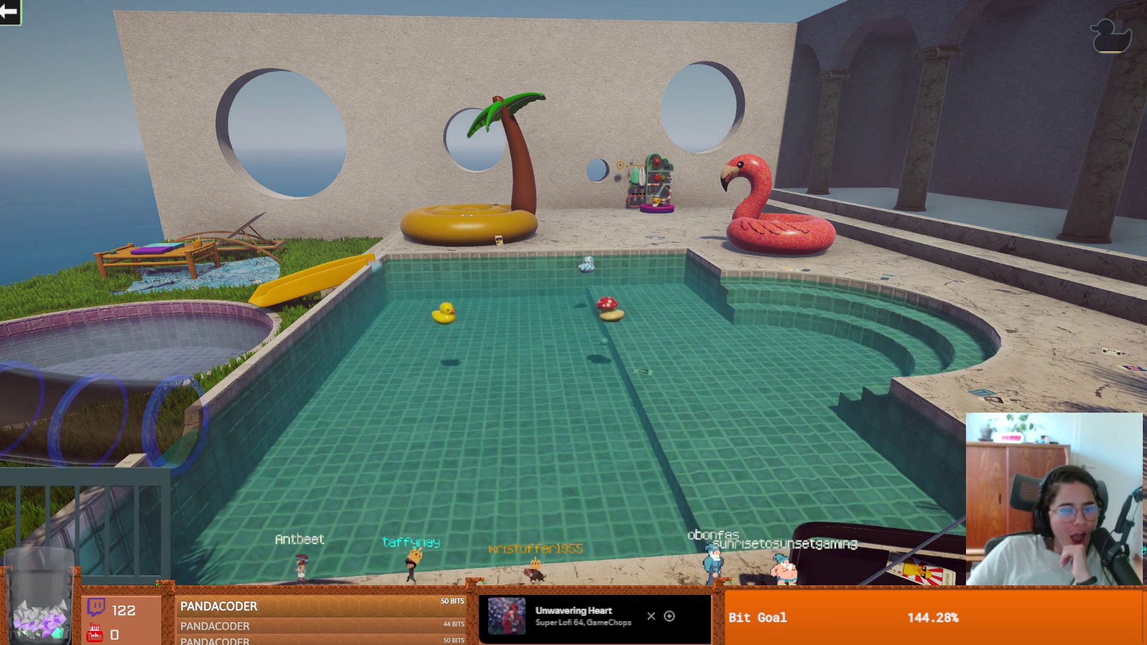
click(611, 313)
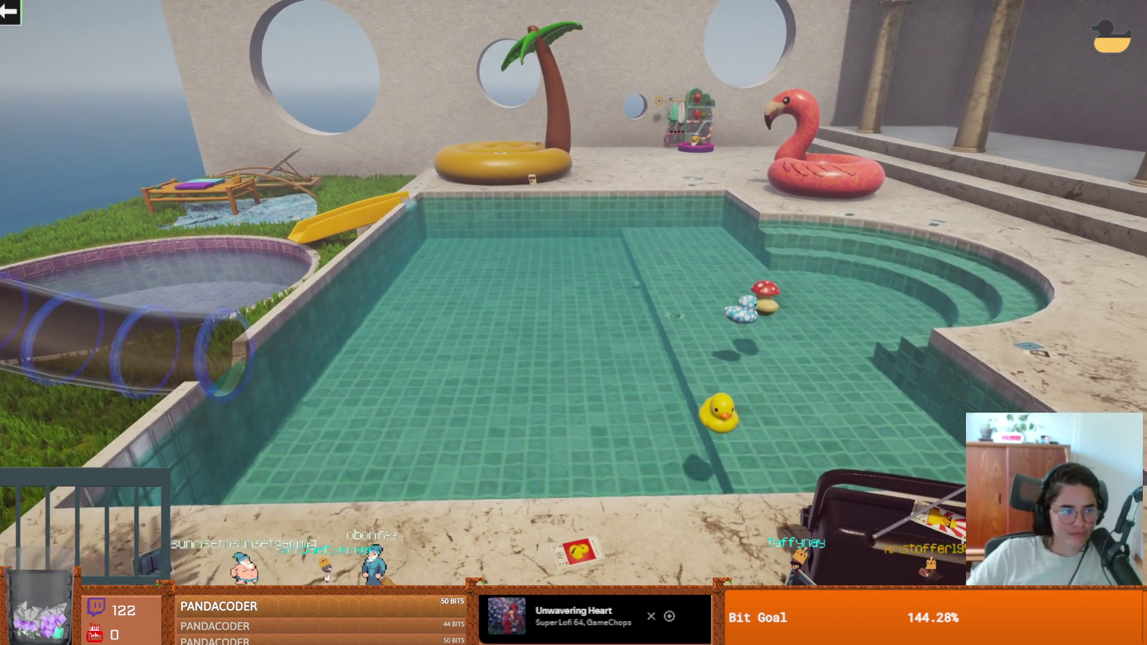
Overwrite save slot #1 'INFINITY COOL' with current progress and quit to the main menu.
key(Escape)
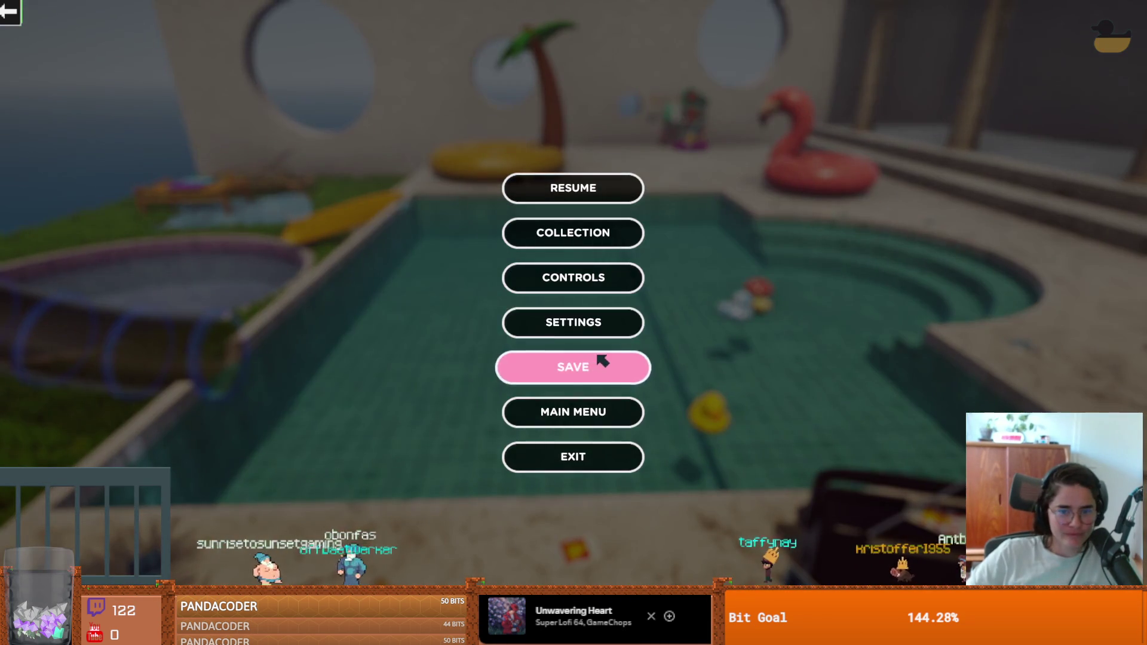
click(585, 366)
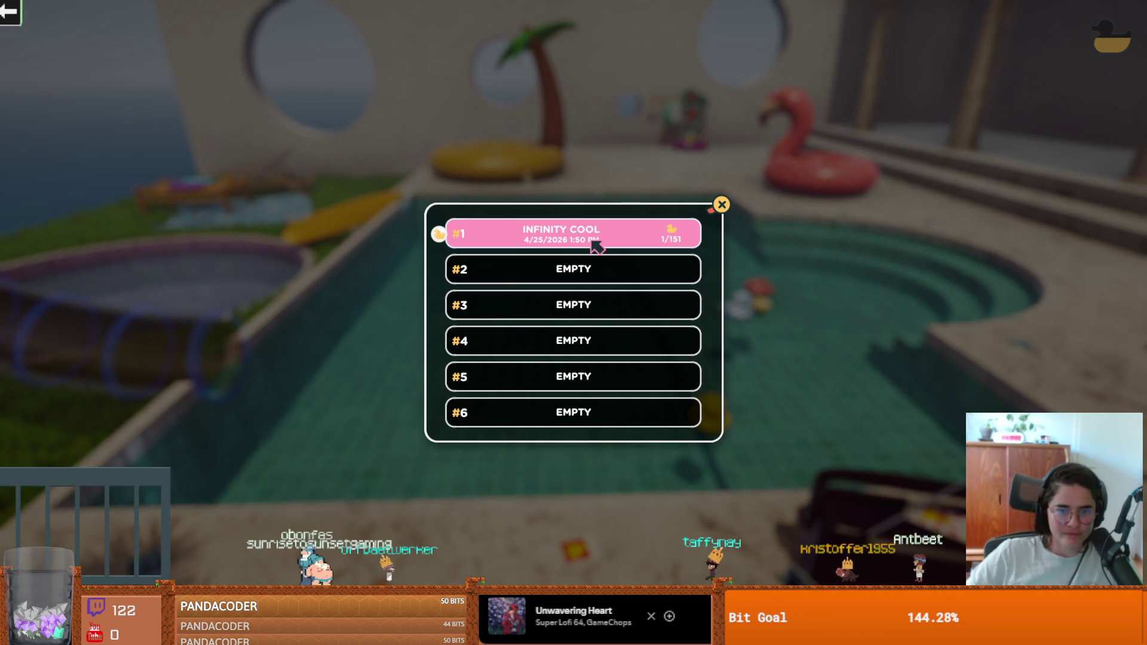
click(596, 245)
click(594, 357)
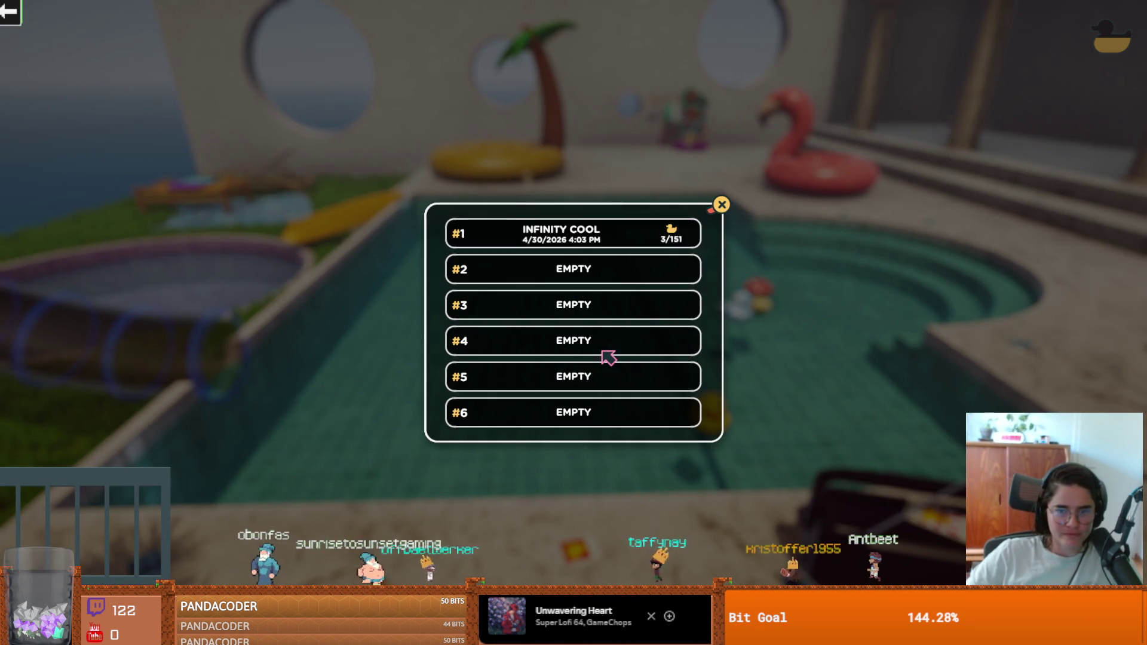
click(723, 206)
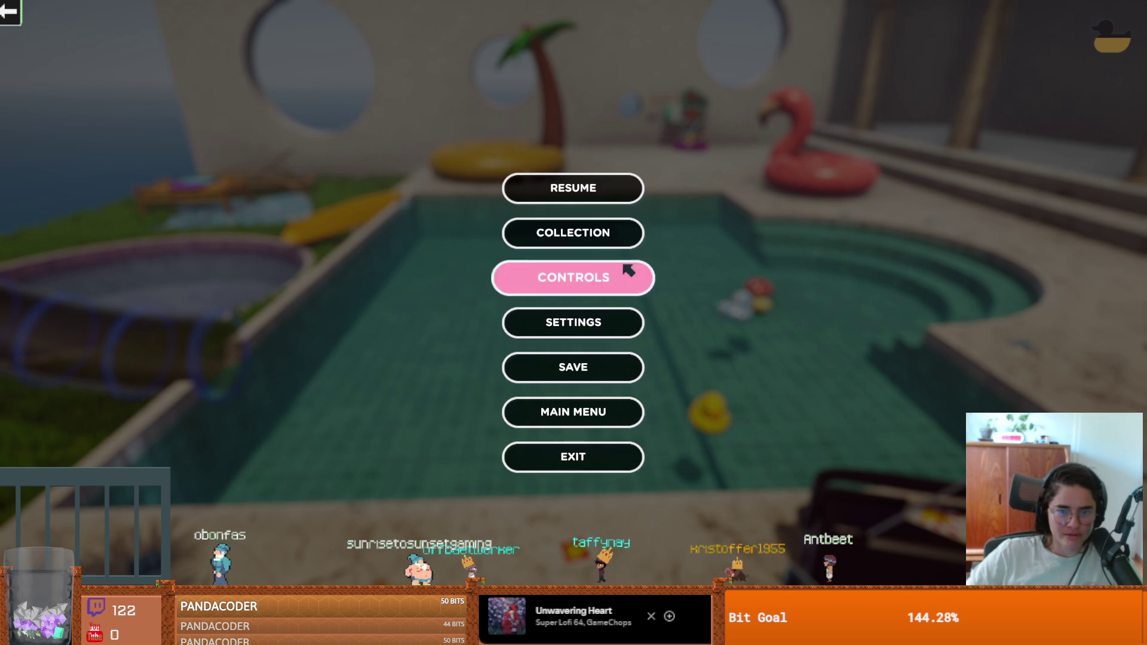
click(597, 414)
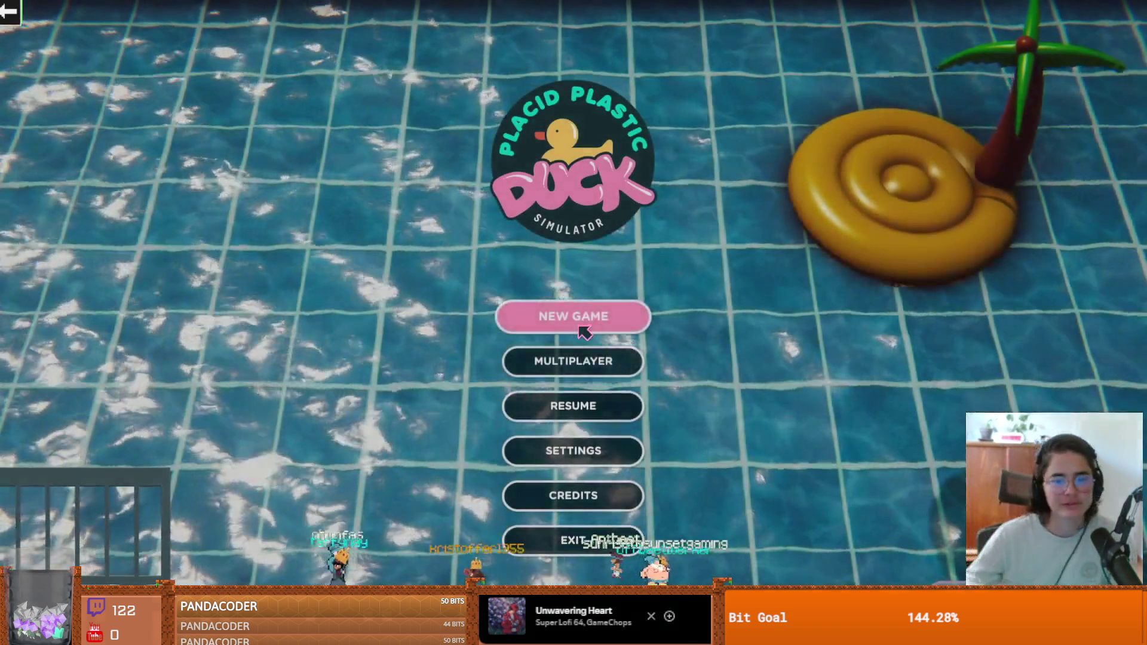
Start a new game and pick the mushroom duck to play.
click(584, 333)
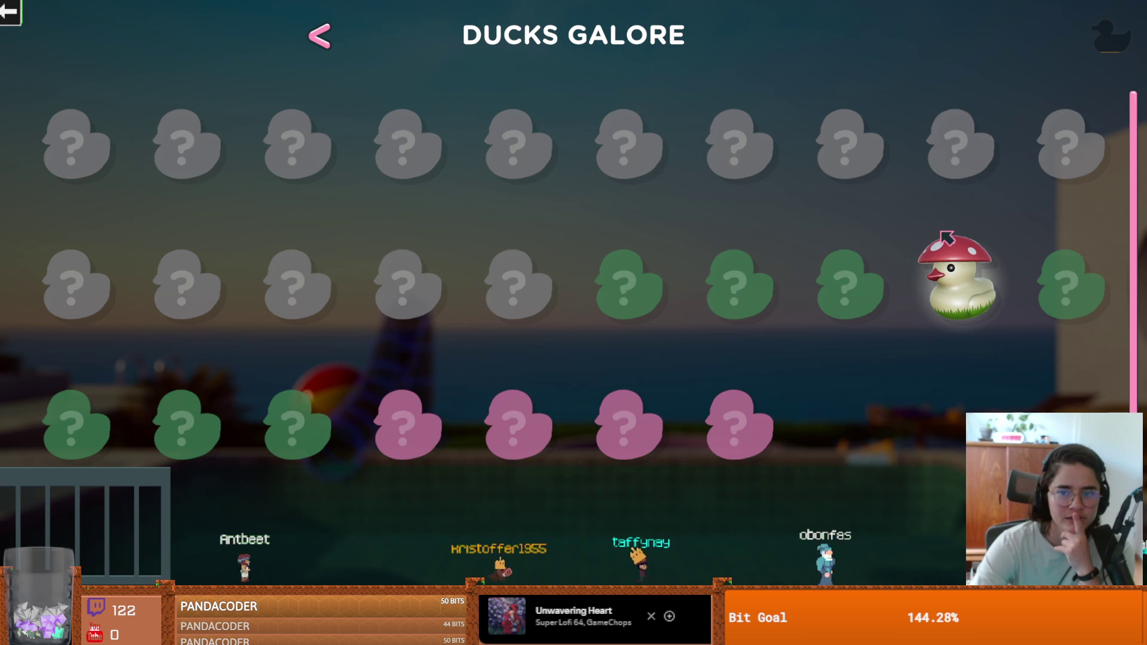
click(961, 281)
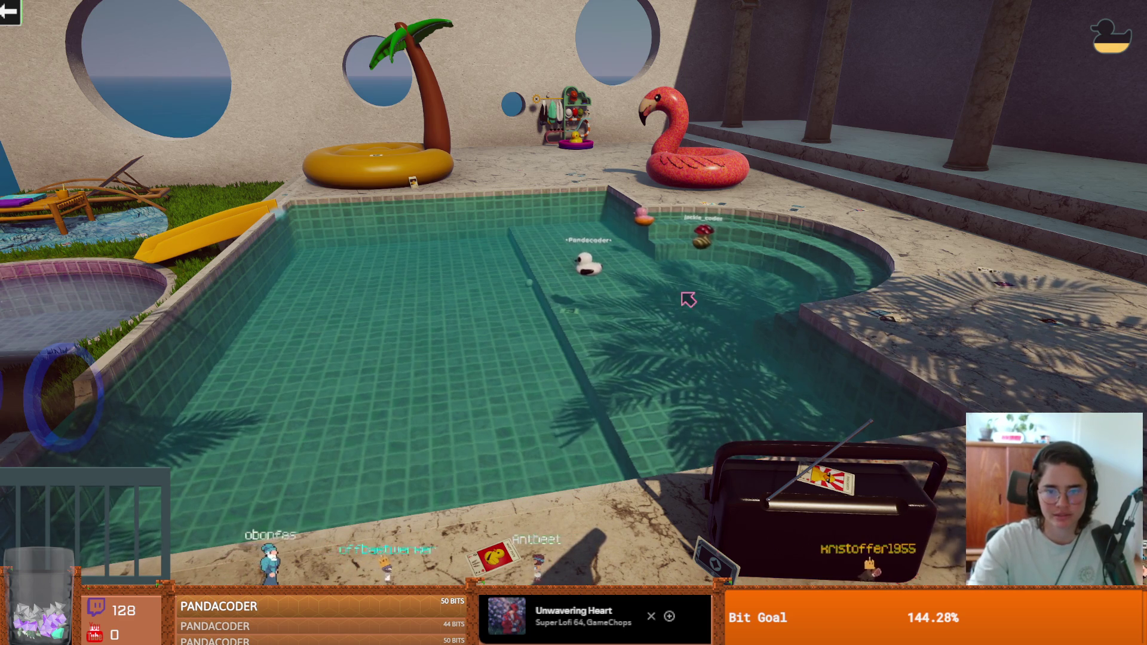
Press Esc to bring up the pause menu over the pool scene.
key(Escape)
Try resolutions 640 x 480, 1280 x 720 and 1280 x 1024, keeping graphics quality Very high.
click(642, 301)
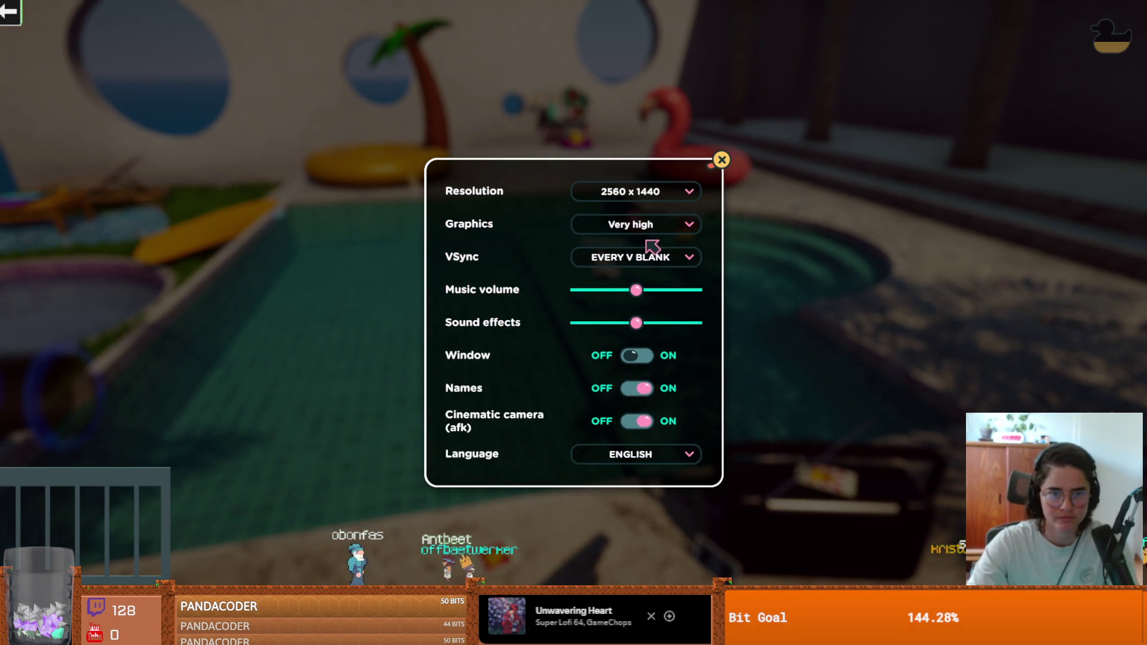
click(633, 192)
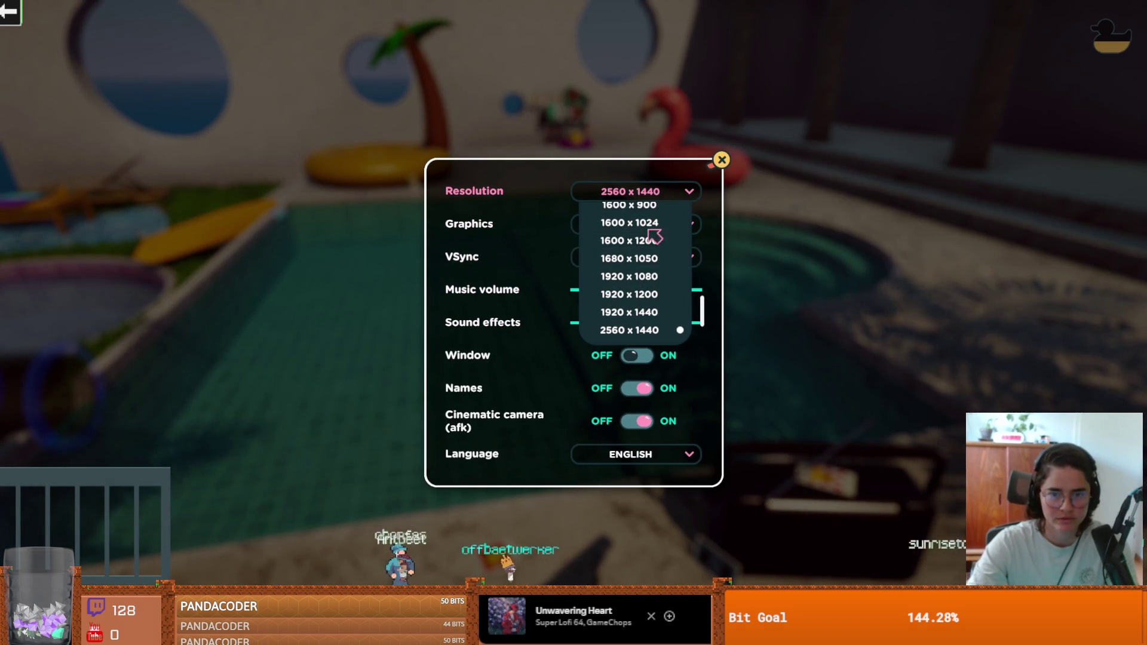
scroll(648, 281, up, 8)
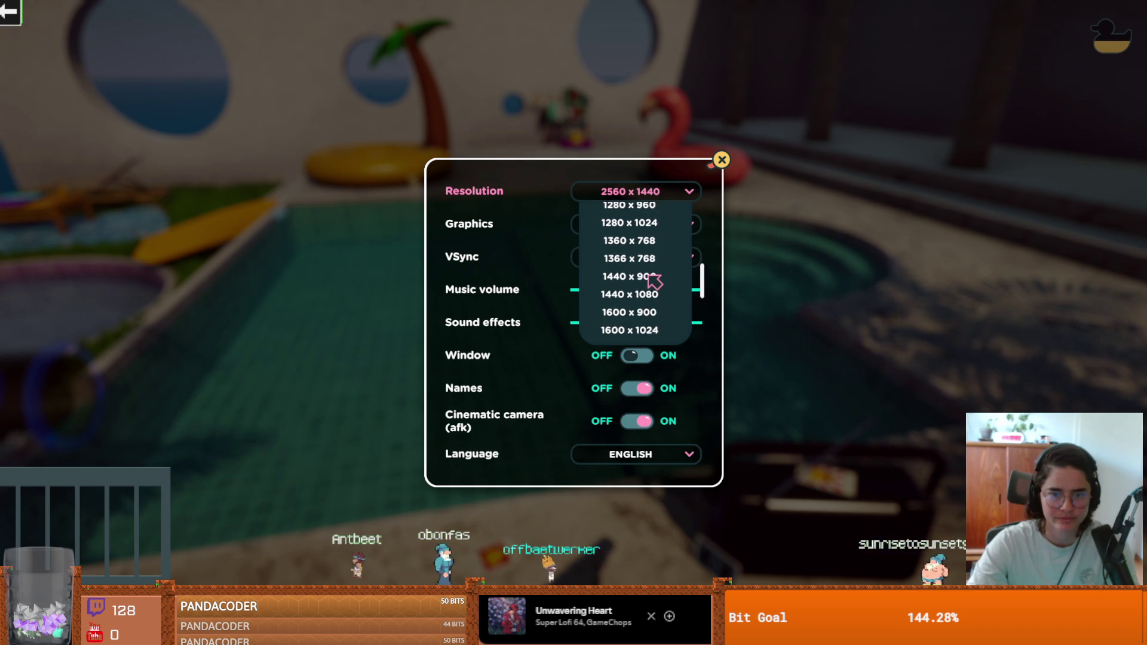
scroll(652, 274, up, 8)
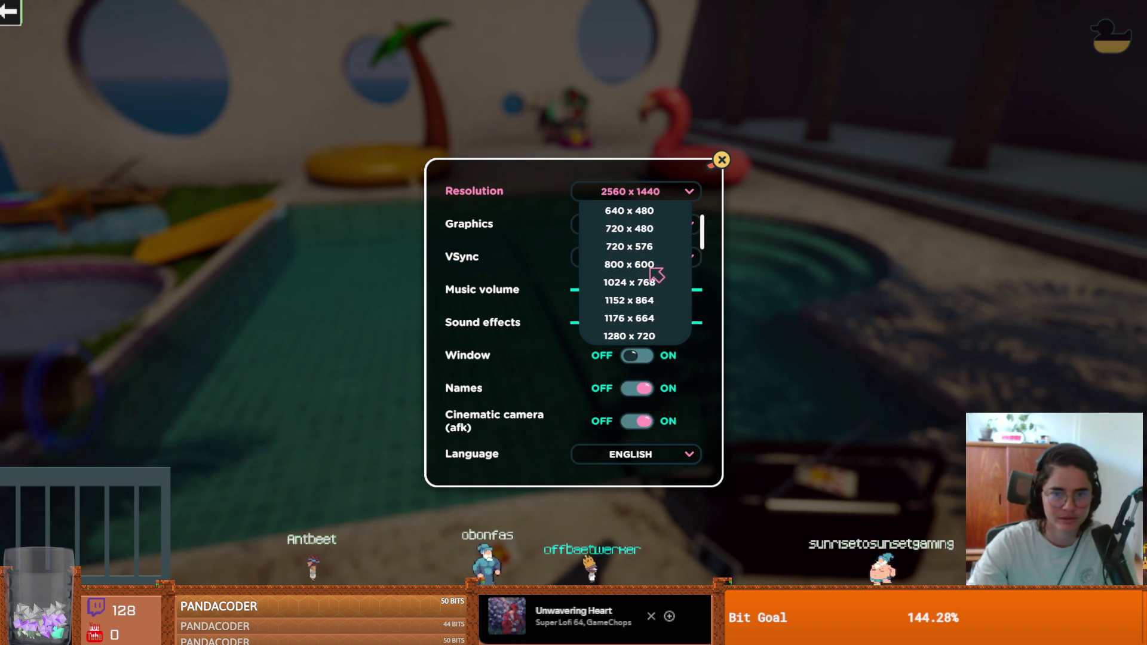
click(643, 217)
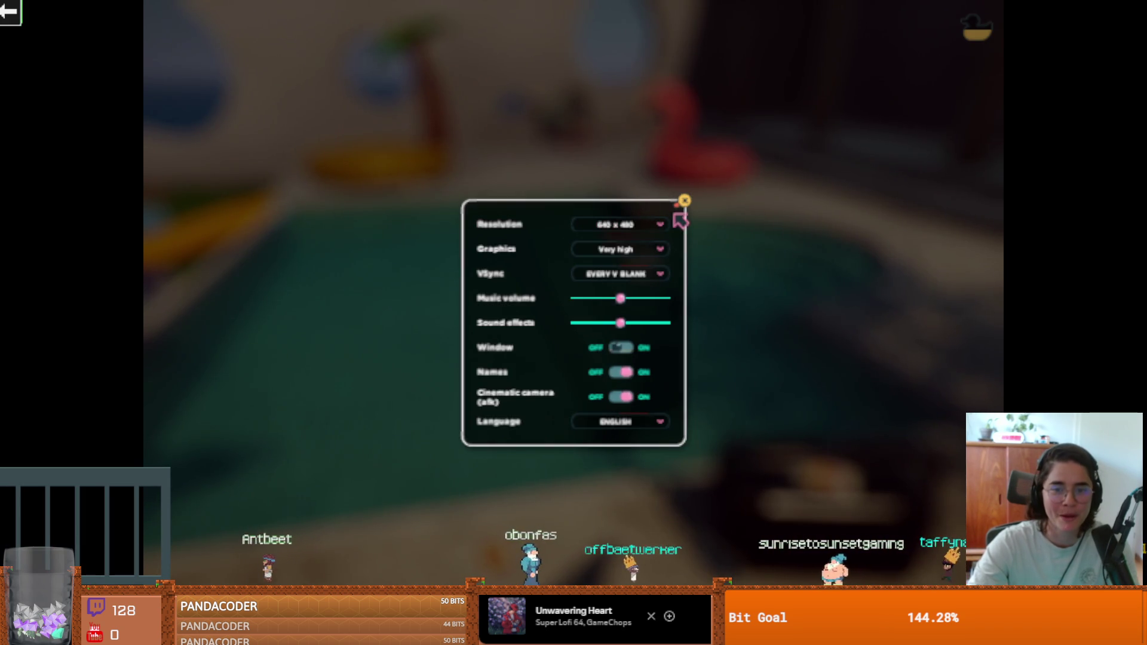
click(640, 226)
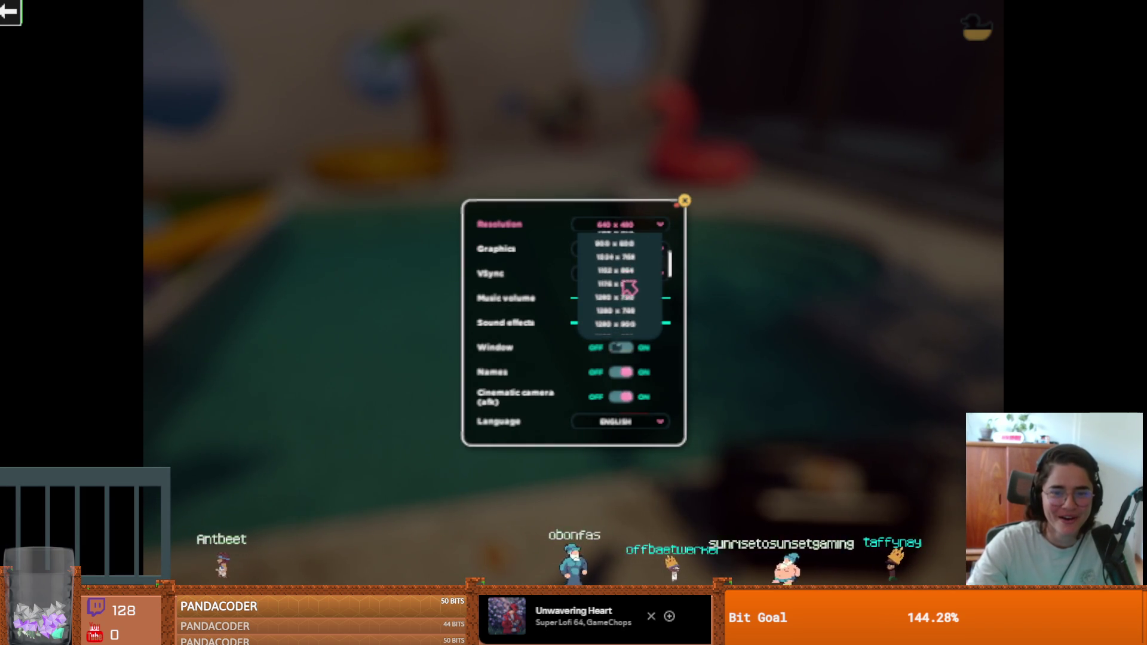
click(625, 281)
click(663, 227)
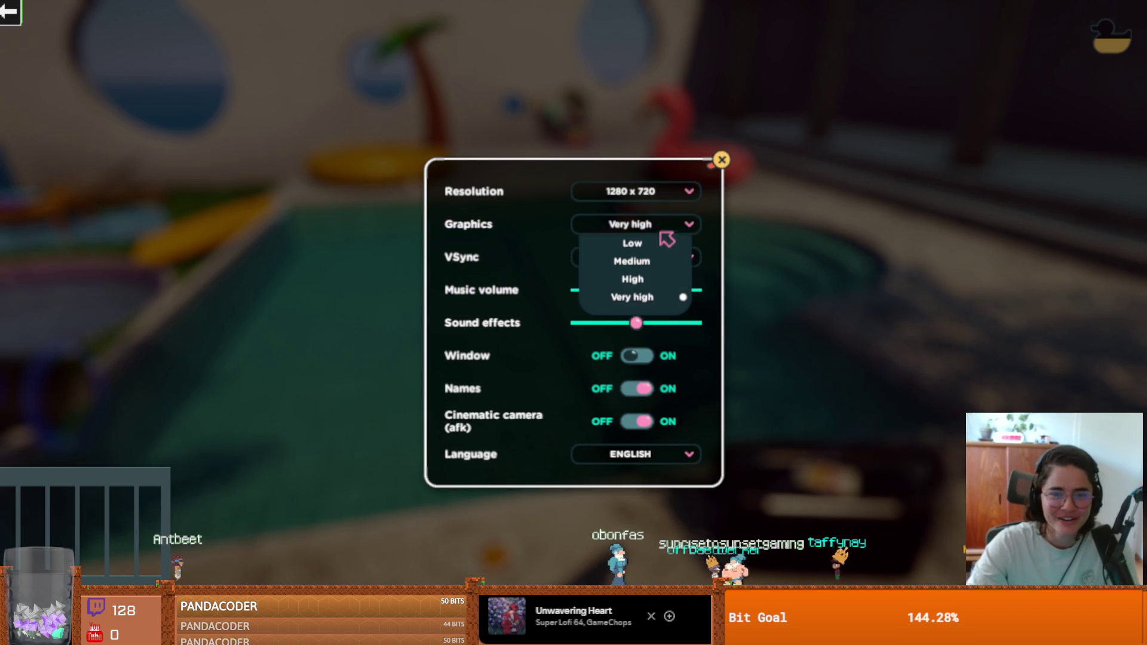
click(649, 298)
click(657, 191)
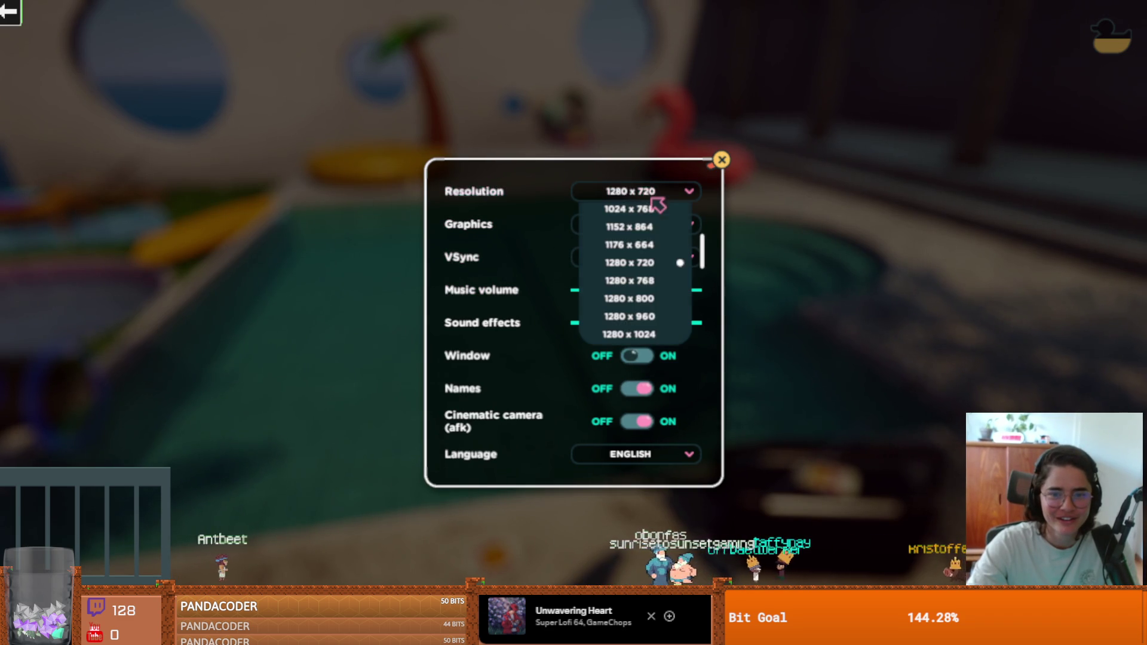
scroll(654, 263, down, 2)
click(650, 274)
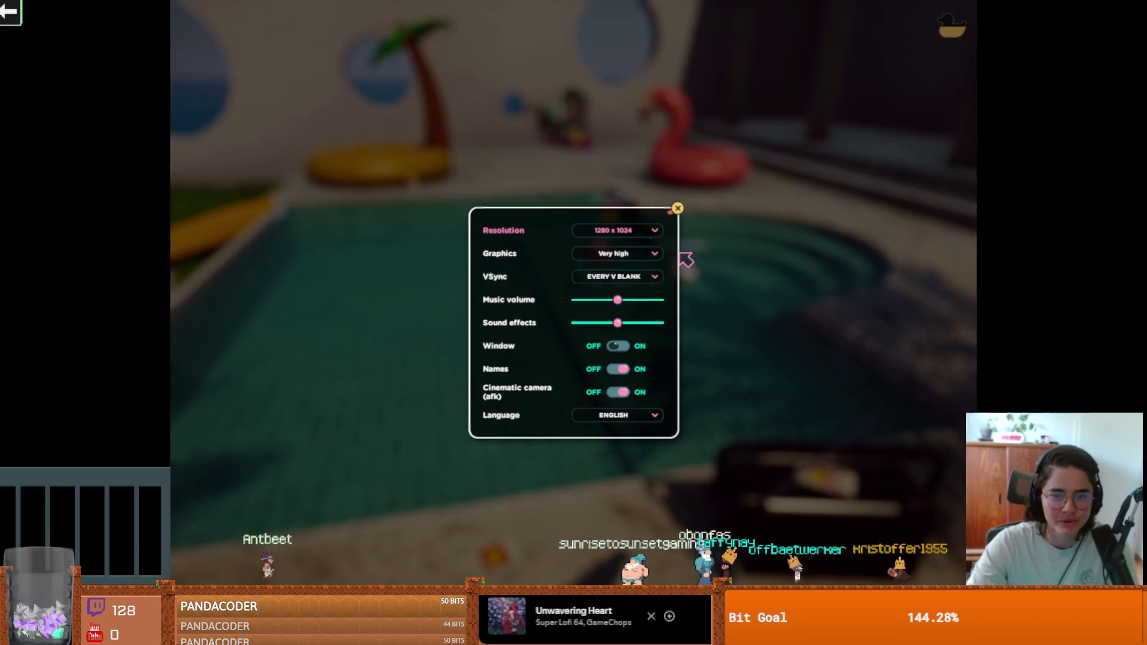
key(Escape)
Set the resolution to 1440 x 1080 and switch the game to windowed mode.
click(601, 307)
click(648, 230)
scroll(650, 309, down, 2)
scroll(628, 273, up, 1)
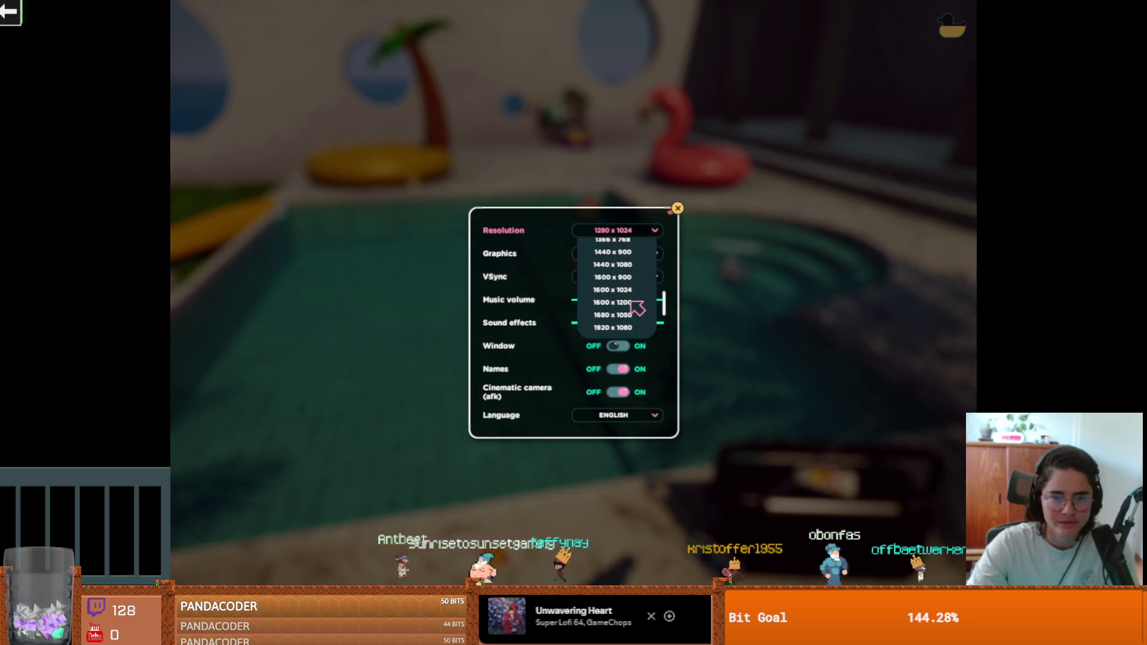
click(621, 264)
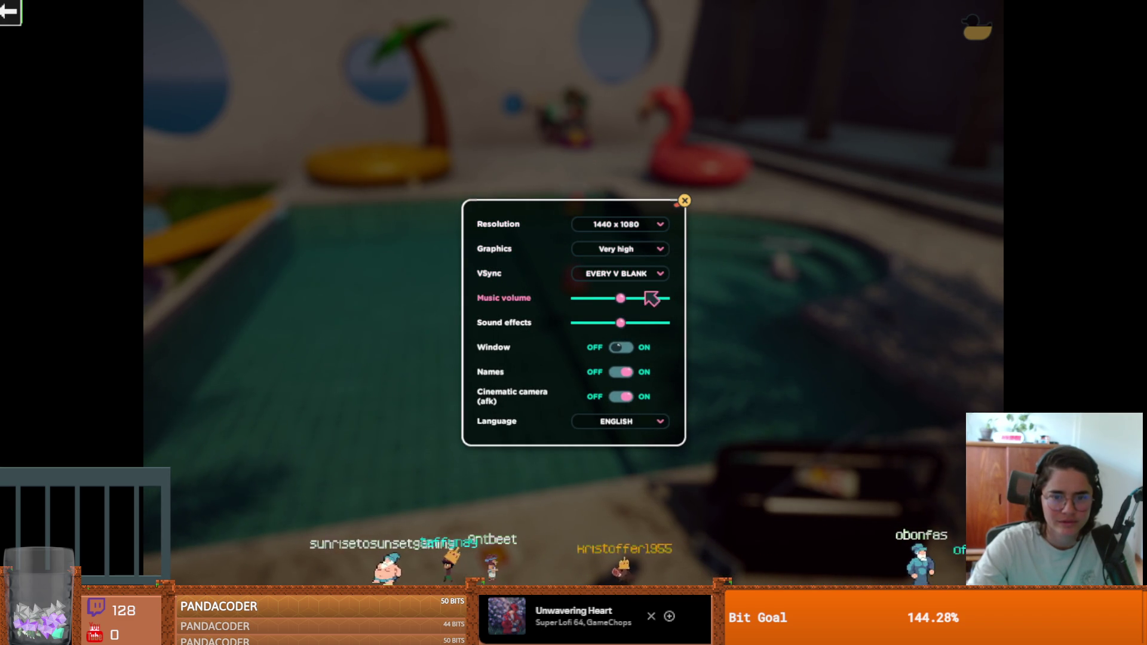
click(642, 349)
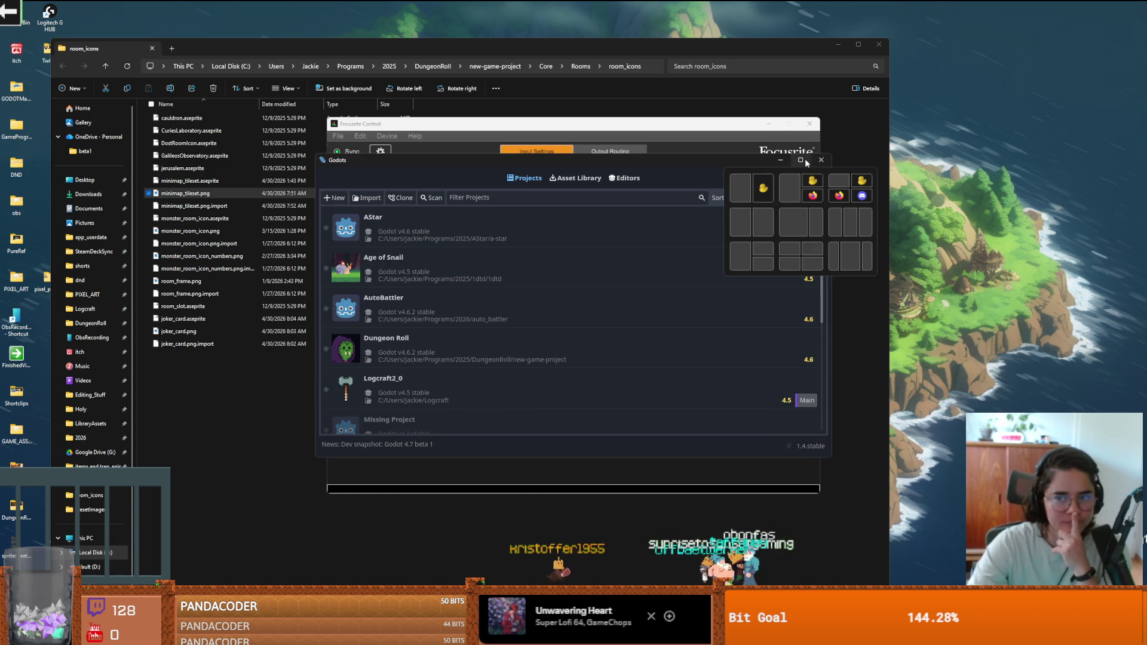
Maximize the Godot project manager and open the Dungeon Roll project.
click(804, 160)
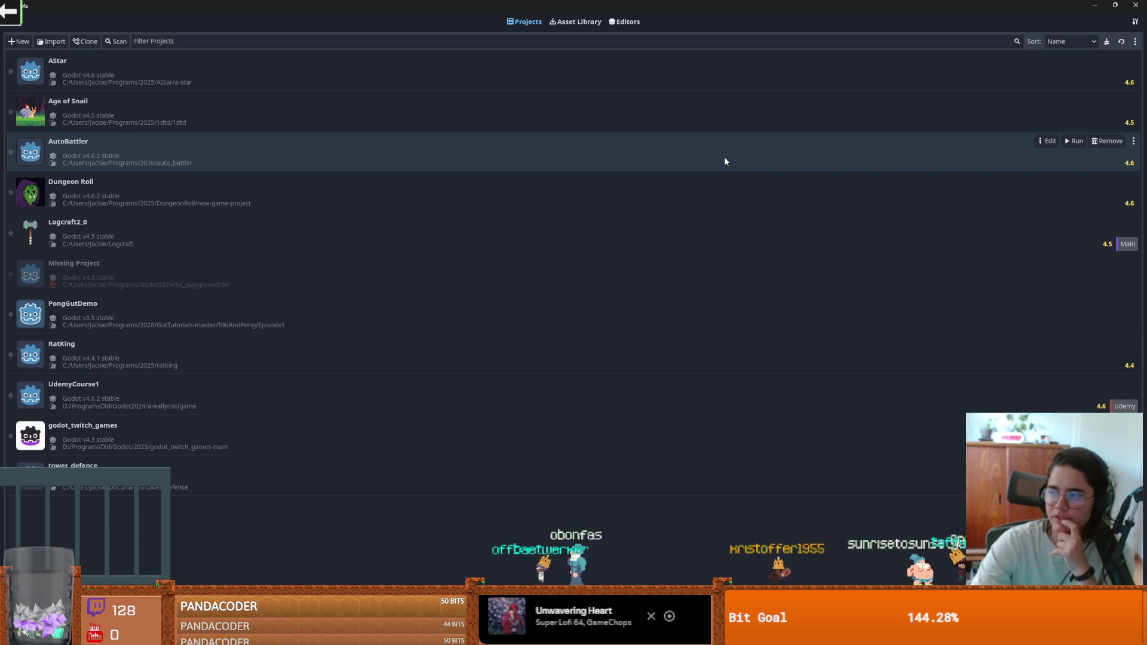
double_click(328, 196)
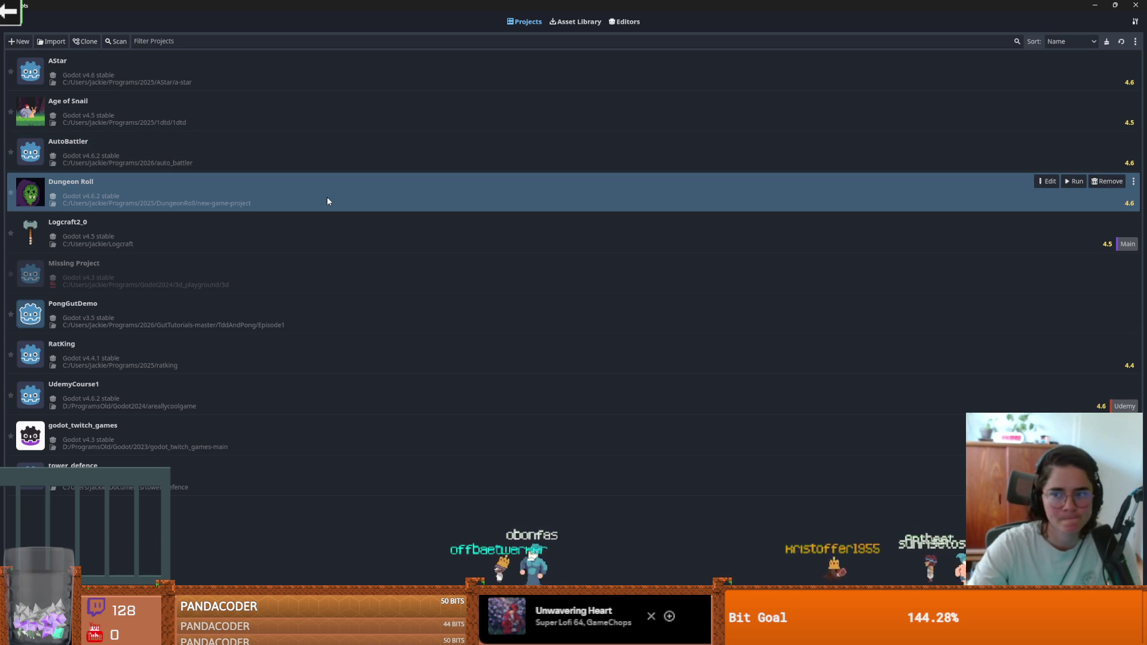
Confirm opening Dungeon Roll and enlarge the Scene dock by dragging its splitter down.
click(543, 350)
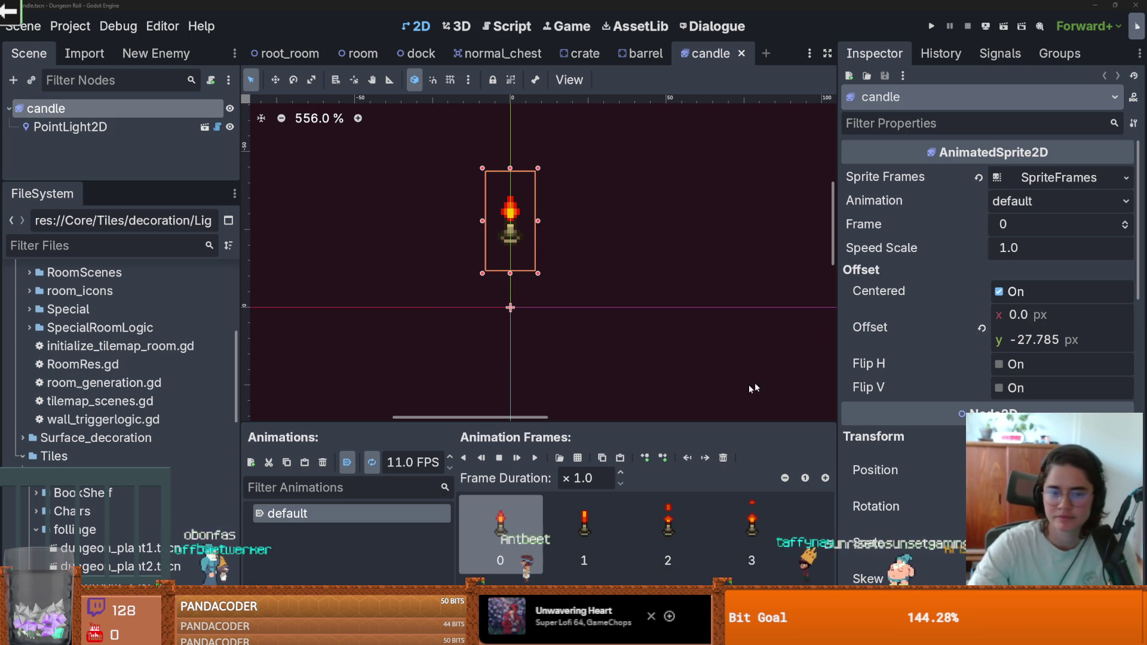
scroll(544, 263, left, 4)
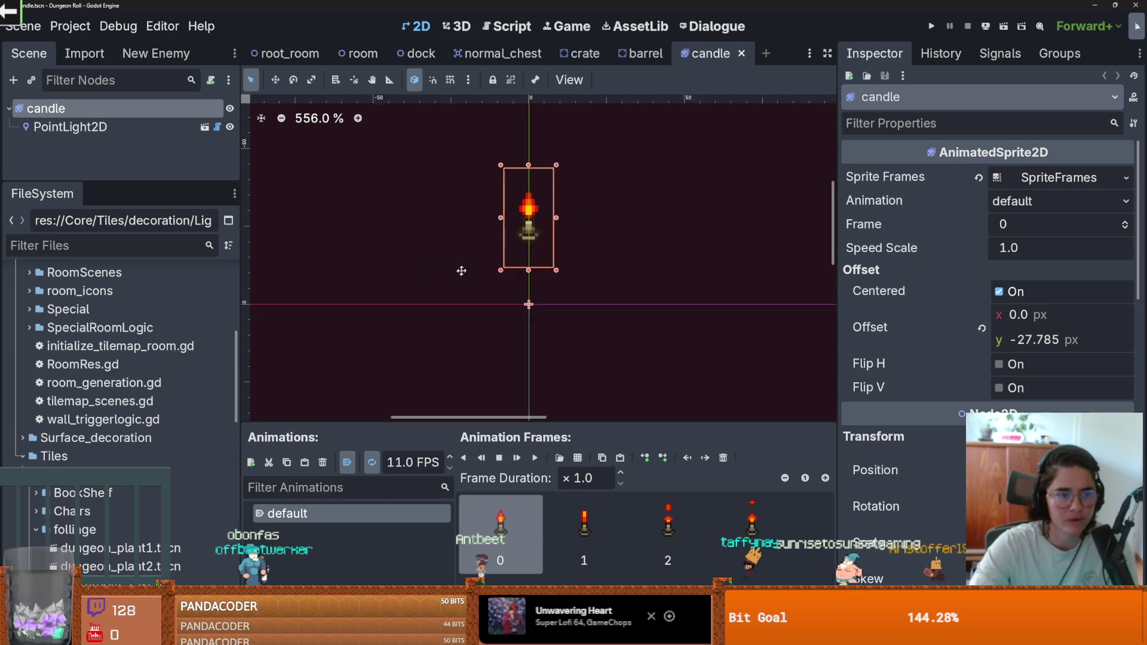
drag(161, 183, 175, 297)
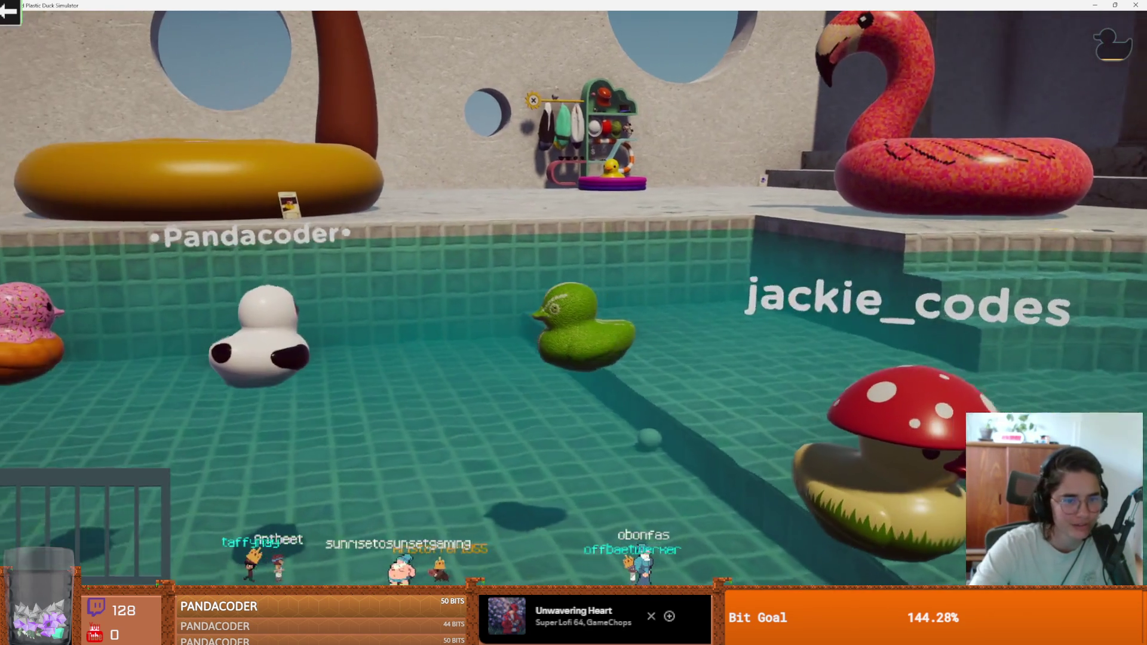
Make the duck show the knife-duck emote from the E emote wheel.
key(Escape)
key(Escape)
key(e)
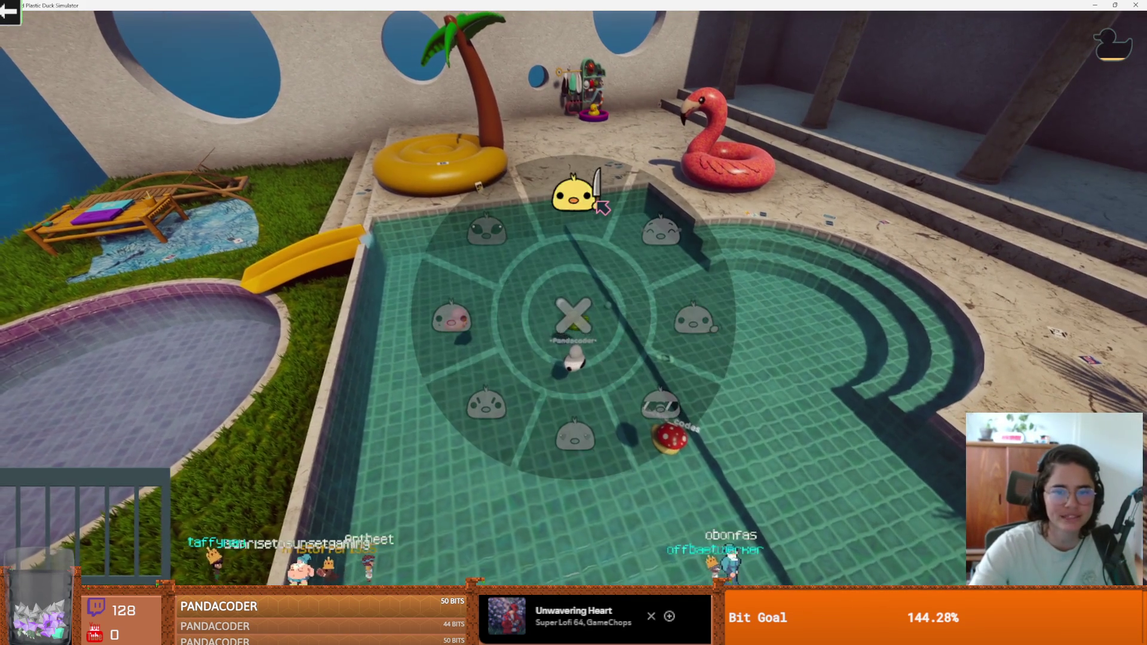
click(612, 220)
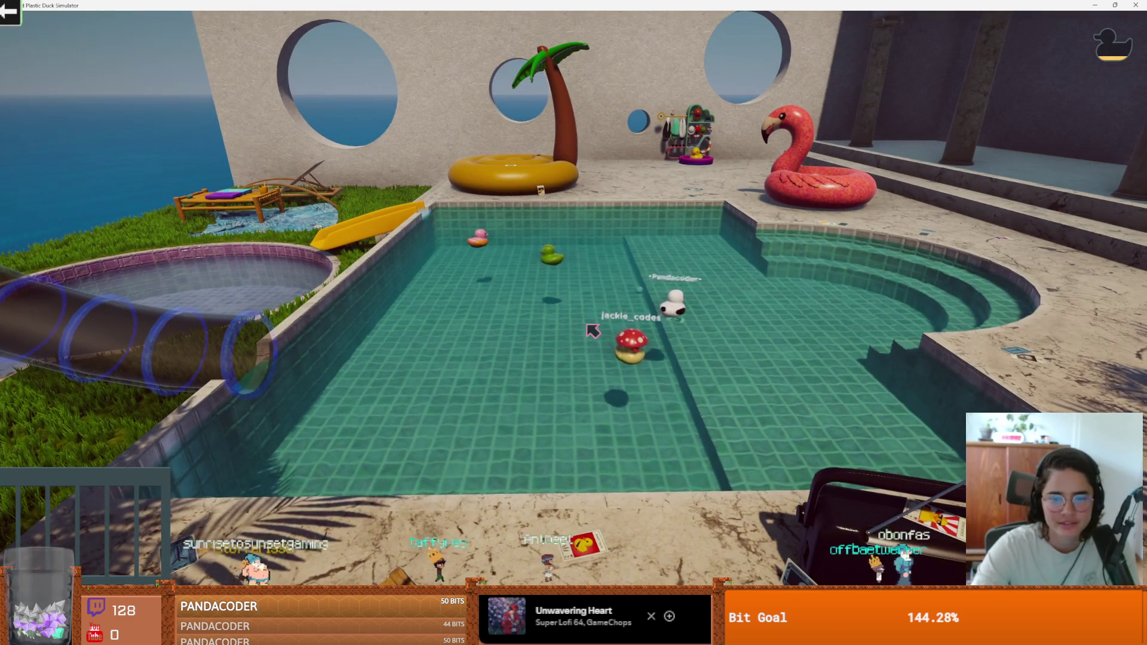
key(alt+Tab)
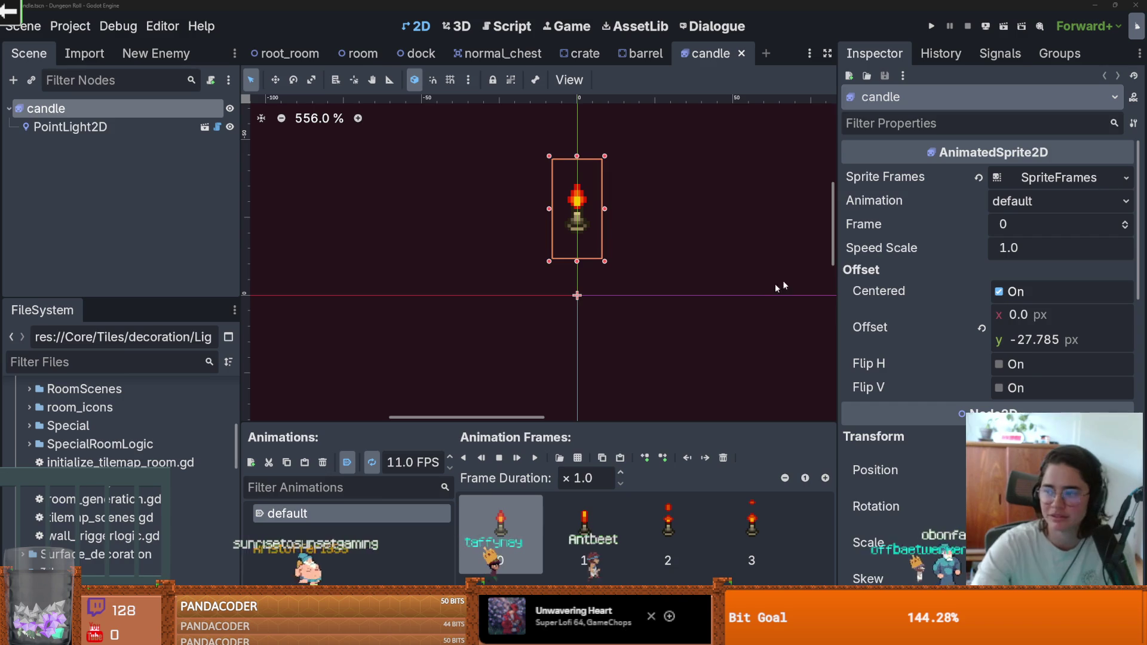
Select PointLight2D, save the candle scene, and scroll through its flicker settings.
click(552, 294)
key(ctrl+s)
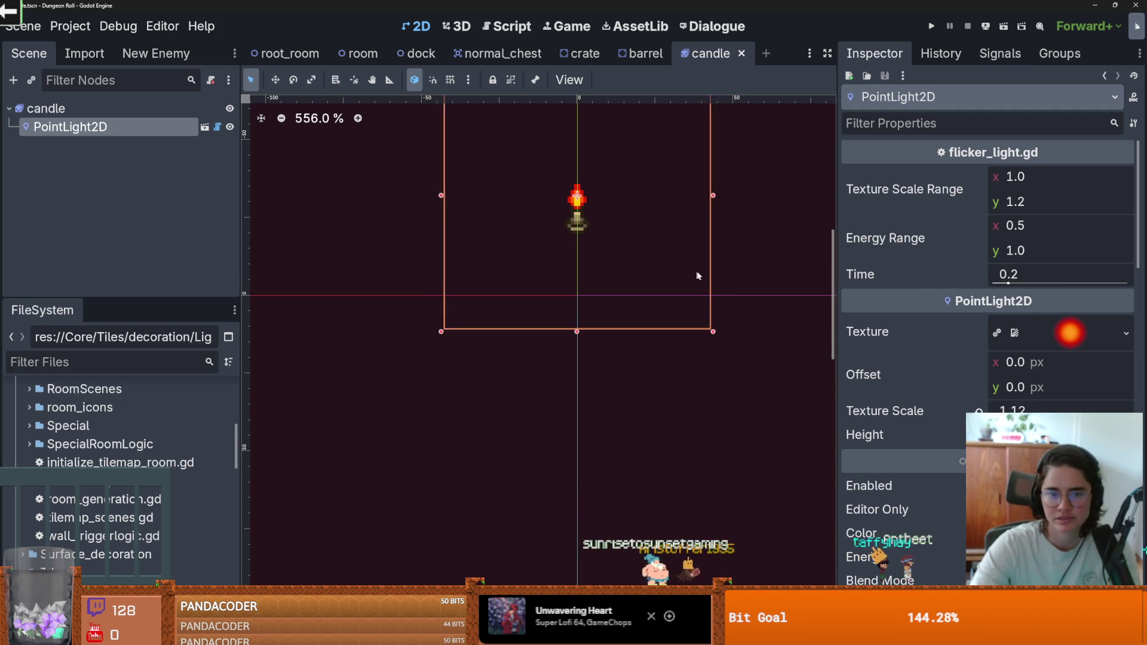
scroll(652, 283, down, 2)
scroll(679, 274, up, 1)
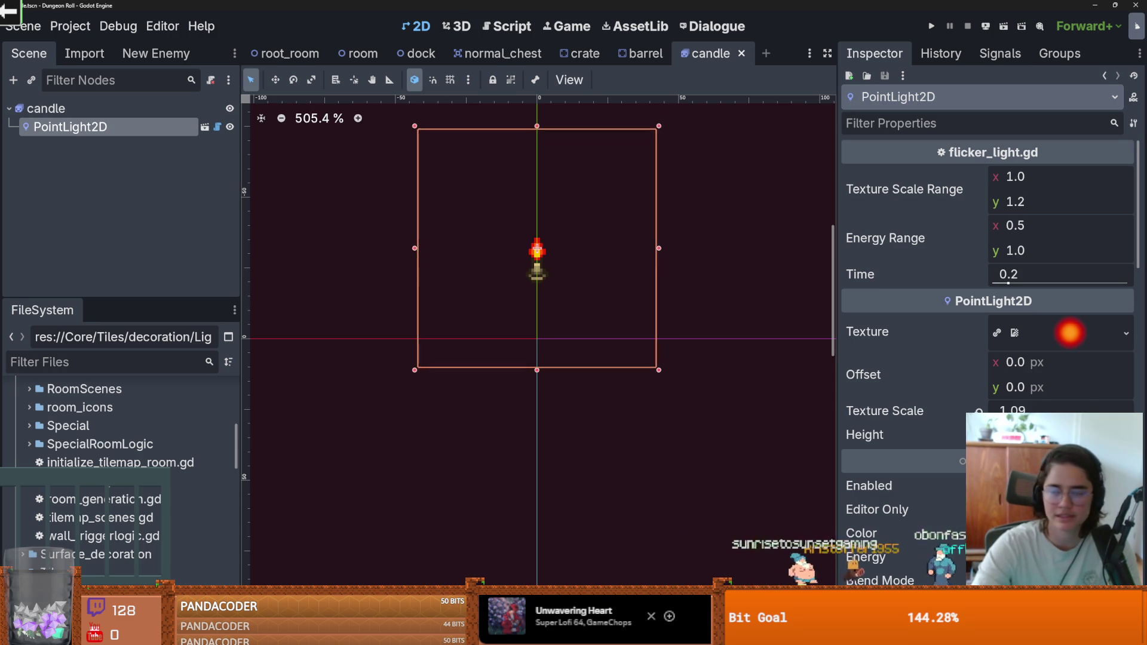
scroll(687, 264, up, 1)
scroll(692, 275, down, 1)
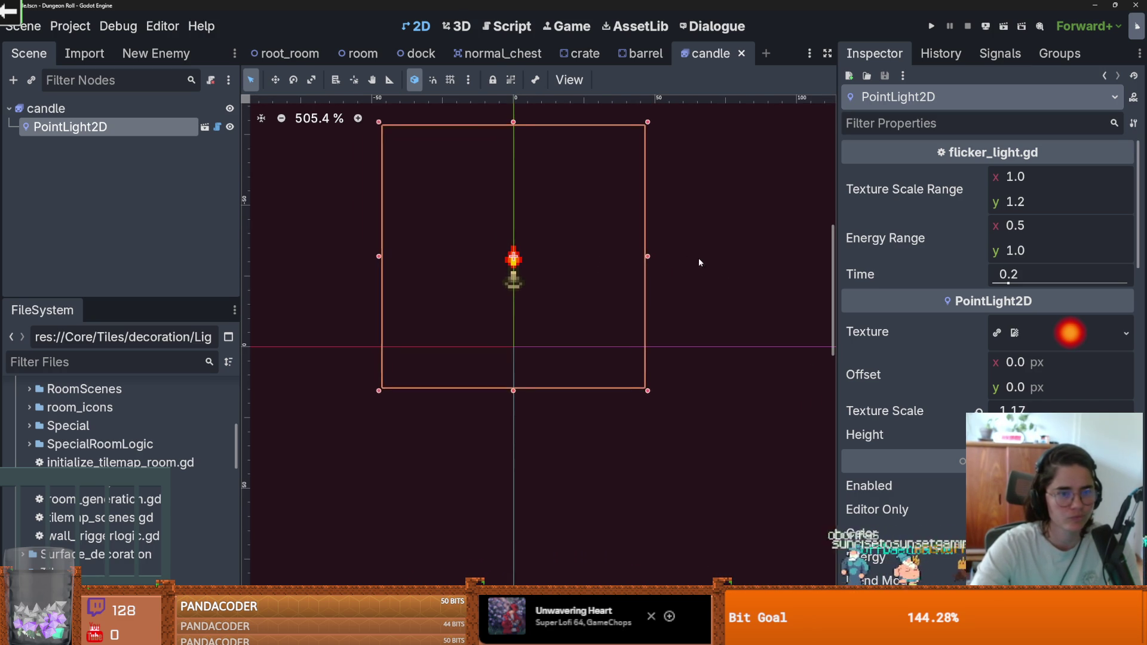
scroll(687, 263, up, 1)
scroll(673, 261, down, 1)
Enlarge the FileSystem dock, collapse the Rooms and Core folders, and resize the scene tree.
drag(132, 305, 132, 135)
scroll(119, 388, up, 5)
scroll(90, 388, down, 5)
click(23, 391)
scroll(59, 371, up, 5)
click(17, 334)
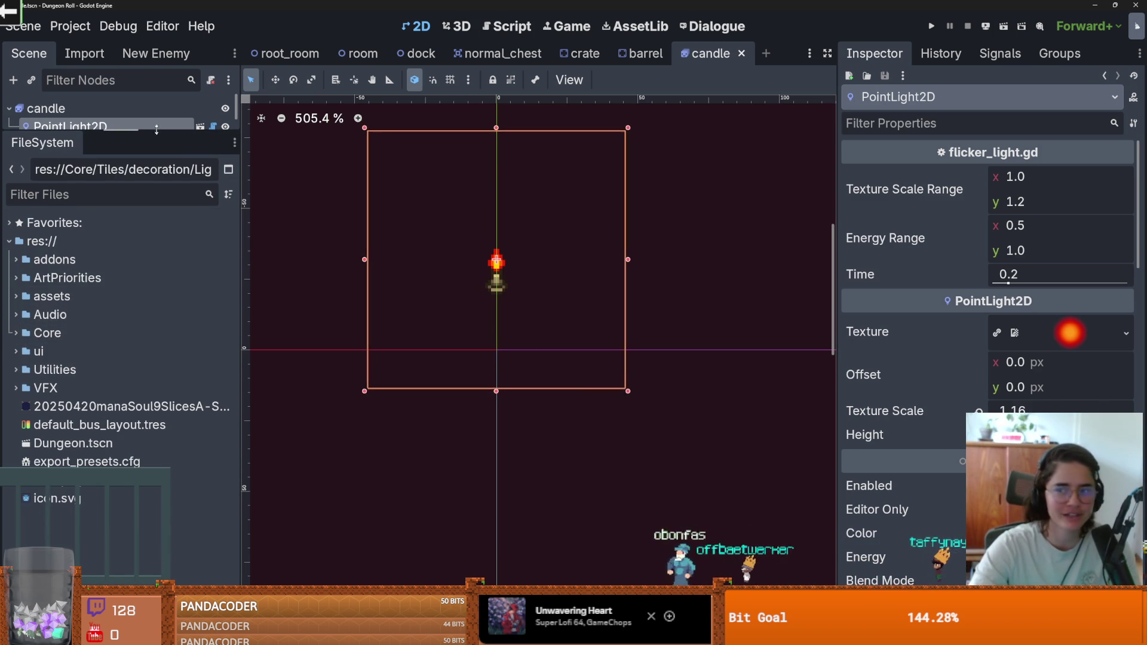
drag(184, 138, 184, 210)
key(alt+Tab)
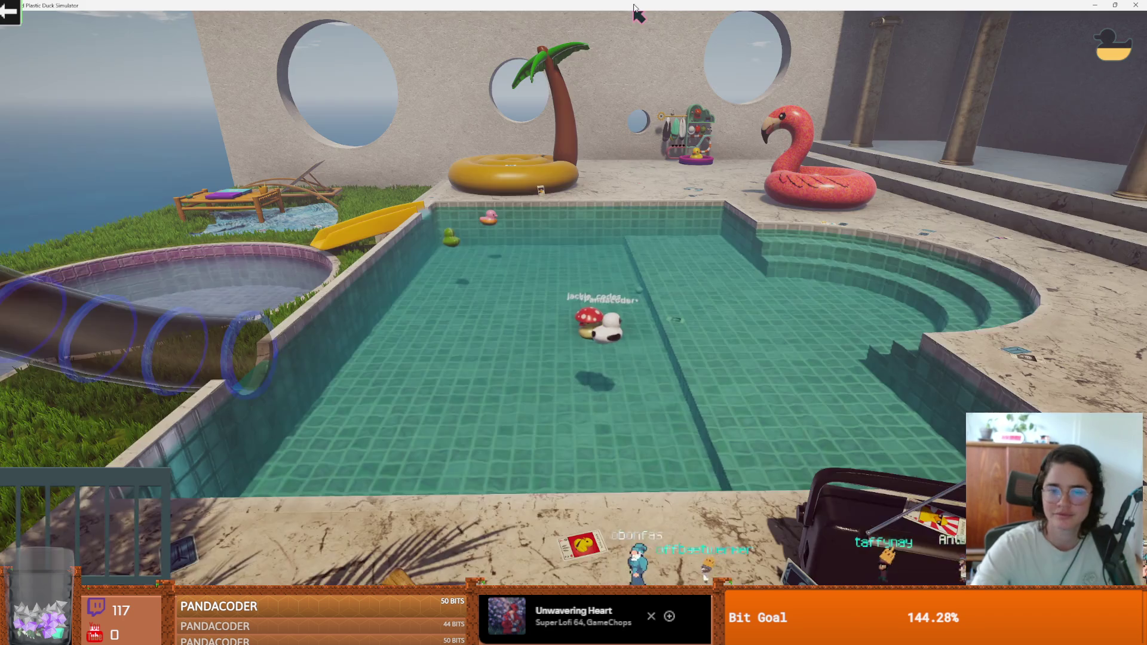
Pause the duck game and glance through its settings and duck collection.
key(Escape)
click(595, 304)
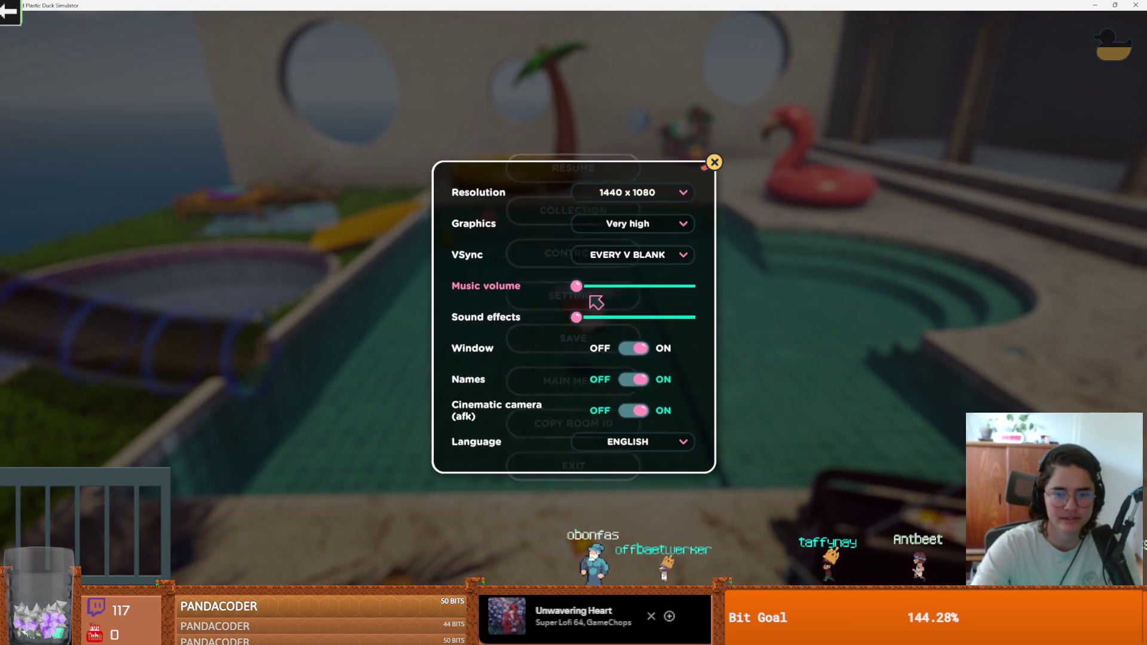
key(Escape)
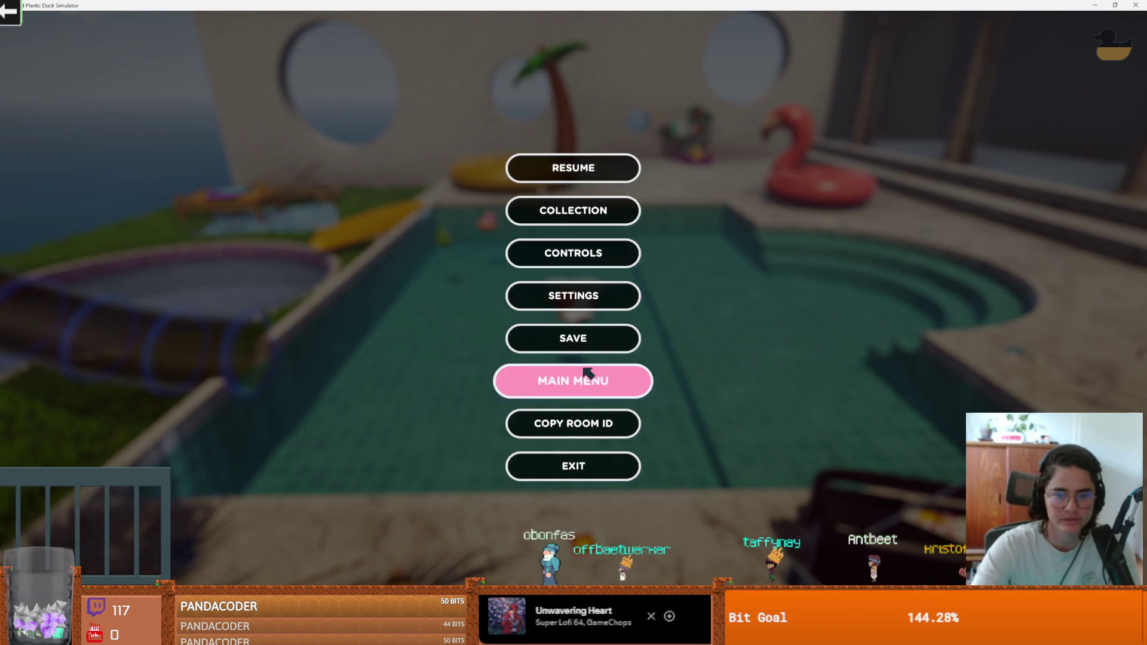
click(590, 219)
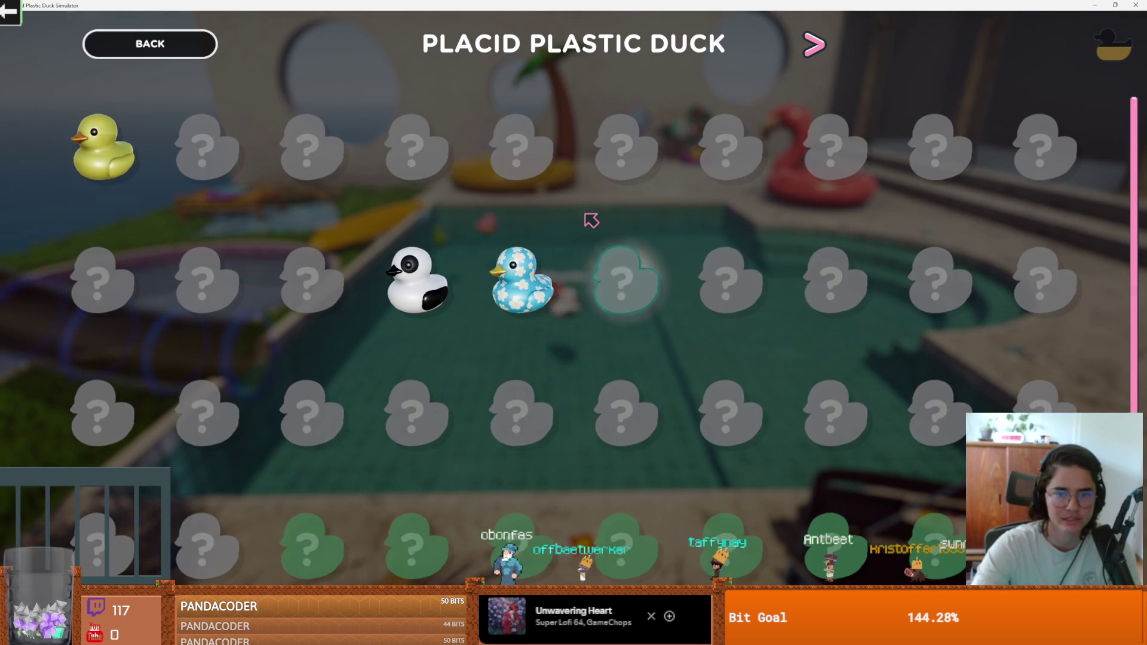
key(Escape)
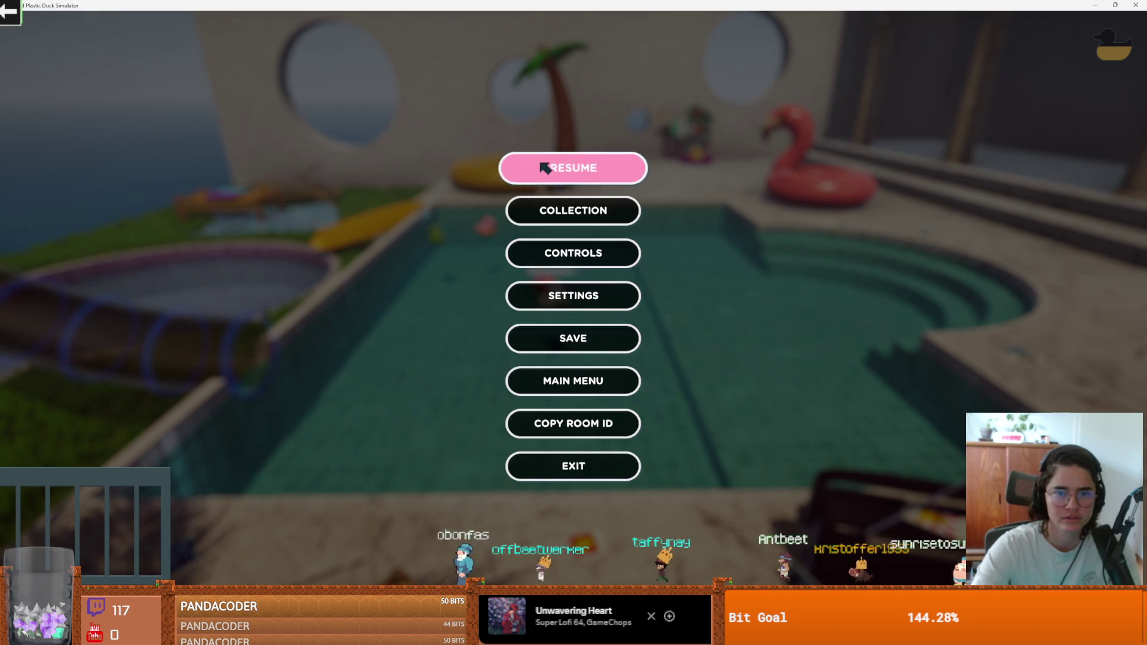
Exit with saving, declining to overwrite slot #1 and saving into empty slot #2.
click(588, 466)
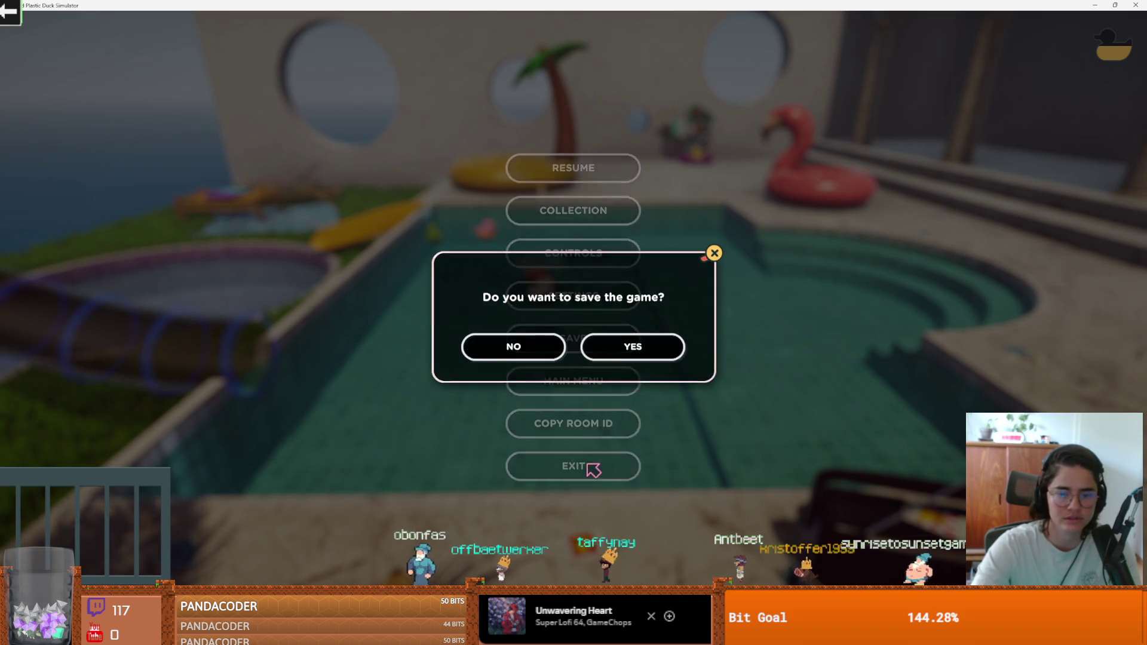
click(607, 341)
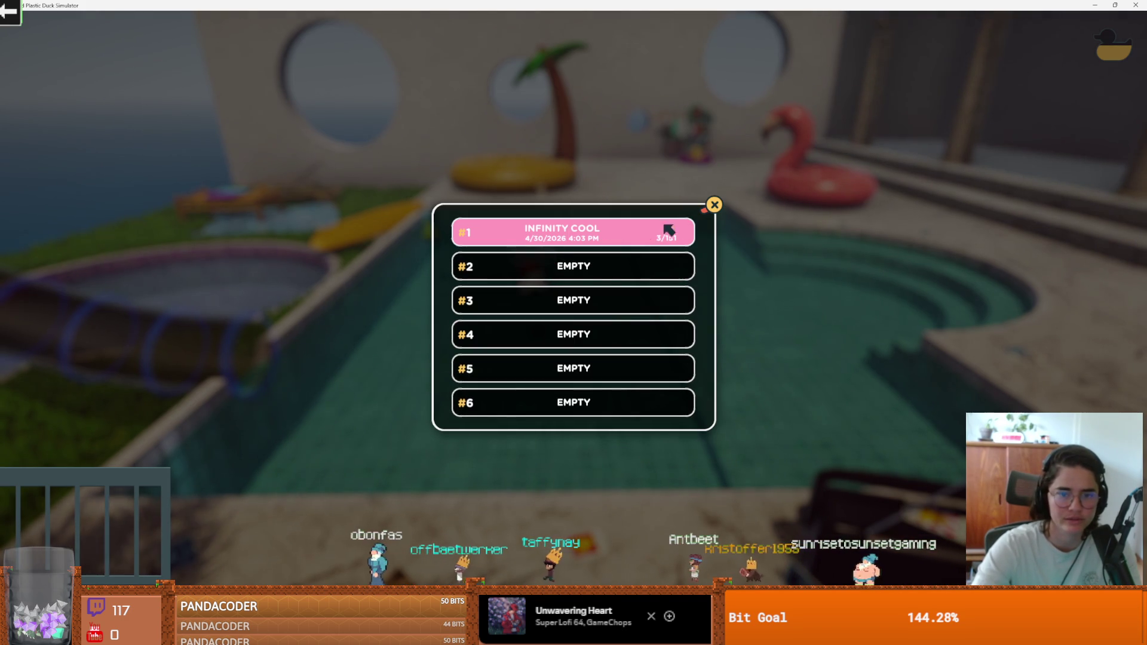
click(638, 239)
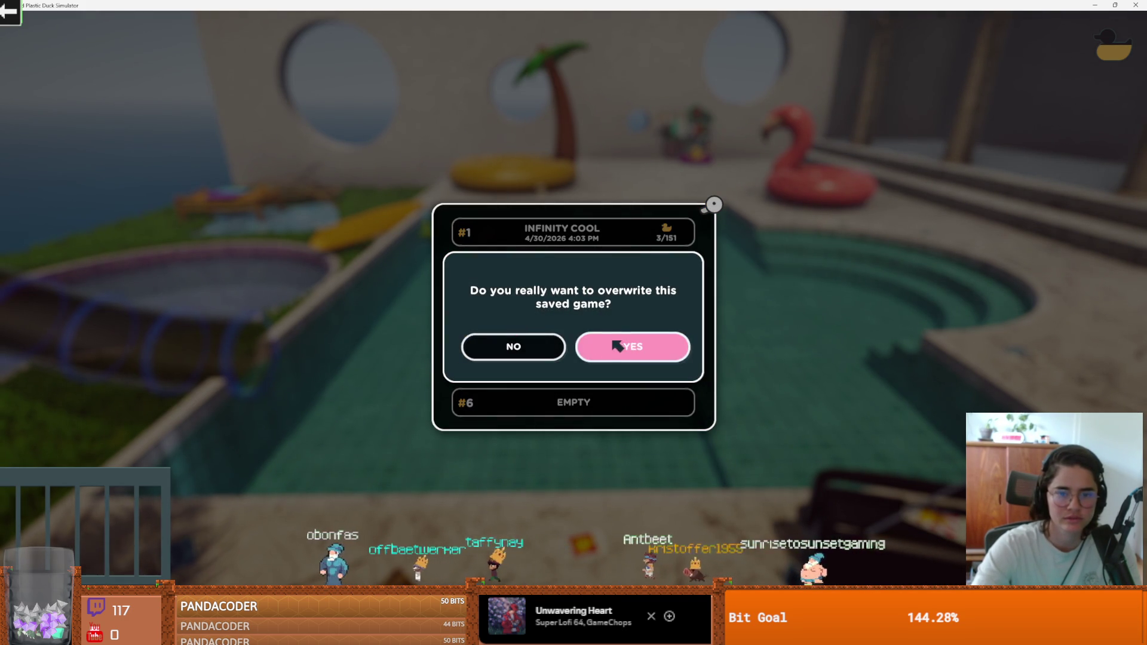
click(525, 347)
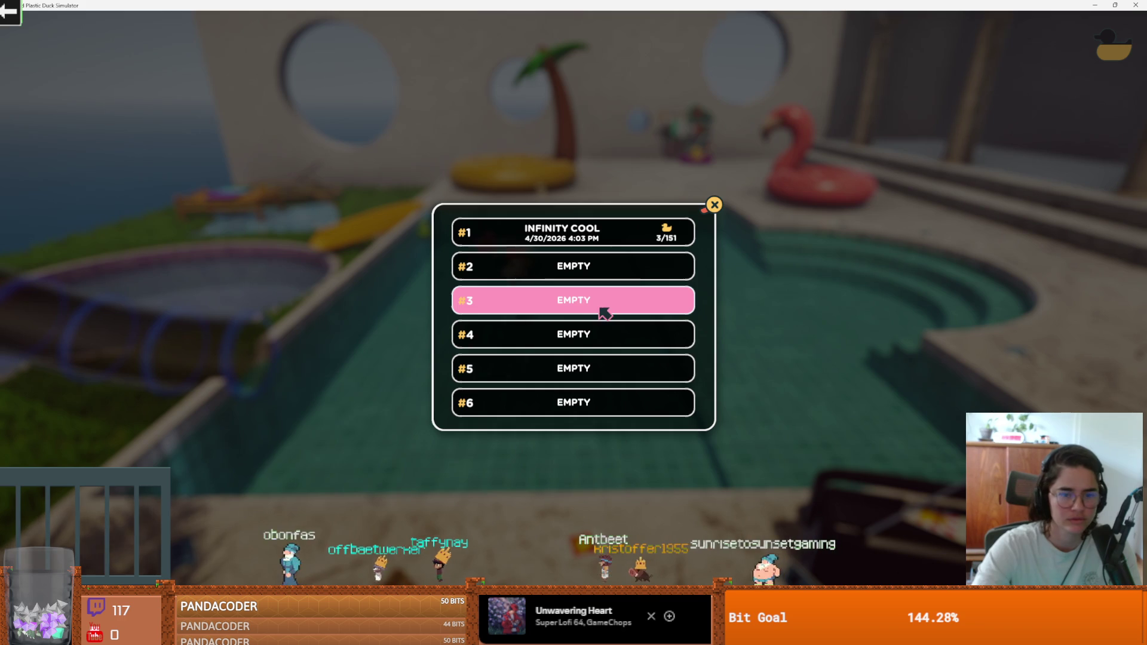
click(590, 276)
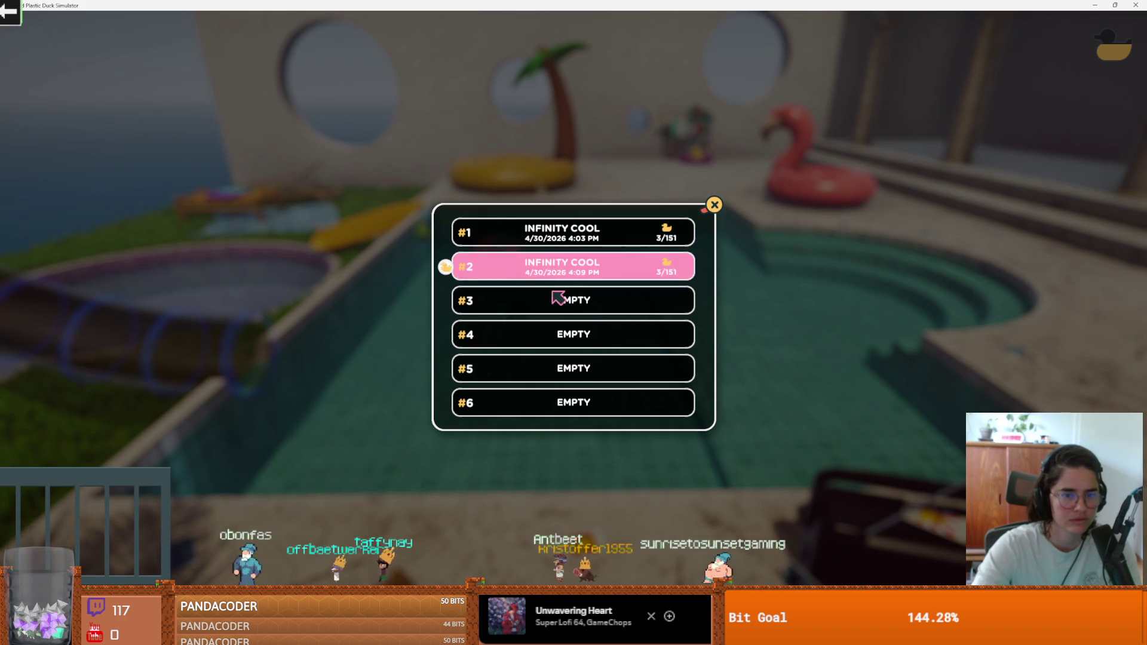
key(alt+Tab)
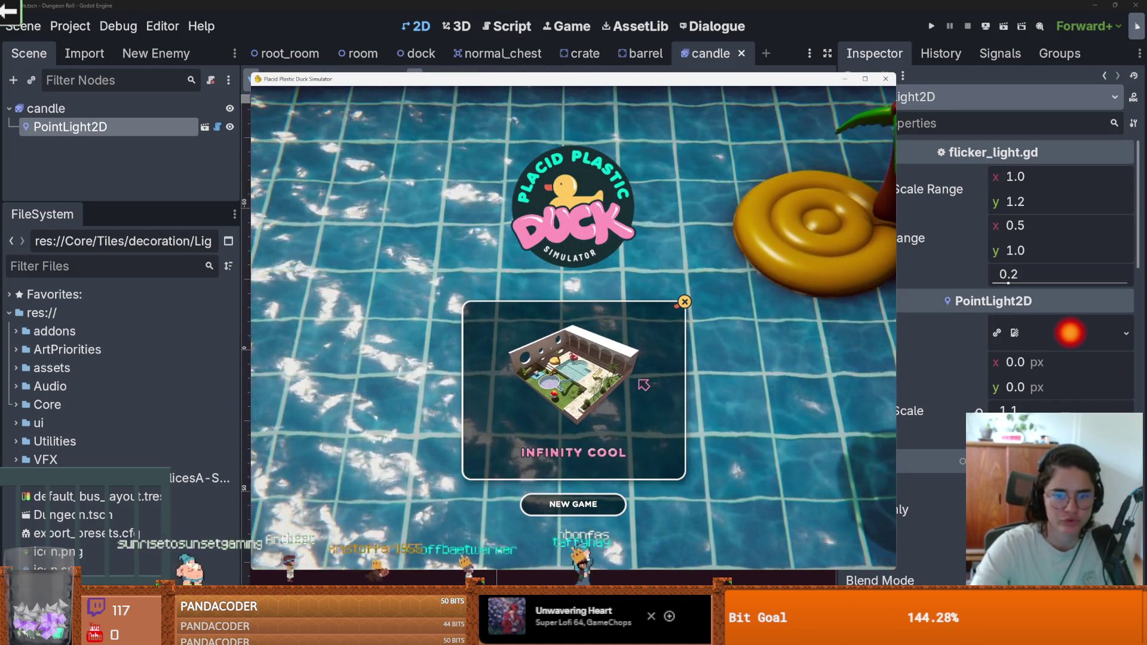
Browse the duck games, set the room to Public and start a NEW GAME.
click(568, 387)
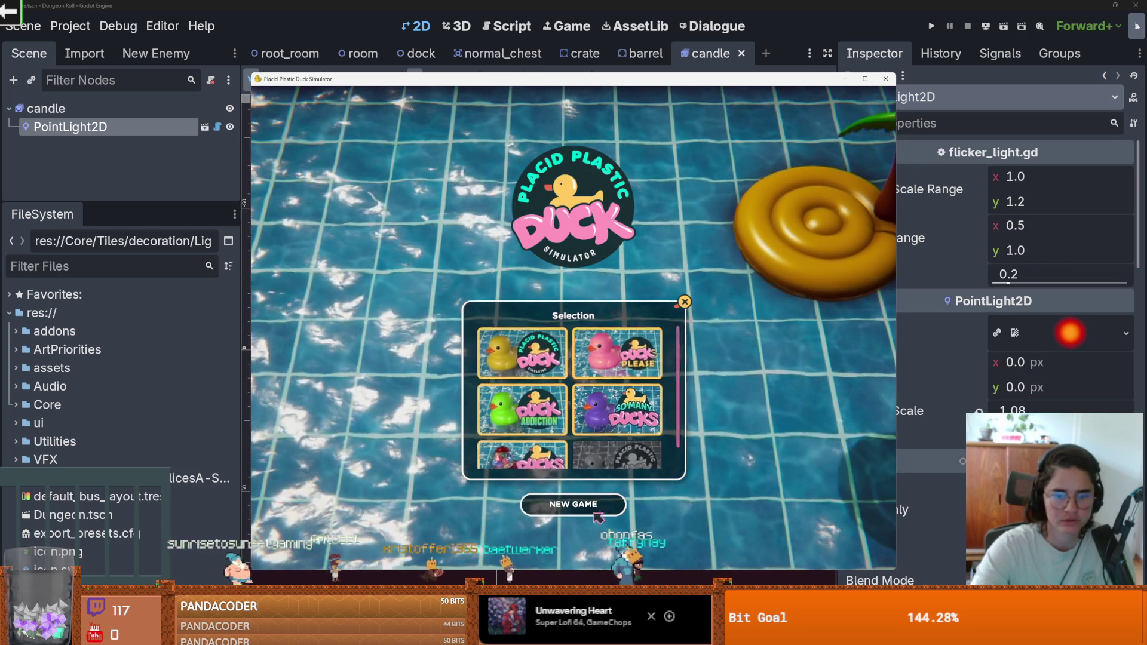
scroll(604, 457, down, 1)
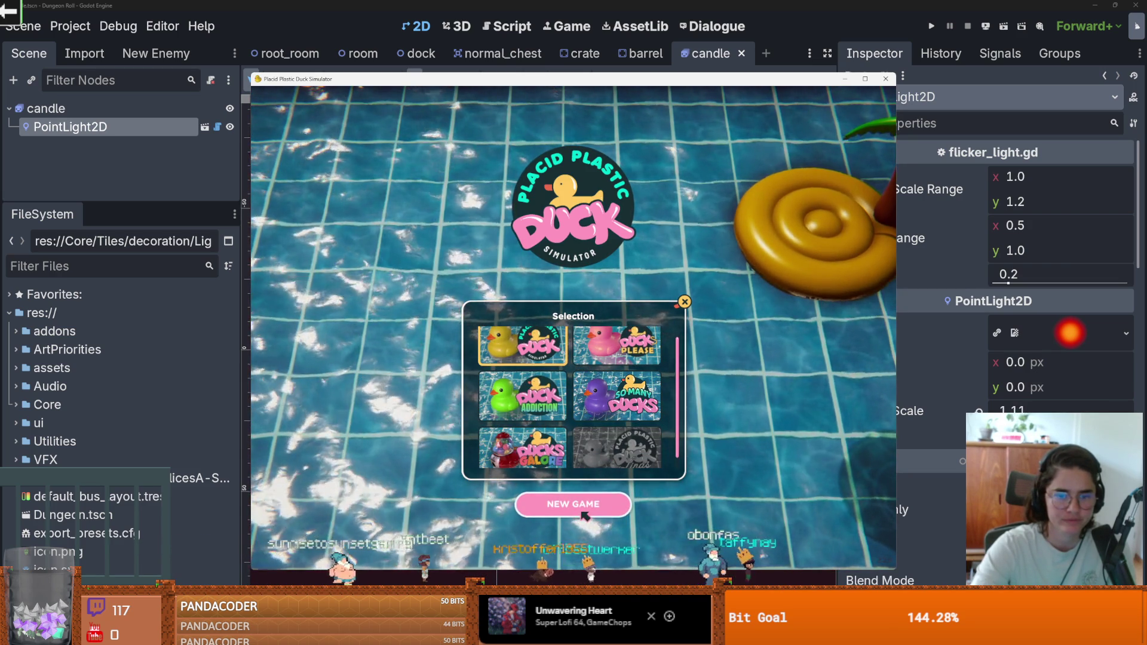
click(583, 512)
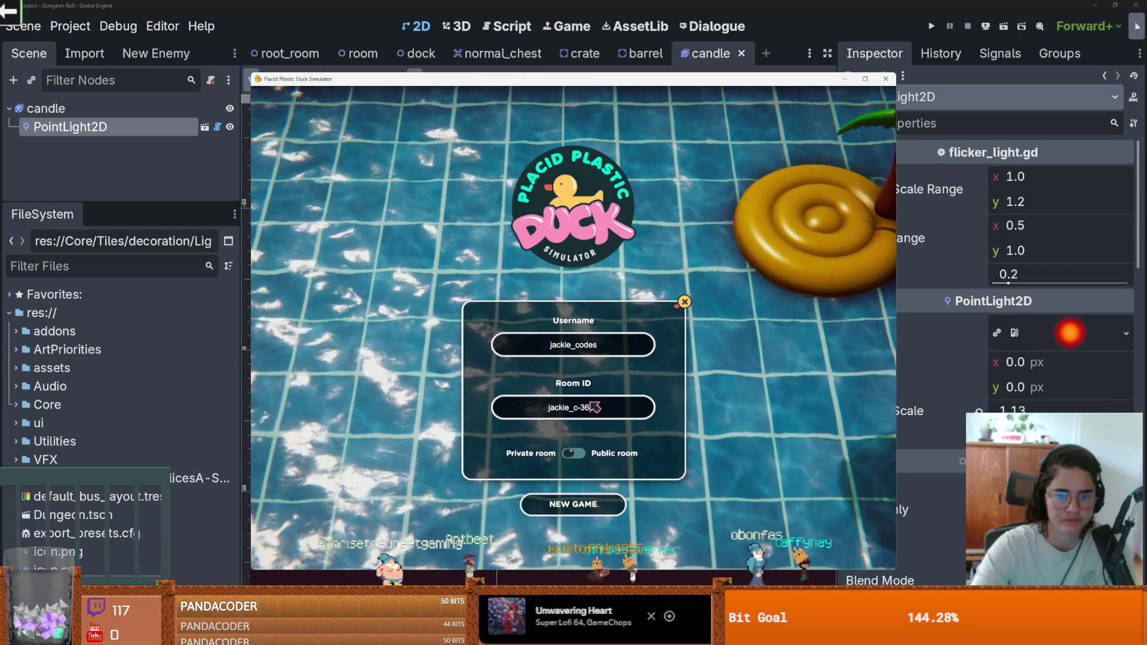
click(575, 453)
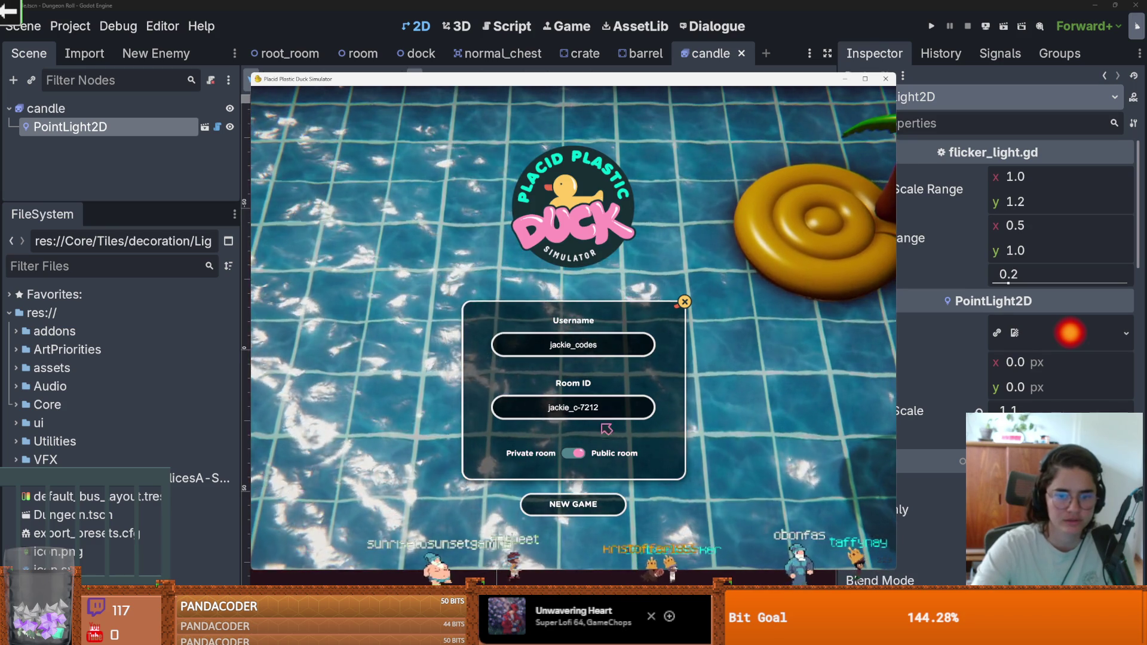
click(605, 507)
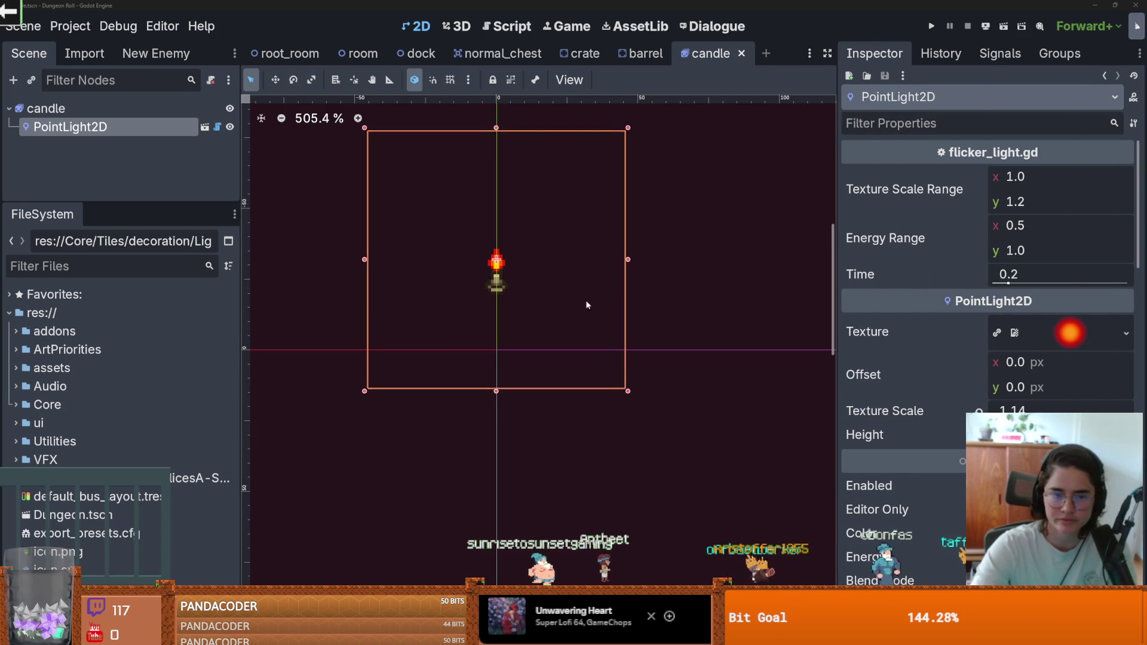
Select the candle's PointLight2D node and save the candle scene.
click(761, 317)
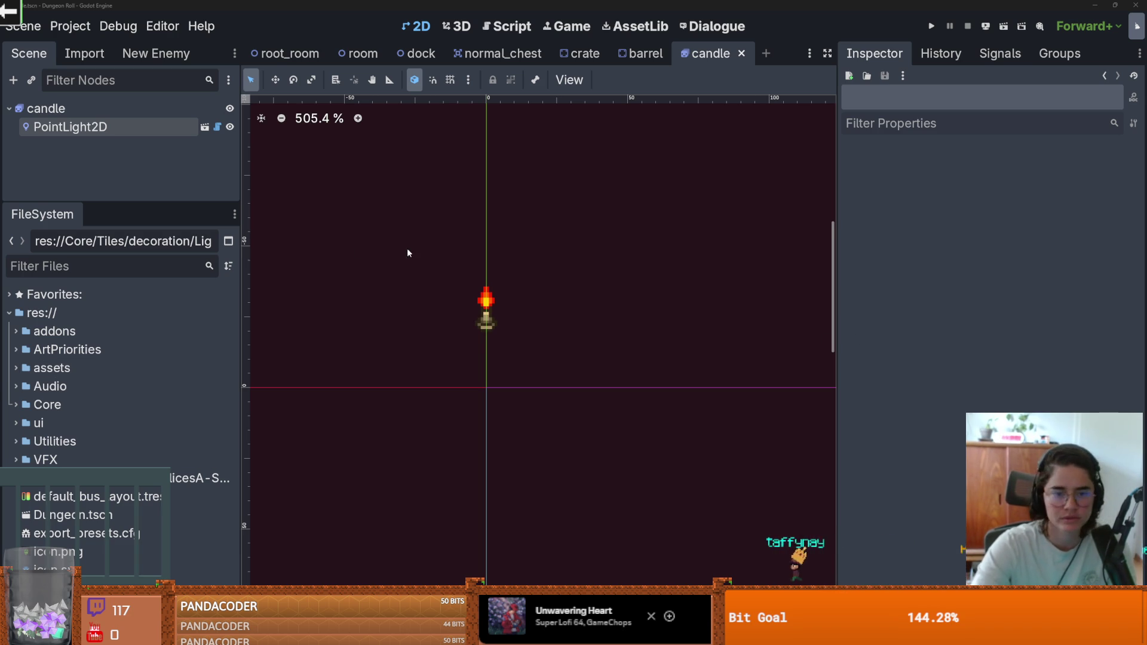
scroll(454, 337, left, 2)
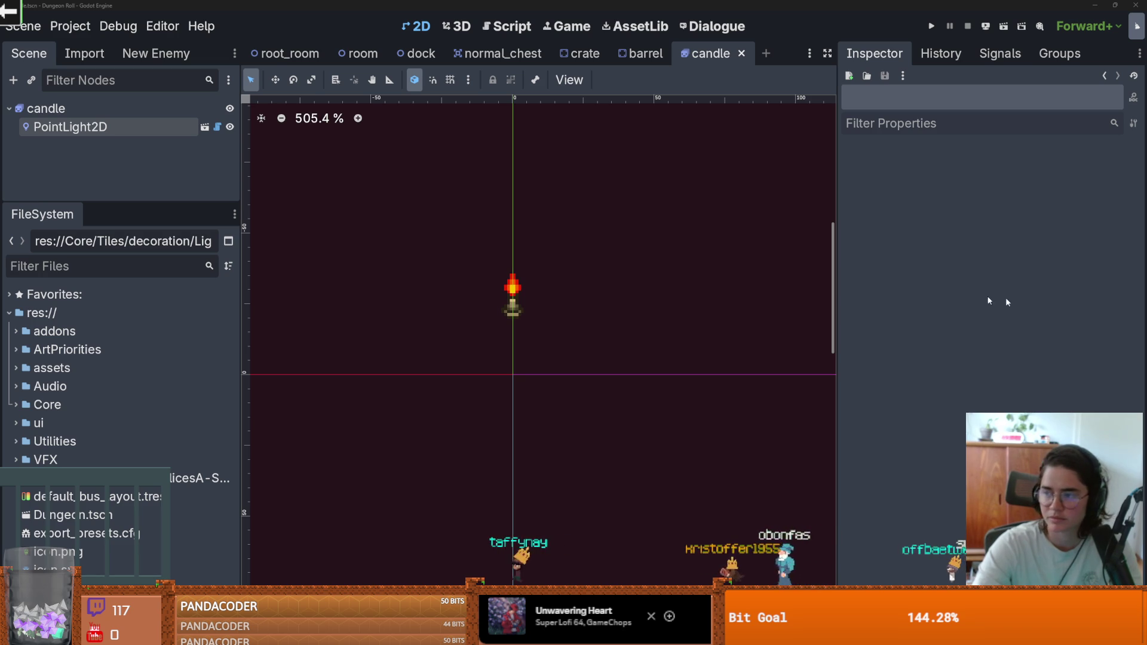
click(613, 331)
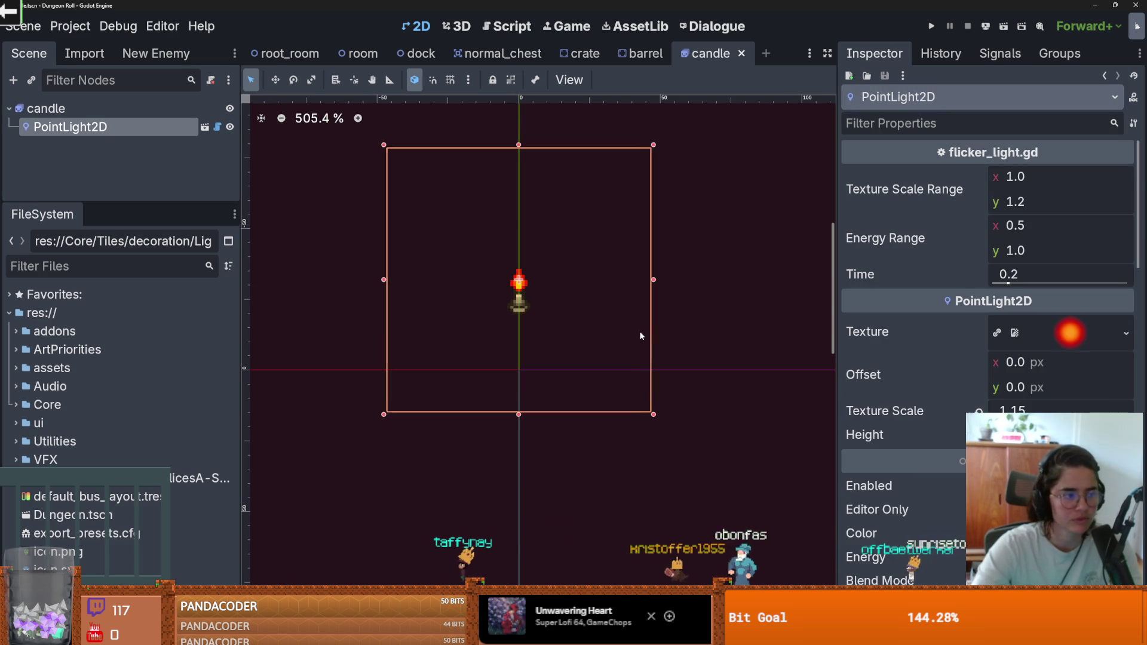
scroll(519, 303, down, 1)
key(ctrl+s)
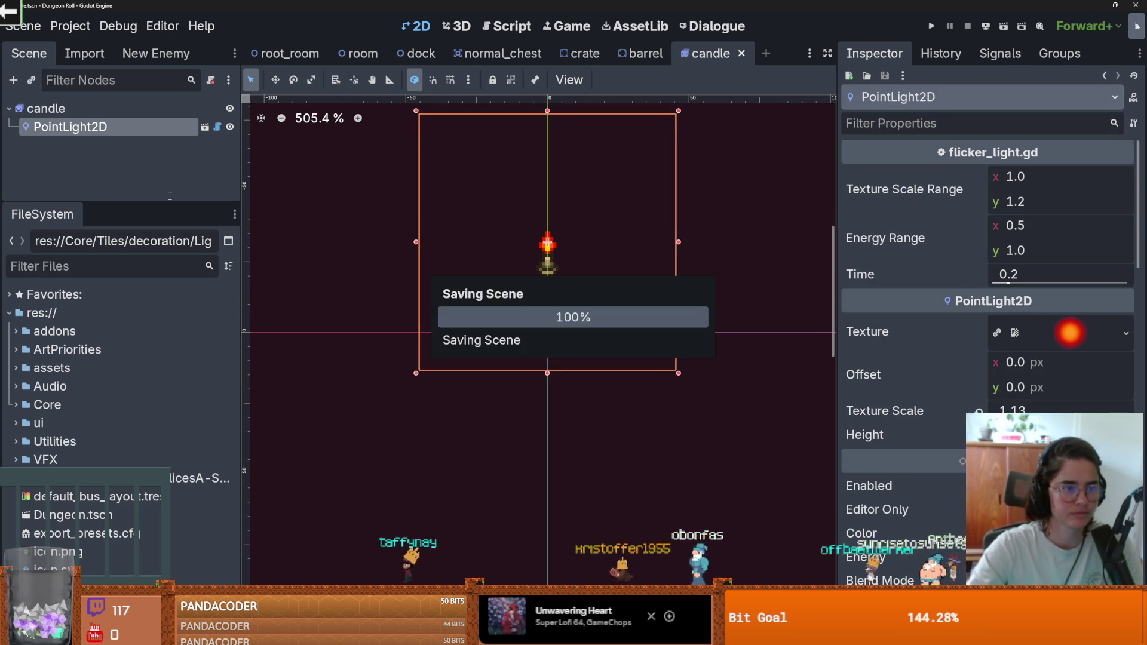
Enlarge the scene tree panel, save again, and switch to the barrel scene.
mouse_move(185, 219)
mouse_down()
mouse_move(184, 282)
mouse_move(182, 187)
mouse_up()
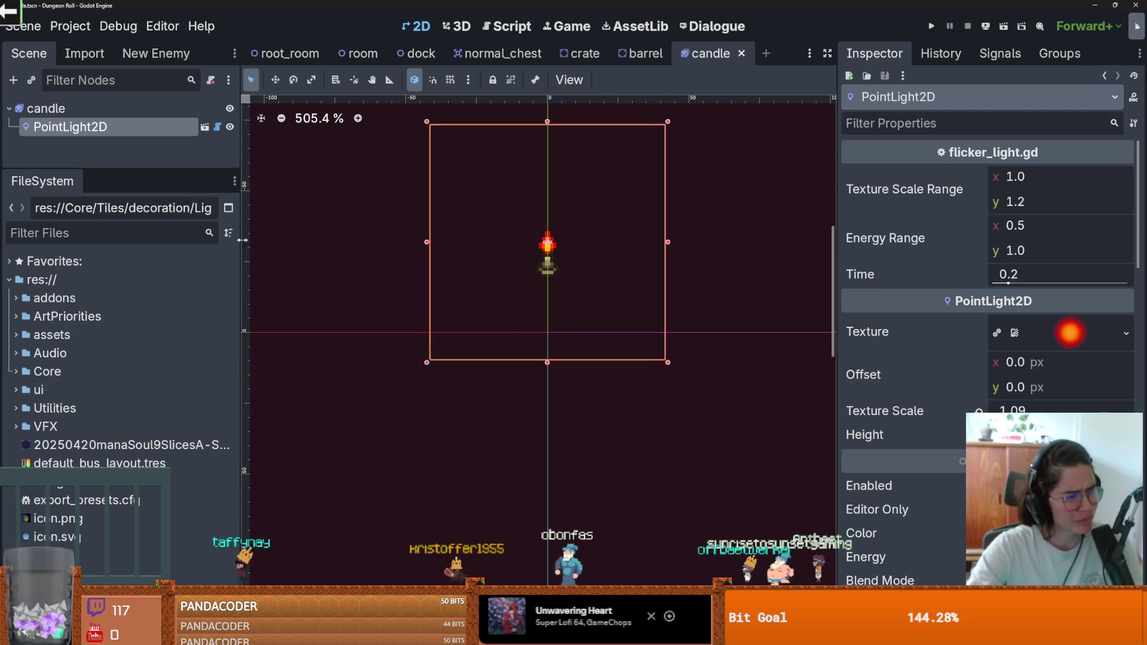
scroll(249, 239, up, 2)
key(ctrl+s)
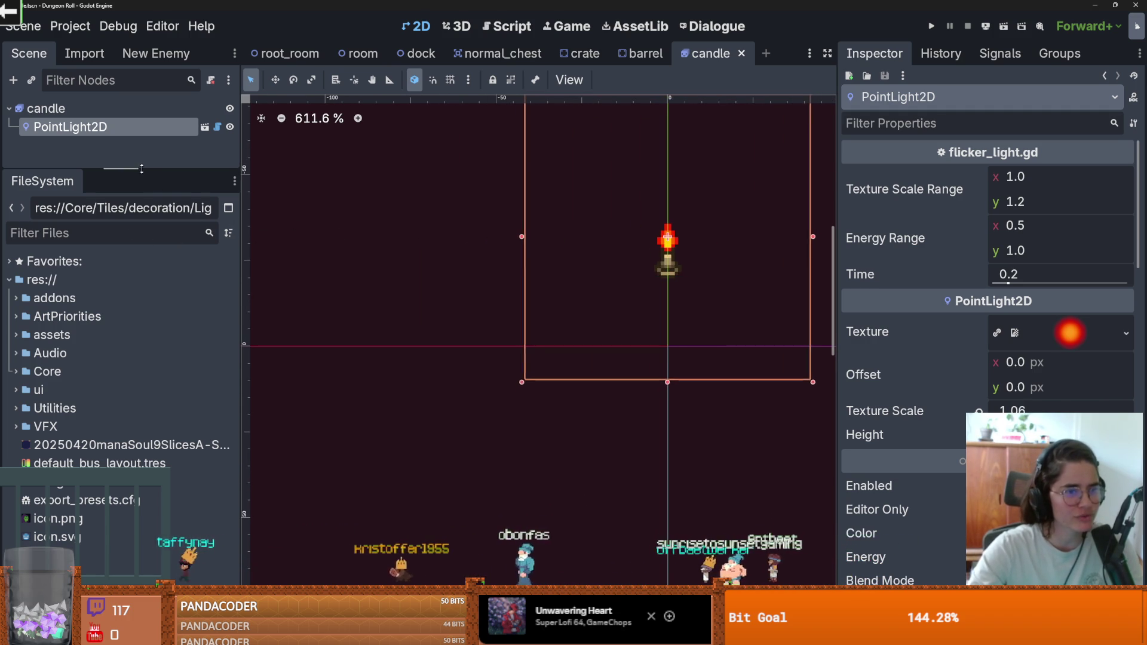
click(648, 51)
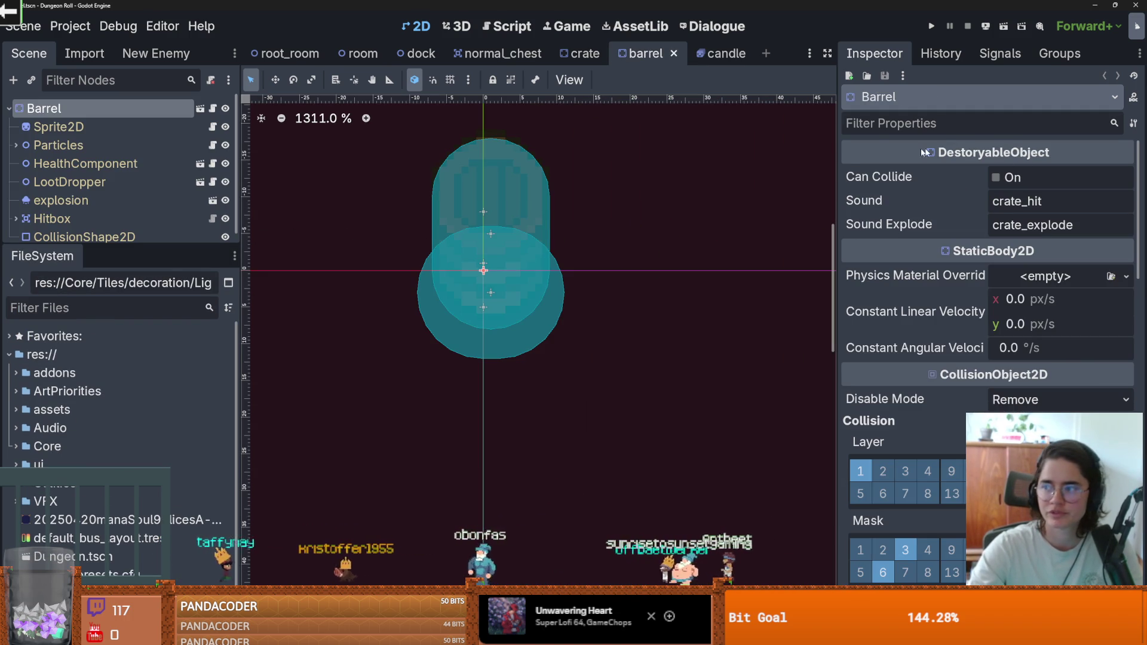
Resize the Scene/FileSystem docks and expand the Core folder to scroll through its subfolders.
mouse_move(117, 242)
mouse_down()
mouse_move(119, 326)
mouse_move(161, 185)
mouse_move(160, 196)
mouse_up()
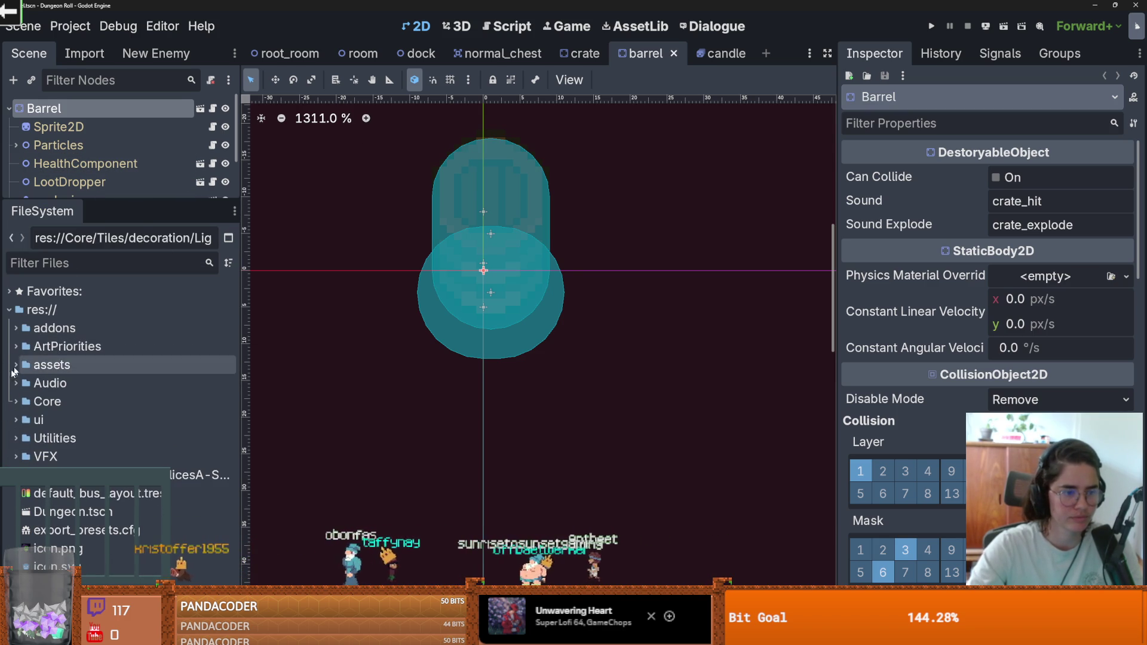
double_click(48, 401)
scroll(94, 393, down, 3)
scroll(90, 412, down, 3)
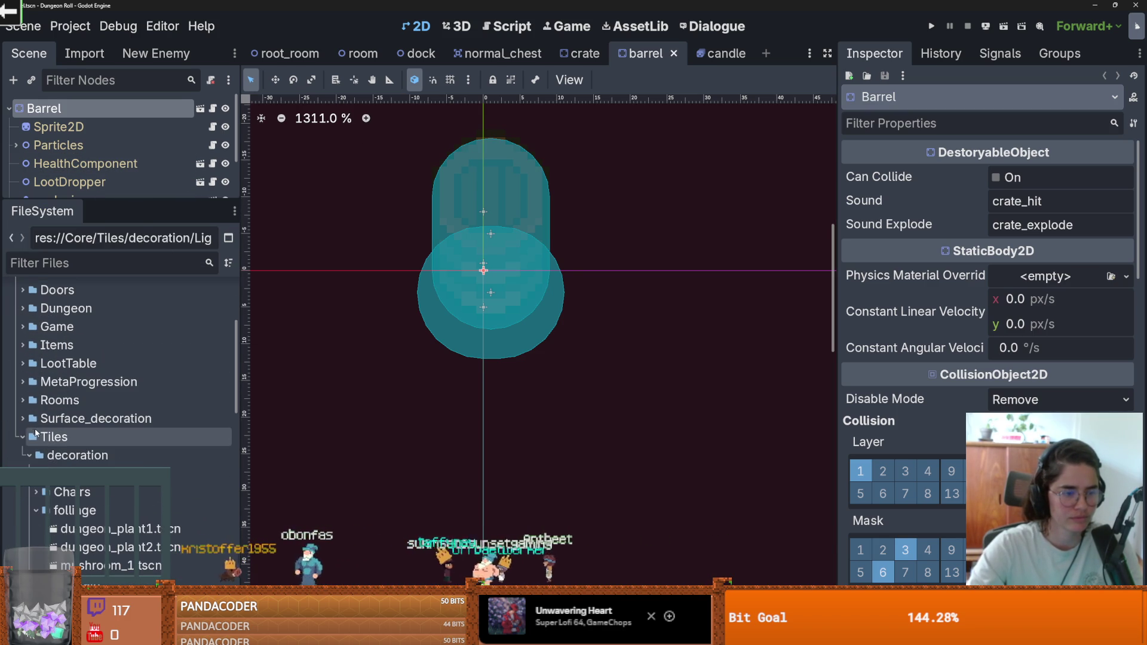
scroll(80, 454, up, 3)
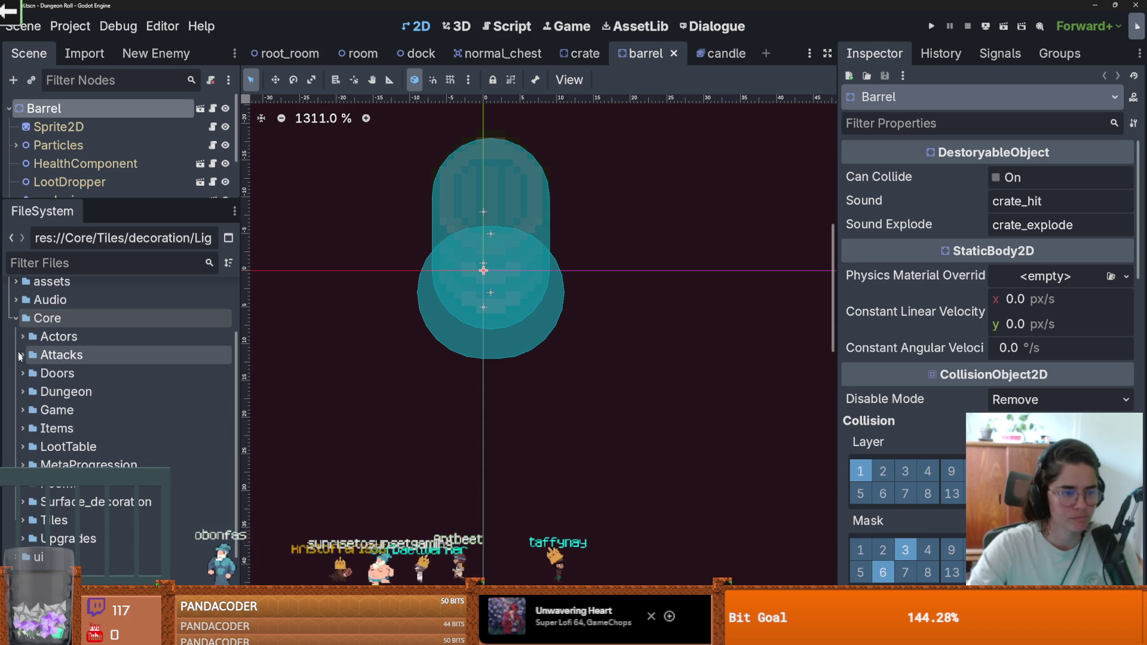
scroll(24, 421, down, 2)
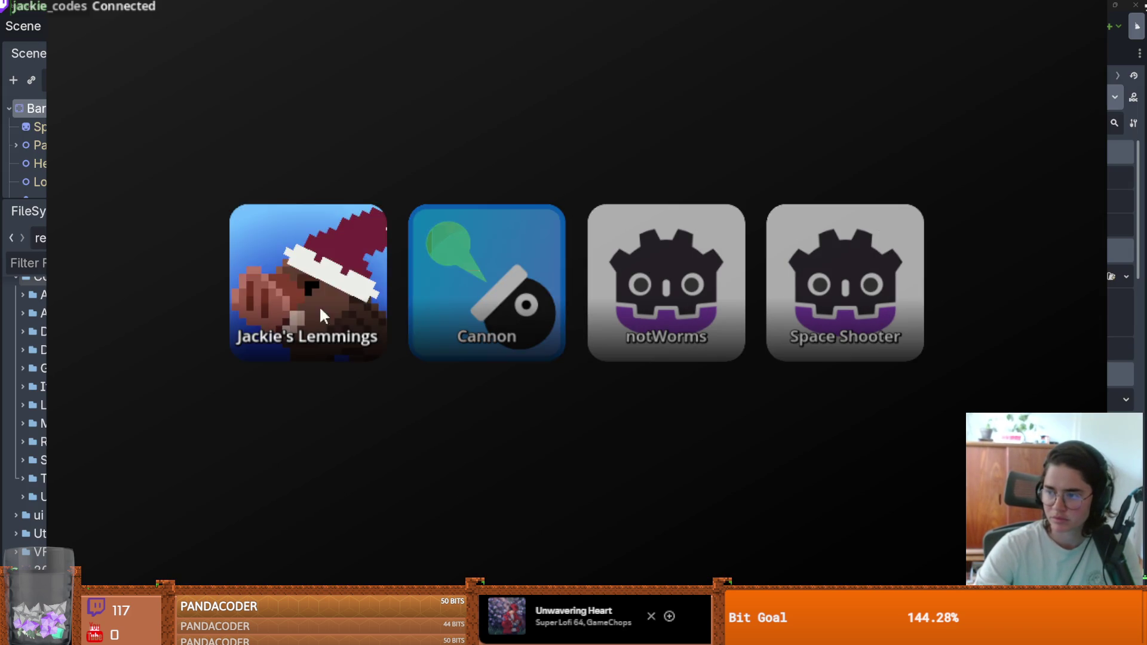
Launch the Cannon game from its tile in the game selector.
click(450, 307)
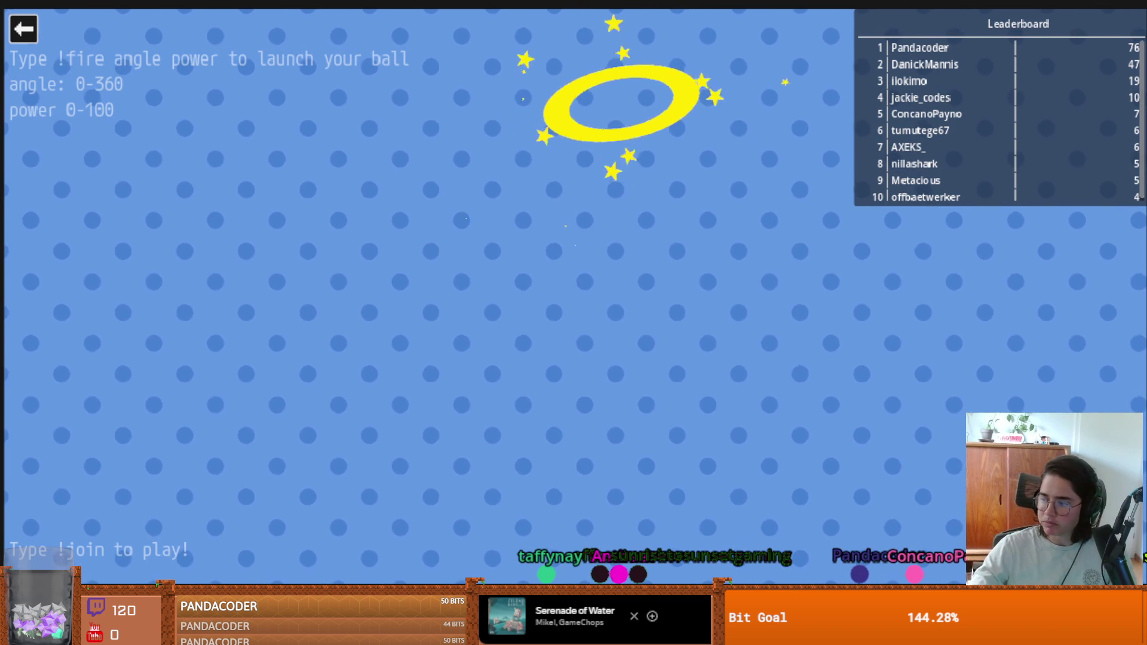
Close the Cannon game and save the barrel scene.
click(24, 30)
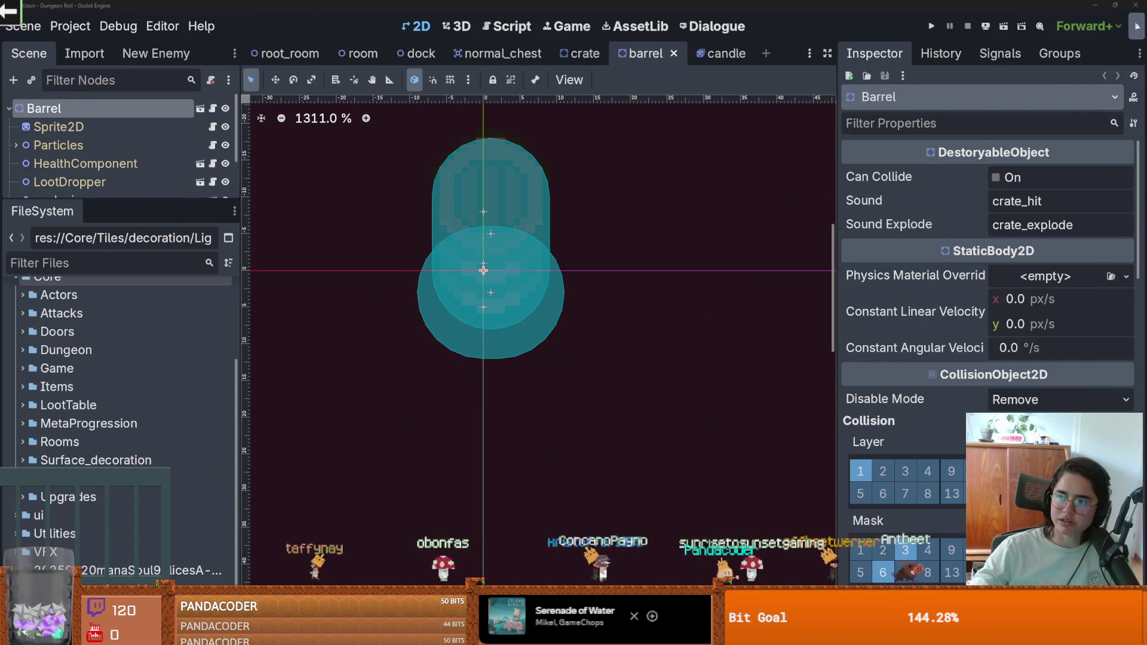
key(ctrl+s)
drag(135, 268, 135, 298)
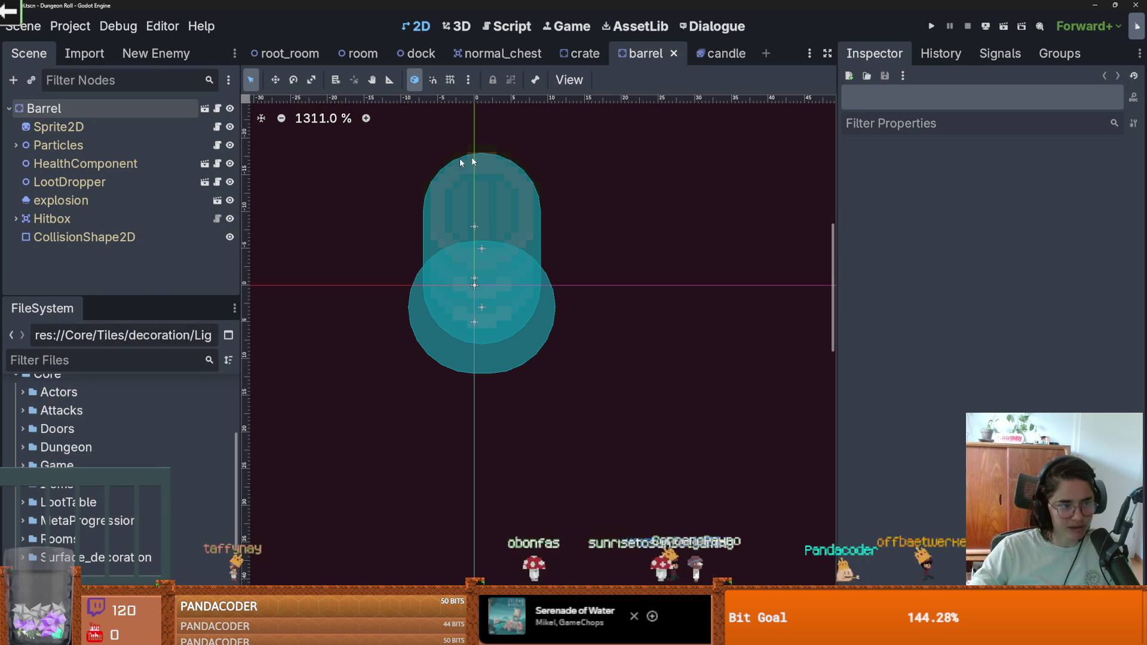
scroll(489, 154, up, 1)
key(ctrl+s)
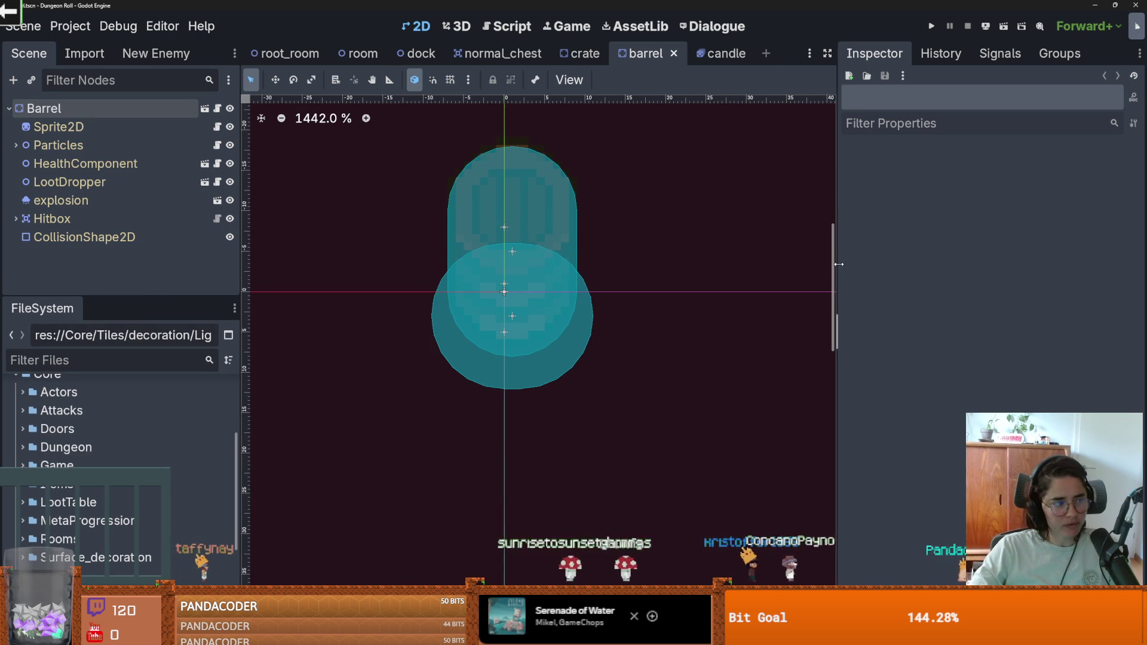
Give the file tree more room, widen the side docks, and expand the Core folder.
scroll(468, 214, up, 1)
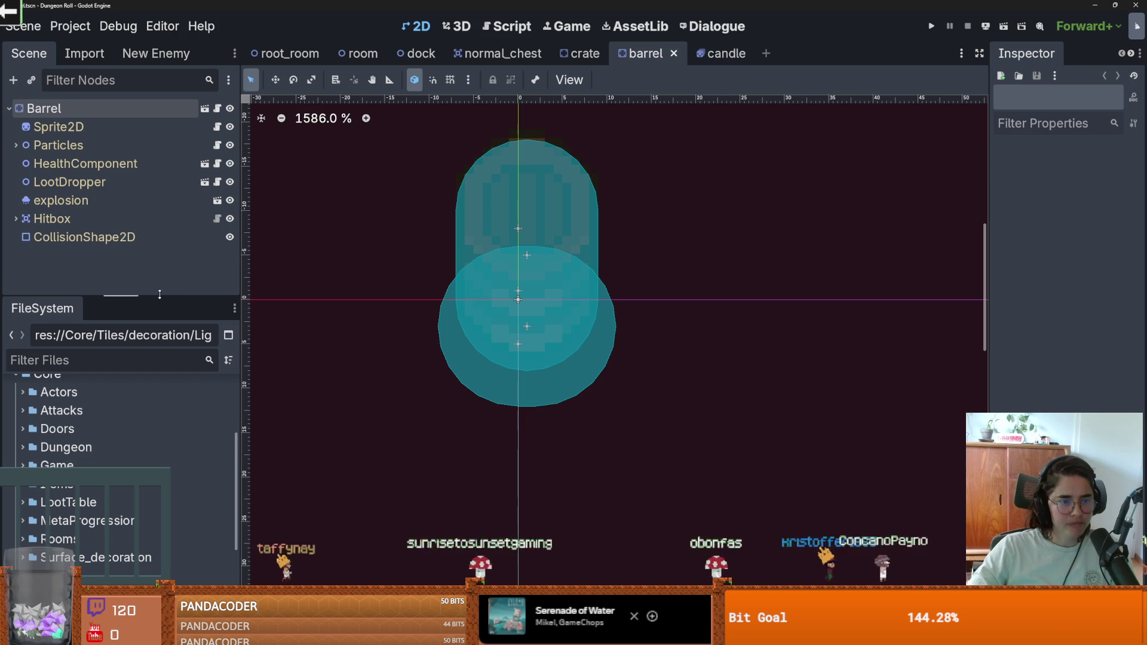
drag(229, 298, 229, 245)
scroll(23, 360, up, 5)
key(ctrl+s)
drag(242, 389, 280, 390)
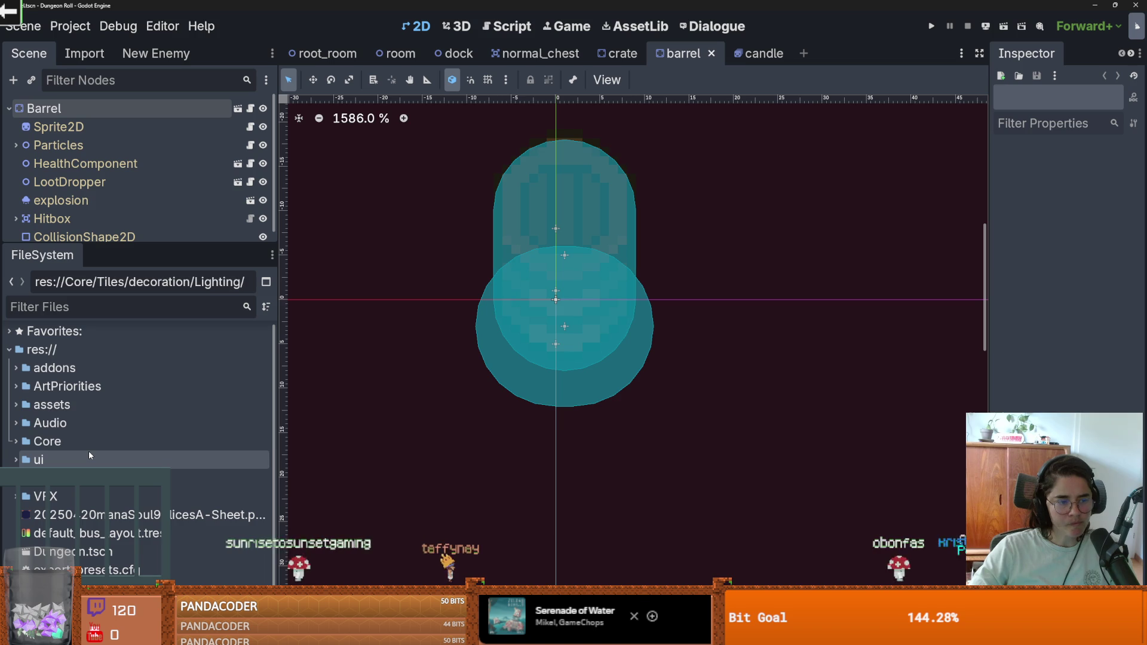
click(15, 440)
scroll(119, 418, down, 3)
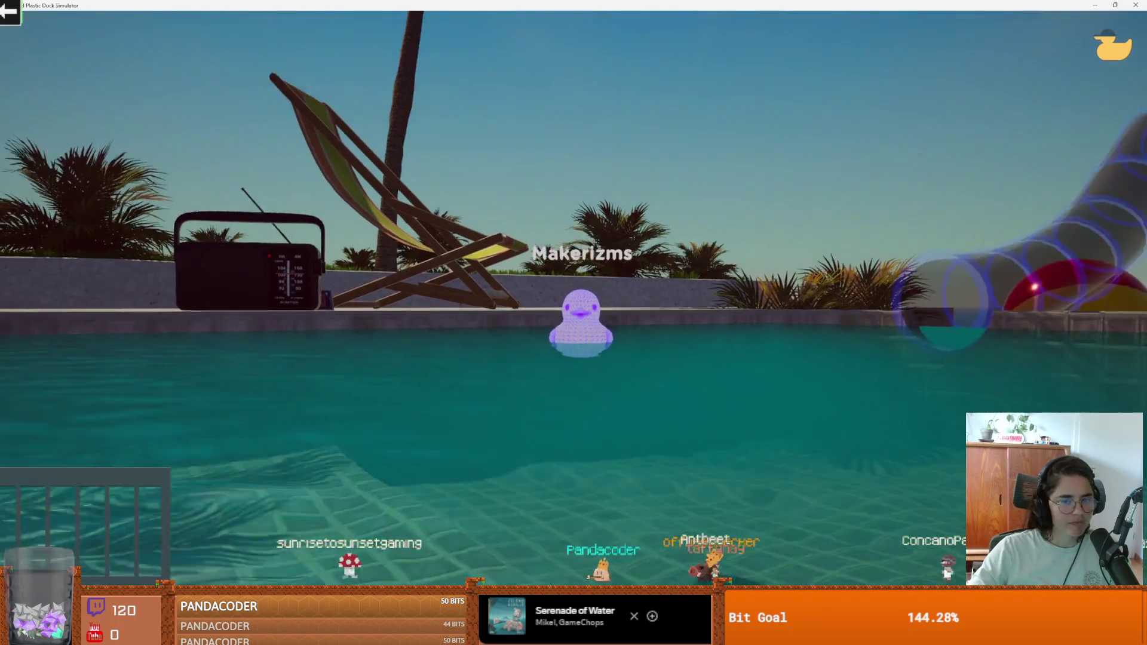
Apply the knife-duck action from a viewer's duck radial menu, then return to Godot.
click(577, 317)
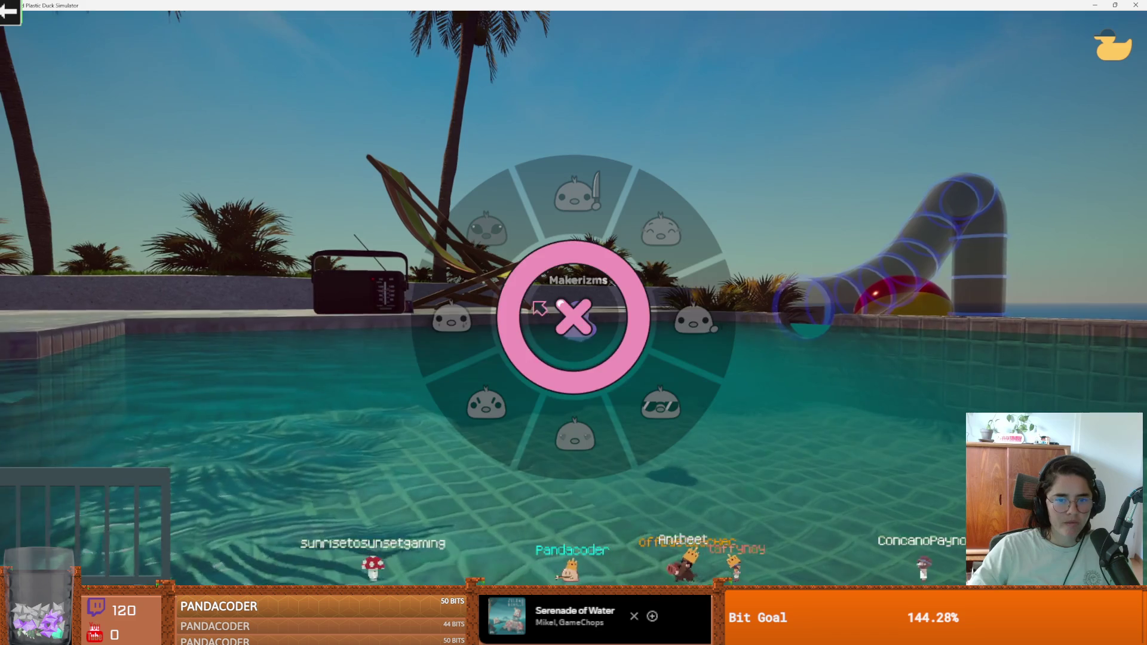
click(574, 194)
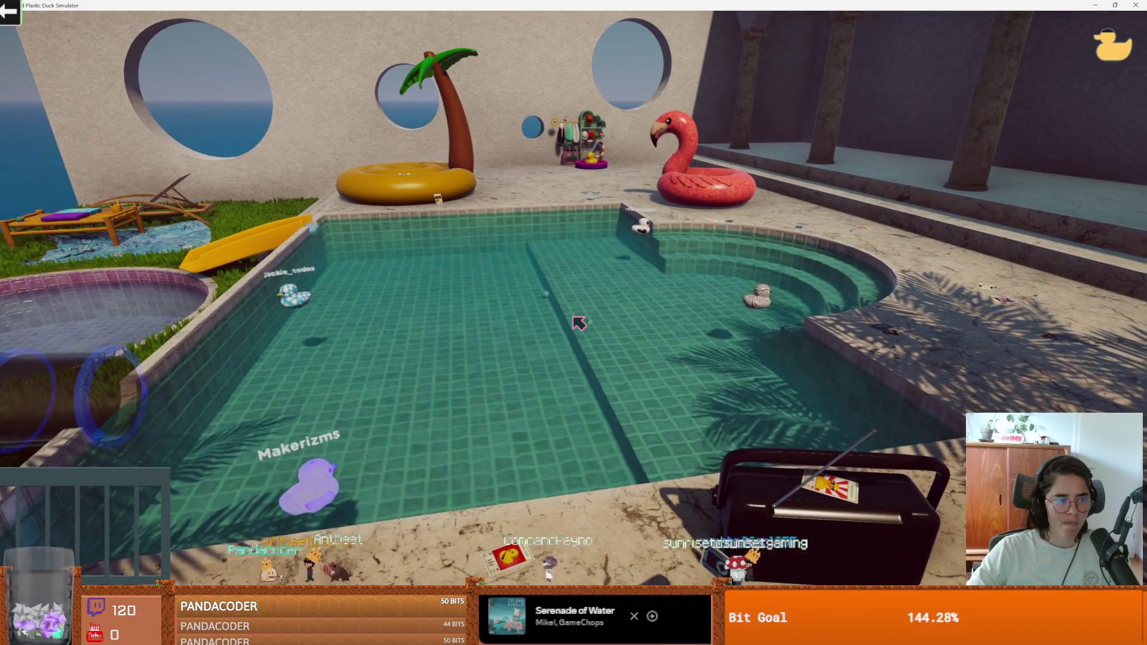
key(alt+Tab)
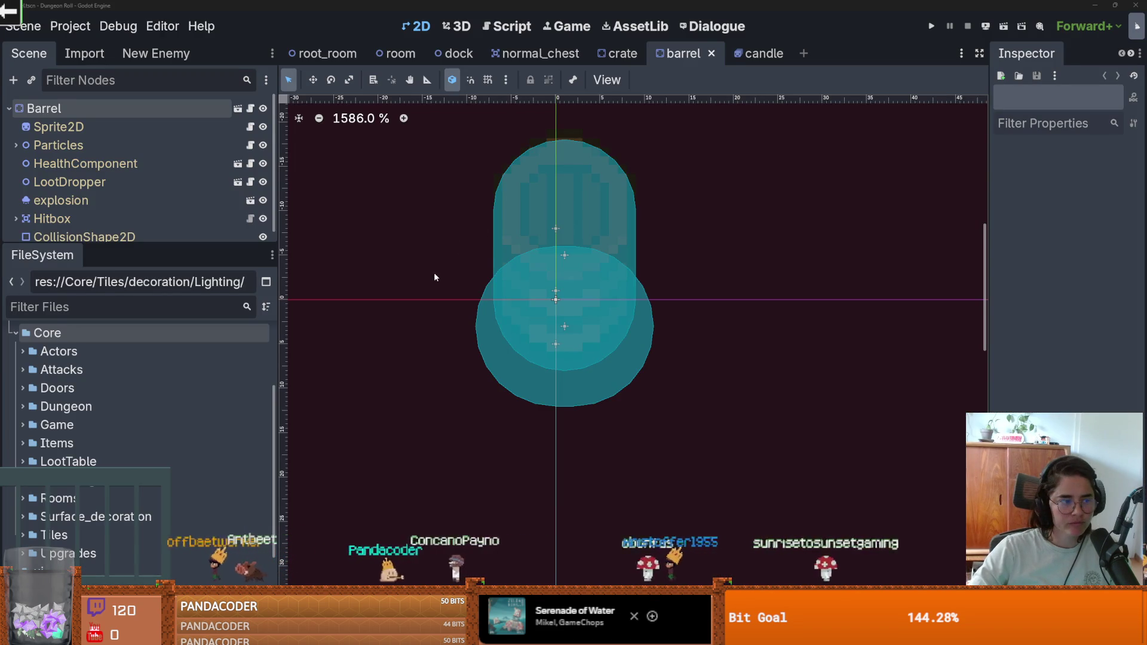
Save the barrel scene and drag the Scene/FileSystem splitter up to enlarge the file tree.
scroll(437, 271, up, 1)
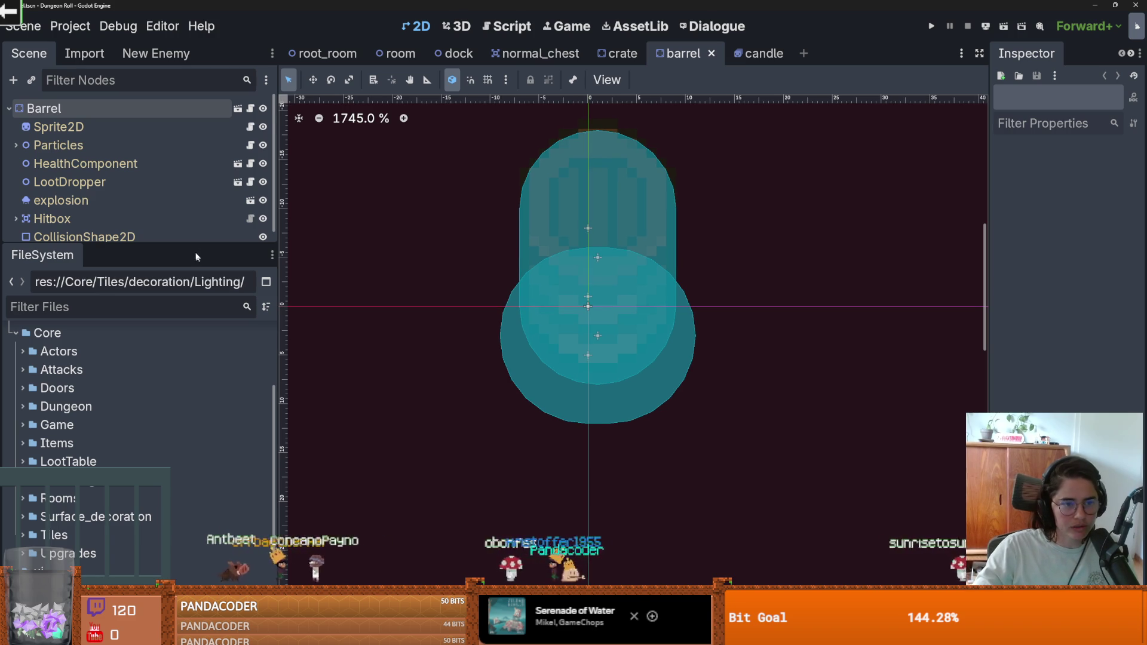
drag(198, 264, 198, 364)
key(ctrl+s)
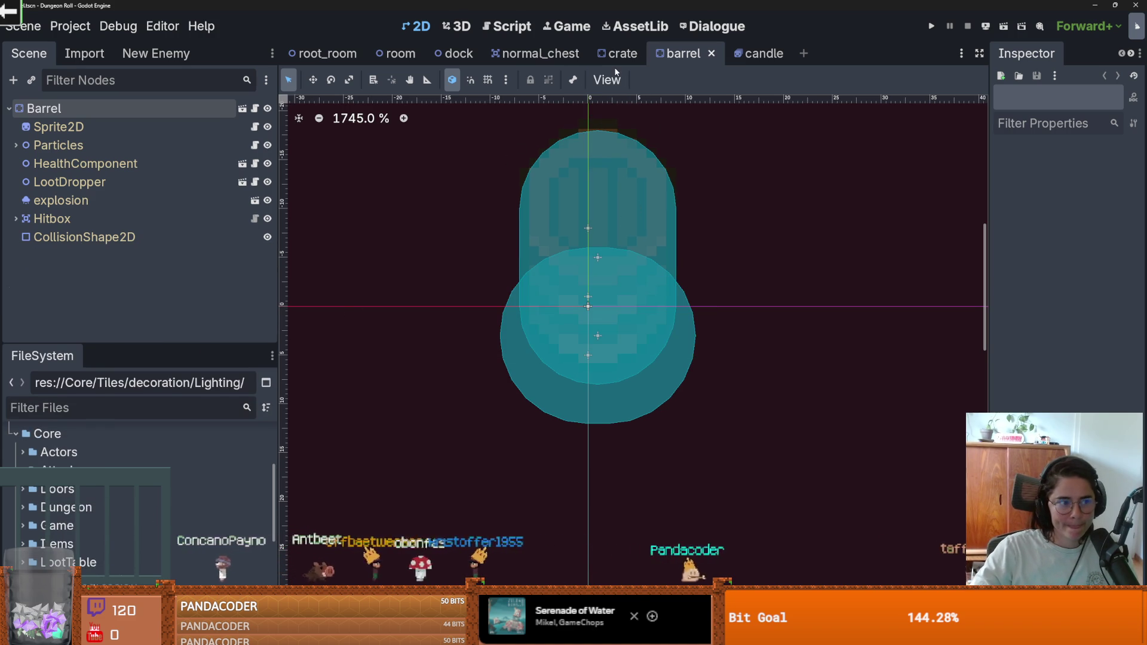
mouse_move(607, 53)
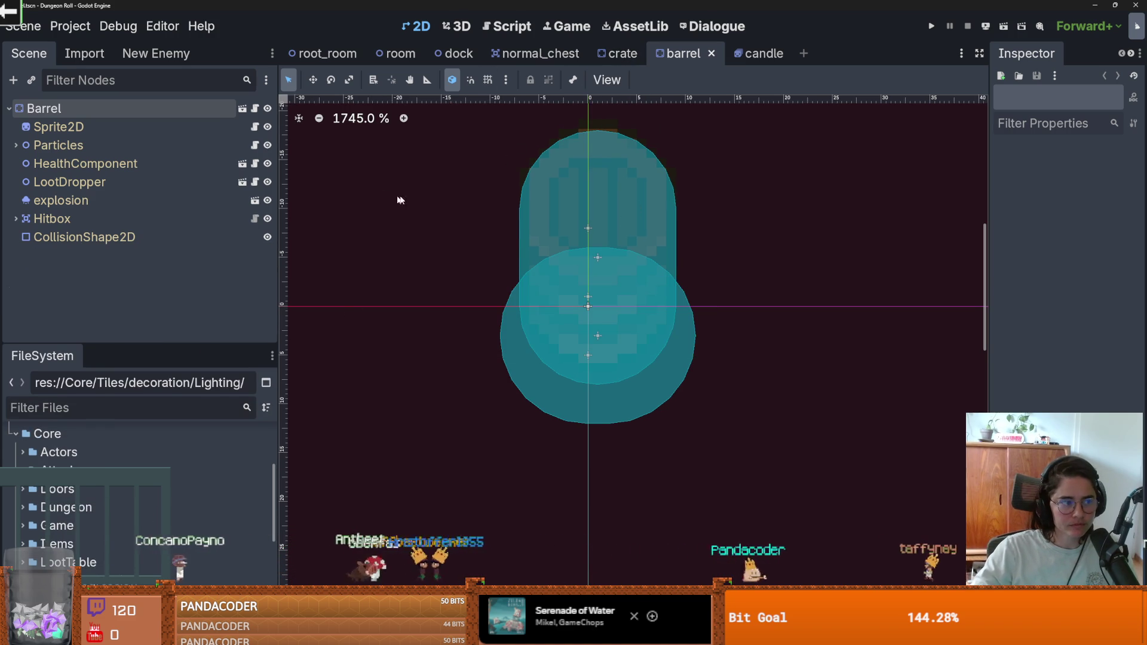
key(ctrl+s)
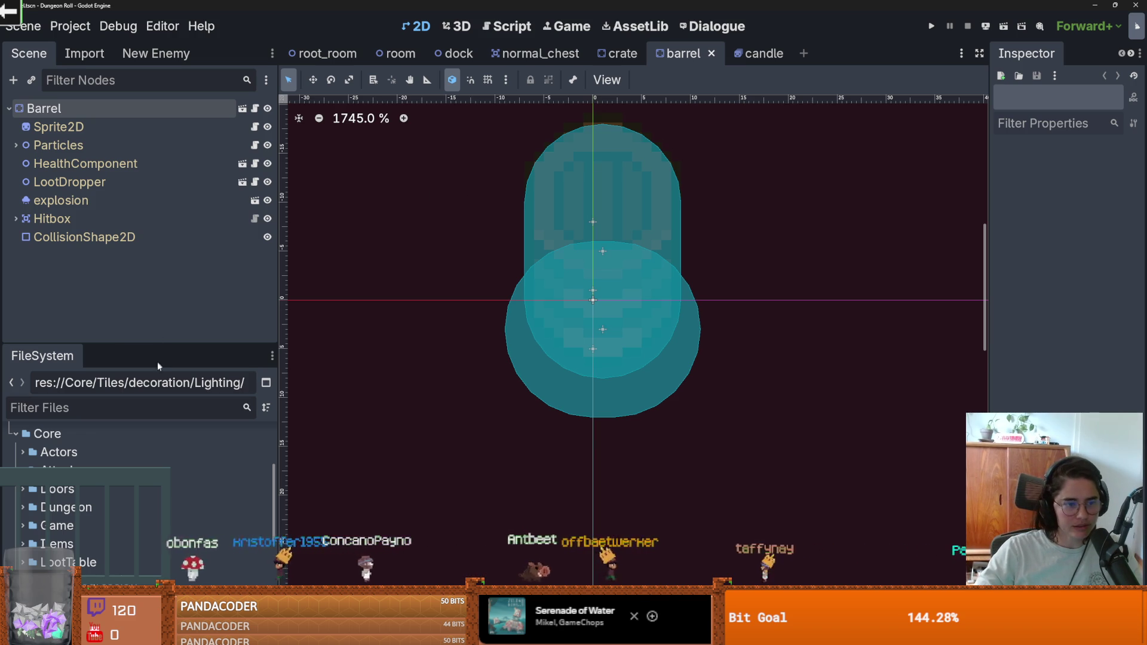
drag(140, 344, 120, 207)
scroll(72, 373, up, 3)
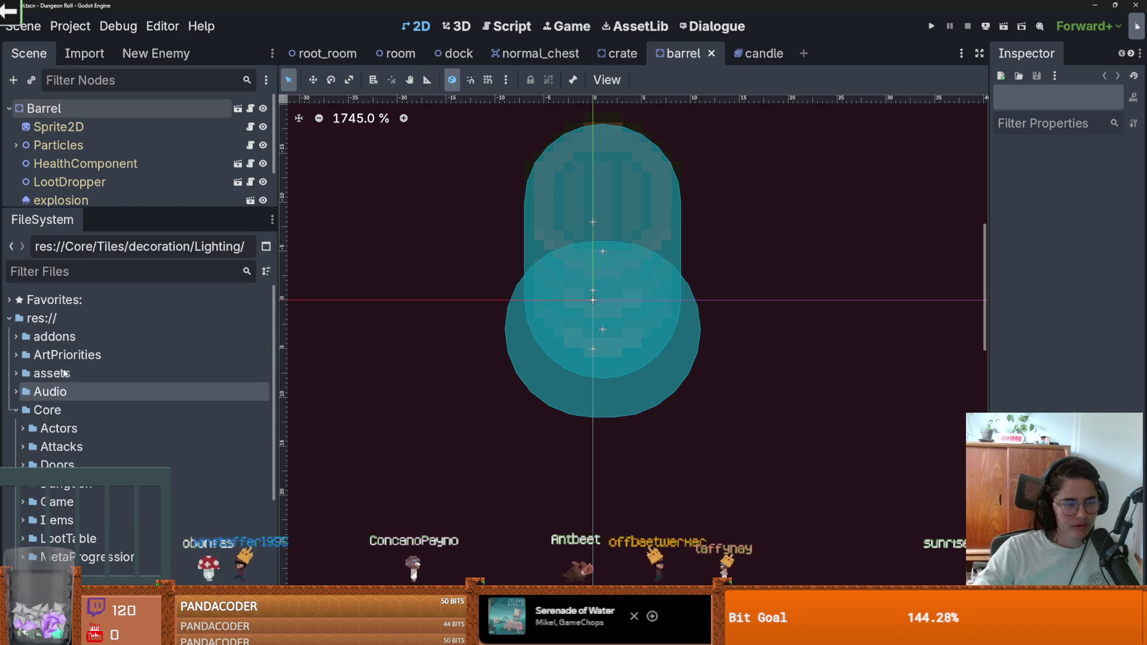
Expand Rooms > RoomScenes > RootRooms in FileSystem and open room.tscn.
scroll(36, 383, down, 1)
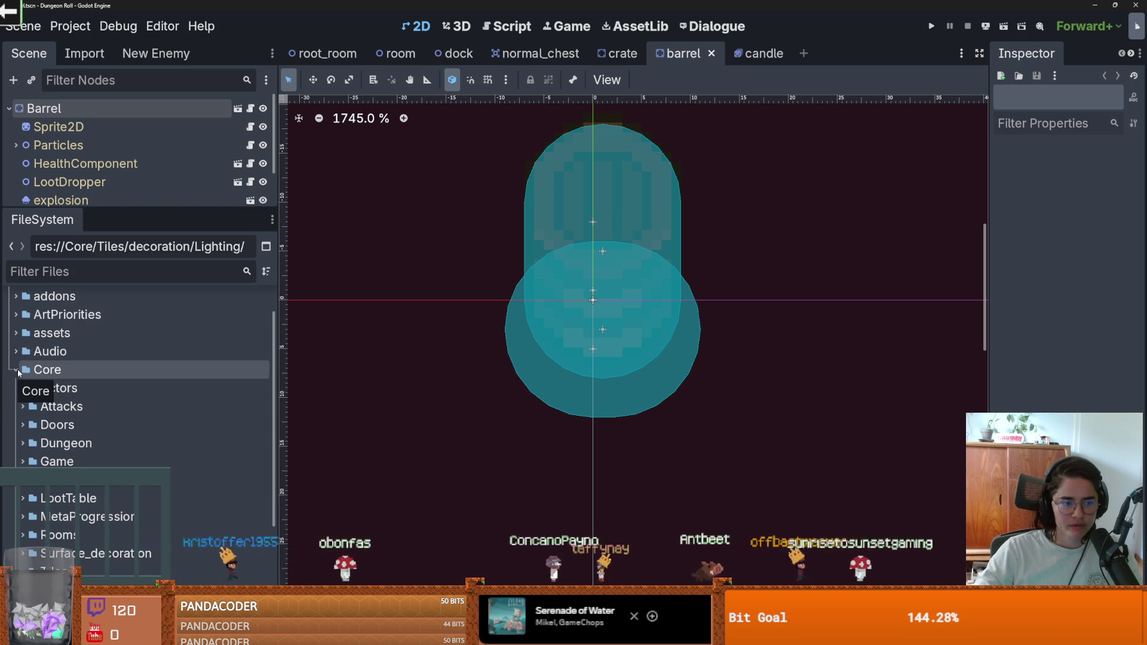
scroll(23, 412, down, 3)
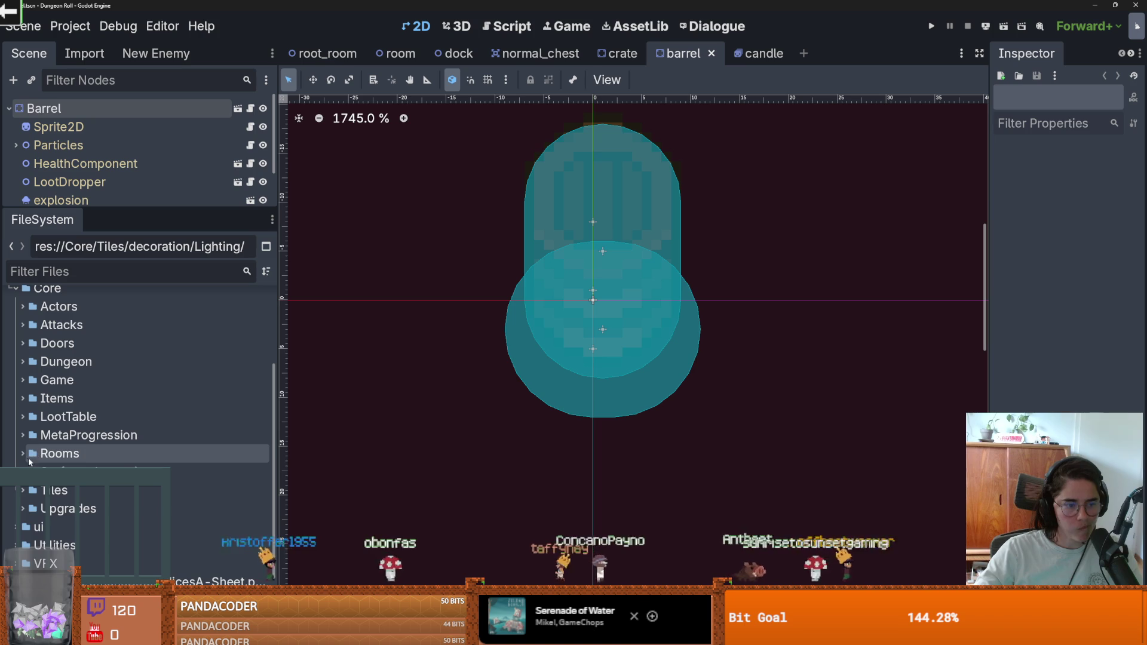
click(27, 457)
scroll(81, 466, down, 2)
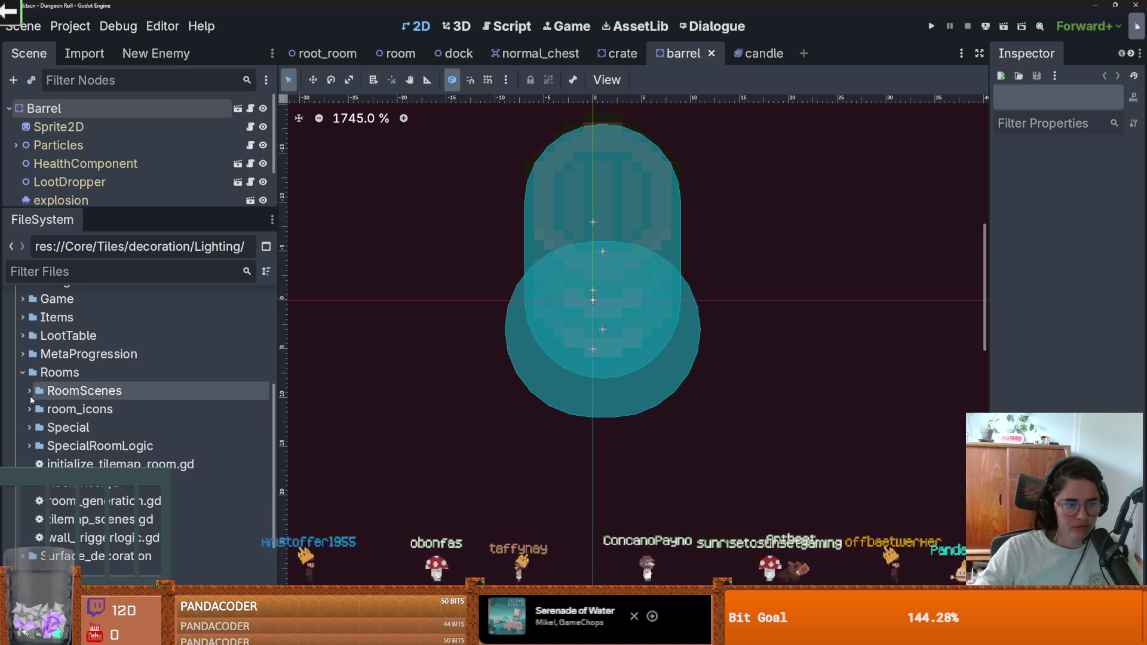
click(27, 392)
click(27, 393)
click(27, 392)
click(35, 429)
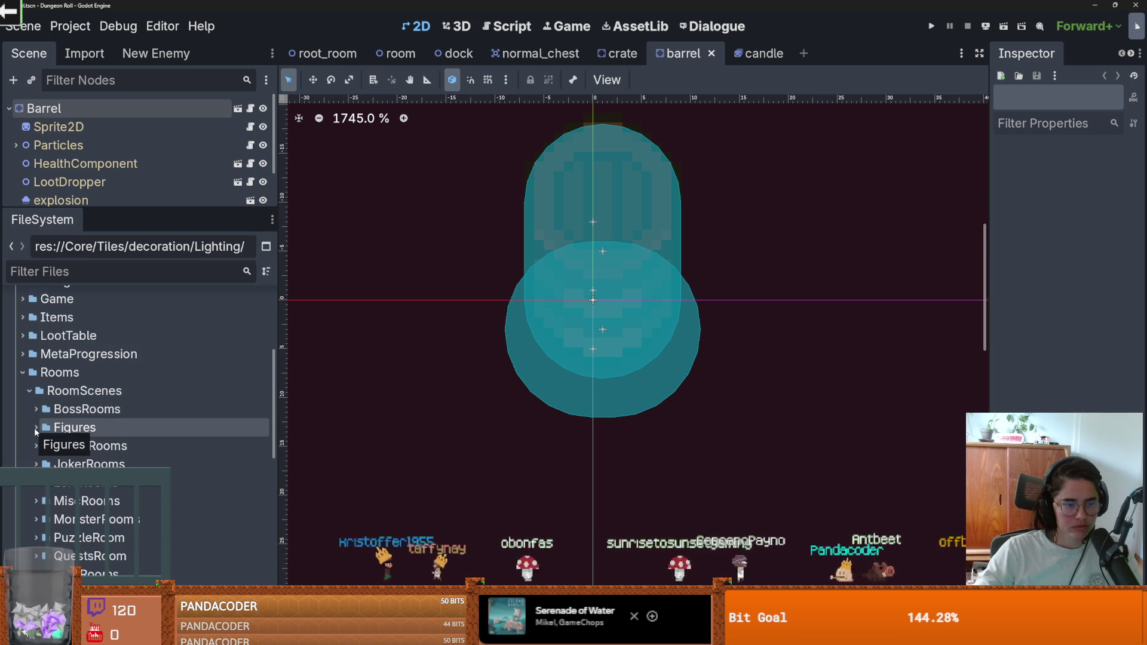
scroll(36, 429, down, 2)
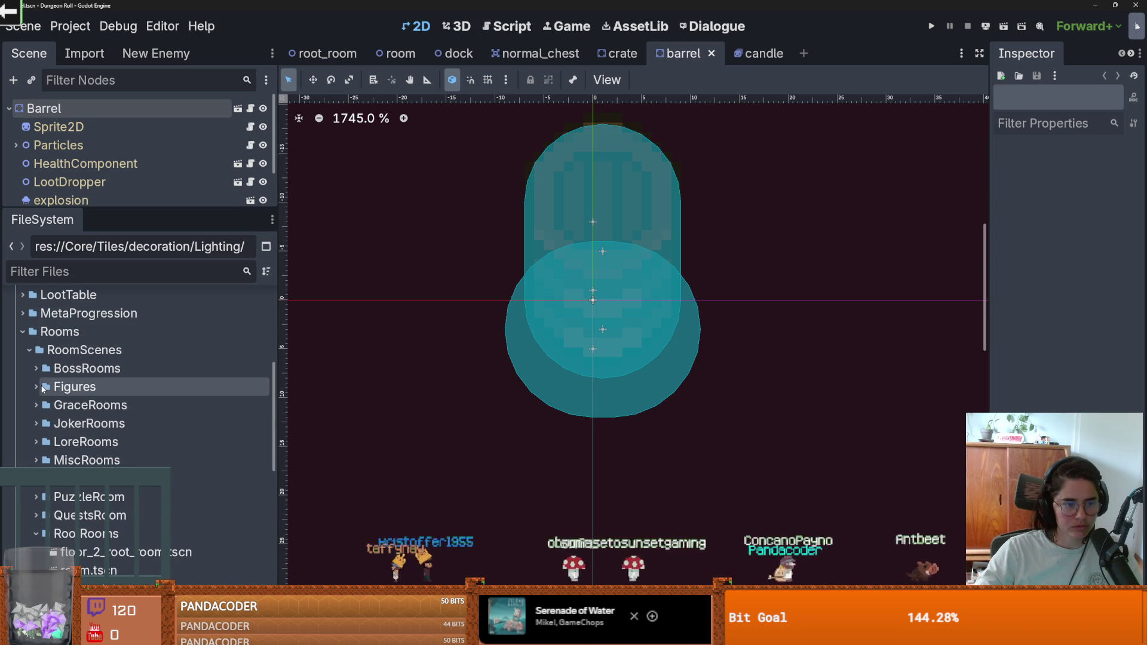
scroll(40, 457, down, 4)
double_click(104, 489)
scroll(114, 497, down, 2)
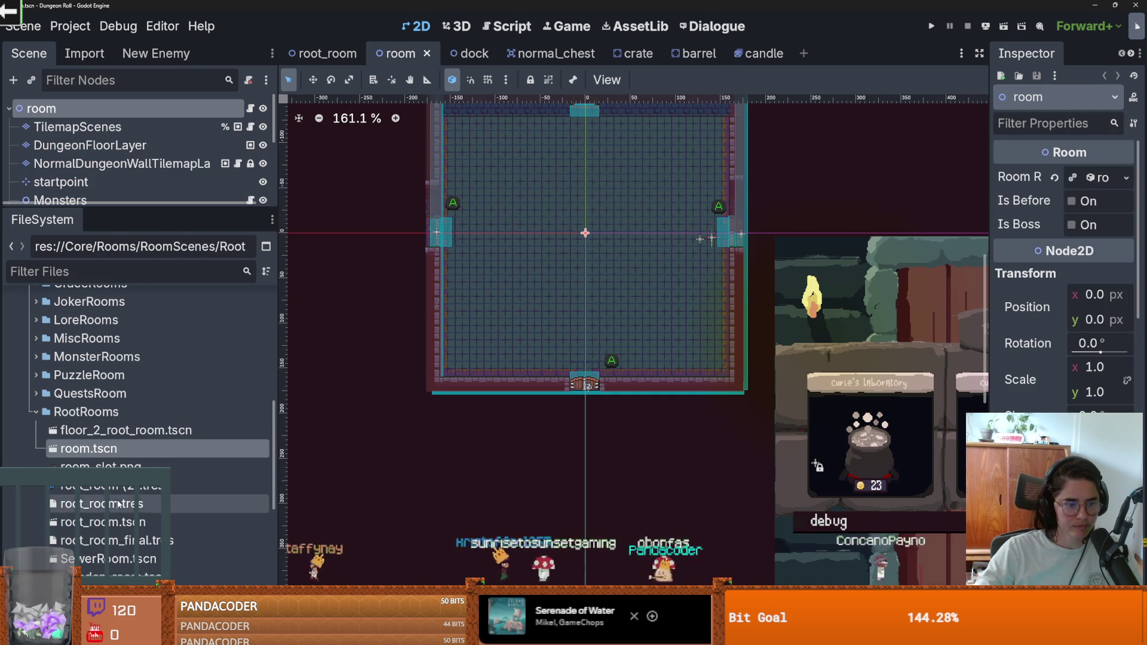
Open the root_room and SewerRoom scenes and shrink the tile panel to show the room canvas.
double_click(111, 522)
double_click(107, 558)
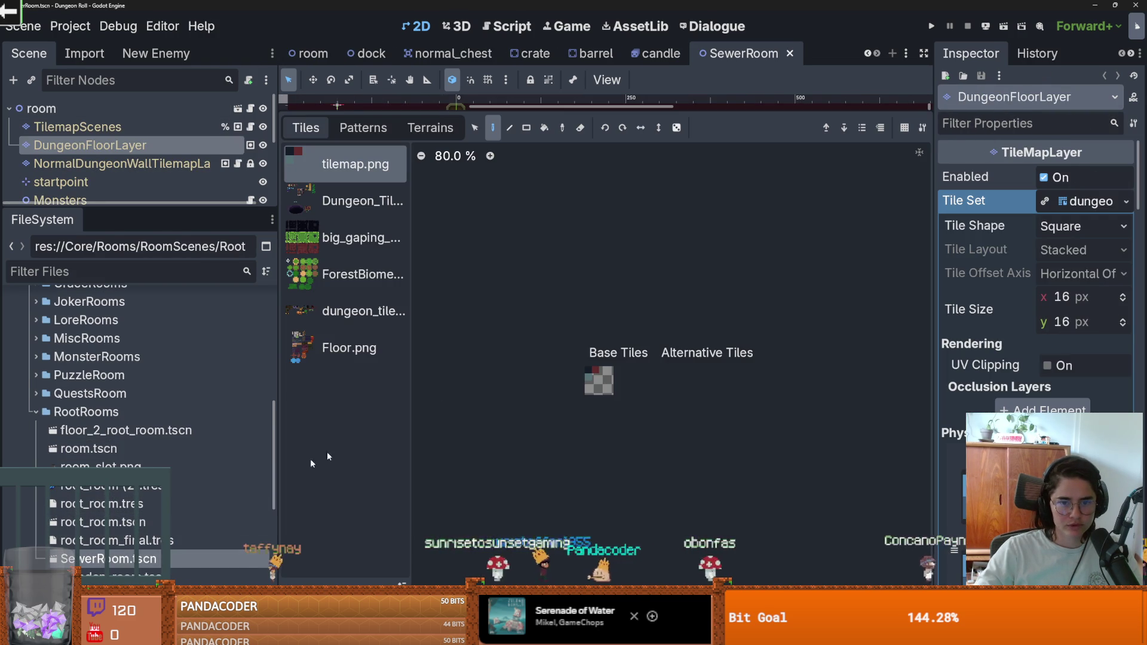
drag(500, 111, 500, 429)
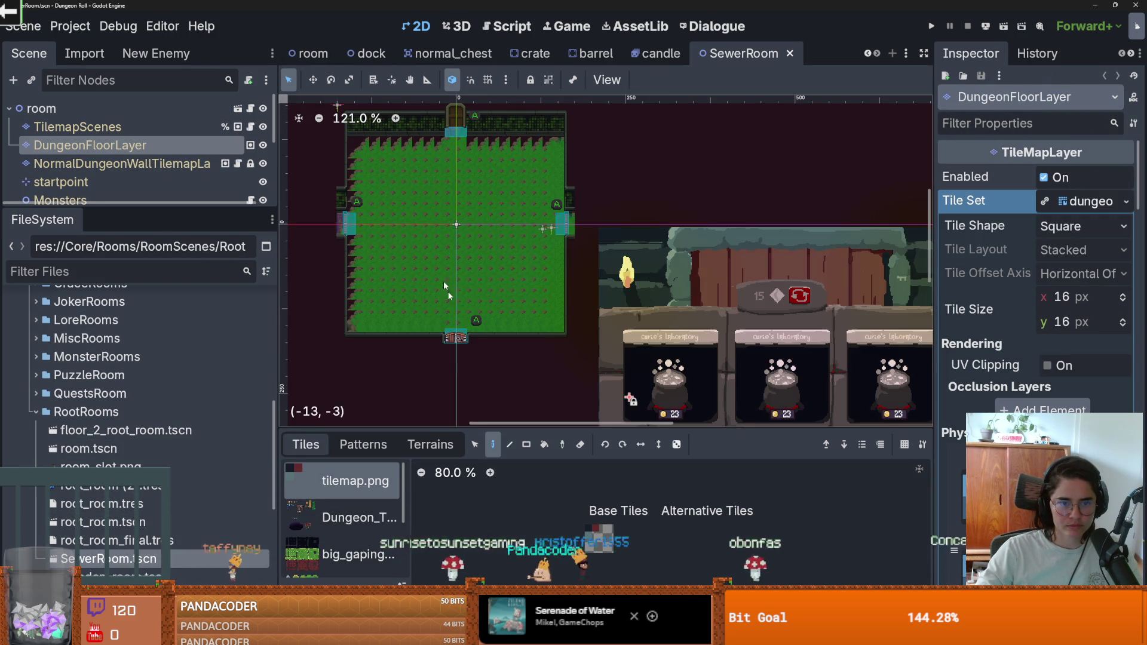
scroll(424, 274, up, 6)
scroll(599, 344, down, 3)
scroll(600, 345, up, 1)
scroll(562, 321, down, 1)
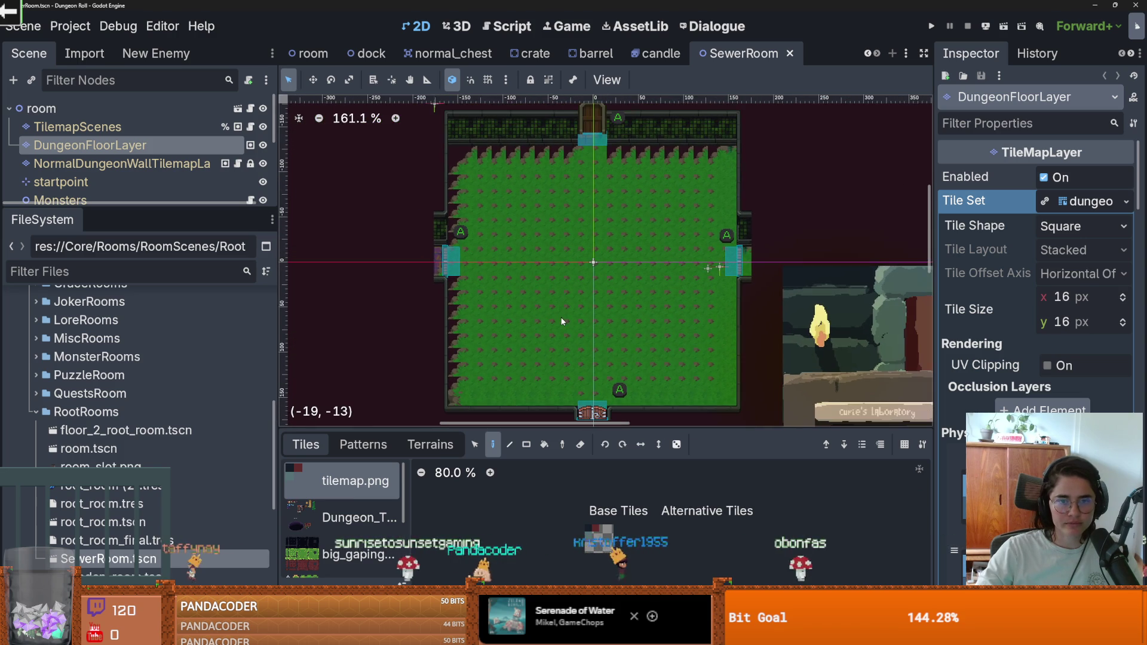
Briefly open wooden_room.tscn, close it, and enlarge the tile panel over the canvas.
double_click(108, 577)
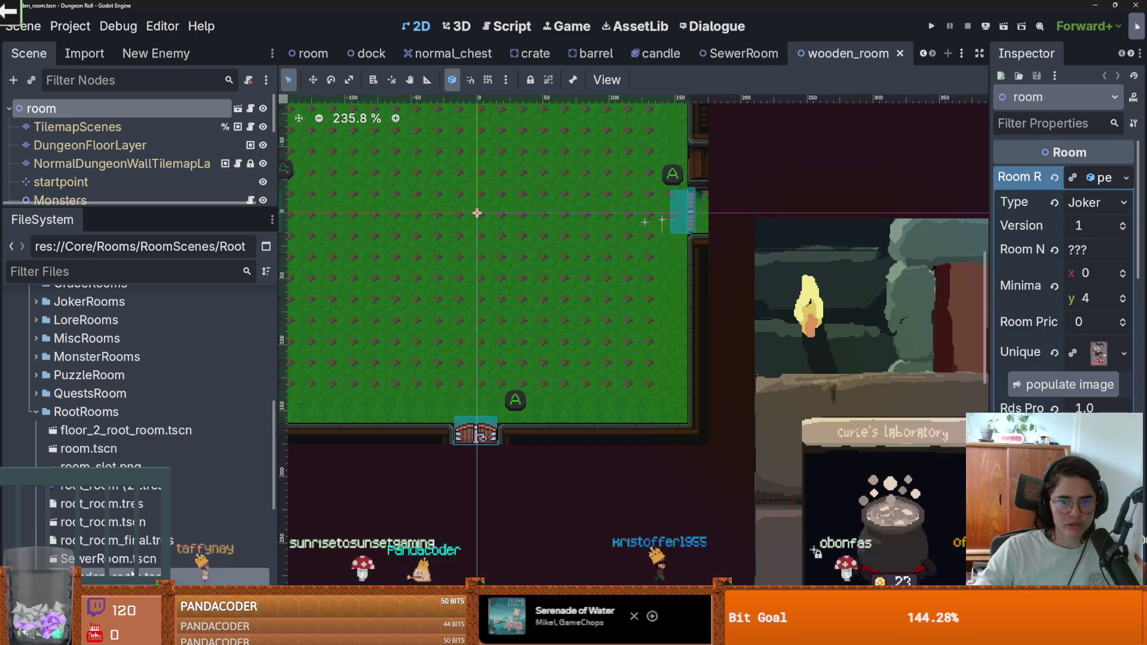
scroll(594, 422, down, 1)
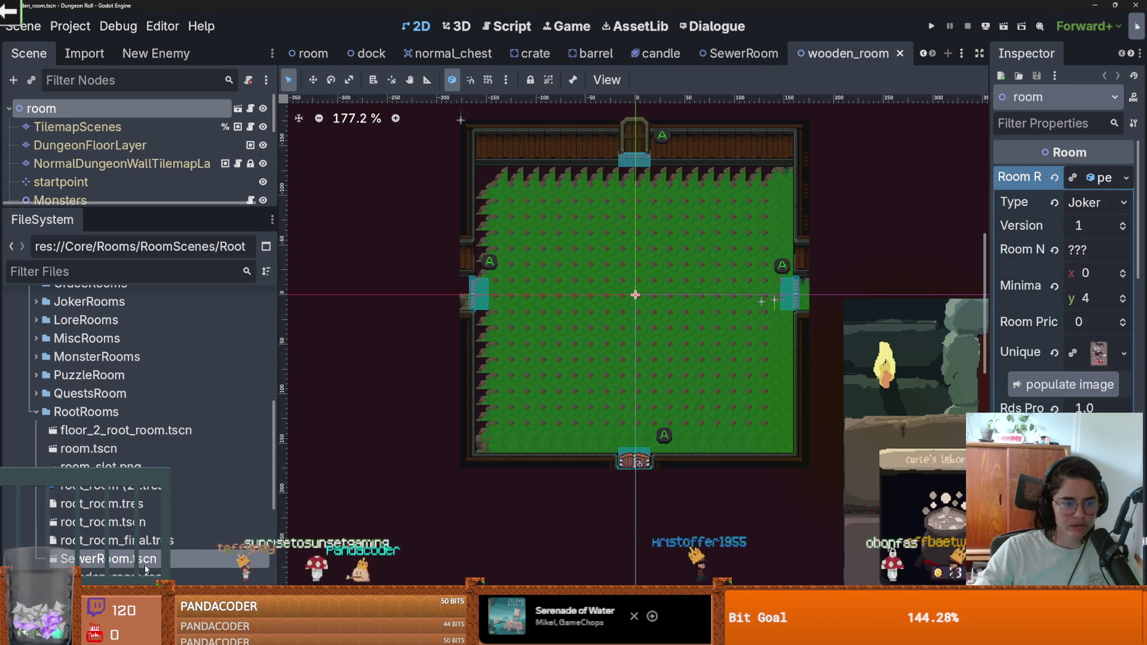
key(ctrl+shift+w)
drag(382, 428, 442, 182)
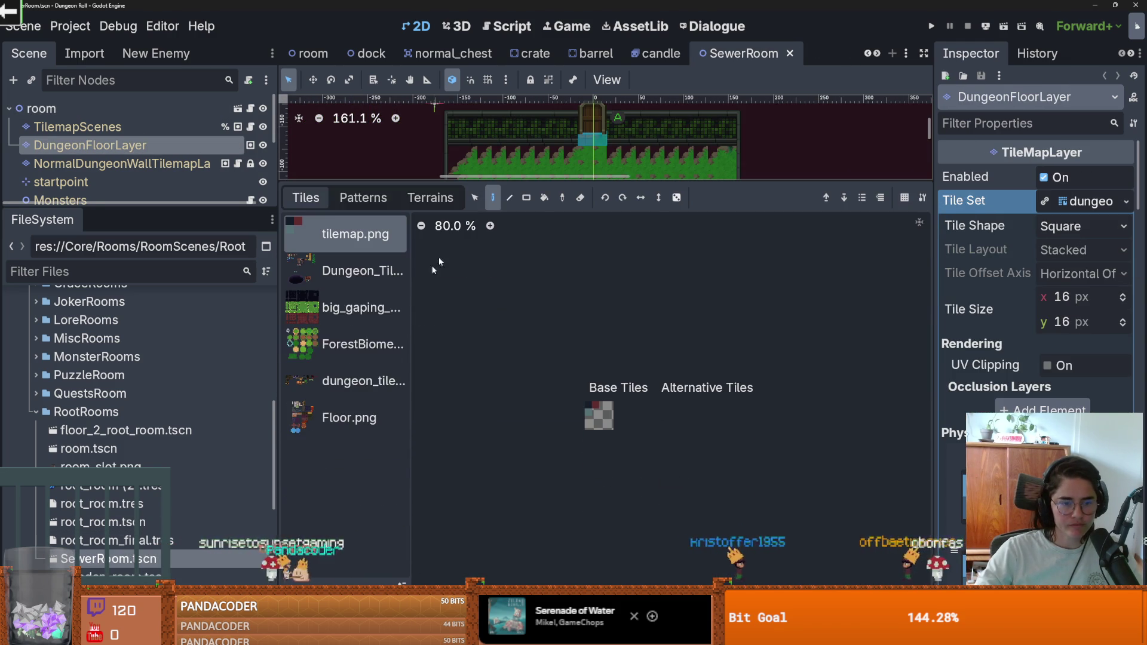
Select the ForestBiome atlas source and edit it in the TileSet panel.
click(335, 307)
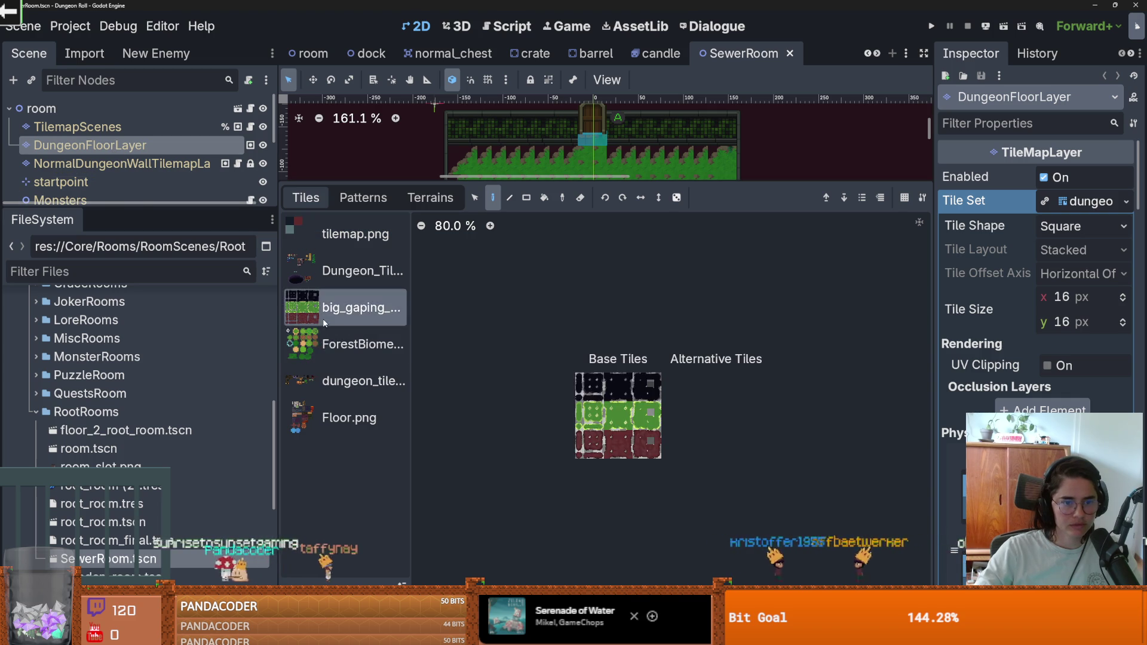
click(338, 348)
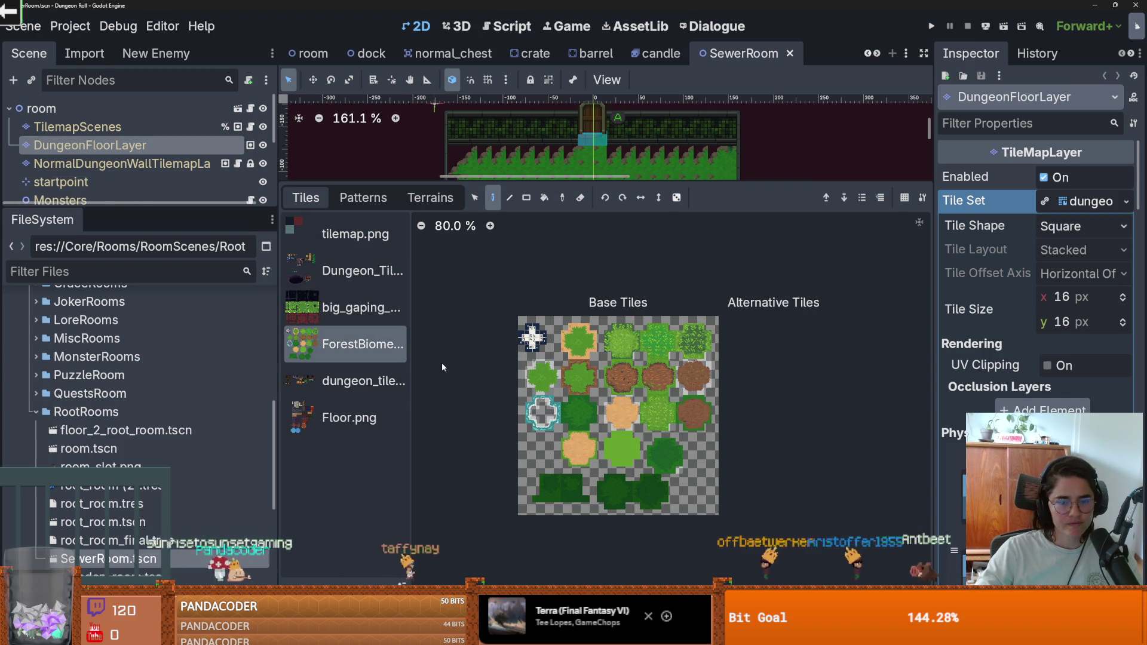
click(525, 632)
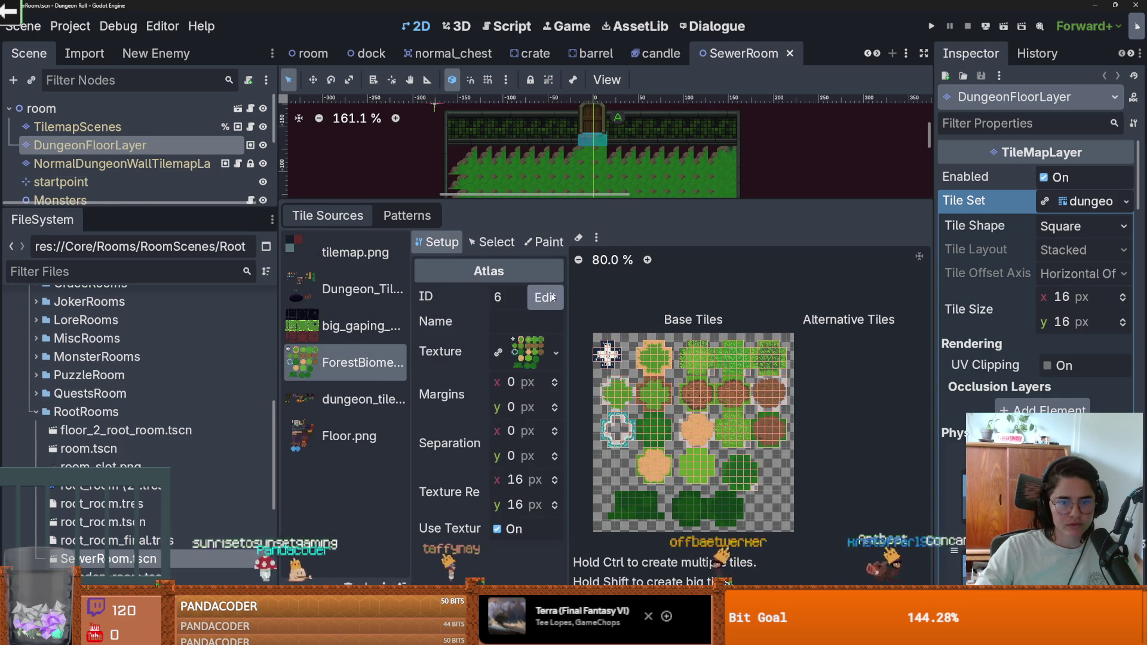
Locate ForestBiome_Floor.png via the texture's Show in FileSystem, then switch to Aseprite.
click(559, 350)
click(585, 583)
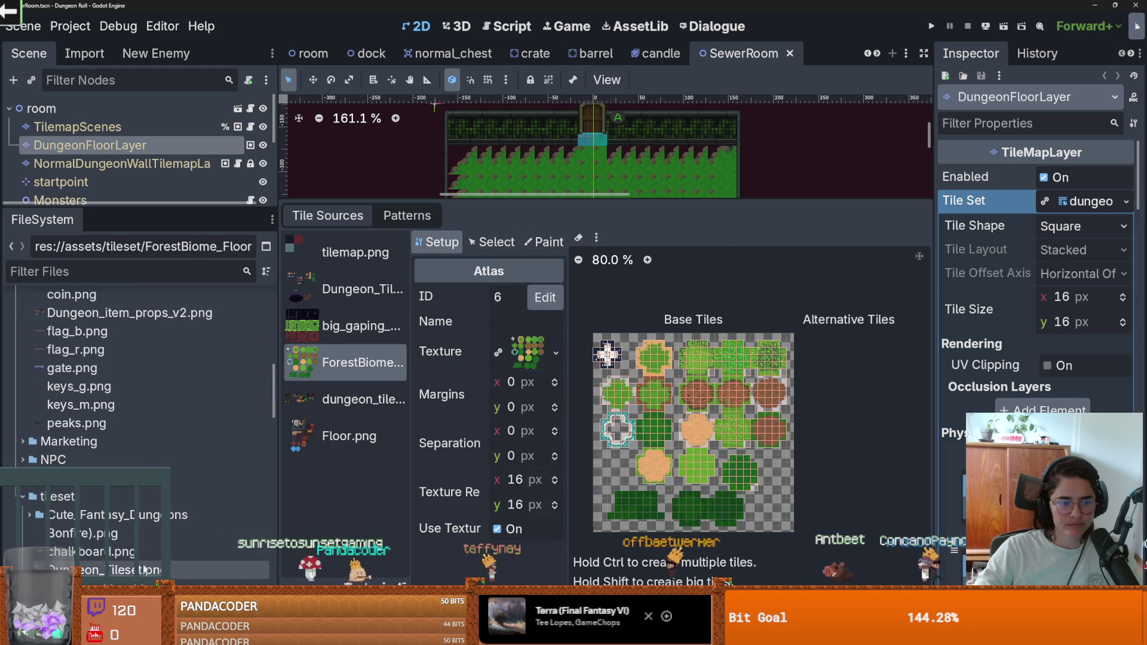
right_click(142, 570)
click(456, 412)
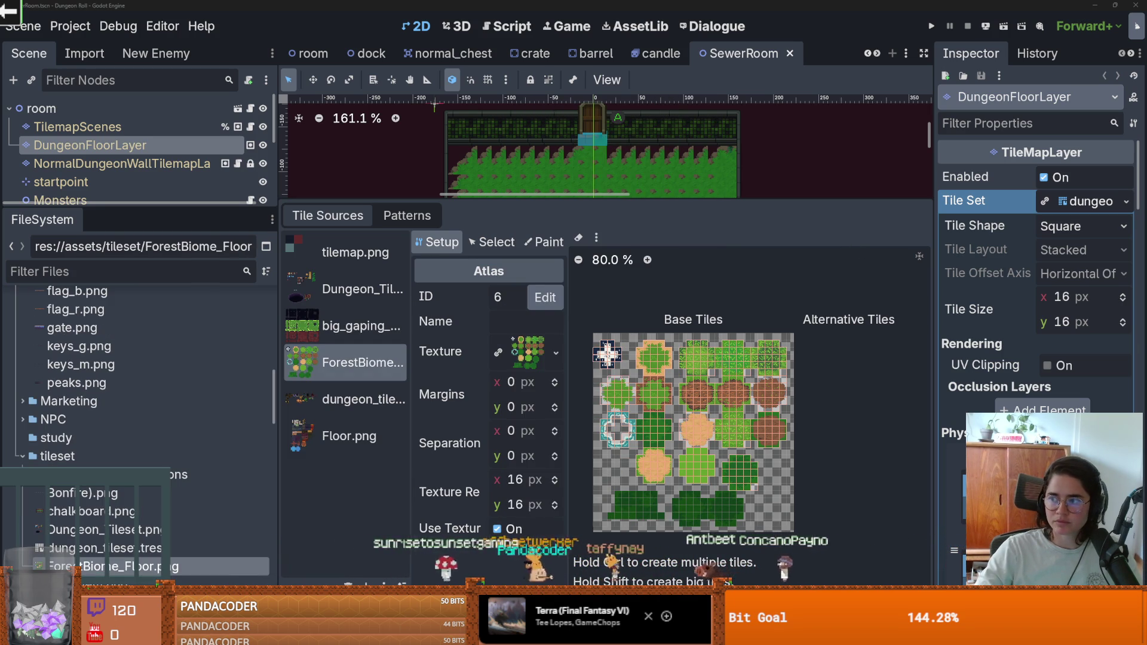
key(alt+Tab)
scroll(512, 216, down, 3)
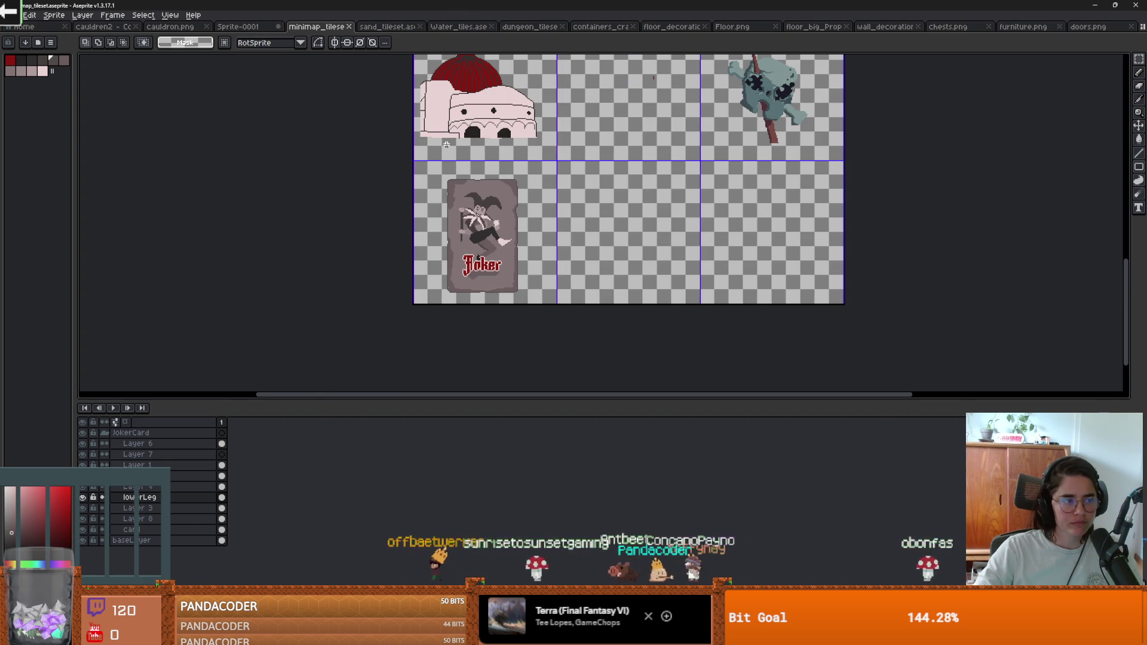
Close the minimap_tileset document and look through the water, dungeon and doors documents.
scroll(771, 74, up, 2)
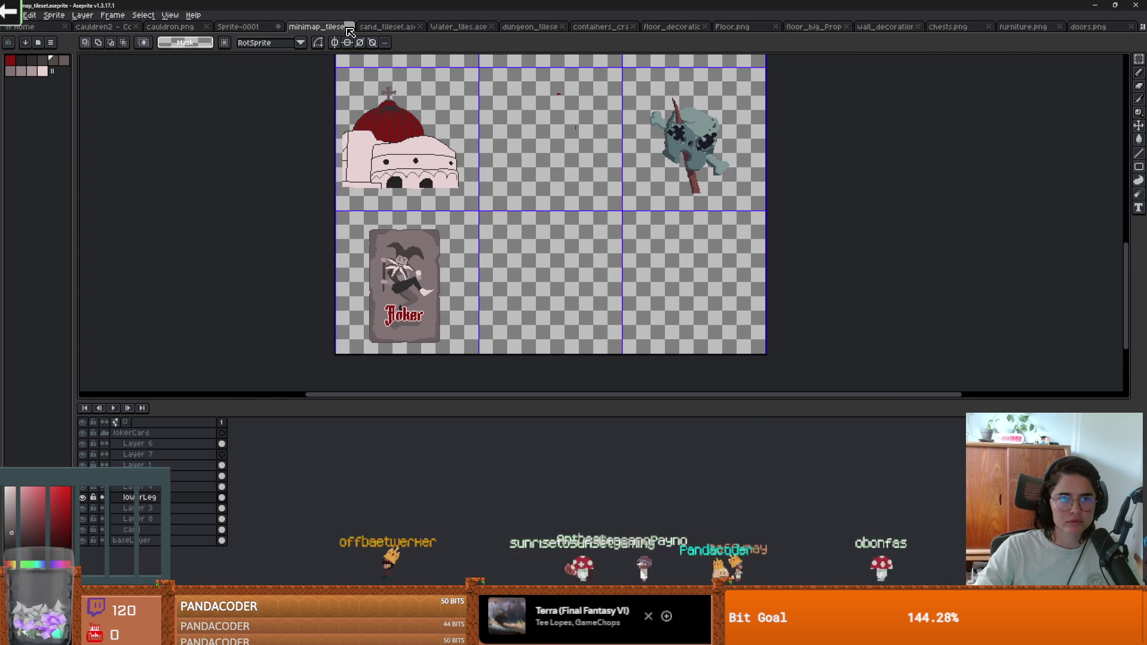
click(348, 27)
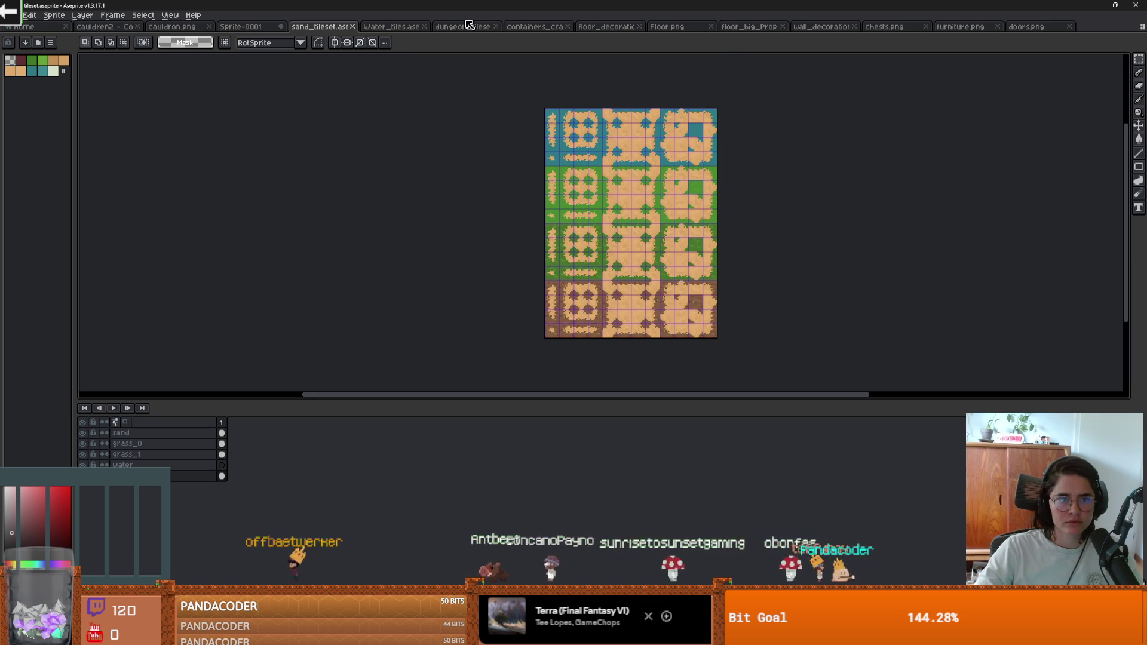
click(413, 27)
click(472, 26)
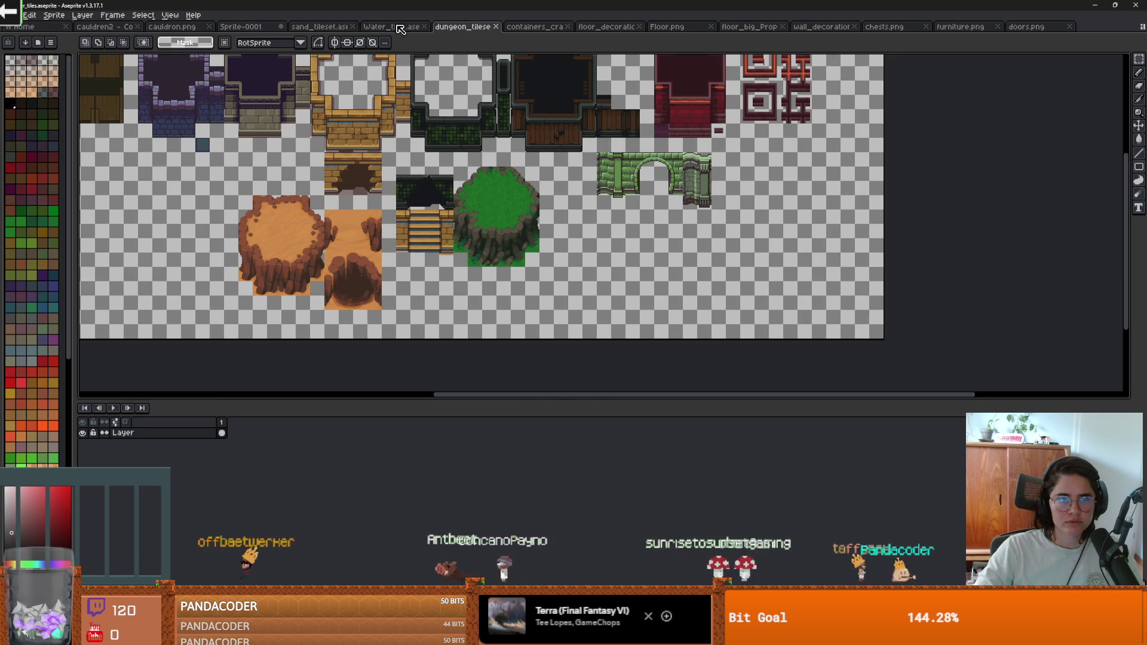
click(394, 26)
click(1026, 27)
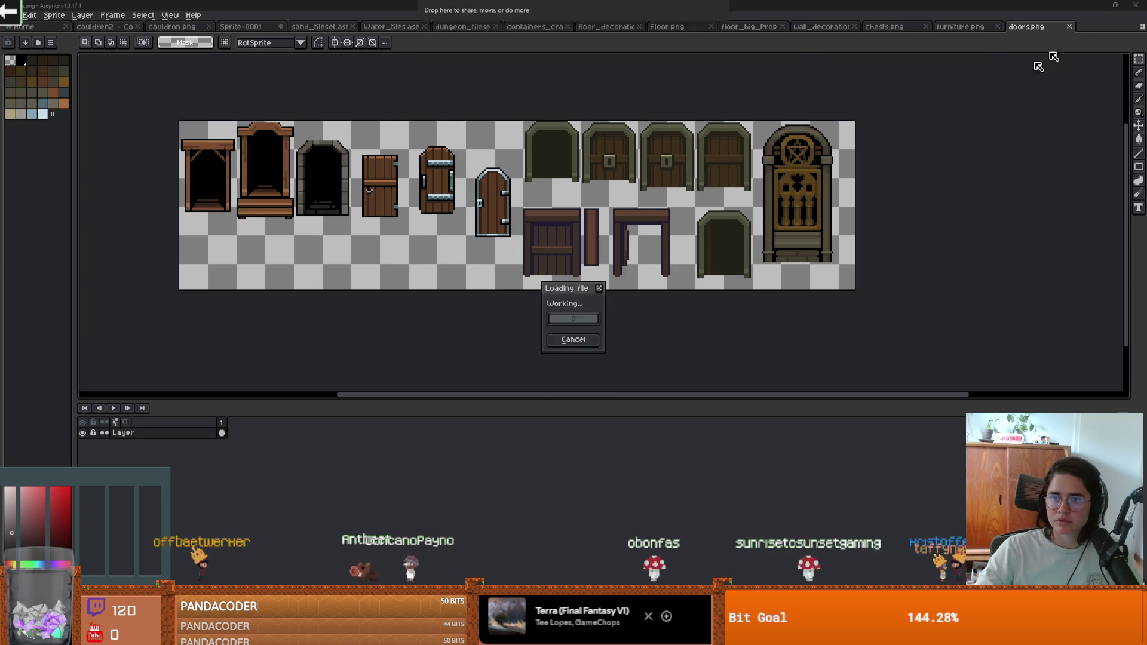
Open ForestBiome_Floor.png in Aseprite to show its sand and grass floor tiles.
drag(563, 320, 577, 256)
scroll(577, 256, down, 3)
scroll(653, 253, up, 2)
scroll(514, 258, down, 2)
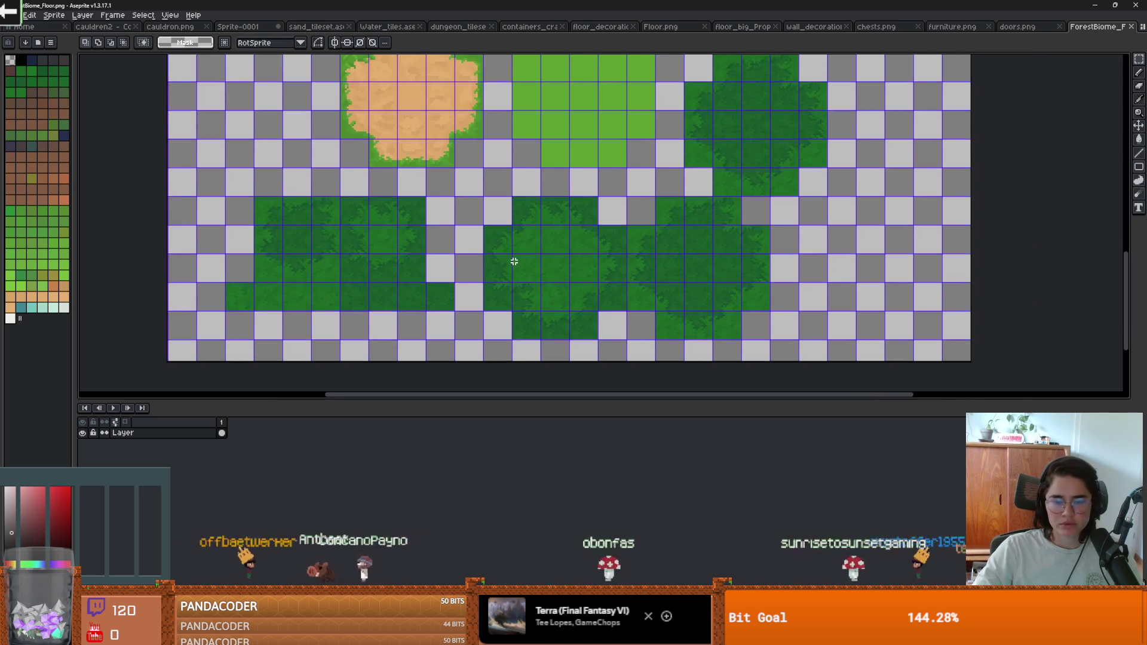
Move the bottom row of green bush tiles from ForestBiome_Floor into Floor.png's bottom row.
drag(672, 313, 331, 229)
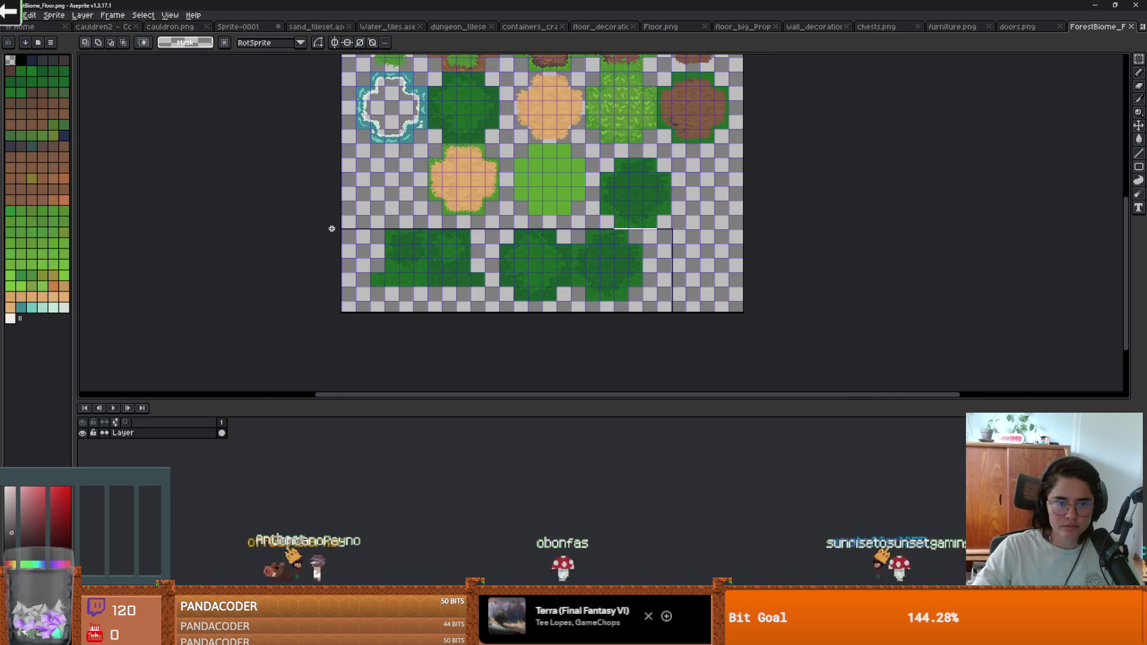
key(Delete)
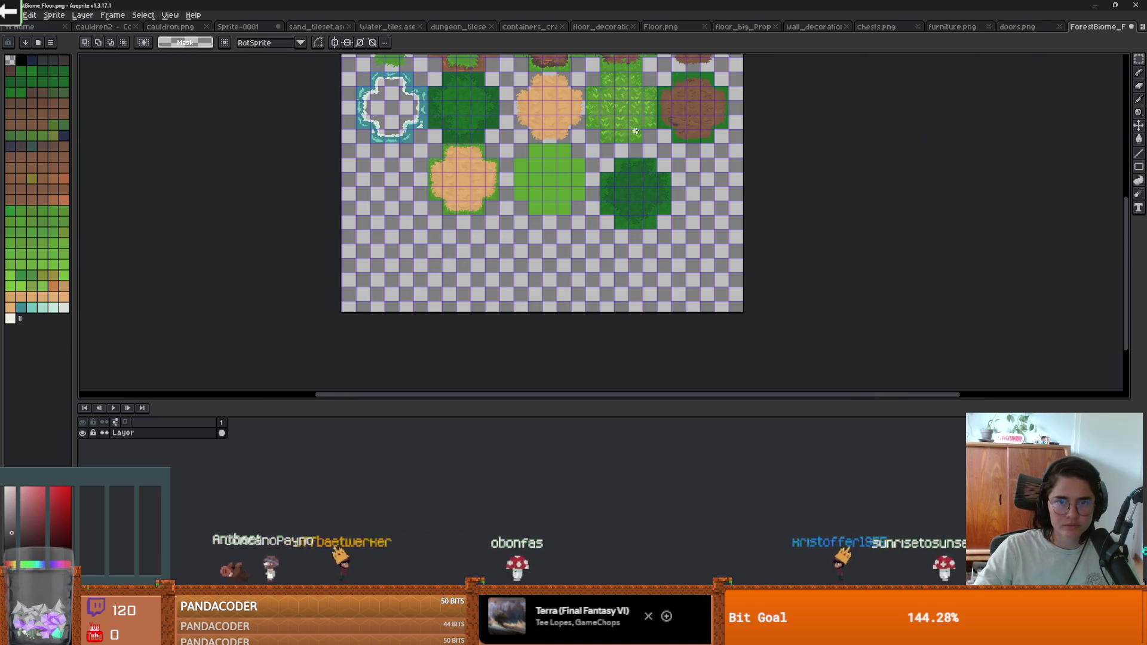
click(670, 26)
scroll(480, 245, down, 3)
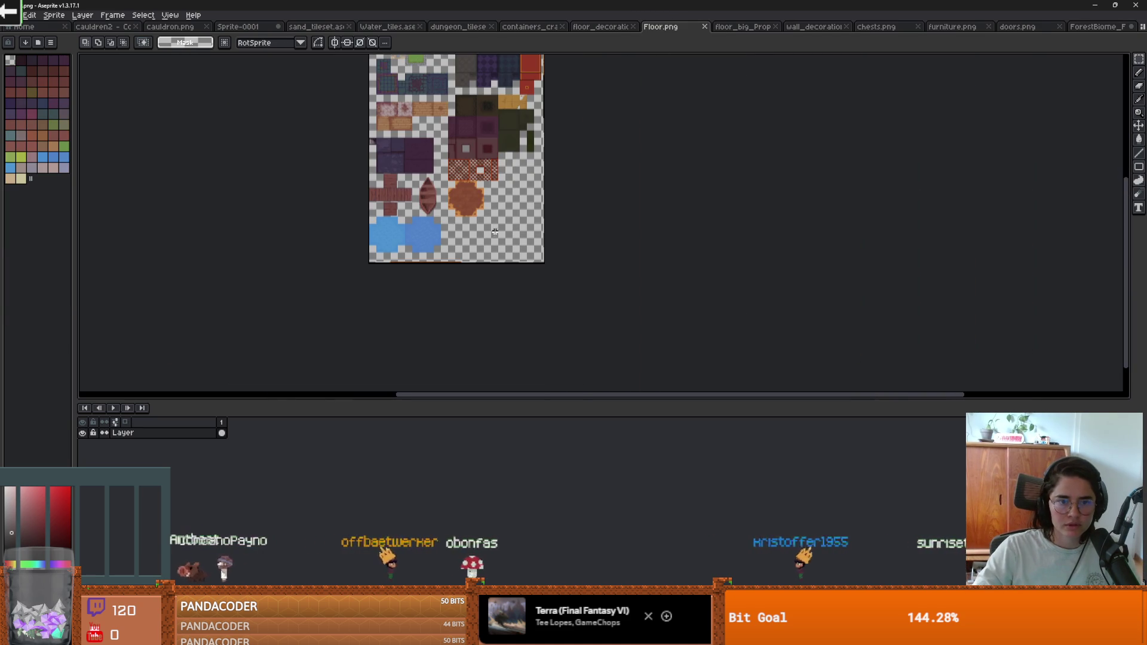
key(ctrl+v)
mouse_move(466, 190)
mouse_down()
mouse_move(499, 244)
mouse_move(524, 243)
mouse_move(427, 232)
mouse_up()
scroll(525, 244, up, 3)
click(842, 105)
Erase a leftover bush tile in Floor.png and go back to ForestBiome_Floor.
drag(741, 376, 533, 160)
key(Delete)
click(1091, 28)
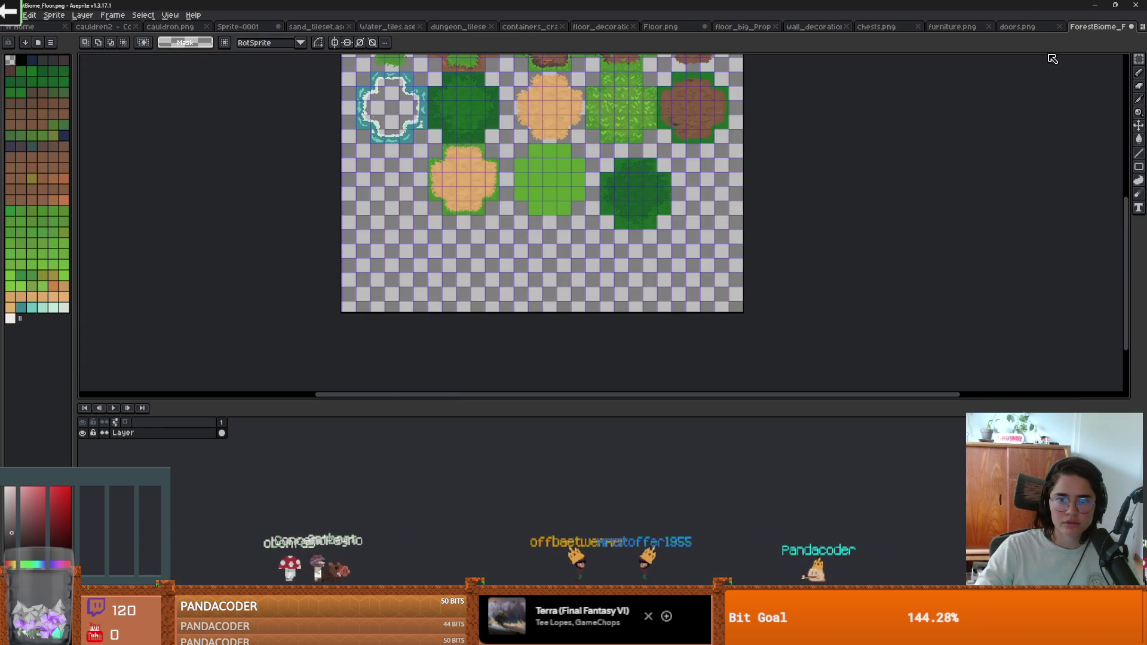
scroll(635, 188, up, 3)
drag(681, 190, 682, 170)
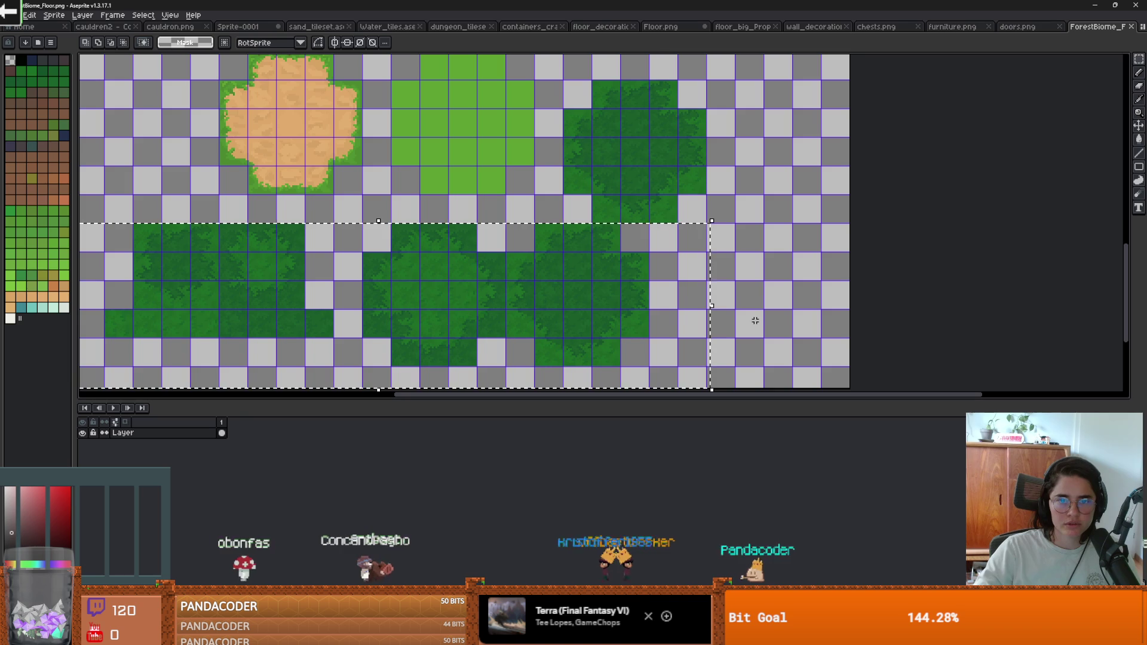
click(721, 265)
scroll(608, 276, down, 3)
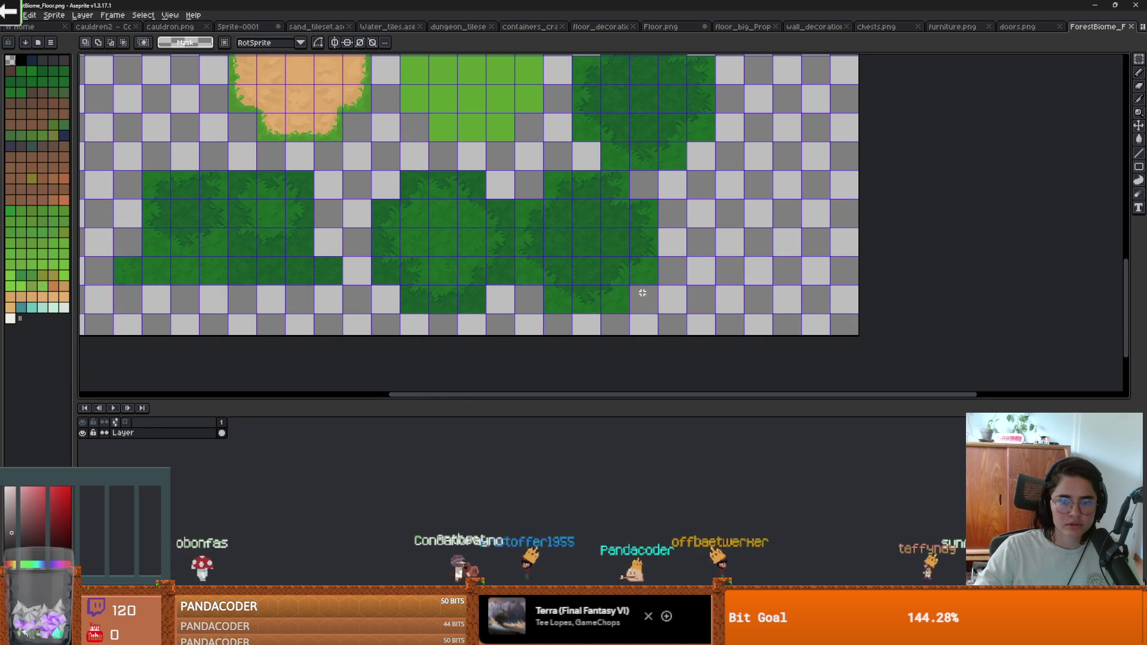
Copy the dark green bush tile and paste it into Floor.png beside the grass tiles.
drag(656, 314, 514, 170)
scroll(515, 170, down, 2)
scroll(567, 184, up, 3)
click(548, 222)
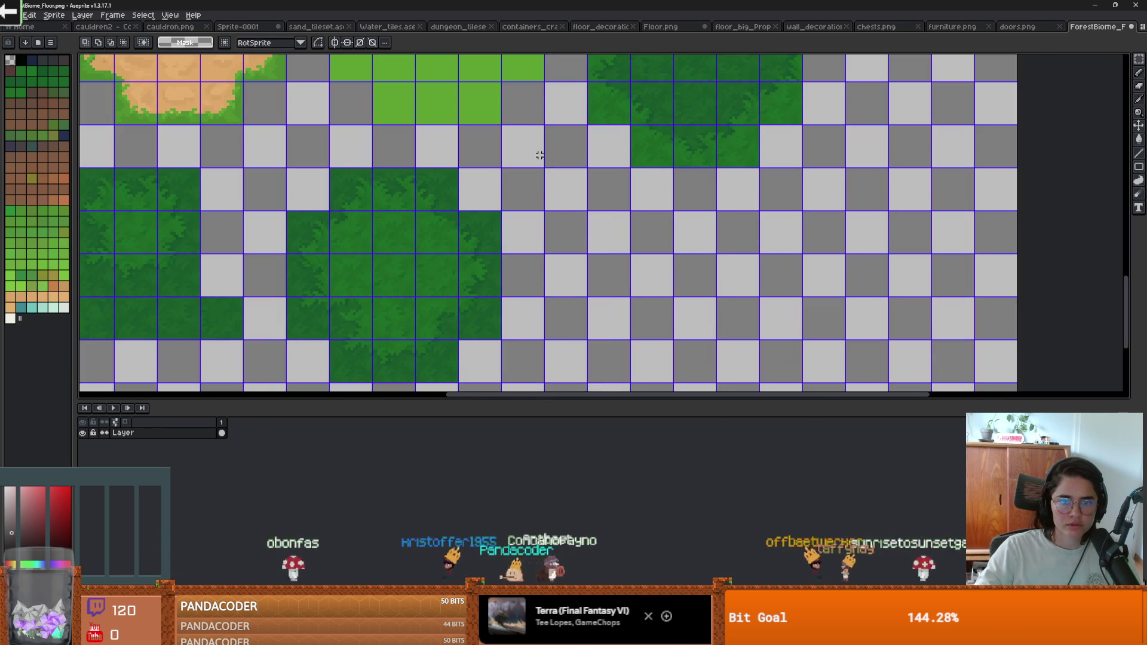
scroll(548, 222, down, 3)
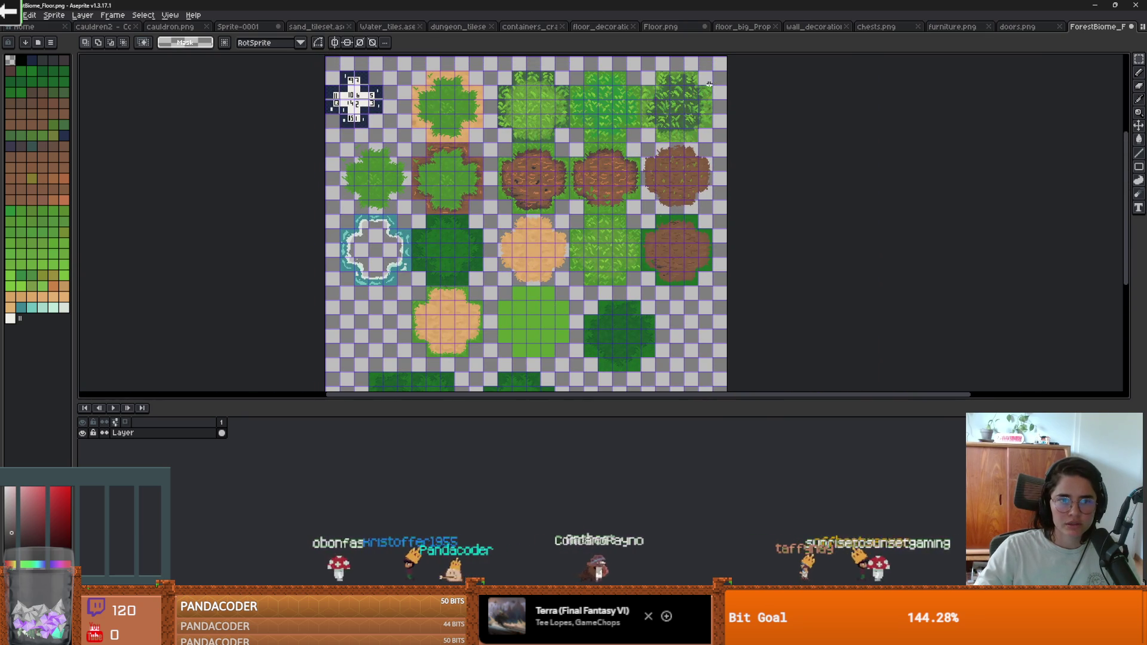
scroll(548, 223, right, 1)
key(ctrl+v)
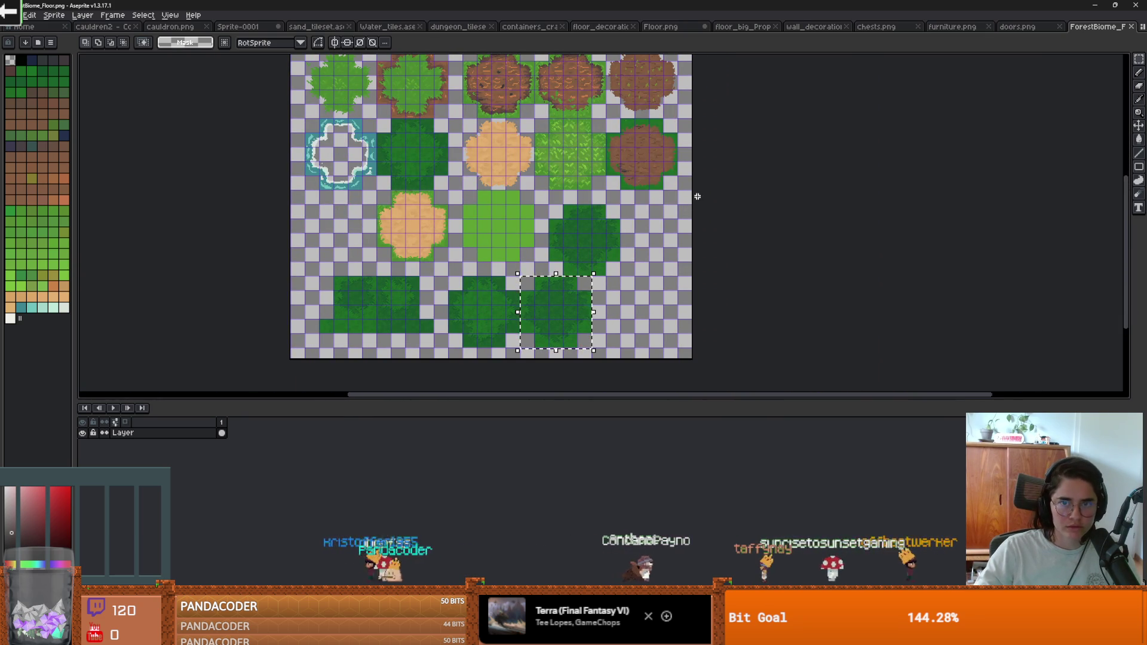
key(ctrl+Tab)
key(ctrl+v)
mouse_move(586, 225)
mouse_down()
mouse_move(610, 323)
mouse_move(604, 199)
mouse_move(571, 205)
mouse_move(569, 264)
mouse_up()
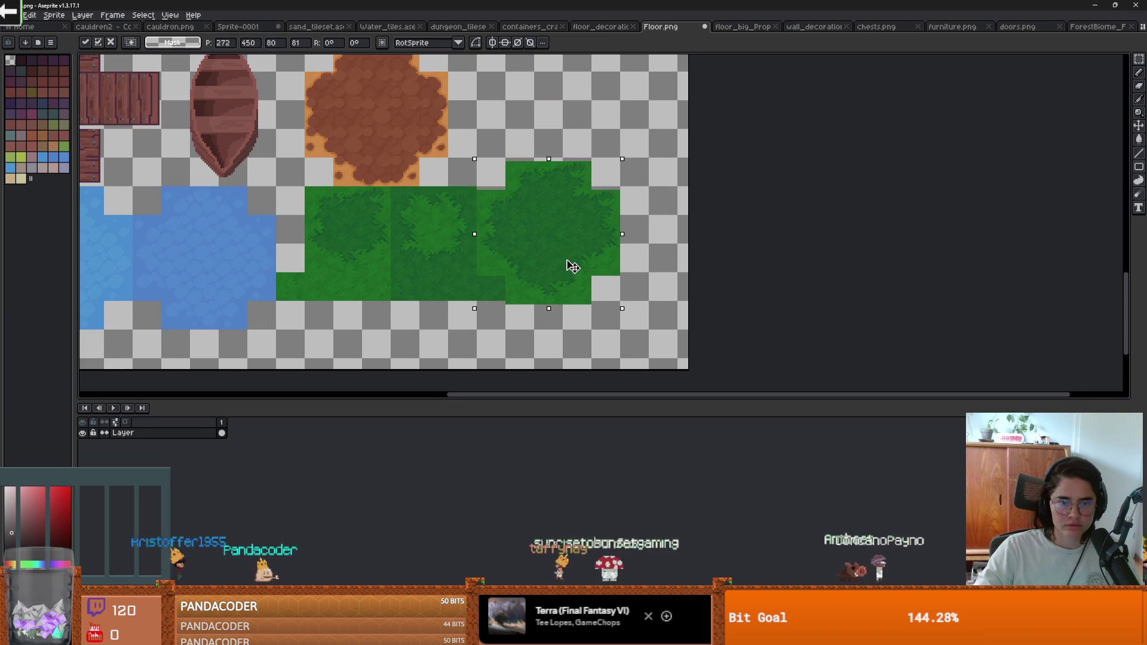
key(Return)
key(ctrl+d)
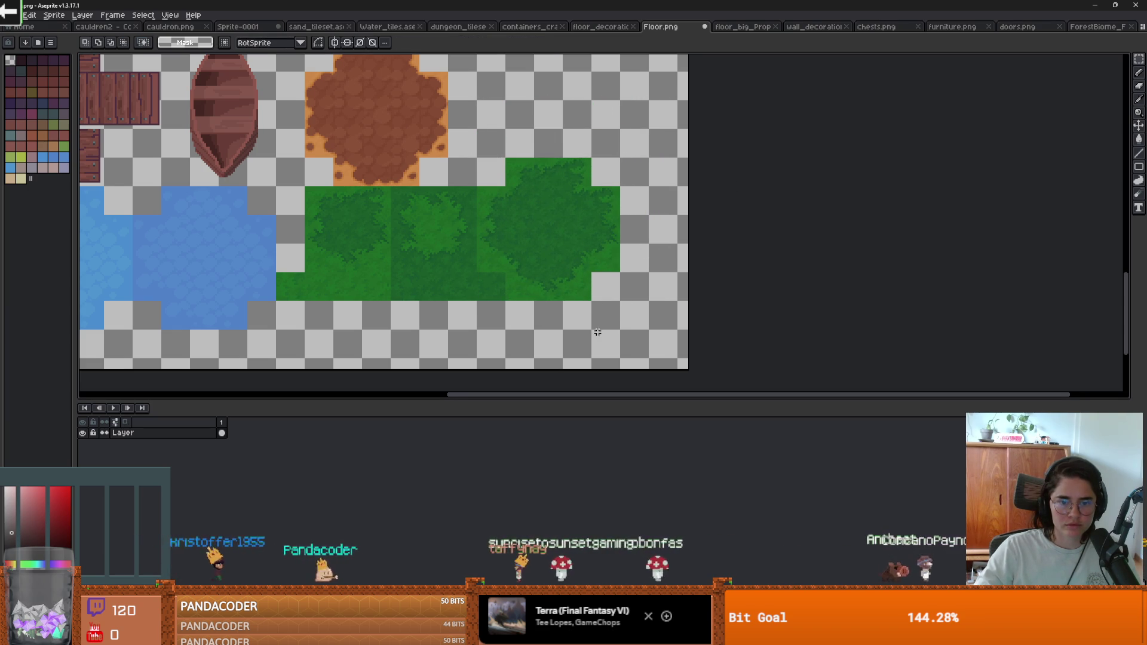
Widen Floor.png's canvas to the right and shift the tile layer up and right.
scroll(574, 311, down, 1)
scroll(574, 311, up, 1)
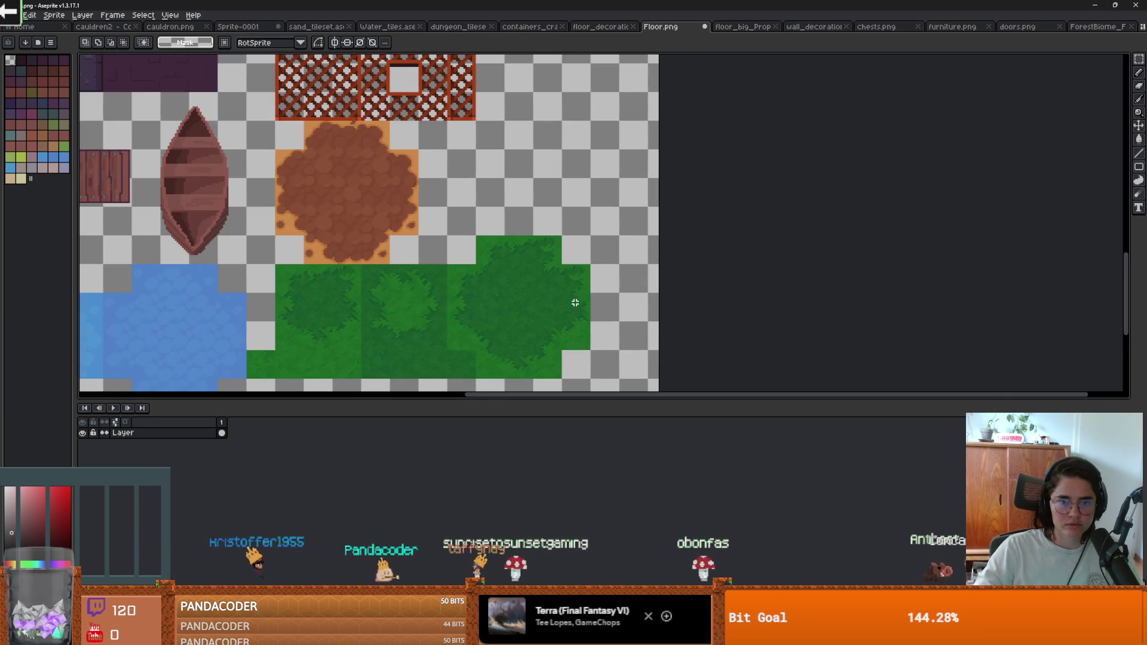
drag(576, 299, 538, 187)
key(v)
key(ctrl+alt+c)
drag(602, 245, 710, 245)
key(Return)
scroll(611, 245, down, 1)
scroll(617, 293, down, 1)
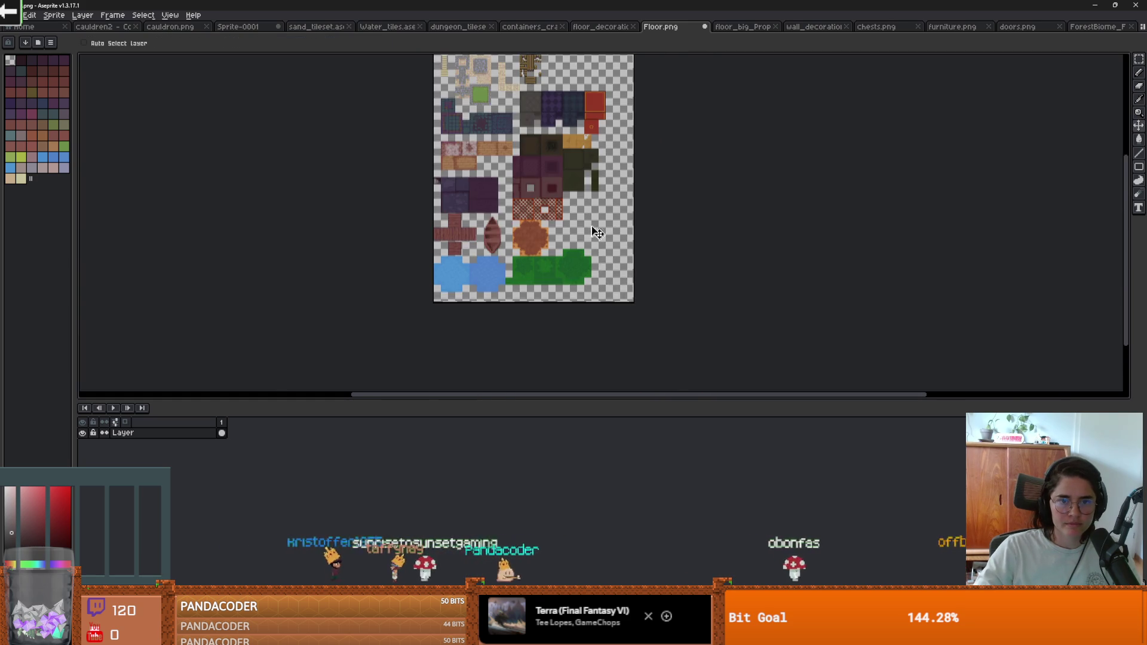
scroll(594, 238, up, 1)
mouse_move(563, 325)
mouse_down()
mouse_move(565, 229)
mouse_move(592, 223)
mouse_up()
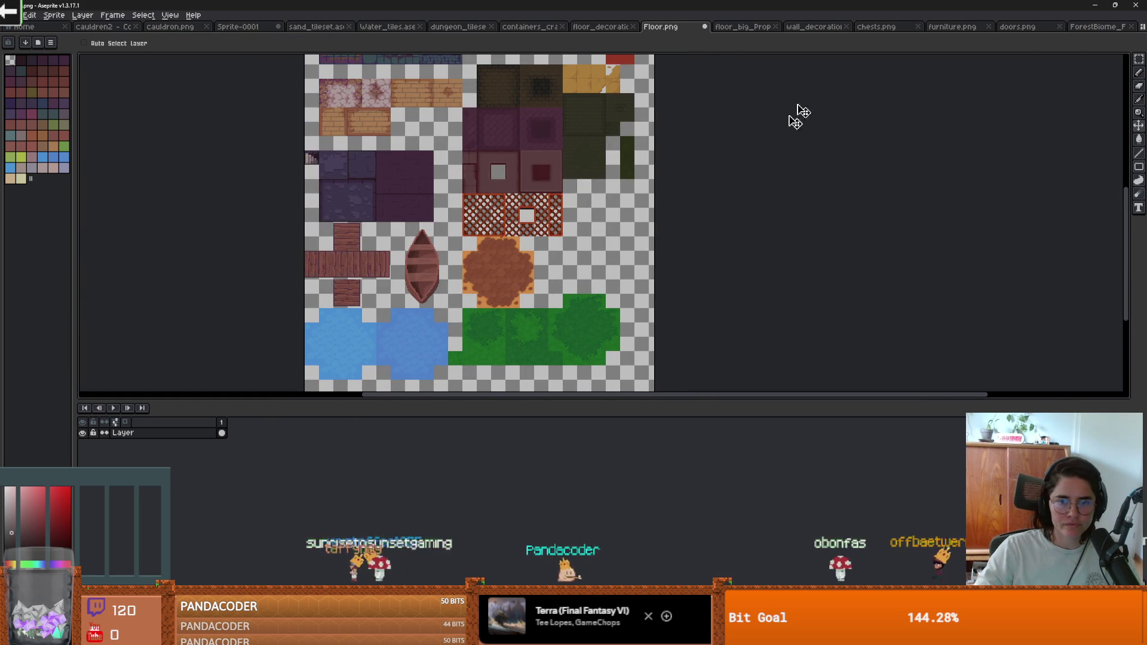
Return to the ForestBiome_Floor sprite.
click(1097, 28)
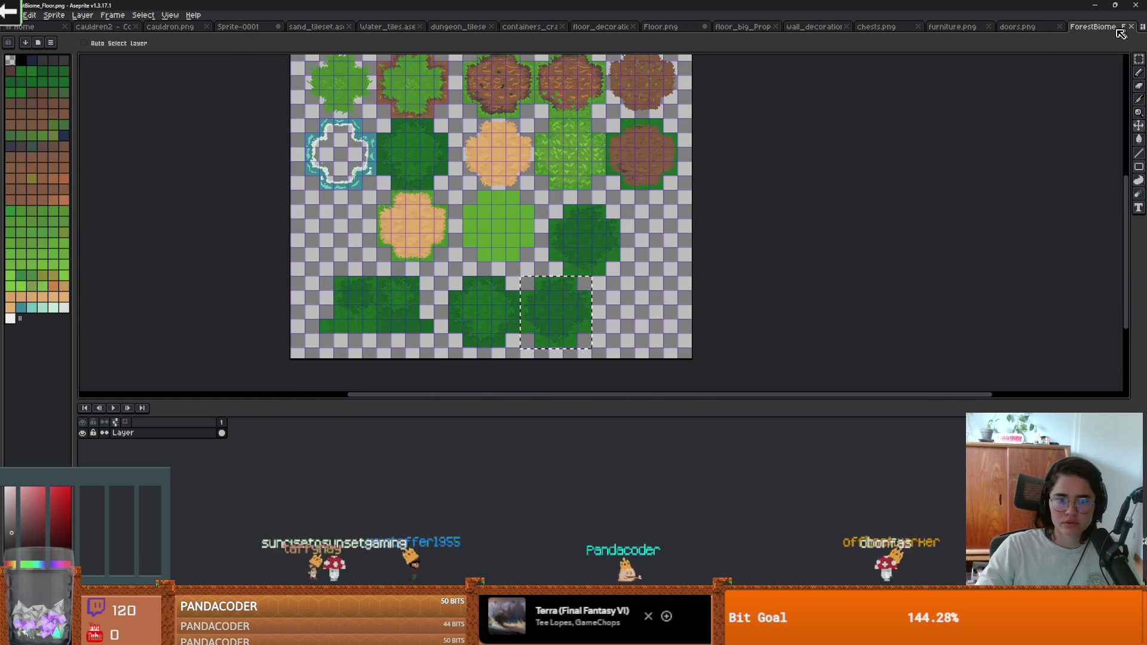
scroll(487, 316, up, 1)
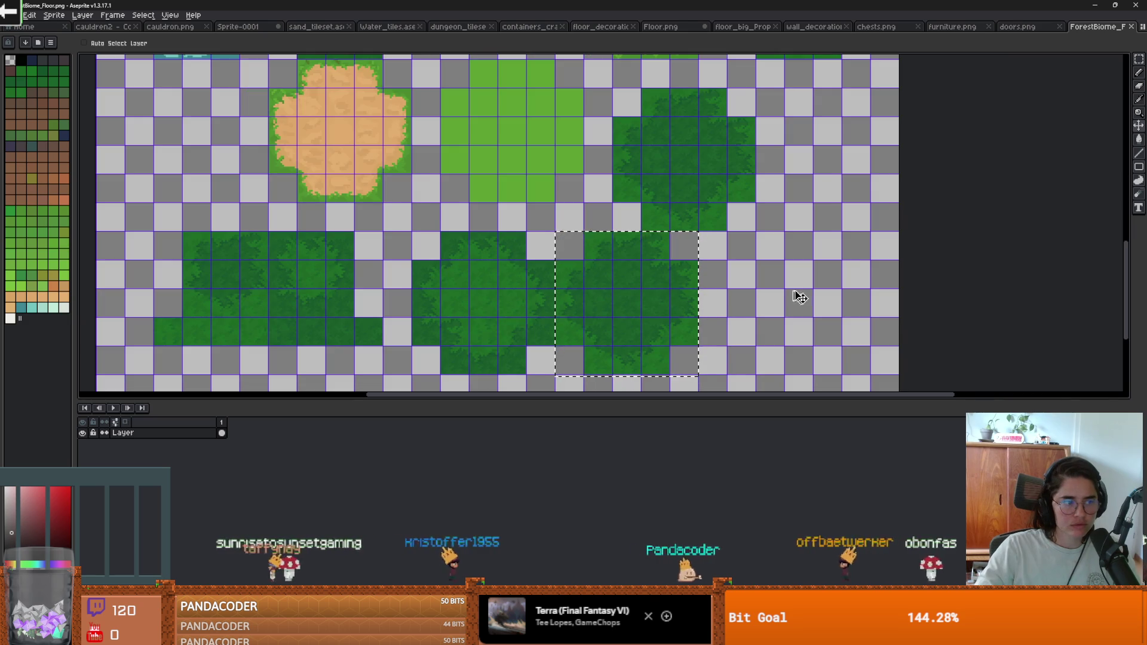
scroll(658, 279, down, 1)
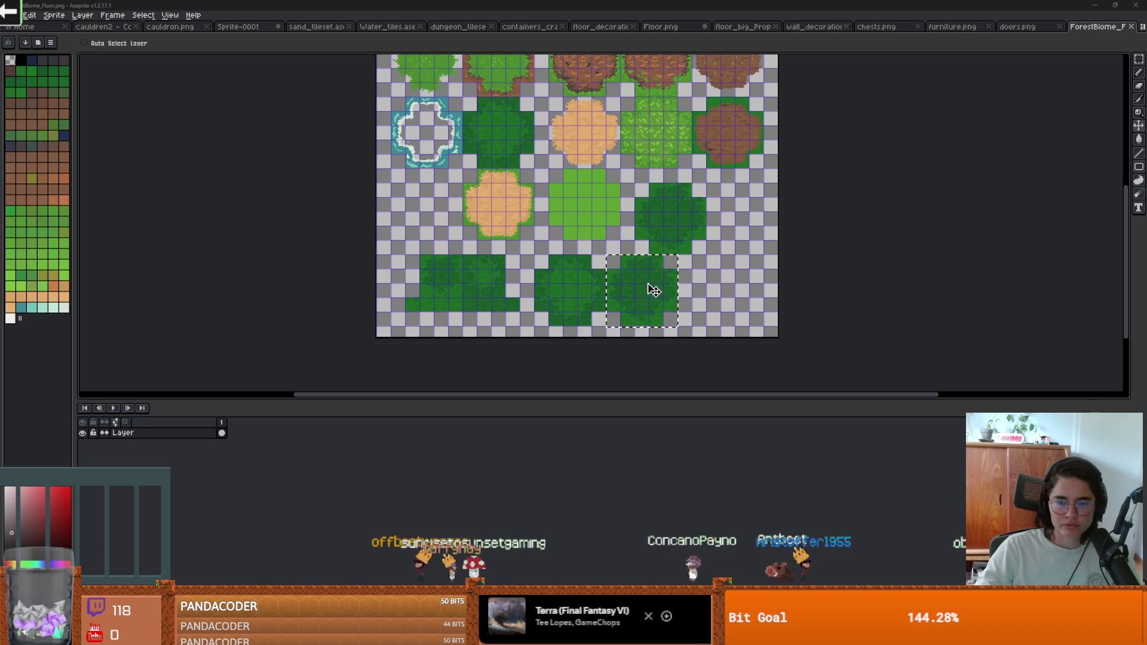
Select the square dark bush tile in ForestBiome_Floor, undoing an accidental erase.
click(660, 26)
click(1095, 28)
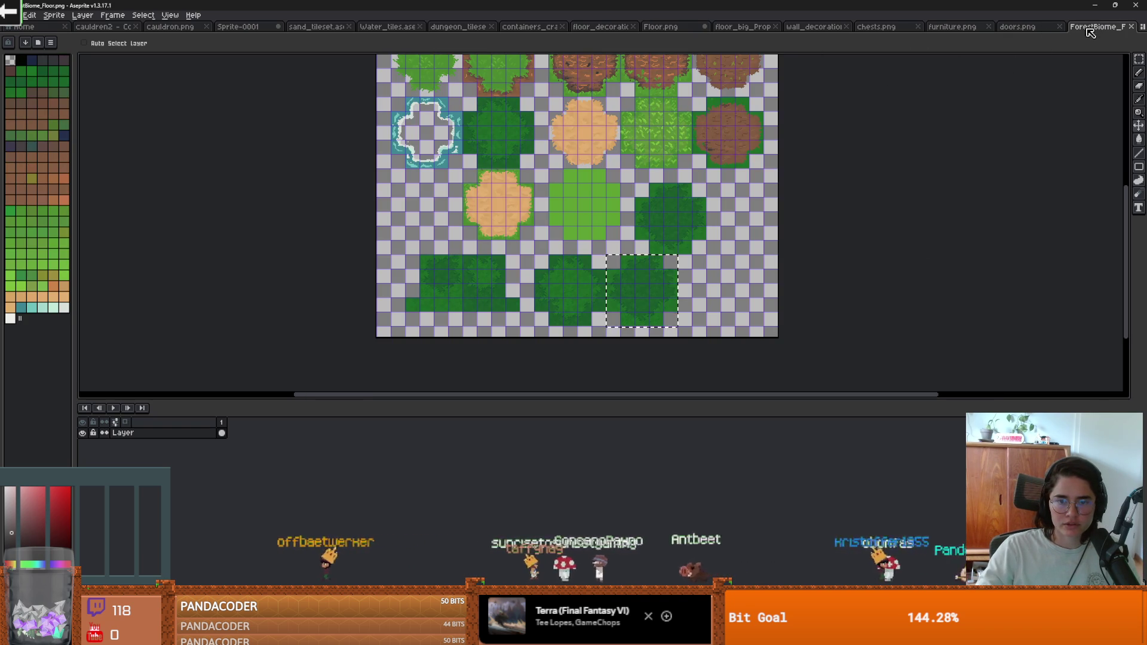
scroll(562, 291, up, 2)
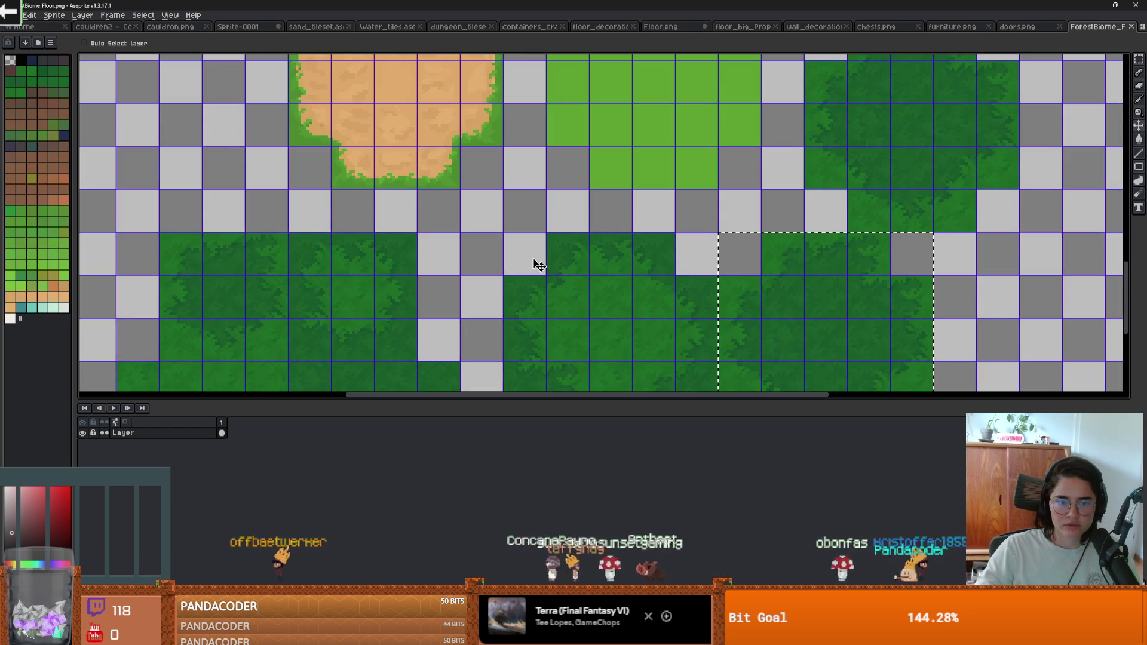
scroll(836, 284, down, 1)
key(m)
key(ctrl+d)
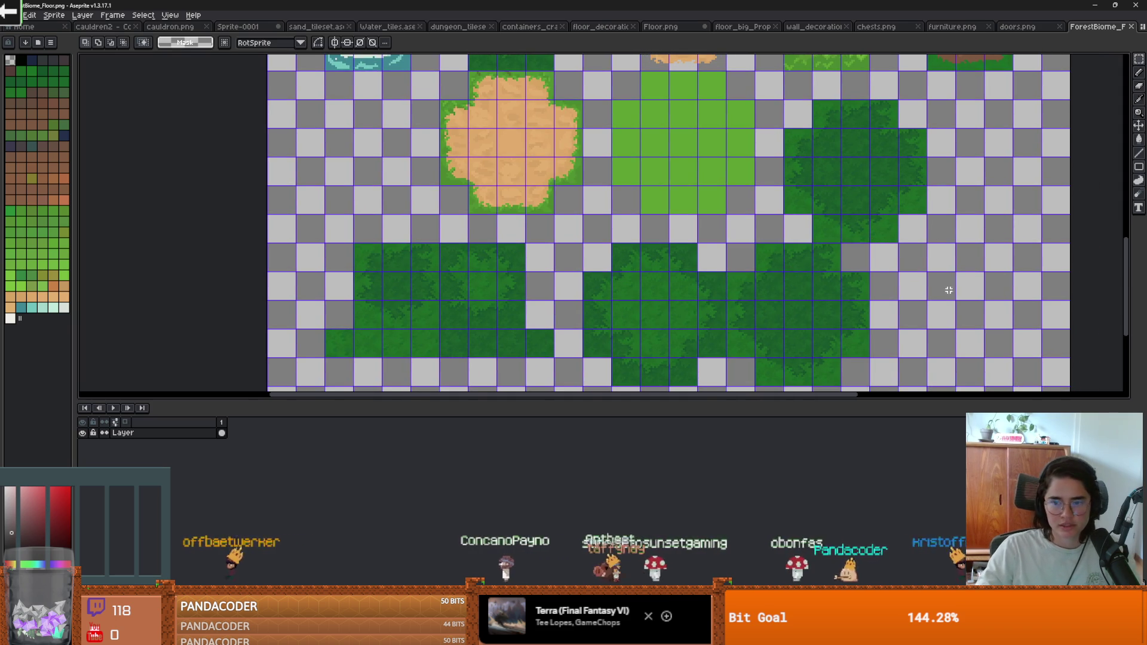
scroll(596, 223, up, 2)
scroll(550, 192, down, 1)
scroll(559, 185, up, 1)
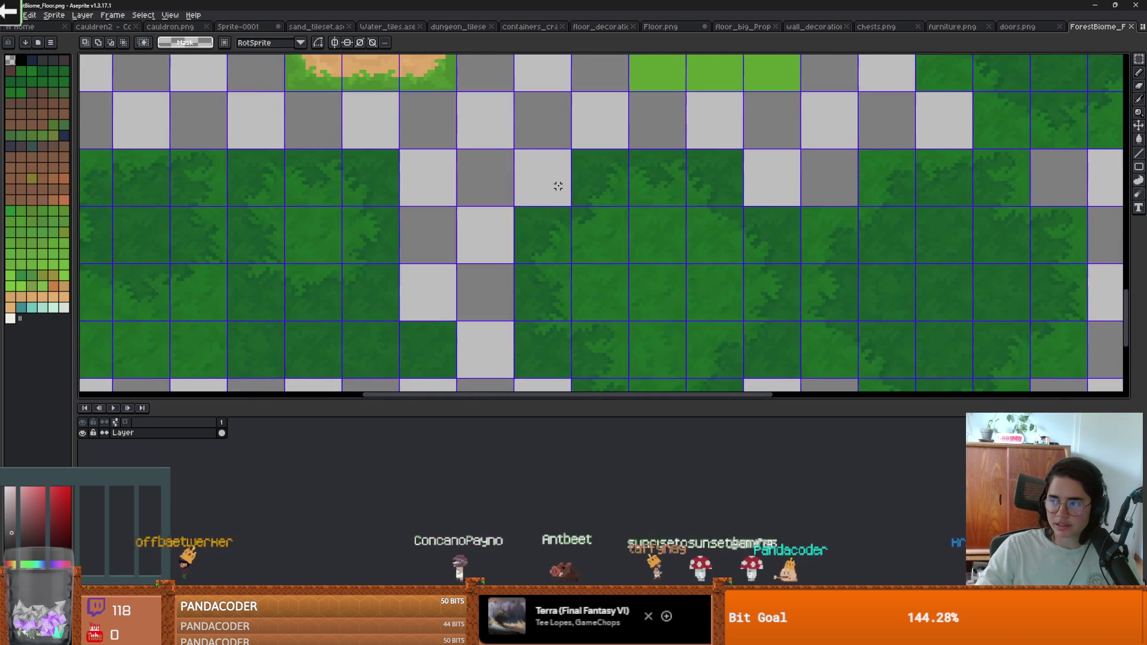
scroll(558, 184, down, 1)
scroll(635, 261, up, 1)
mouse_move(715, 329)
mouse_down()
mouse_move(530, 189)
mouse_move(501, 114)
mouse_up()
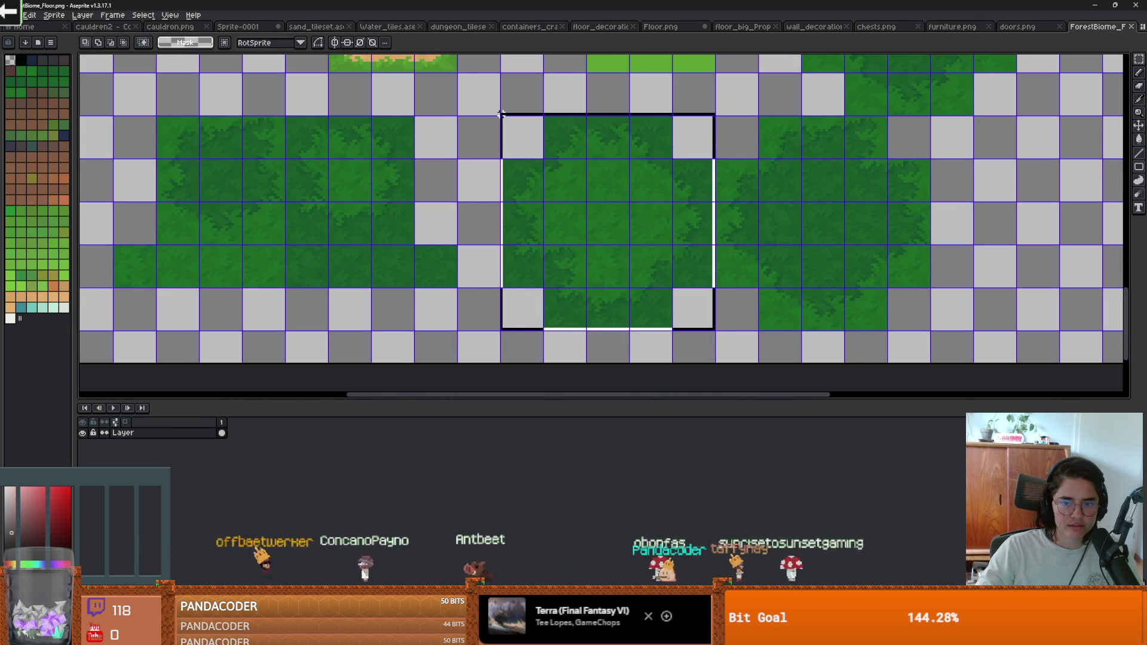
key(Delete)
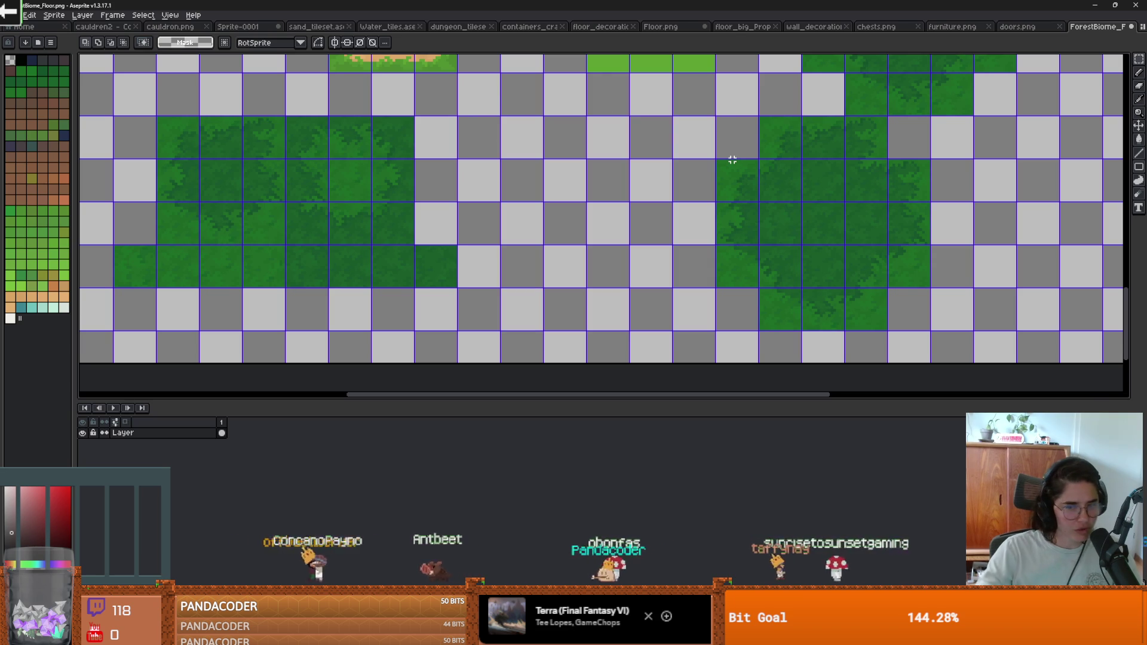
key(ctrl+z)
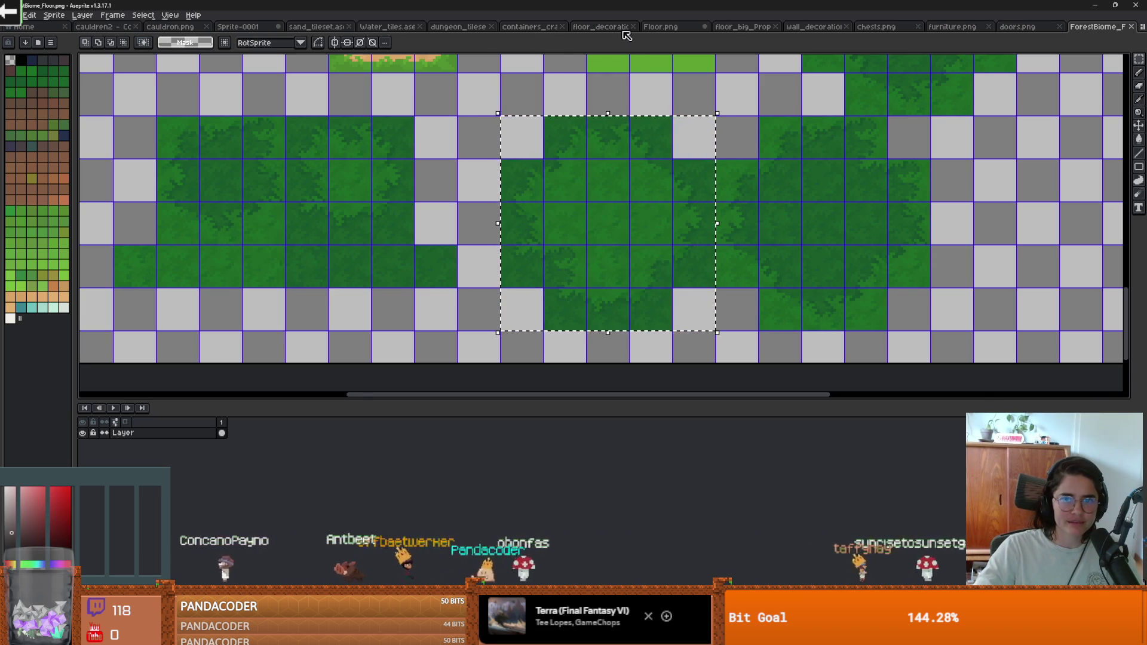
Paste the bush into Floor.png just right of the big grass bush.
click(660, 27)
key(ctrl+v)
mouse_move(533, 225)
mouse_down()
mouse_move(661, 245)
mouse_move(619, 230)
mouse_move(671, 223)
mouse_move(627, 201)
mouse_up()
scroll(638, 239, up, 1)
scroll(627, 200, down, 2)
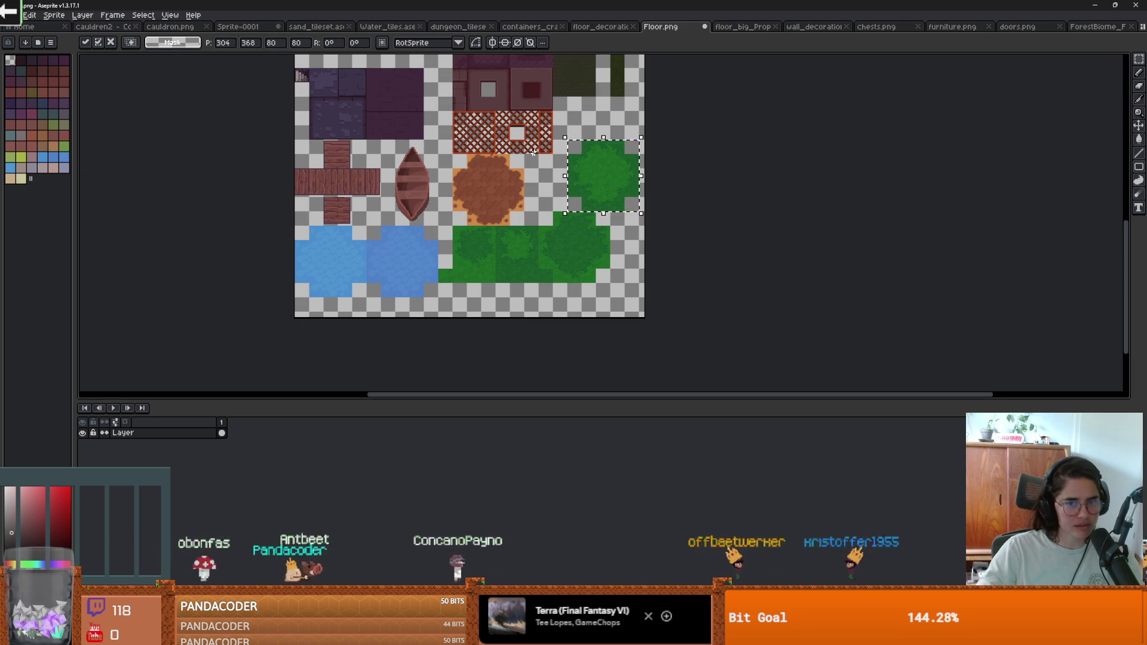
Save Floor.png and close the Floor, wall_decoration, chests, furniture and doors sprites.
key(ctrl+s)
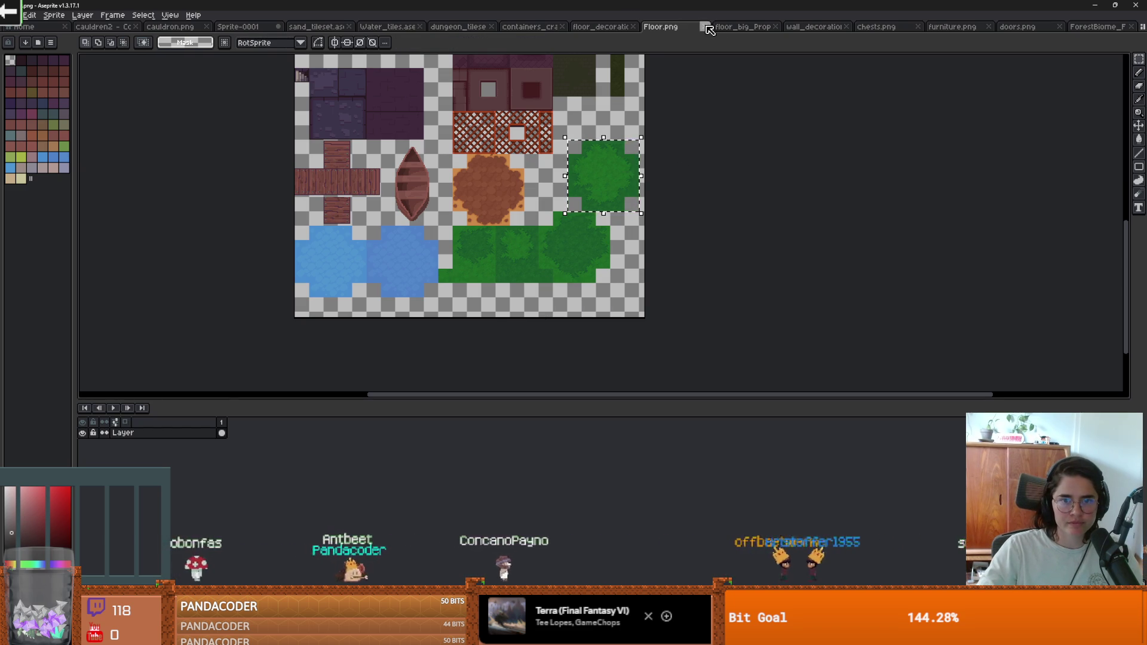
click(705, 27)
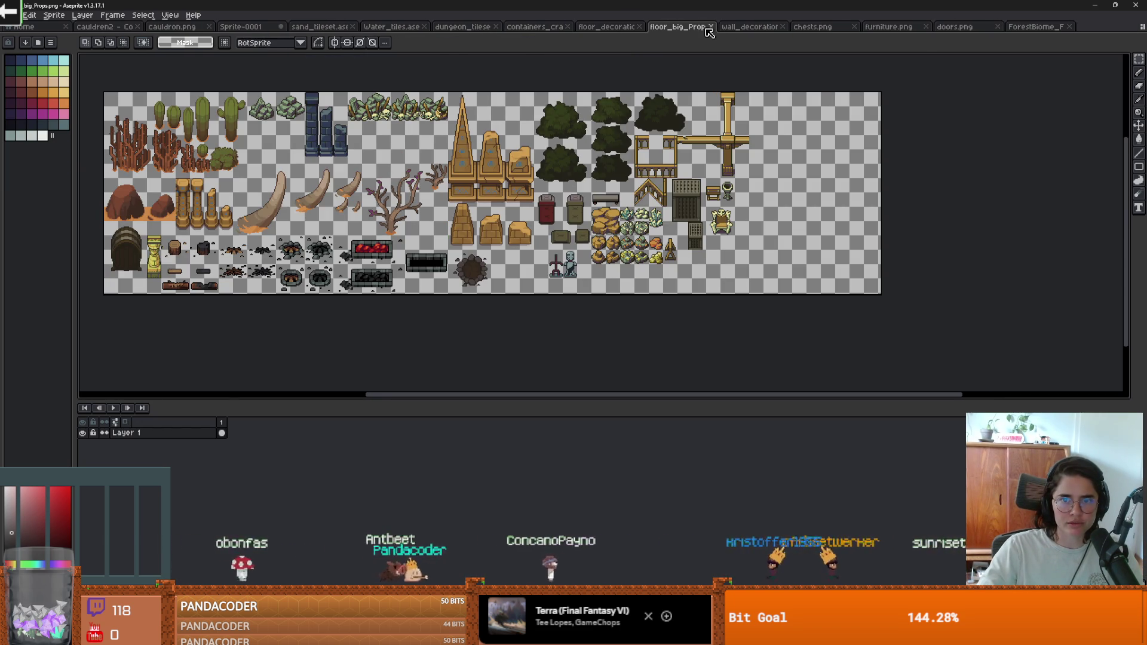
click(749, 27)
click(783, 27)
click(783, 28)
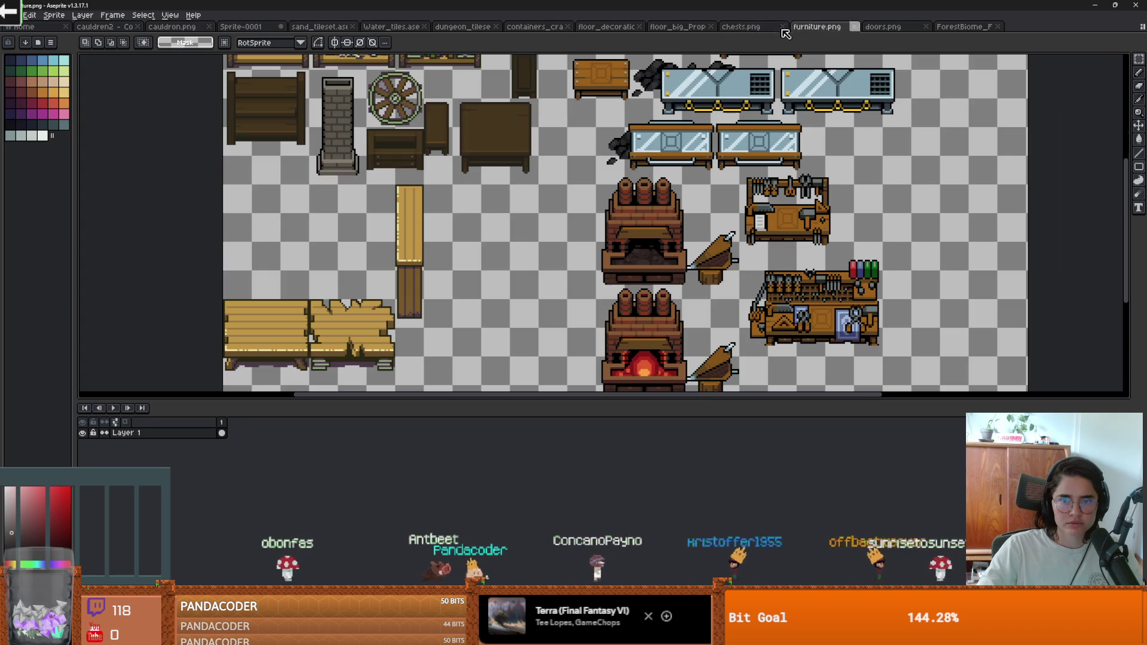
click(782, 28)
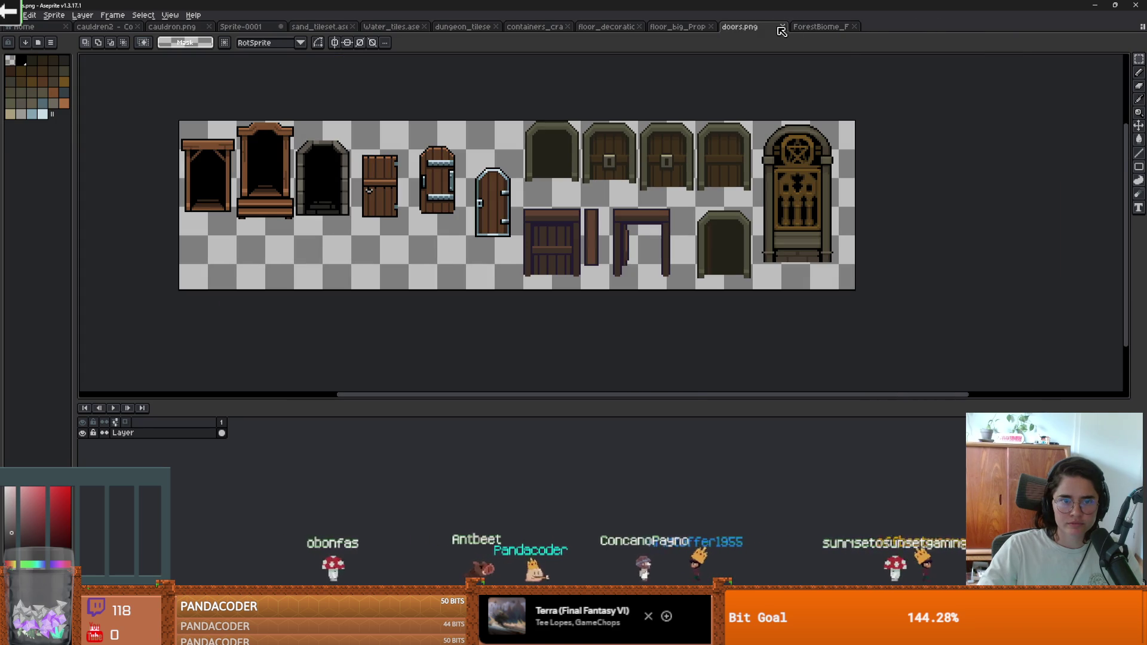
click(783, 28)
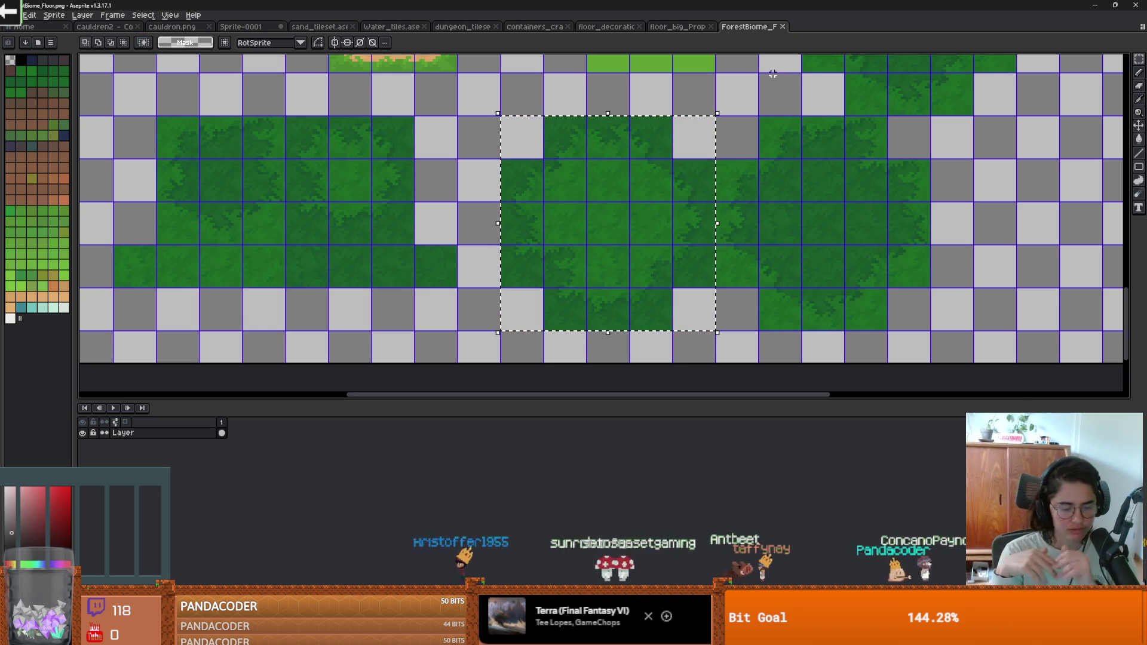
Close the ForestBiome_Floor, floor_big_Props, floor decoration and containers sprites, then return to Godot.
scroll(719, 108, down, 2)
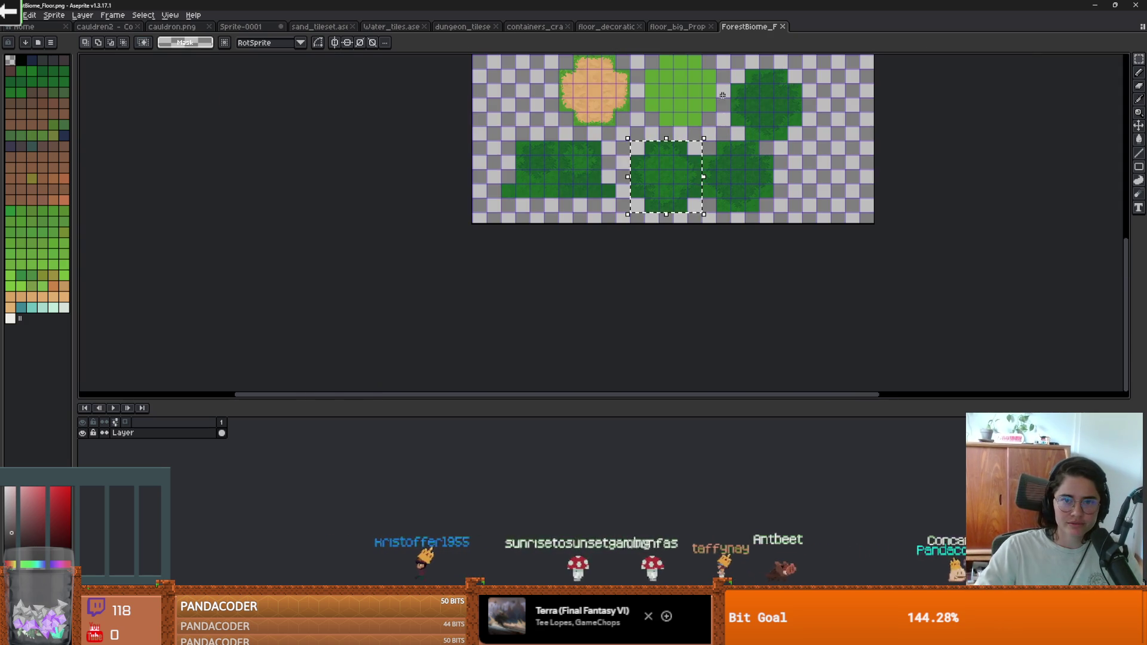
click(777, 27)
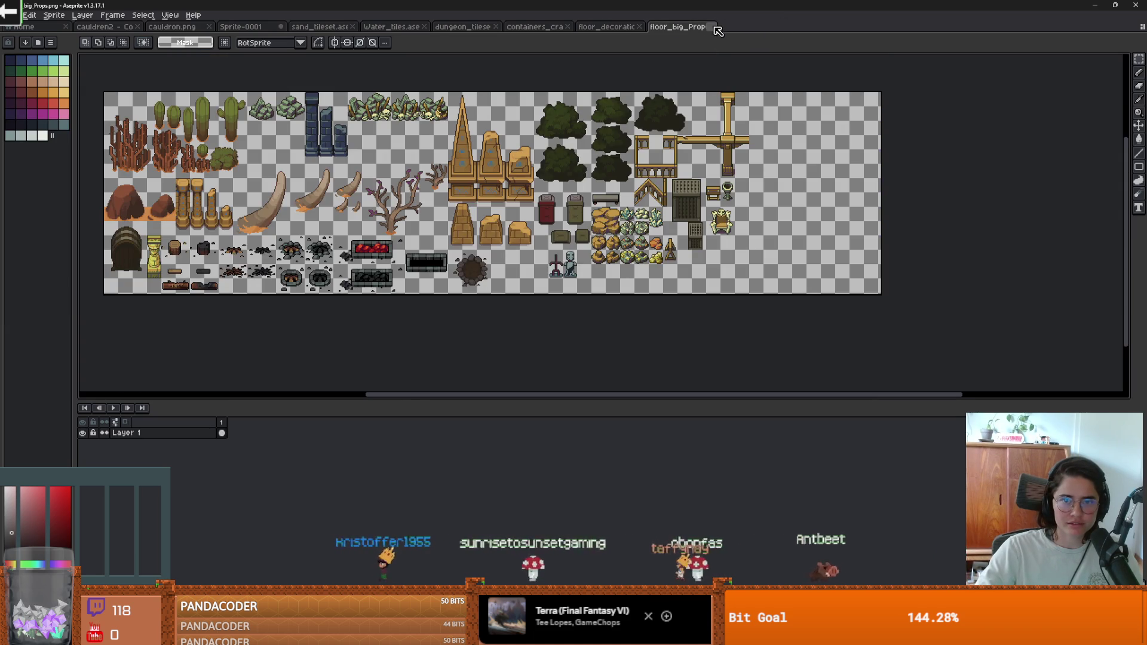
click(712, 27)
click(638, 27)
click(568, 27)
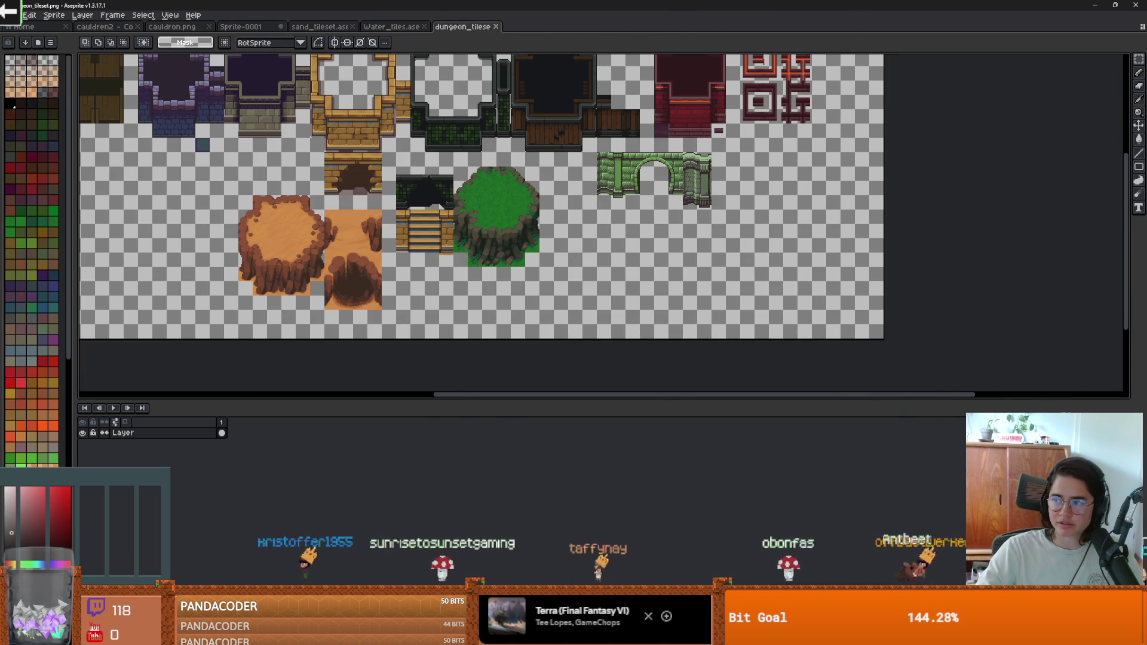
key(alt+Tab)
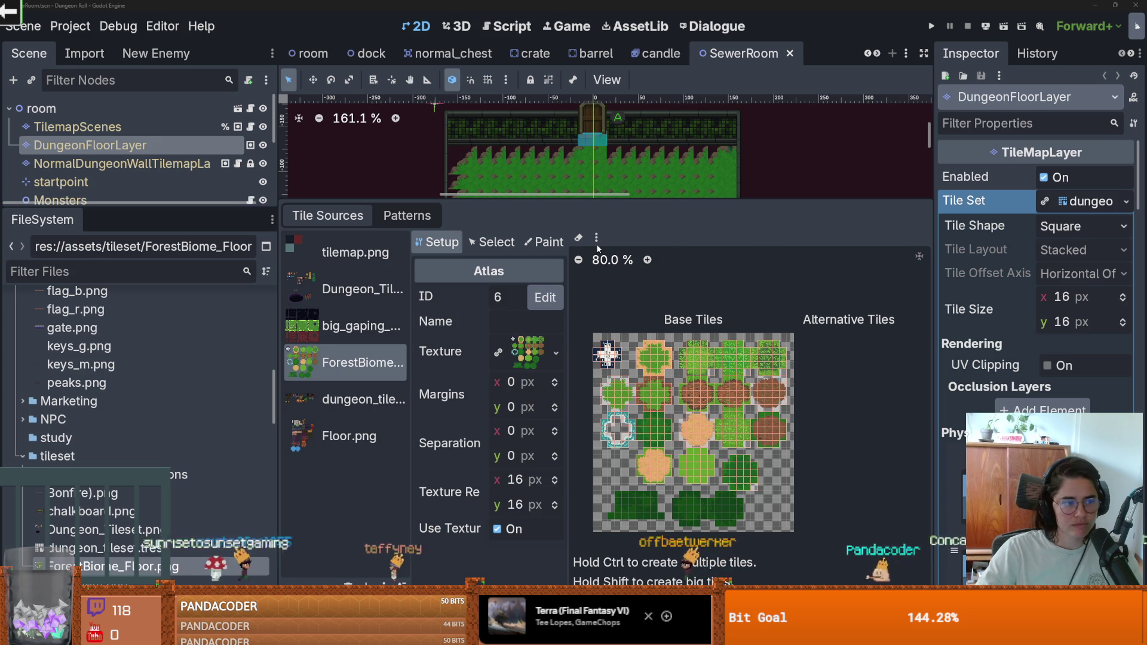
In the room scene, delete the ForestBiome_Floor source from DungeonFloorLayer's tileset.
mouse_move(527, 199)
mouse_down()
mouse_move(527, 317)
mouse_move(527, 225)
mouse_up()
scroll(726, 400, down, 3)
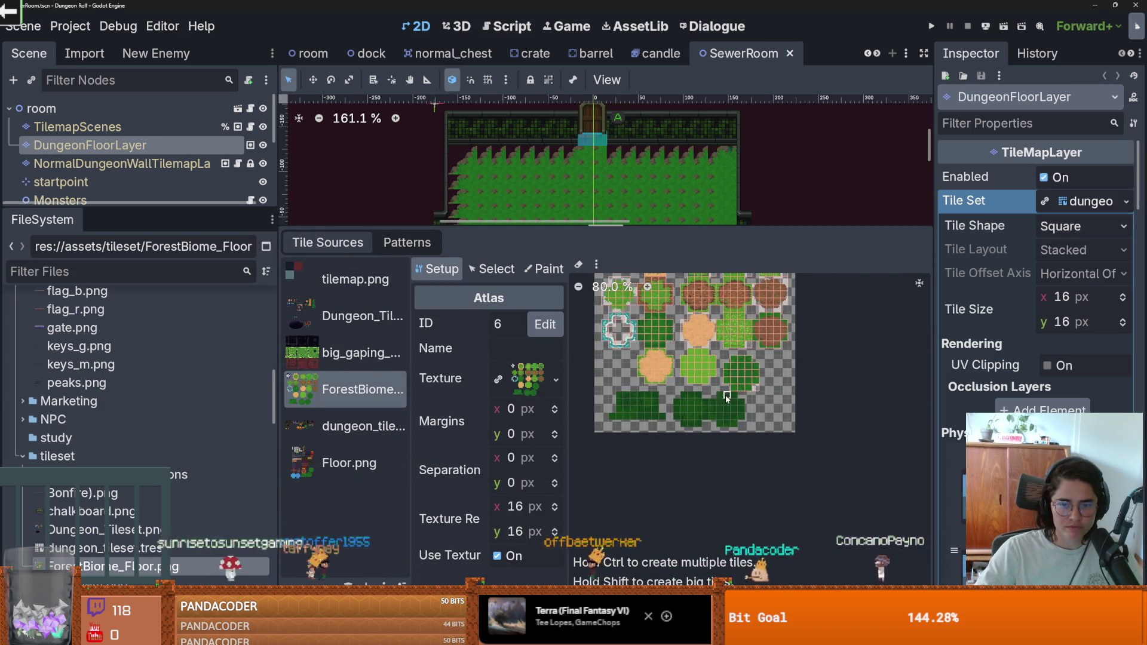
scroll(727, 400, up, 1)
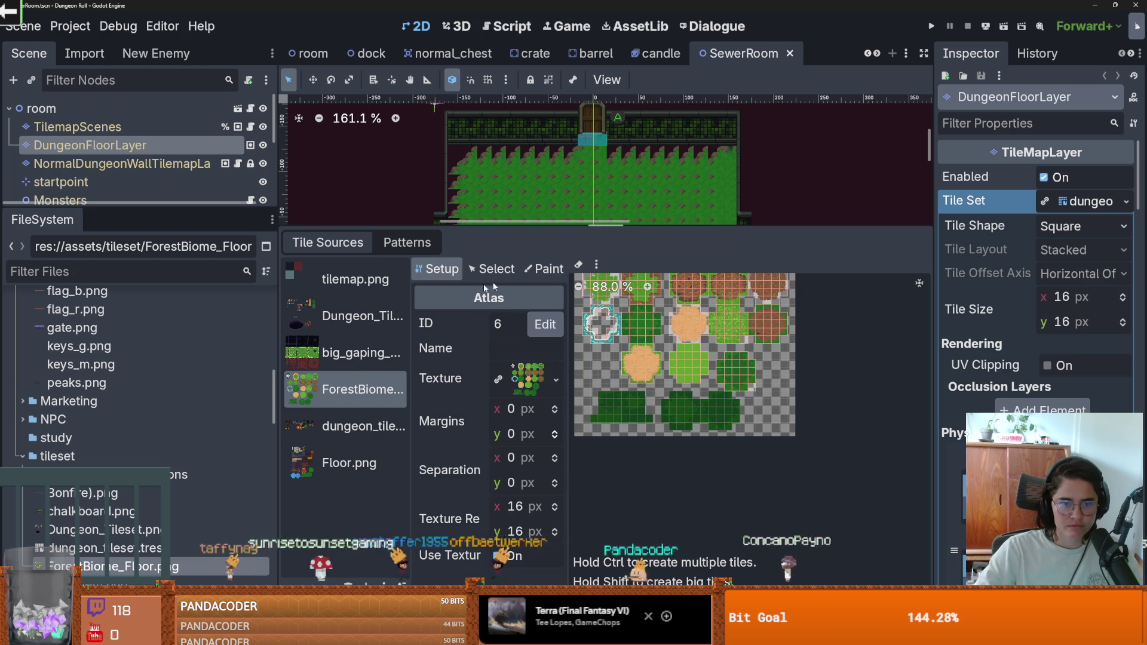
click(238, 108)
click(171, 149)
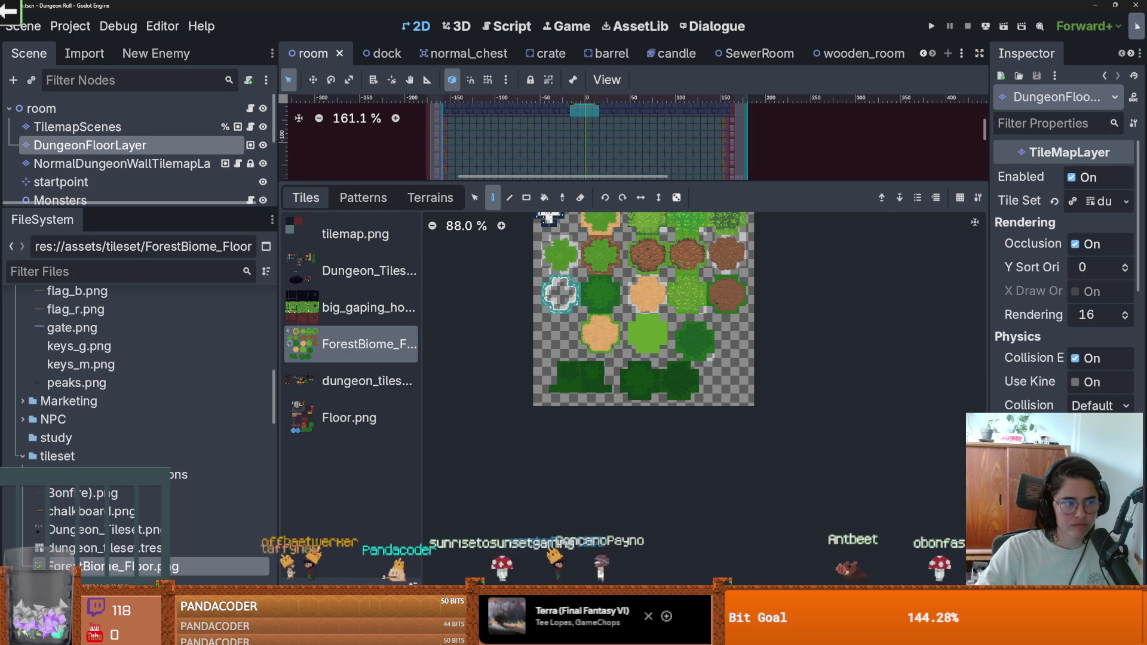
click(618, 289)
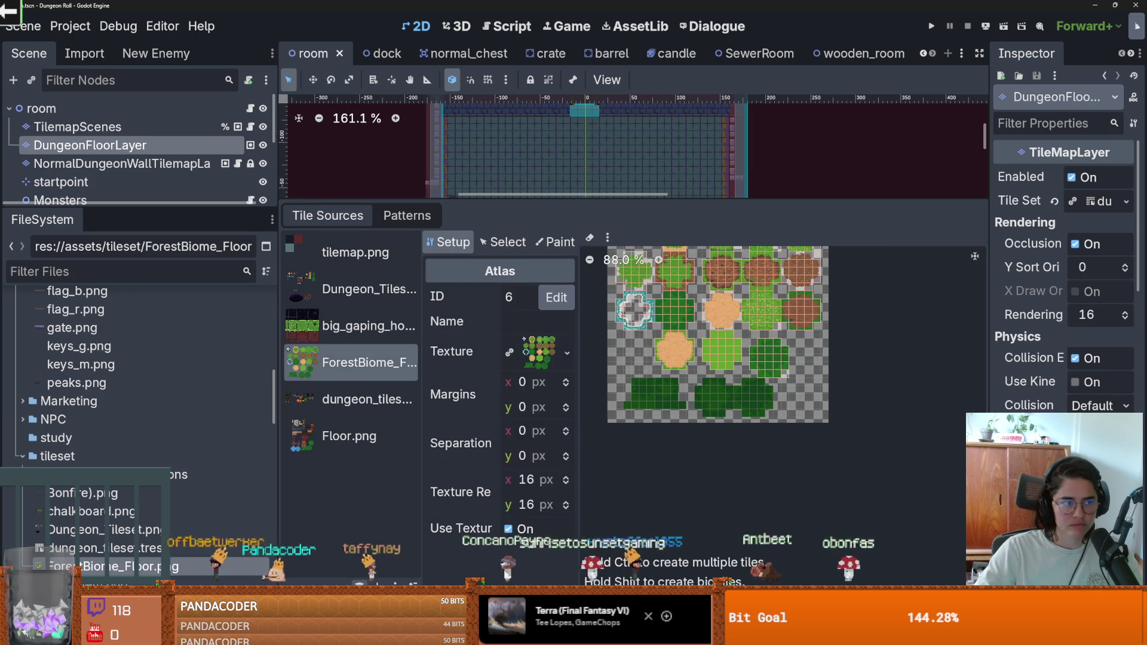
click(360, 583)
click(352, 326)
click(345, 365)
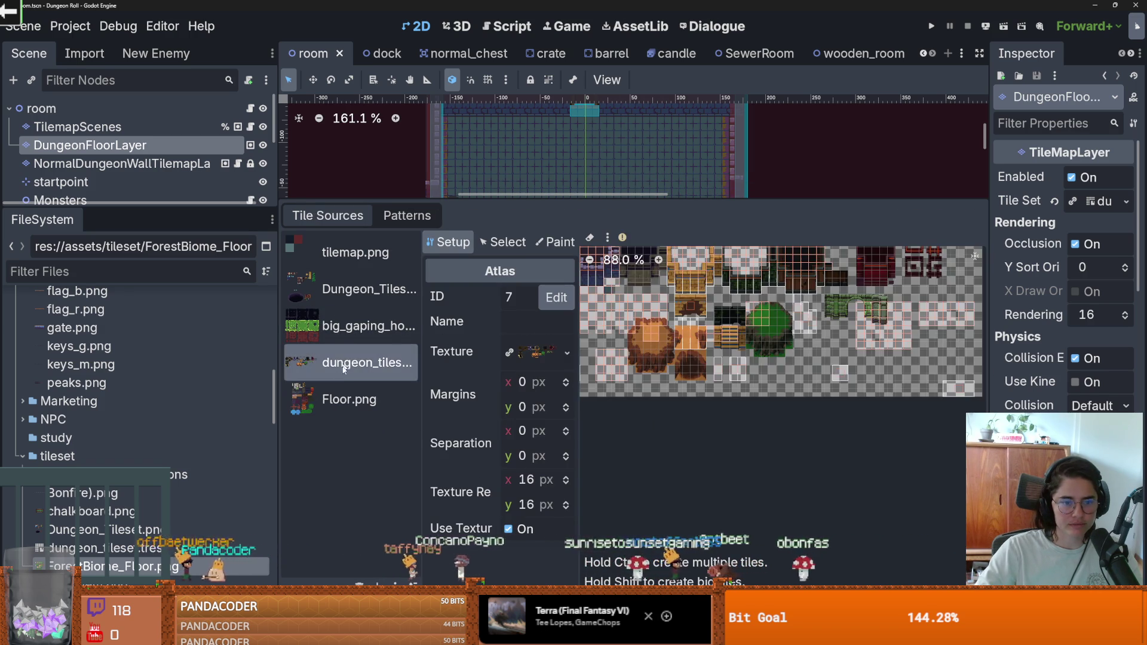
Review the floor tileset's remaining atlases: Floor.png, dungeon_tiles, big gaping hole and Dungeon tiles.
click(349, 399)
click(352, 362)
scroll(846, 397, up, 1)
scroll(837, 398, down, 1)
scroll(776, 399, up, 2)
scroll(765, 401, down, 1)
scroll(765, 413, up, 2)
scroll(771, 413, down, 1)
scroll(777, 406, up, 1)
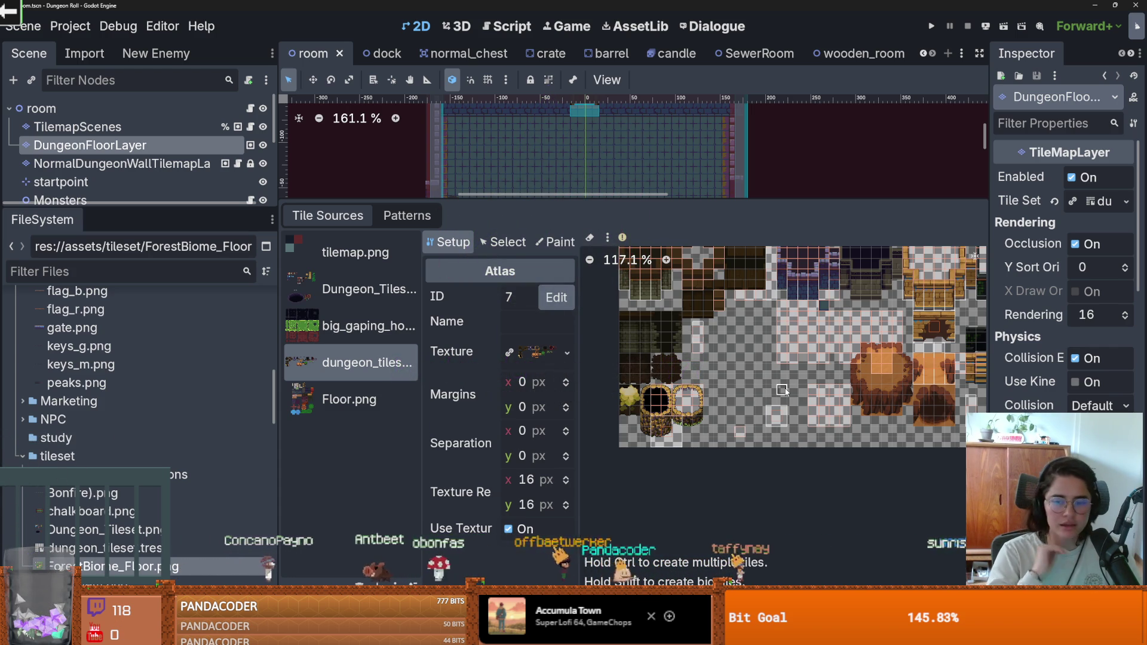
click(347, 399)
click(346, 363)
click(341, 335)
click(347, 289)
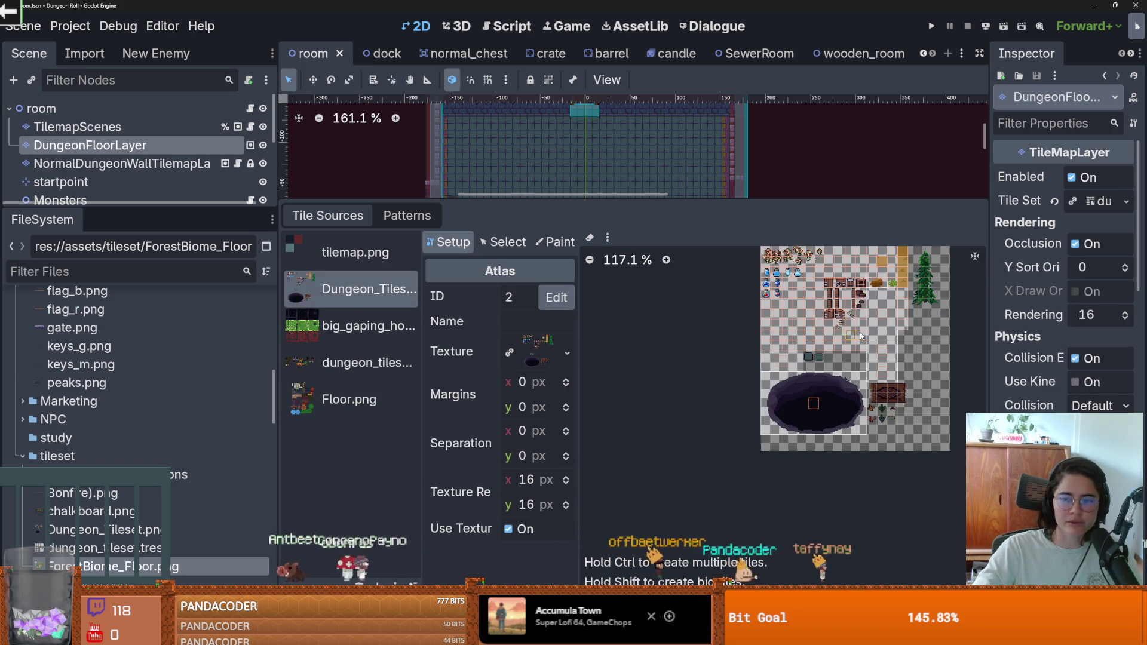
scroll(752, 419, up, 4)
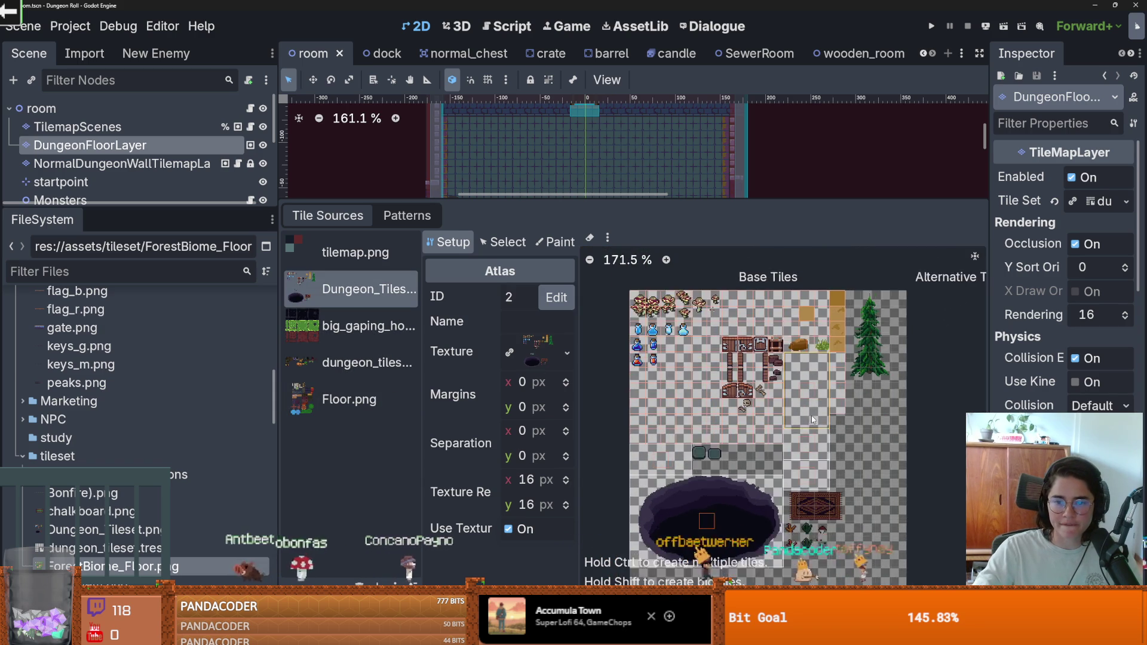
scroll(773, 432, up, 1)
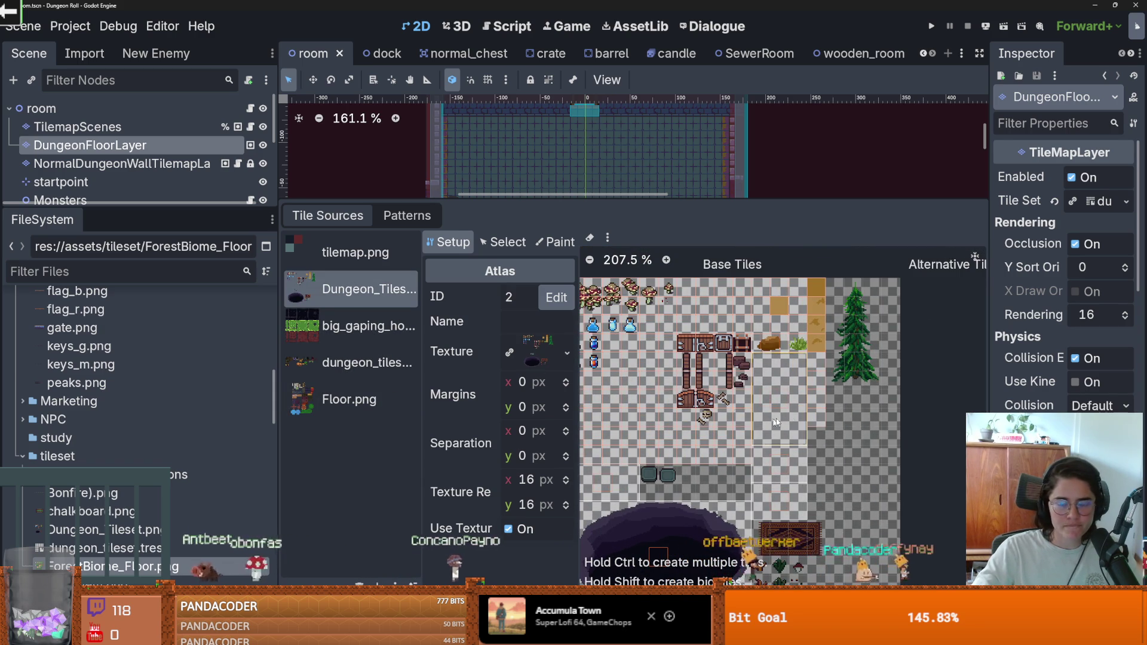
scroll(759, 427, down, 1)
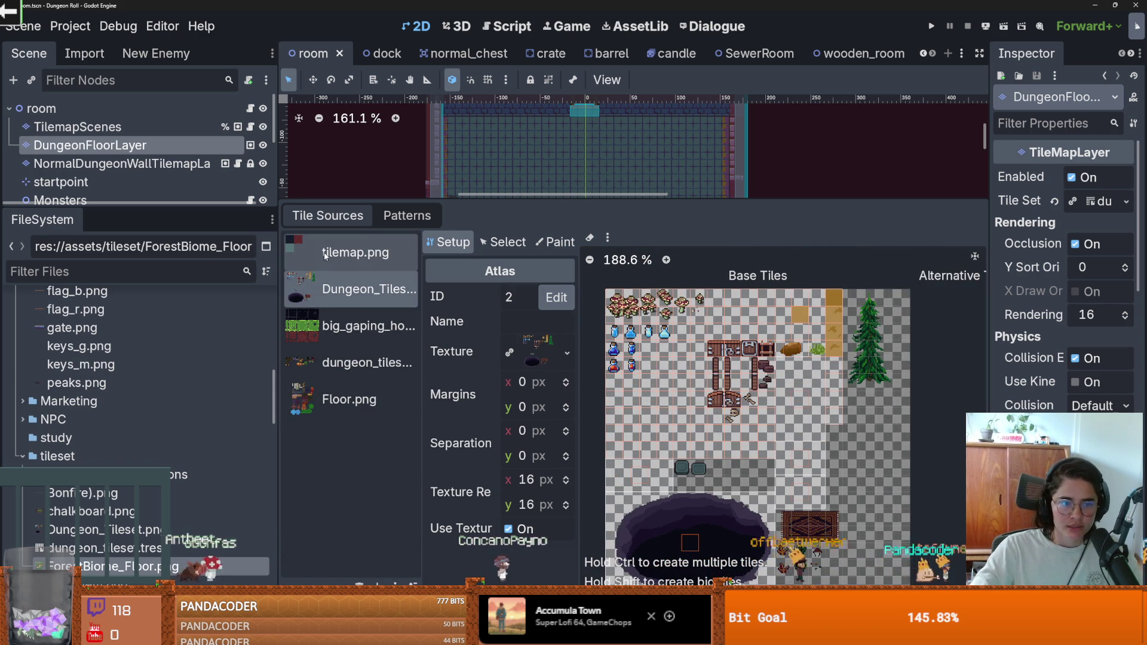
Delete the tilemap.png source from the dungeon wall layer's tileset.
click(354, 252)
drag(148, 207, 149, 292)
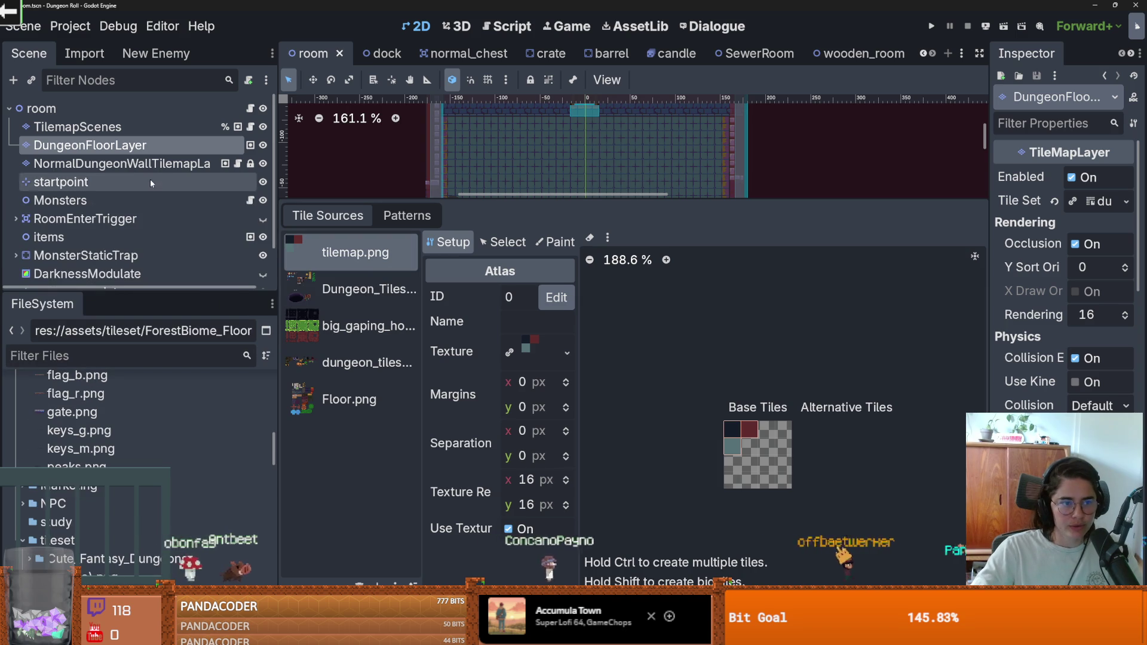
scroll(120, 191, down, 2)
click(84, 269)
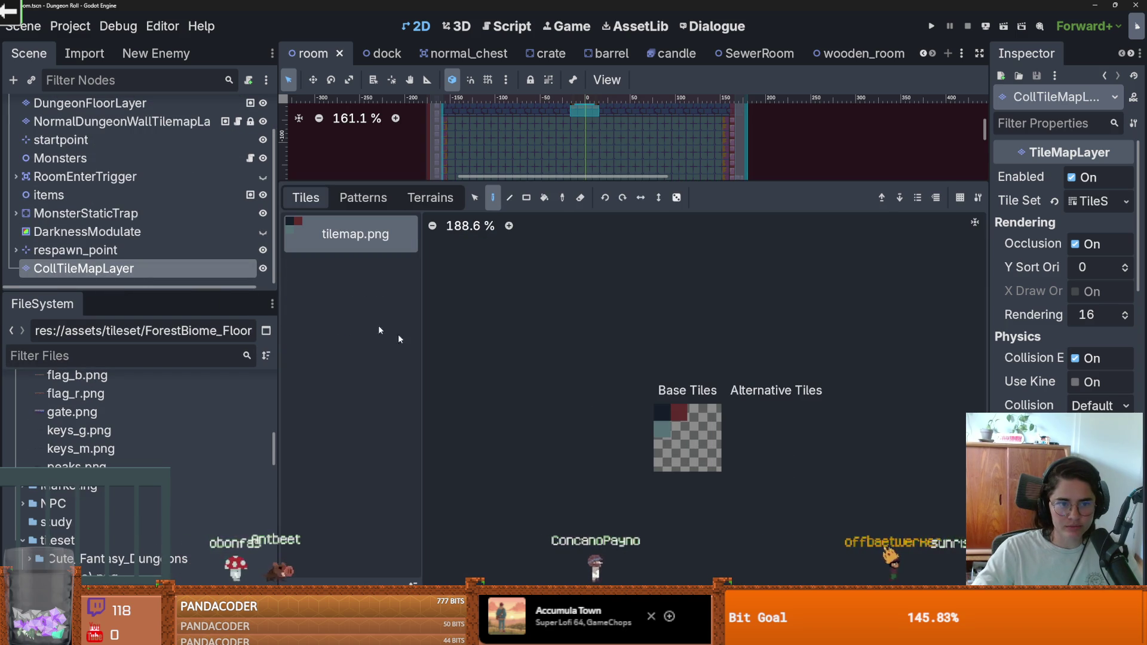
scroll(110, 176, up, 2)
click(114, 163)
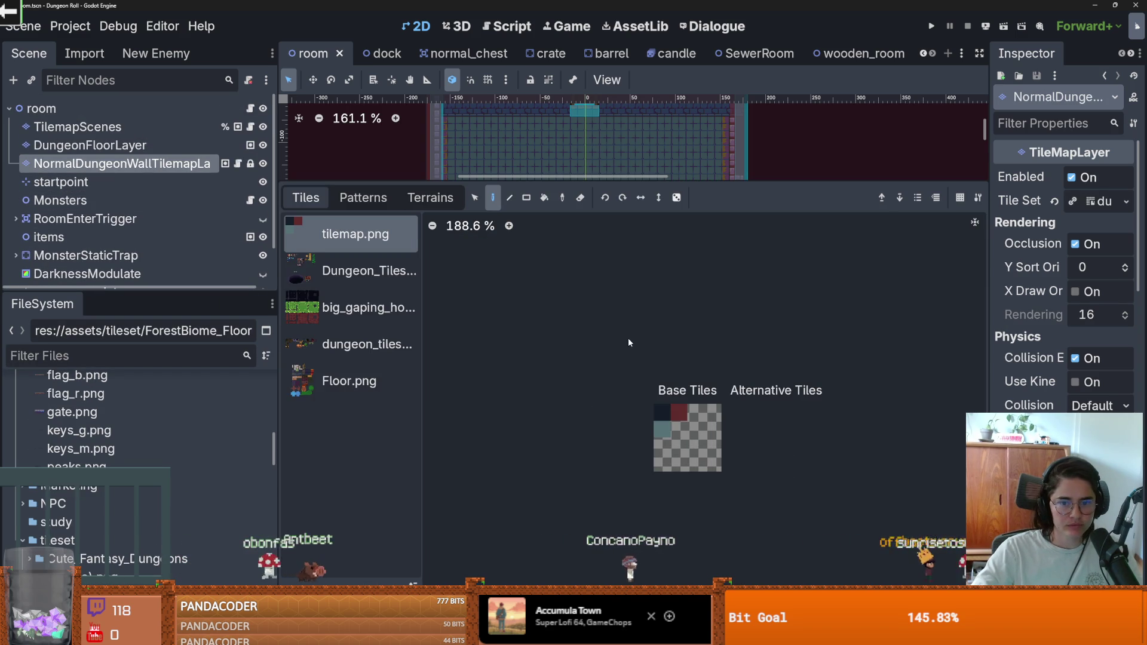
double_click(366, 239)
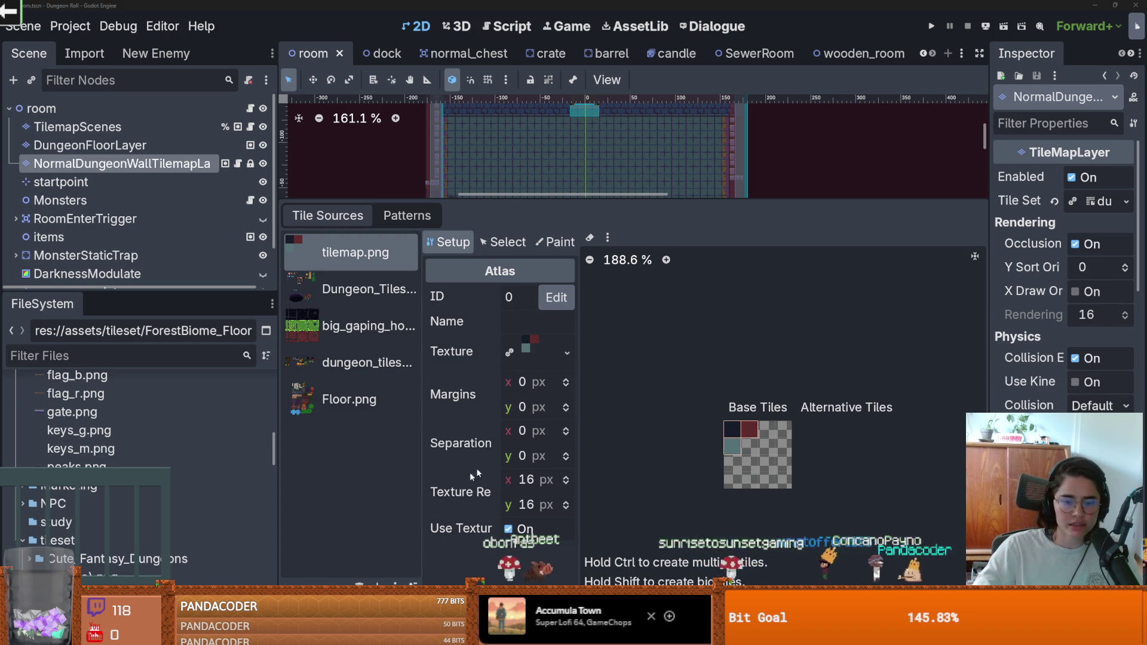
key(Delete)
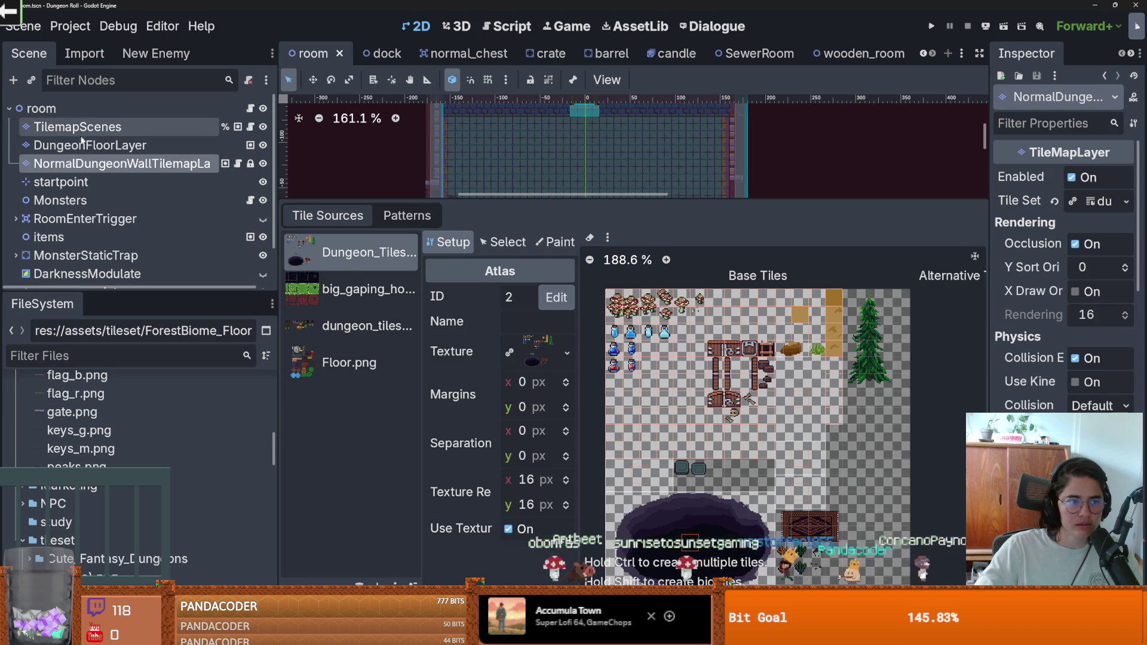
Save the room scene and switch over to GitHub Desktop.
click(84, 145)
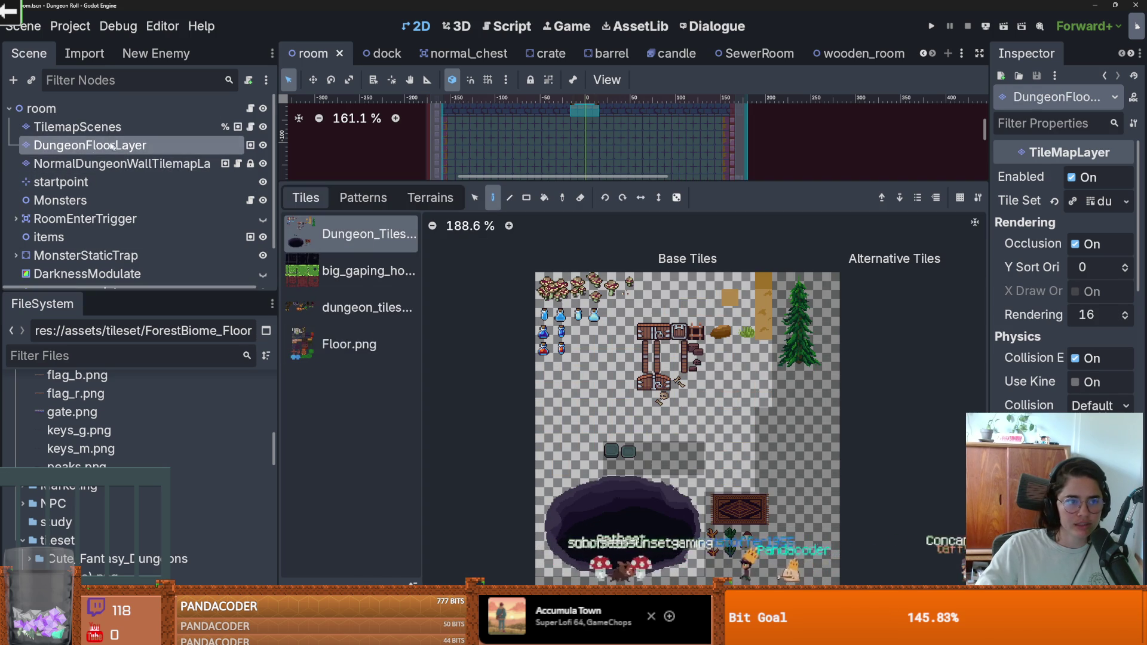
click(120, 127)
scroll(359, 382, down, 2)
scroll(375, 398, up, 1)
scroll(374, 399, down, 1)
scroll(373, 393, up, 2)
click(114, 146)
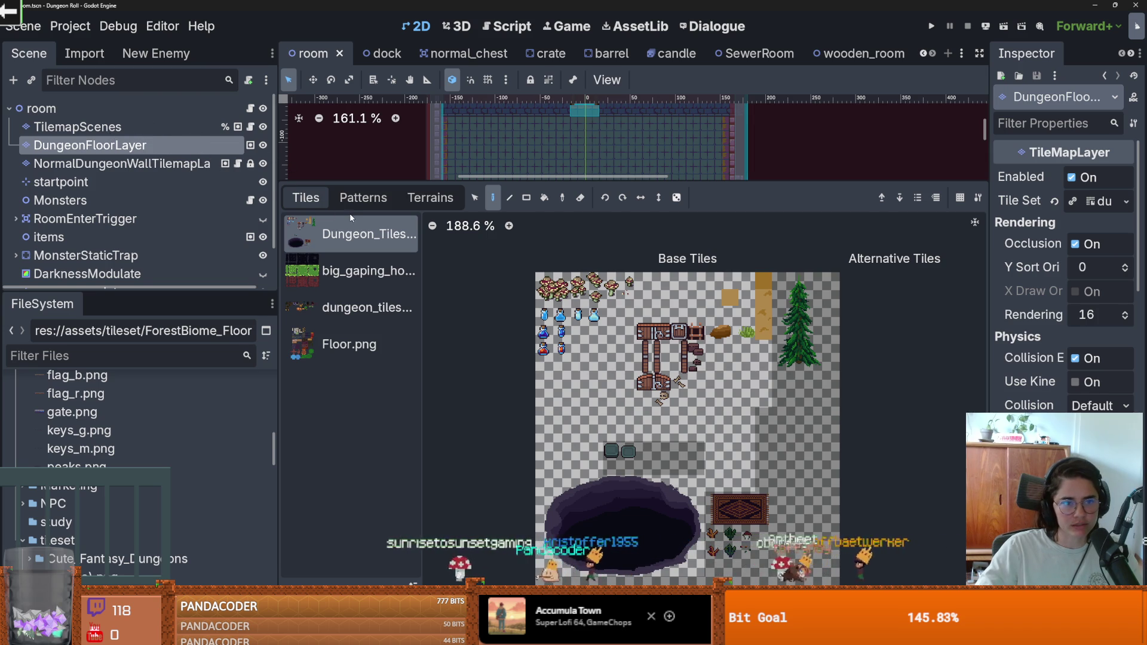
key(Down)
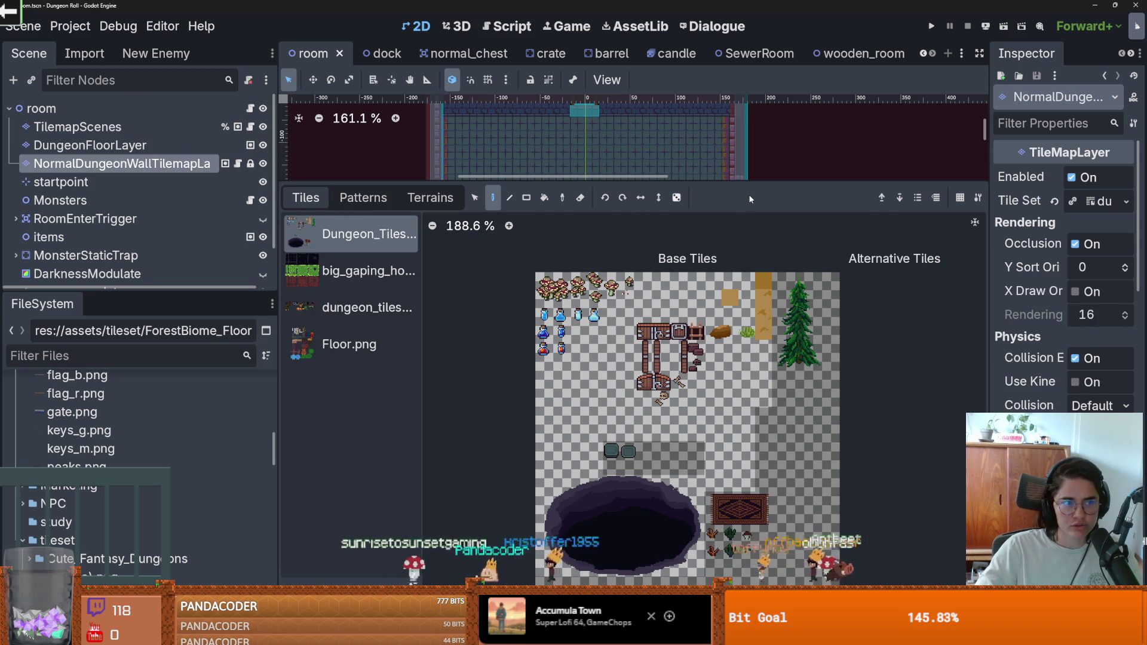
key(Up)
key(Up)
key(ctrl+s)
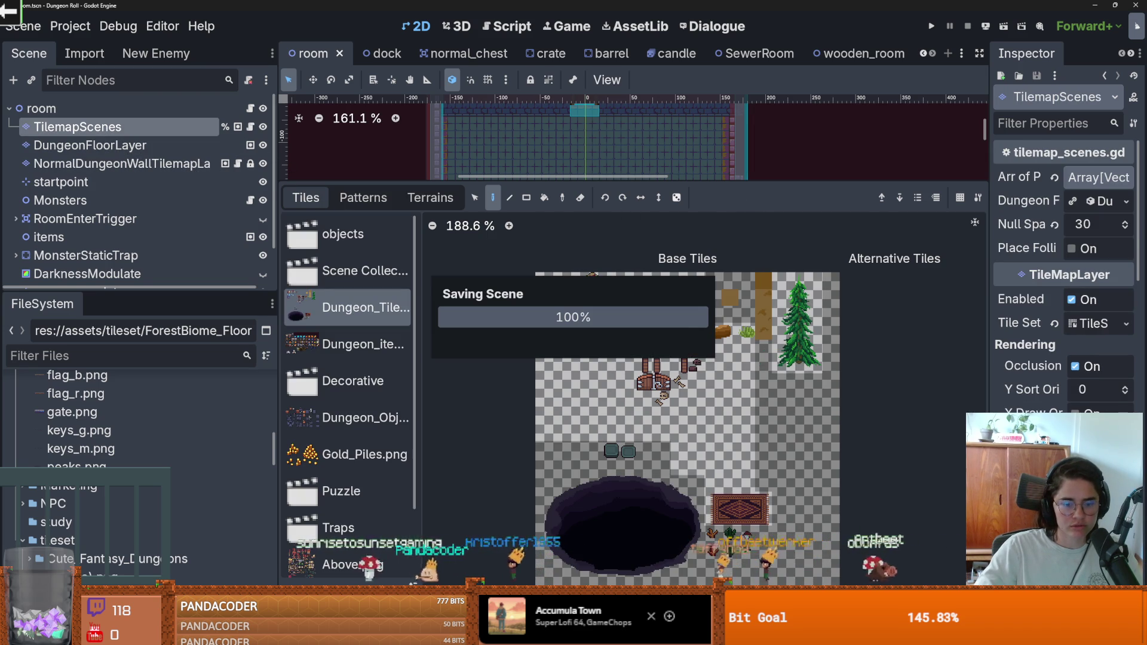
key(alt+Tab)
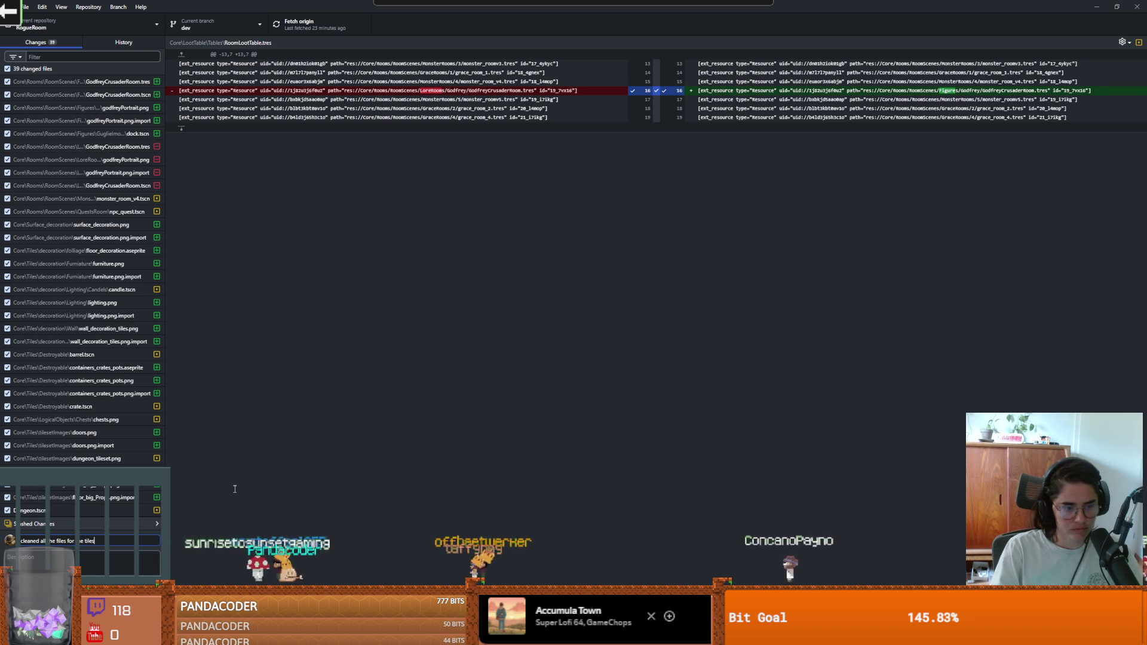
Commit the tile-cleanup changes to dev, push to origin, and return to Godot.
key(ctrl+Return)
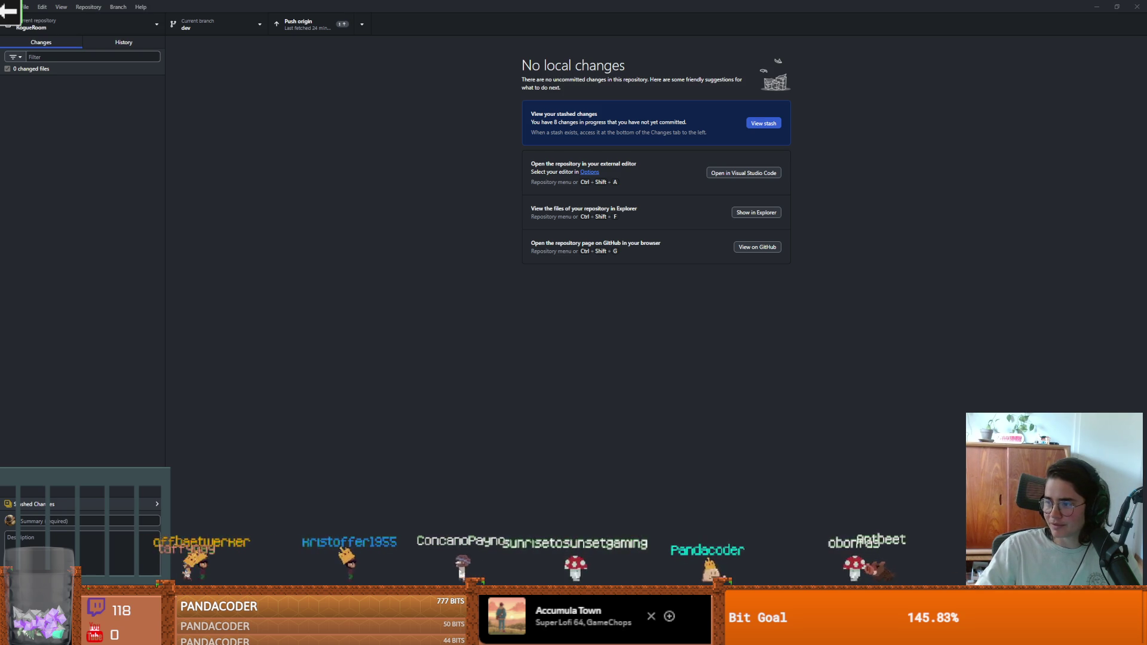
click(302, 24)
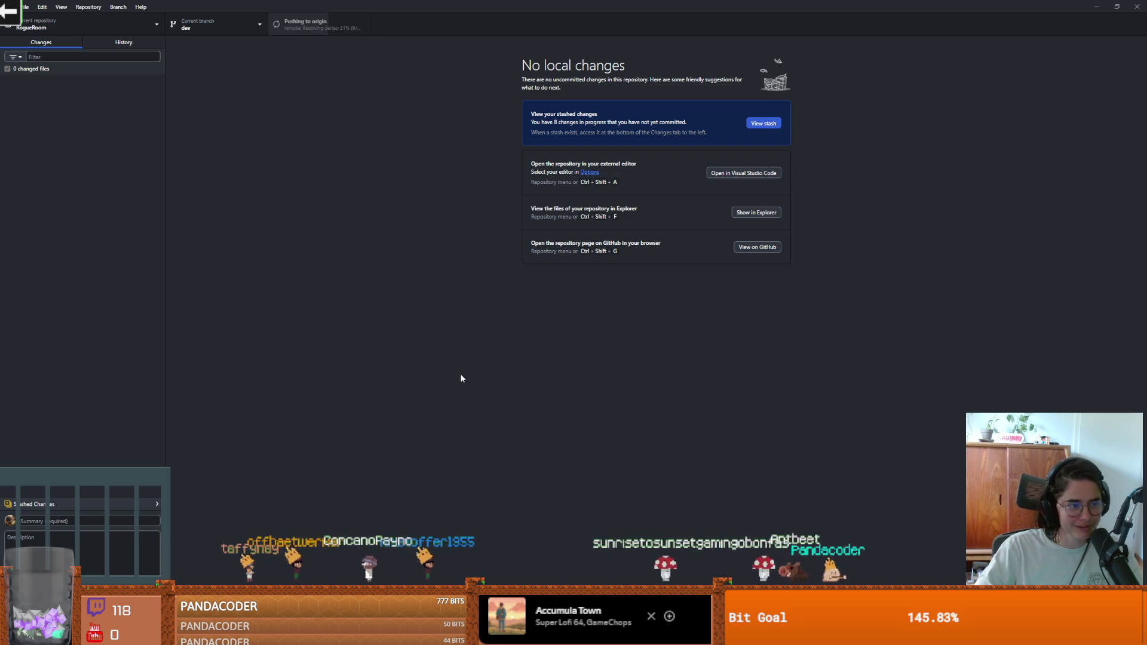
key(alt+Tab)
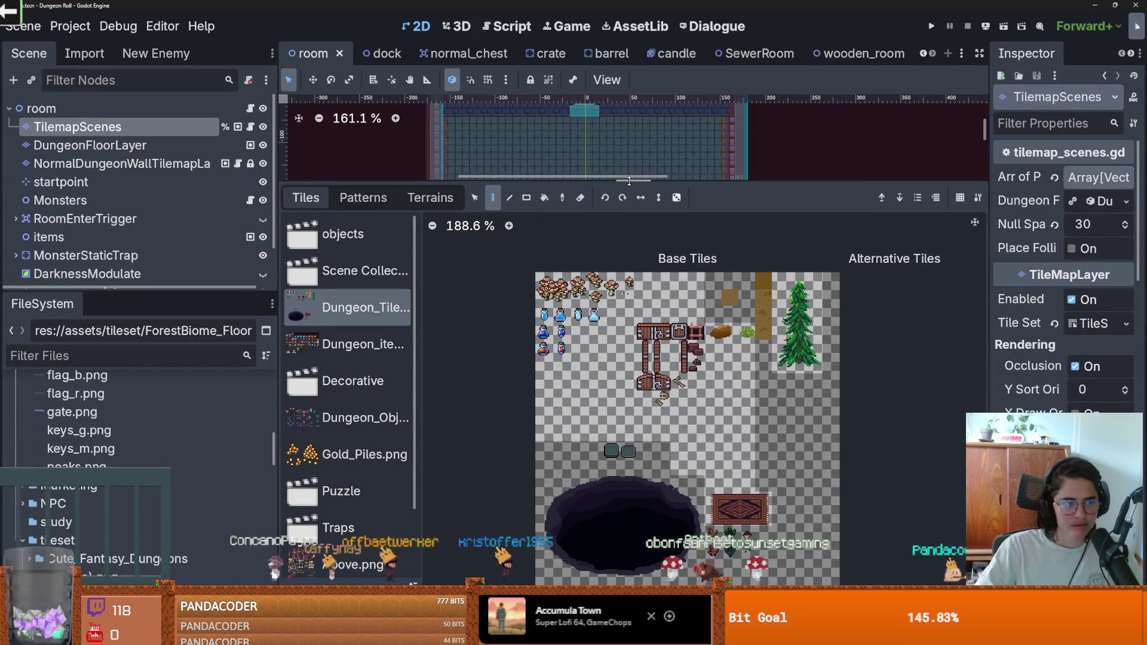
Browse the dungeon items atlas, then select the Gold_Piles.png atlas in Tile Sources.
click(347, 344)
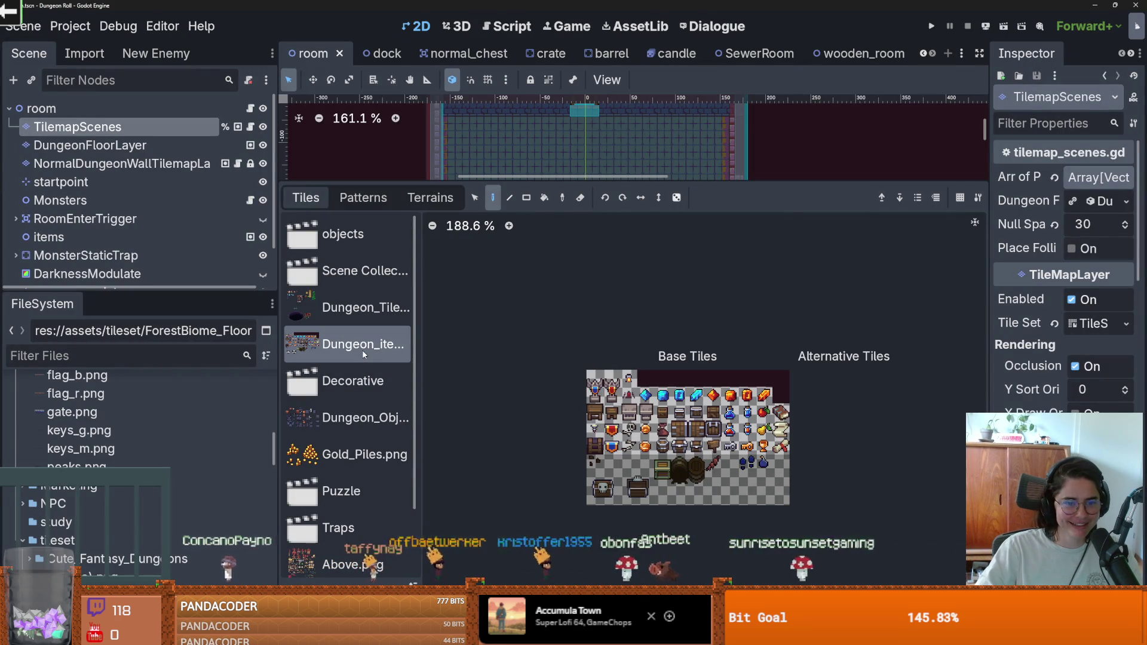
scroll(722, 473, up, 3)
scroll(722, 472, up, 1)
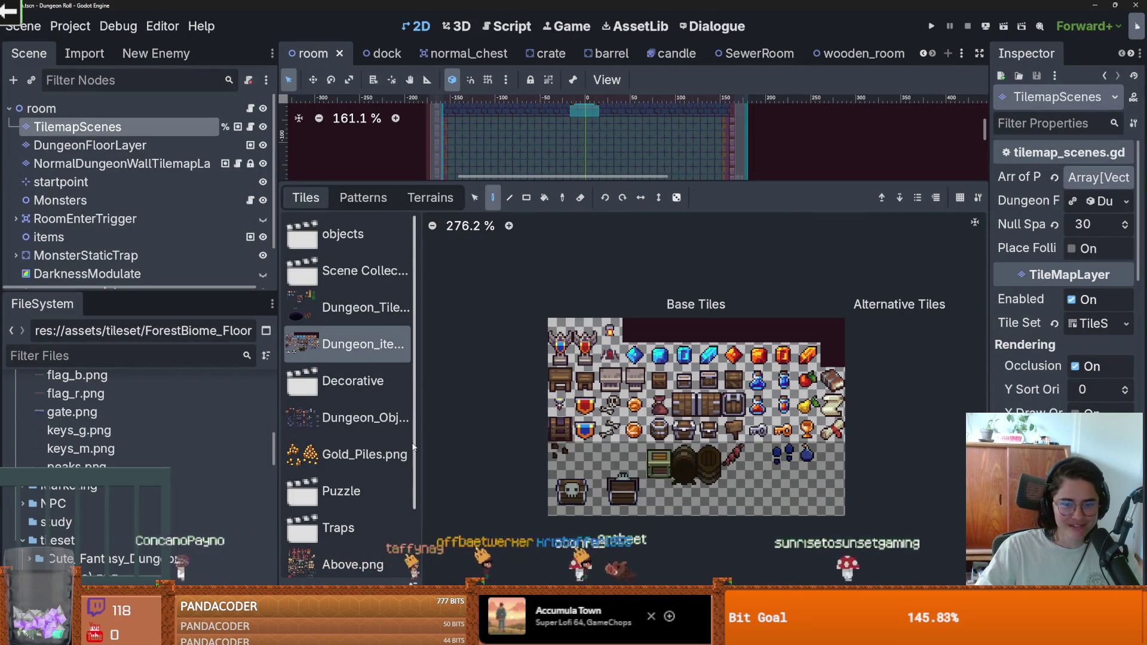
scroll(365, 379, down, 1)
click(359, 409)
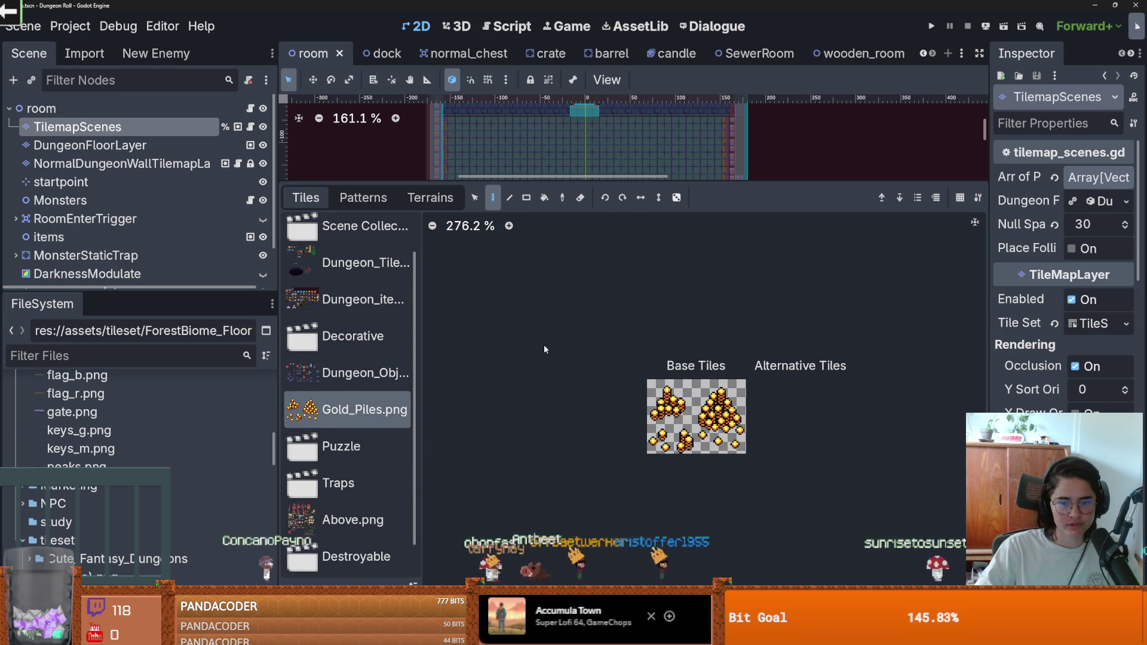
Reveal the Gold_Piles.png texture in the FileSystem dock, then switch to Aseprite.
click(586, 634)
click(567, 352)
click(386, 557)
right_click(149, 568)
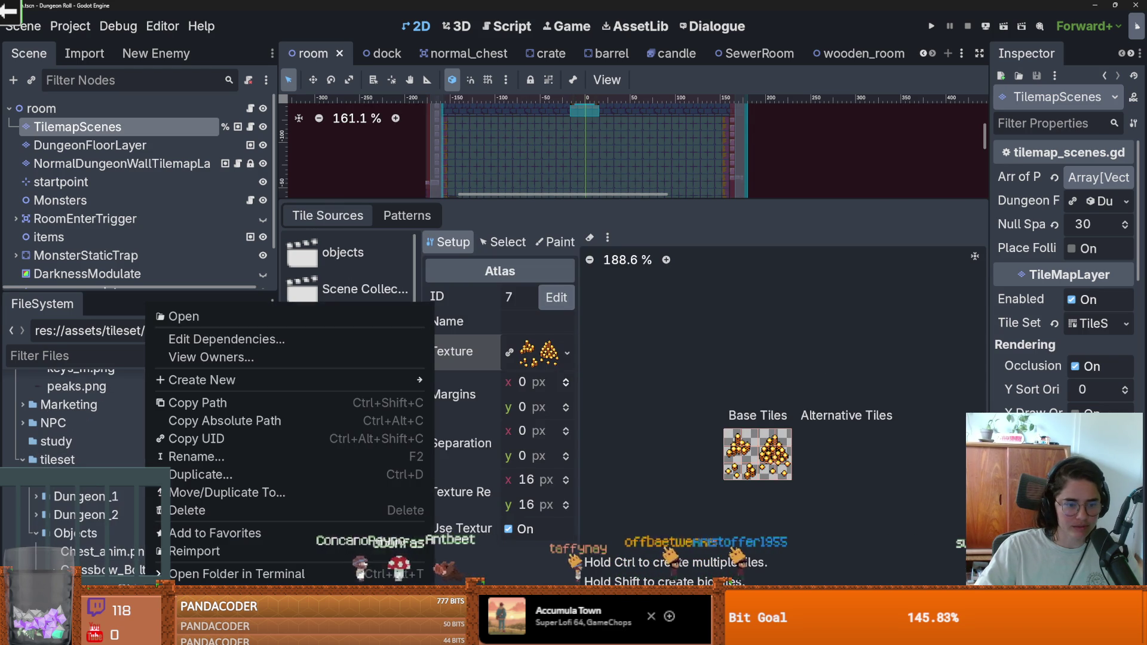
key(Escape)
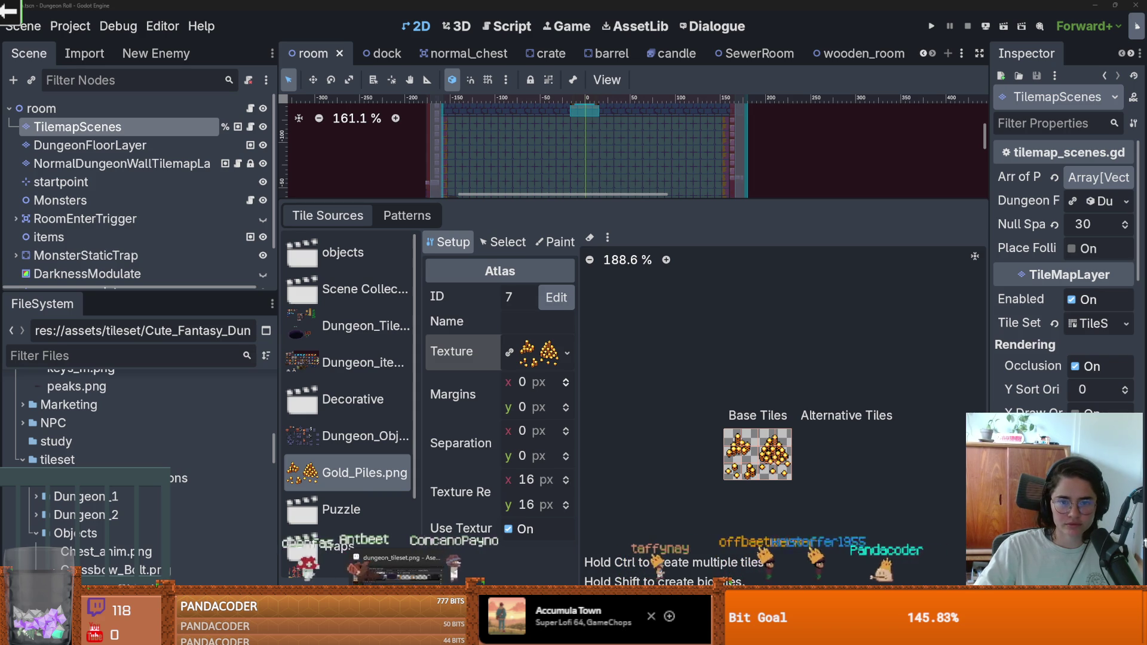
key(alt+Tab)
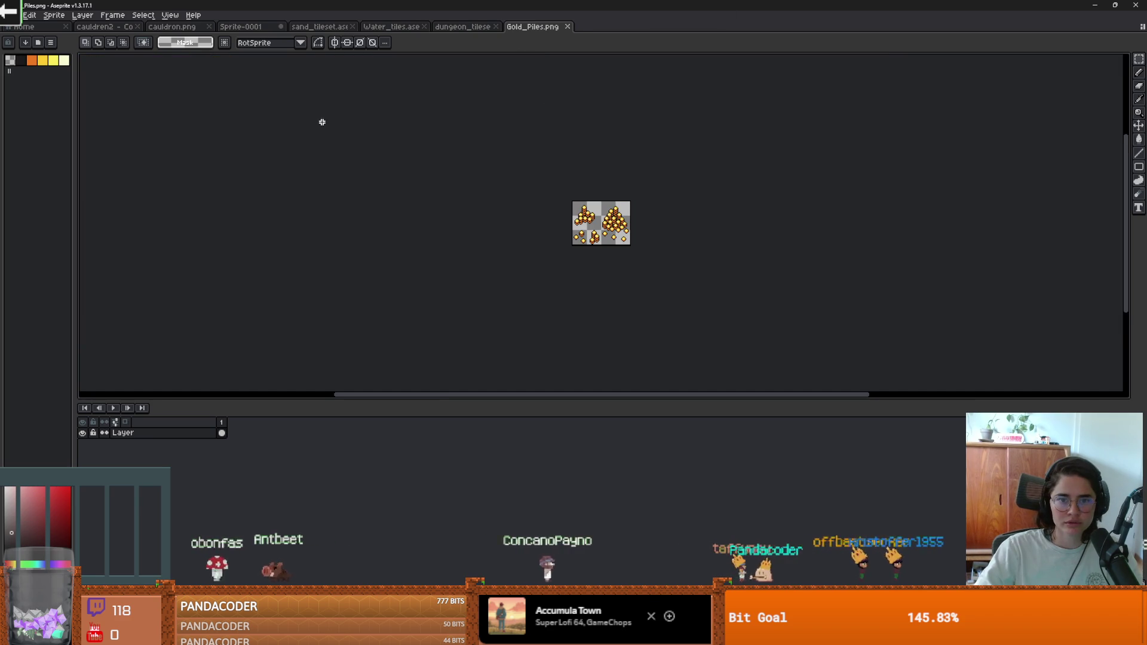
Open floor_decoration.aseprite from the recent files and bring its tab forward.
click(13, 14)
mouse_move(60, 47)
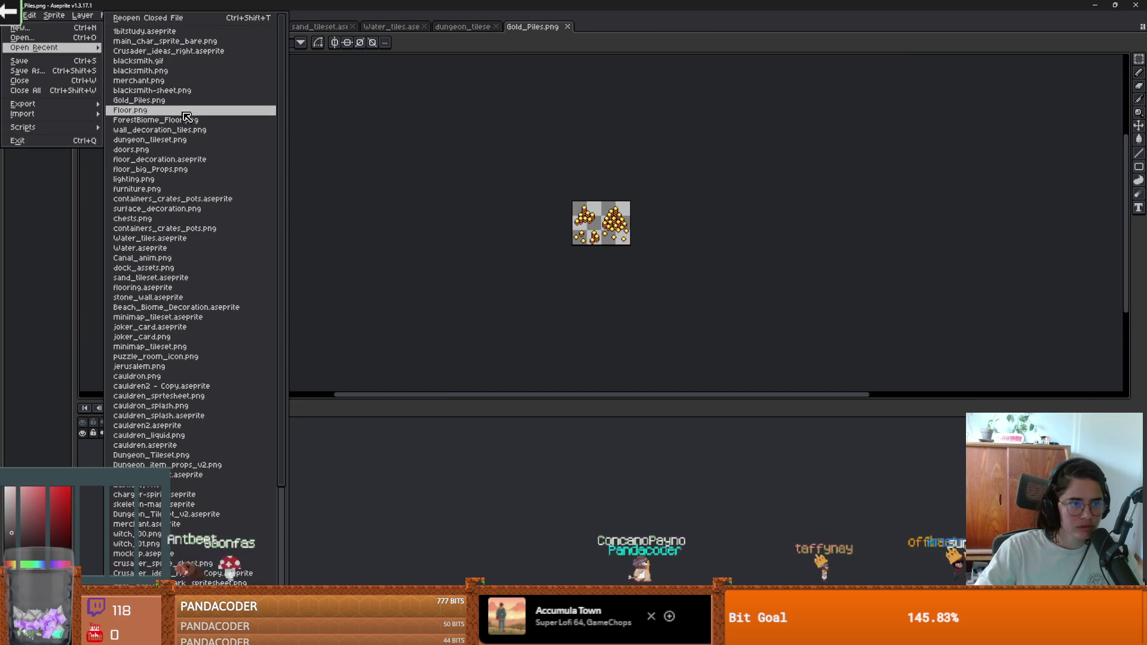
click(205, 160)
click(543, 27)
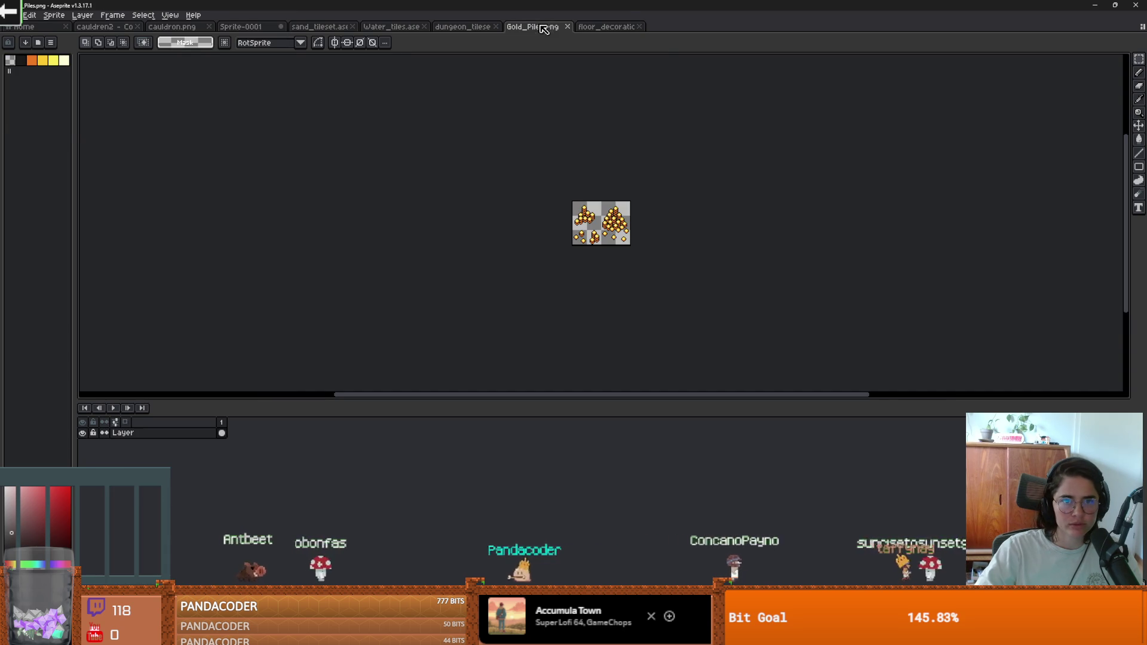
click(606, 27)
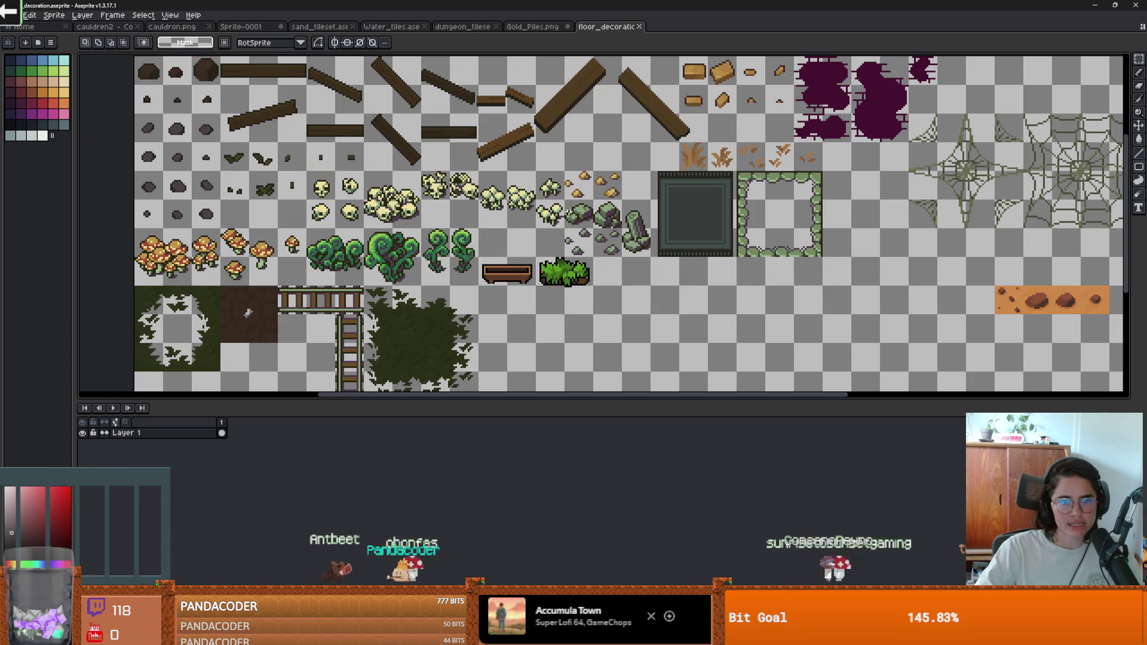
Paste and nudge the gold piles into the tileset, paste into Gold_Piles.png, and close it.
key(ctrl+v)
key(Up)
key(Up)
key(Up)
key(Right)
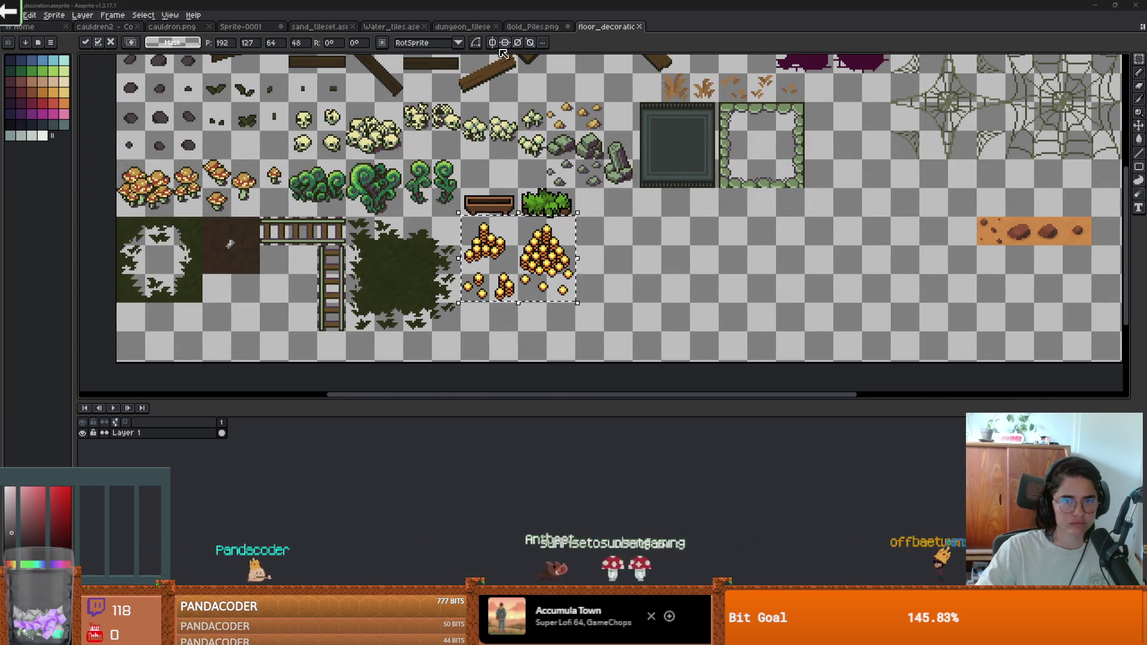
click(532, 27)
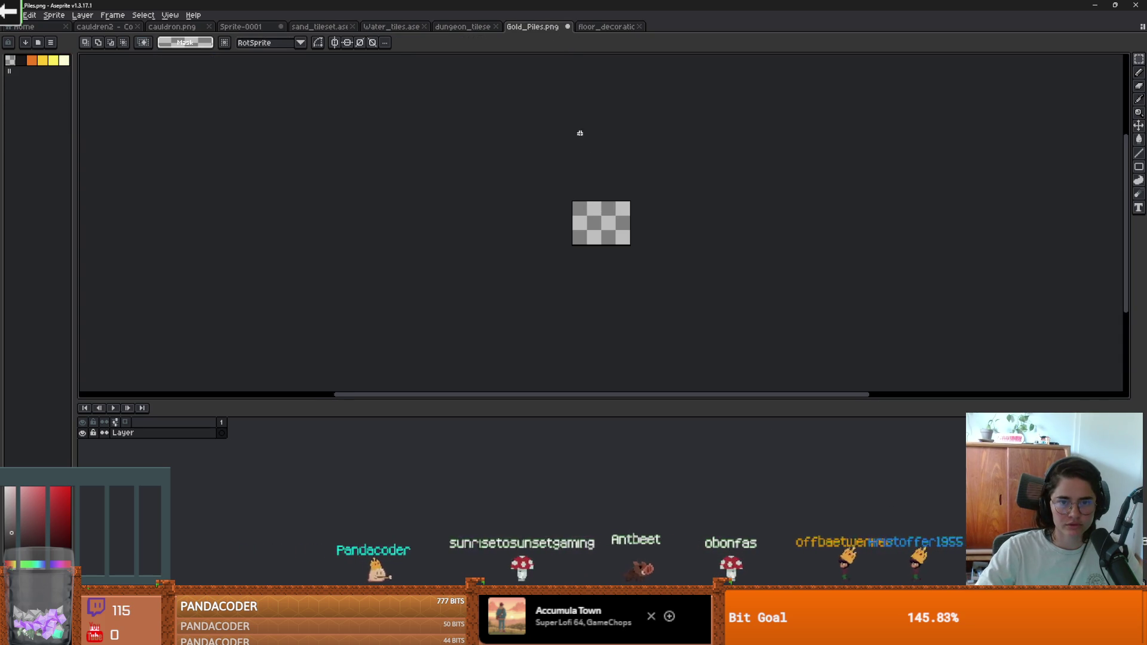
key(ctrl+v)
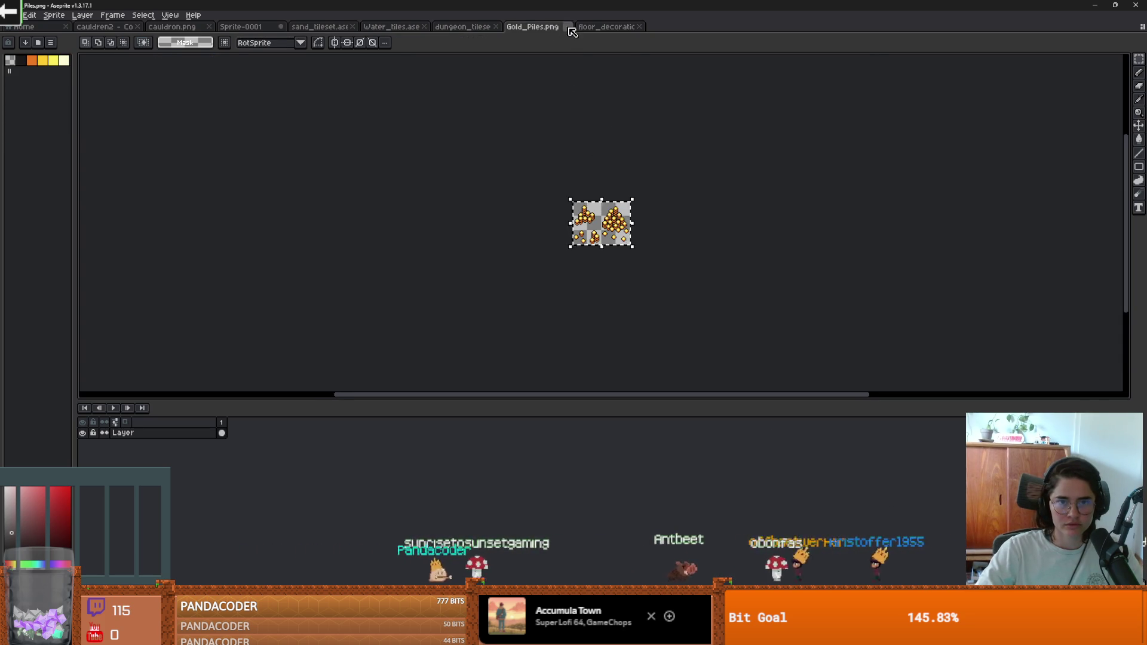
click(568, 27)
key(ctrl+v)
key(alt+Tab)
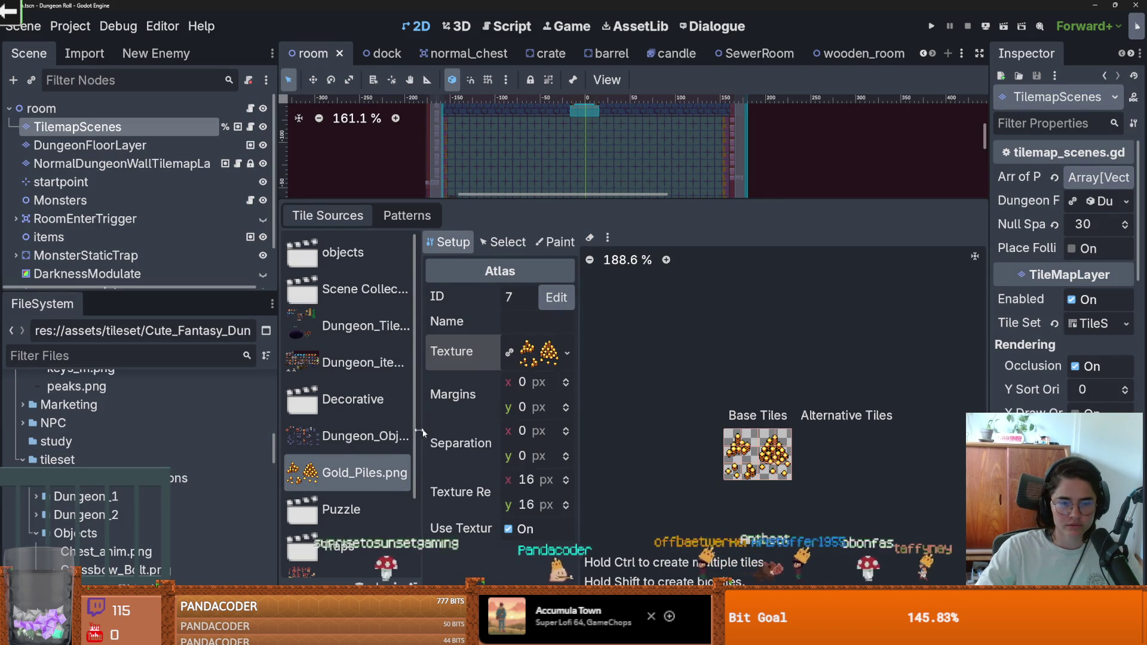
Delete the Gold_Piles.png atlas from the room's tile sources.
click(567, 354)
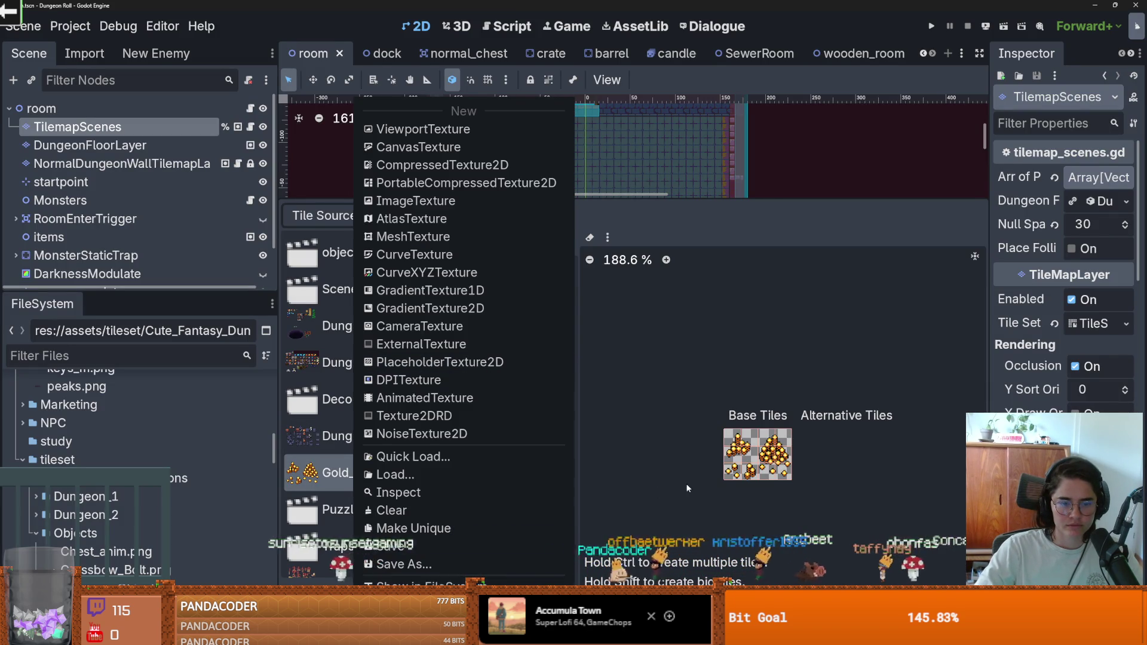
key(Escape)
key(Delete)
Review the remaining dungeon objects, Above.png, items and tiles atlases, then shrink the tile panel.
click(348, 436)
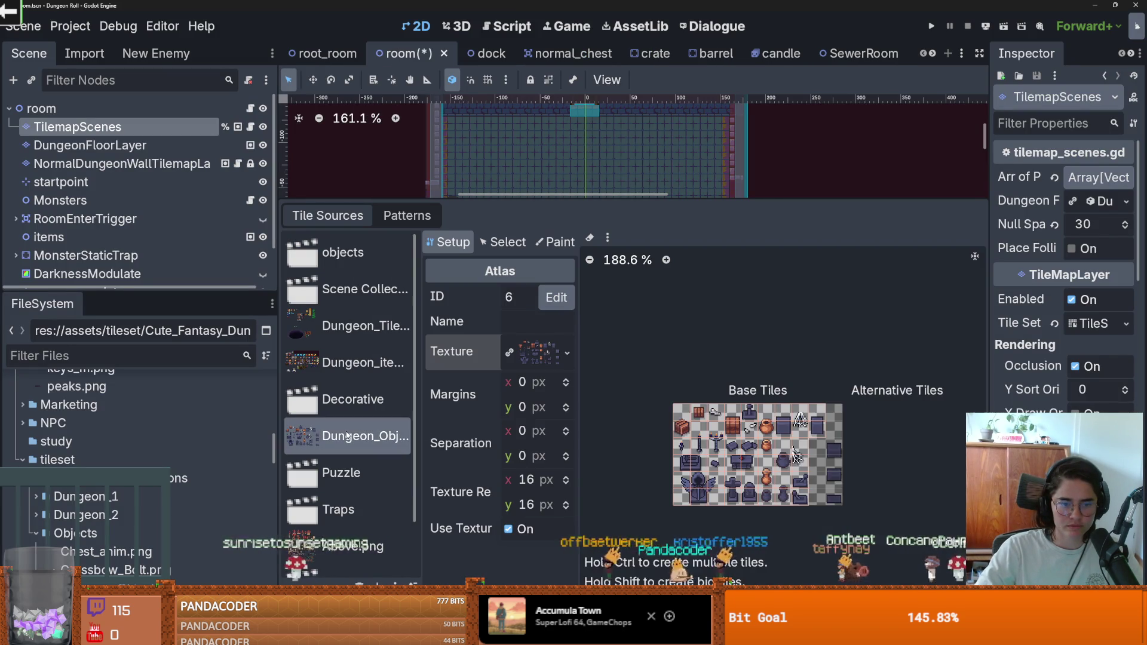
scroll(764, 478, up, 1)
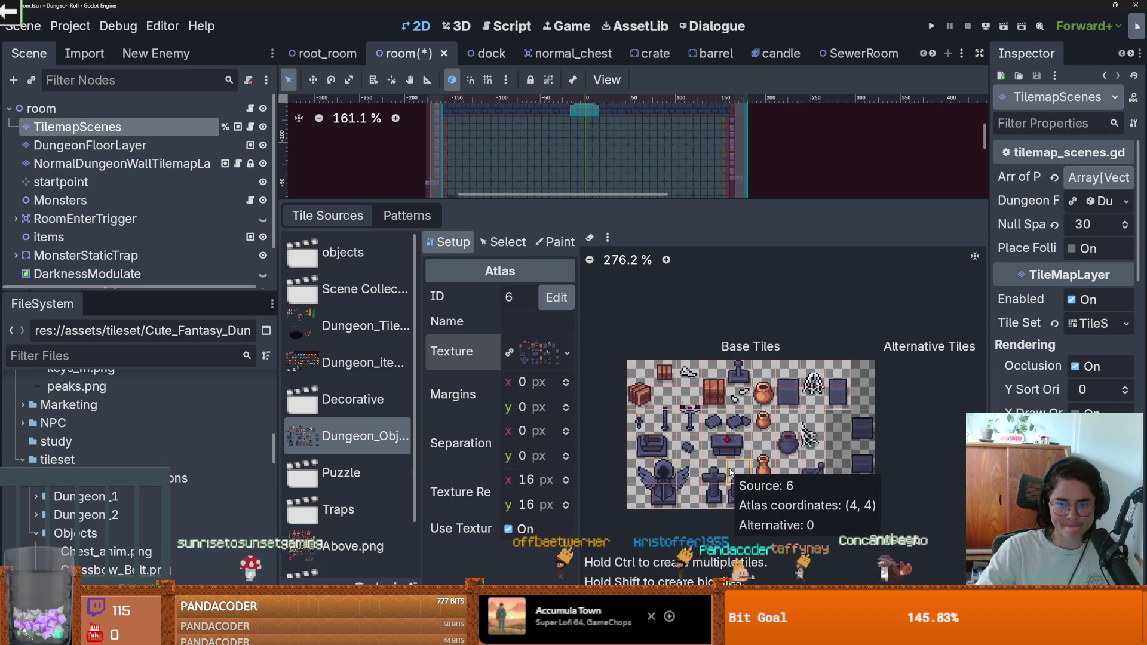
scroll(731, 466, up, 2)
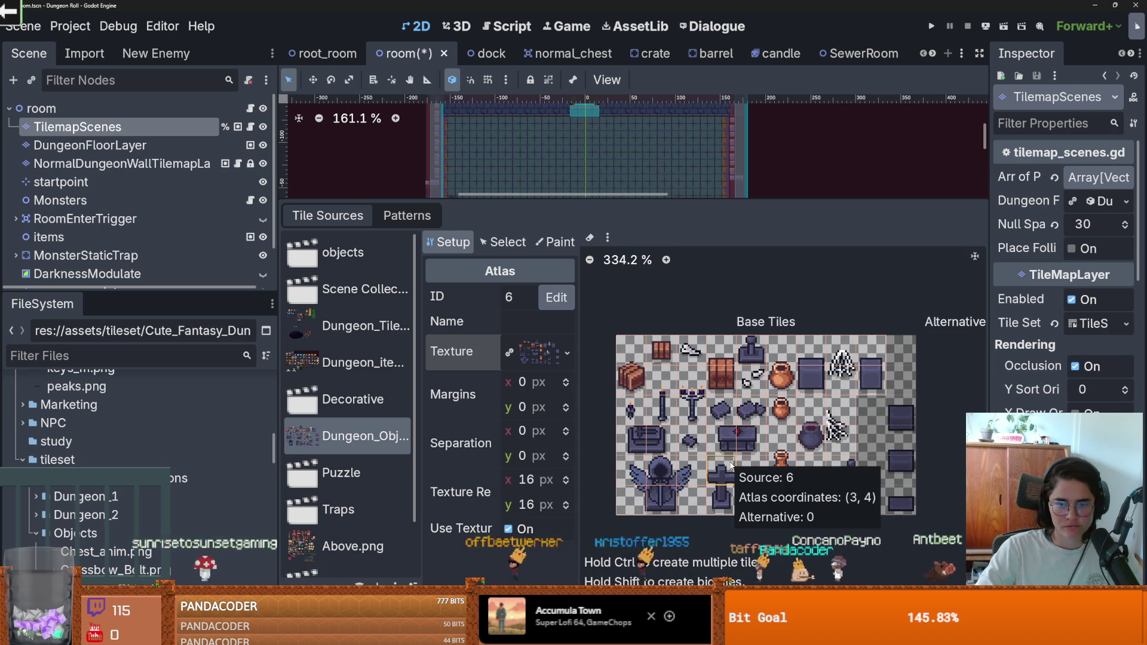
scroll(731, 466, up, 1)
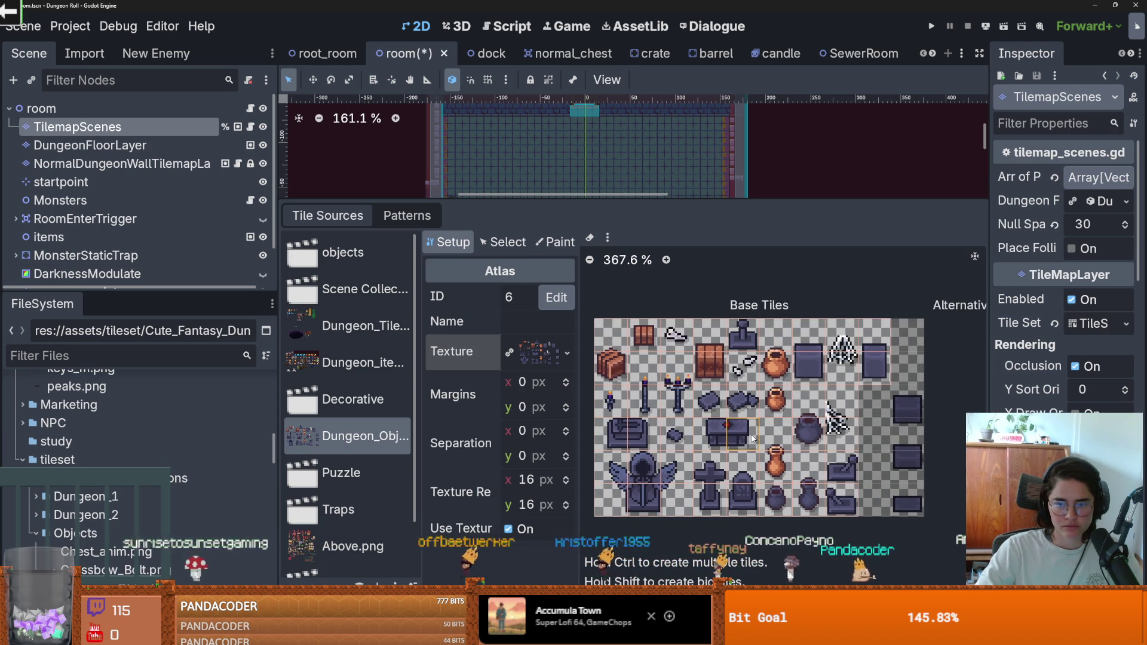
scroll(754, 440, down, 1)
scroll(353, 466, down, 2)
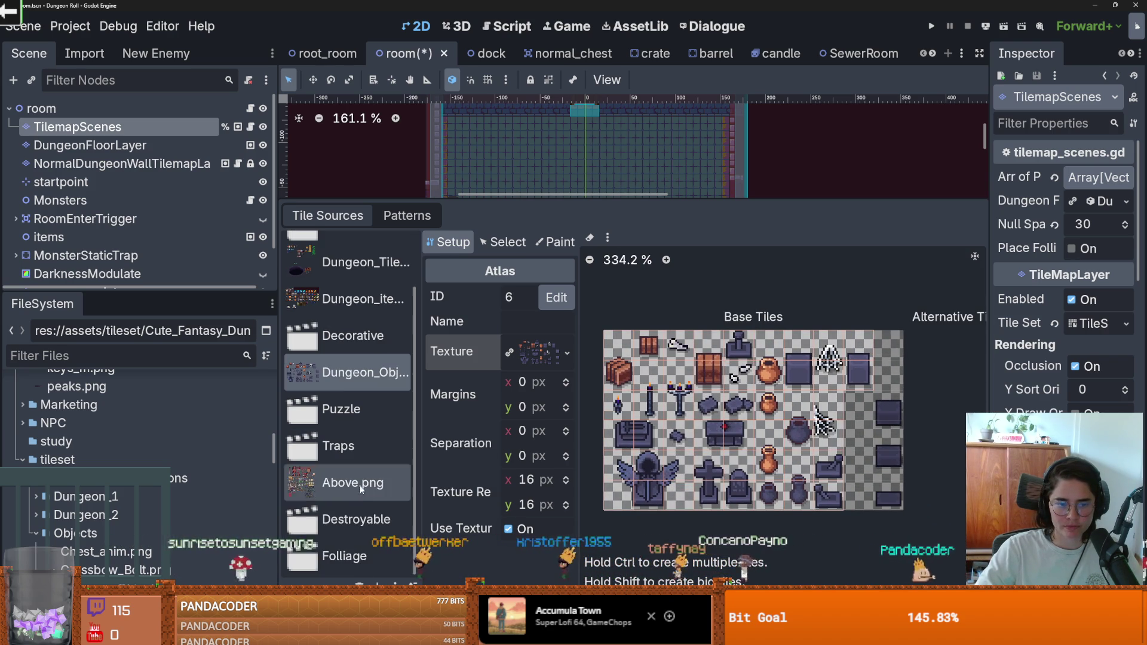
click(359, 485)
scroll(742, 506, down, 7)
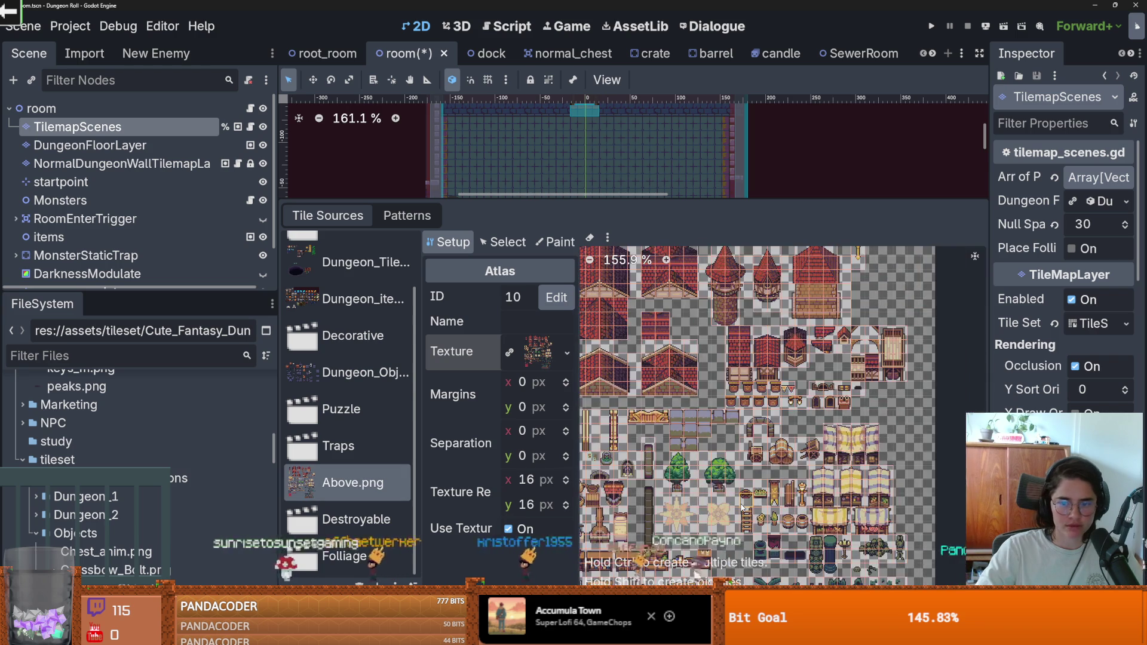
click(356, 377)
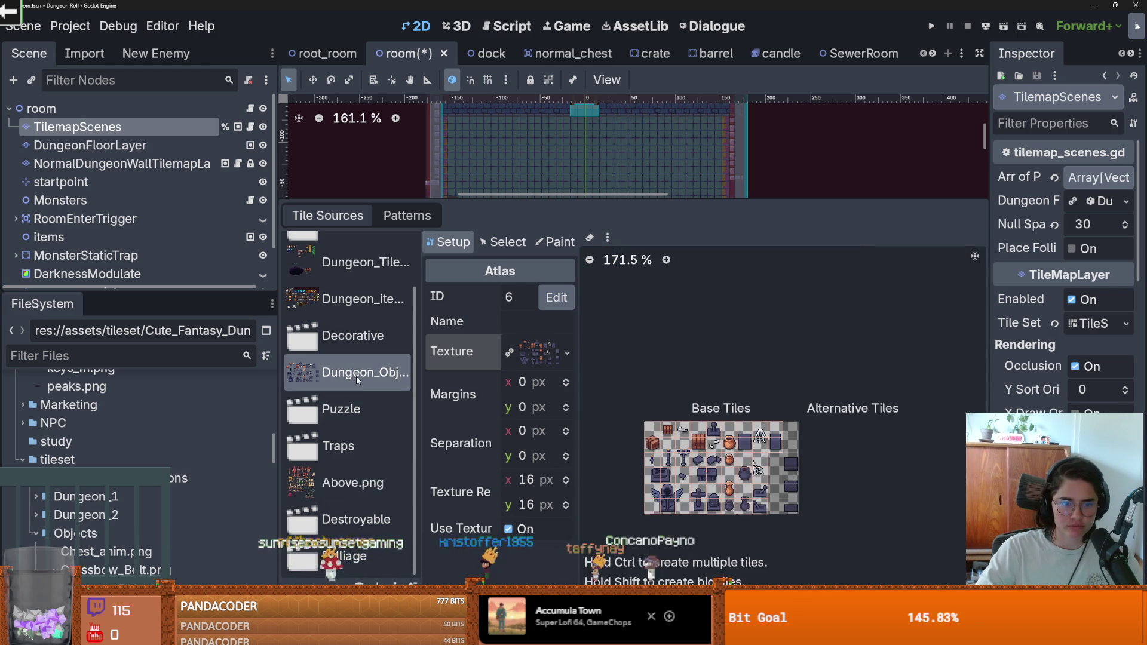
scroll(356, 376, up, 1)
click(337, 334)
key(Up)
scroll(346, 353, up, 1)
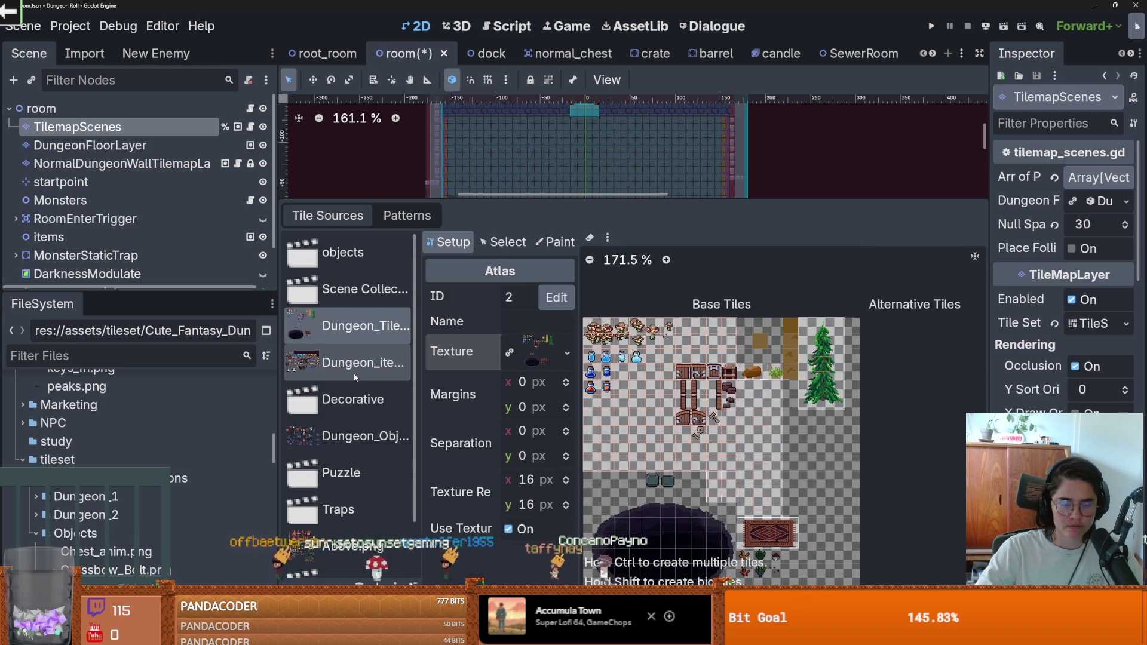
drag(551, 205, 499, 528)
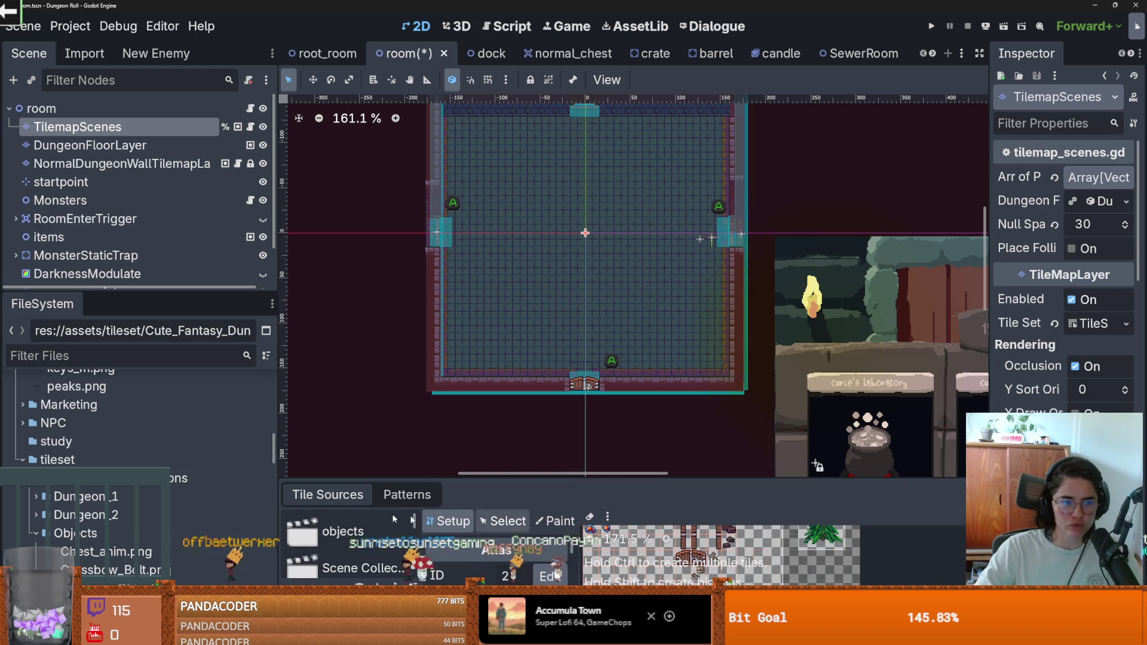
Save the room scene and collapse the Objects, Cute_Fantasy_Dungeons, tileset and assets folders.
key(ctrl+s)
scroll(200, 438, down, 3)
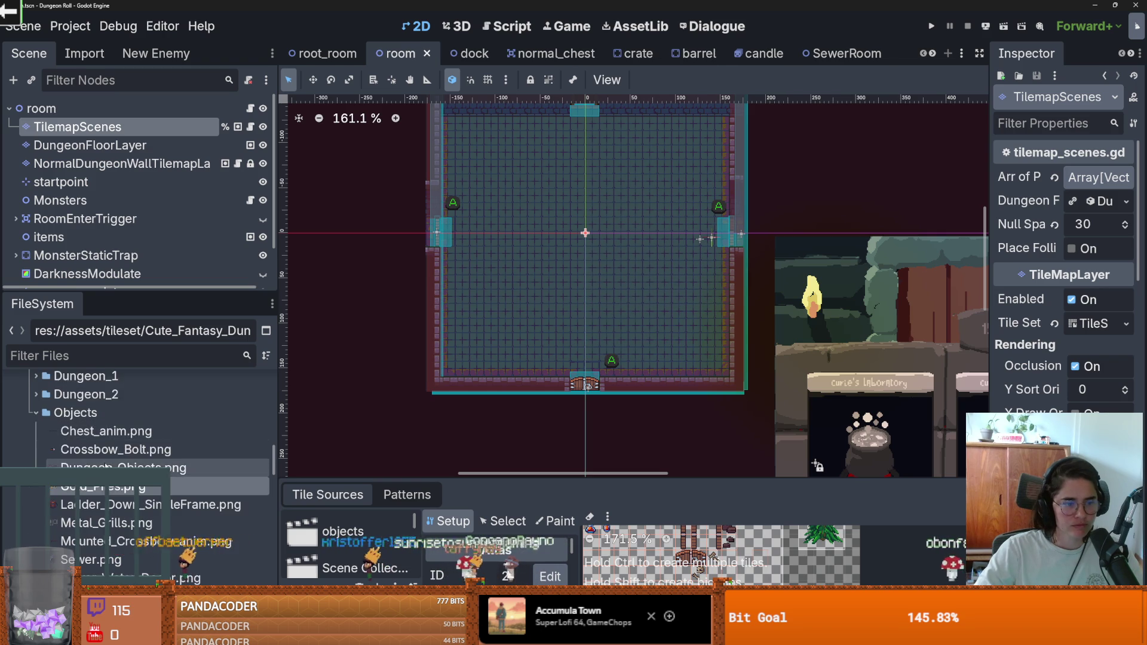
scroll(90, 442, up, 1)
click(33, 443)
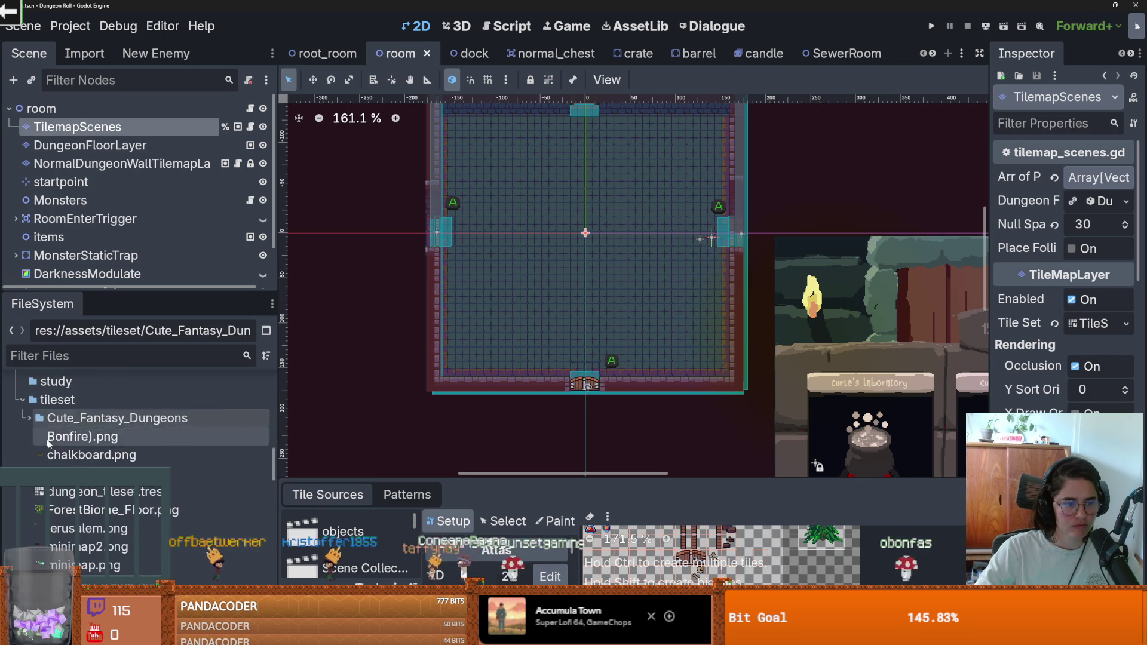
click(29, 445)
click(21, 431)
scroll(23, 442, up, 10)
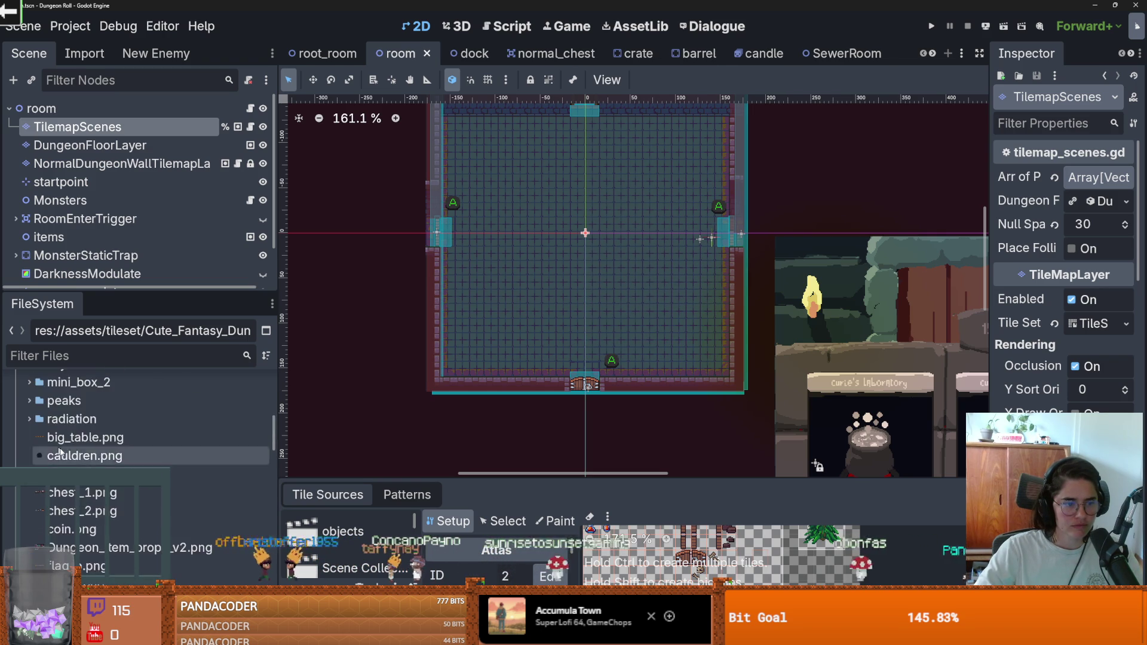
scroll(17, 457, up, 5)
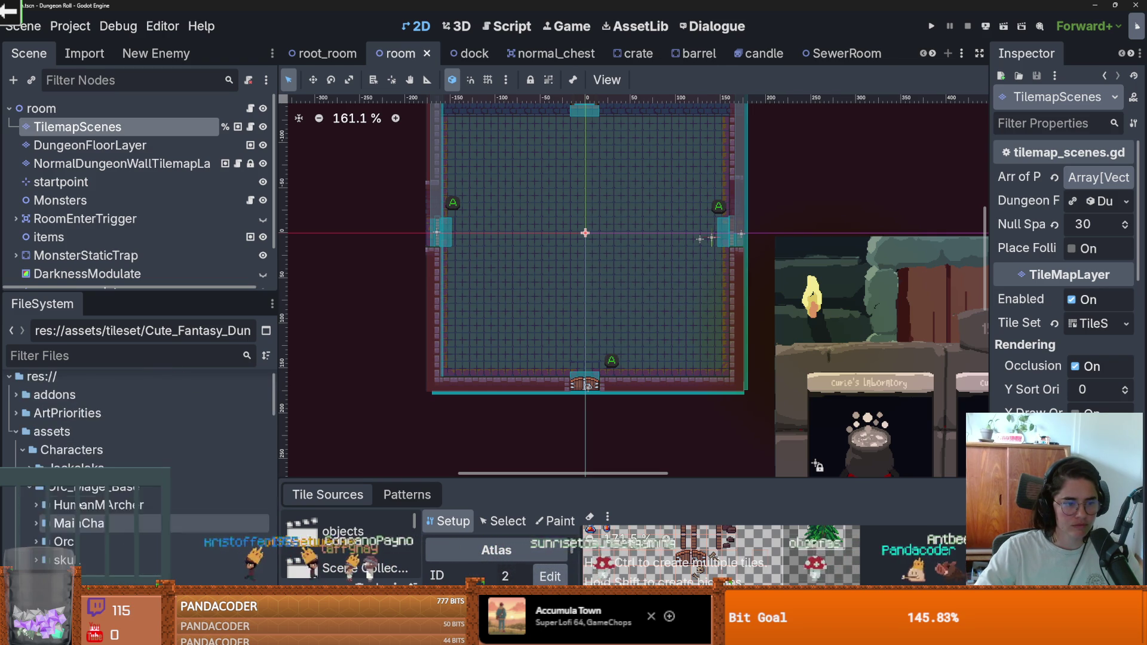
scroll(12, 455, down, 5)
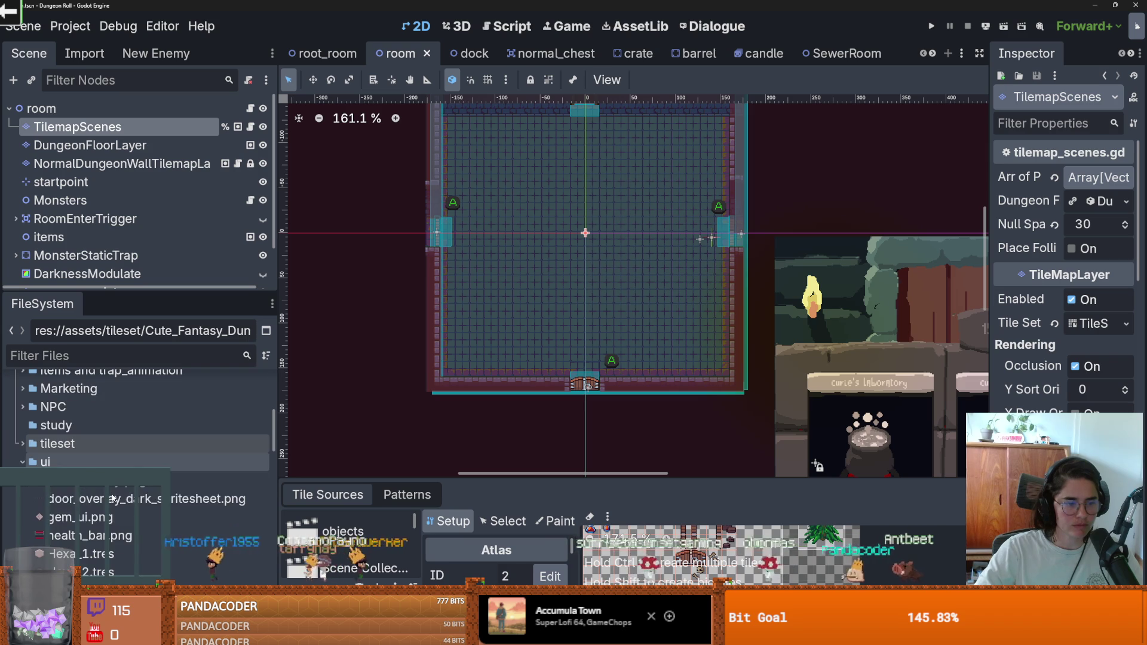
scroll(137, 442, up, 10)
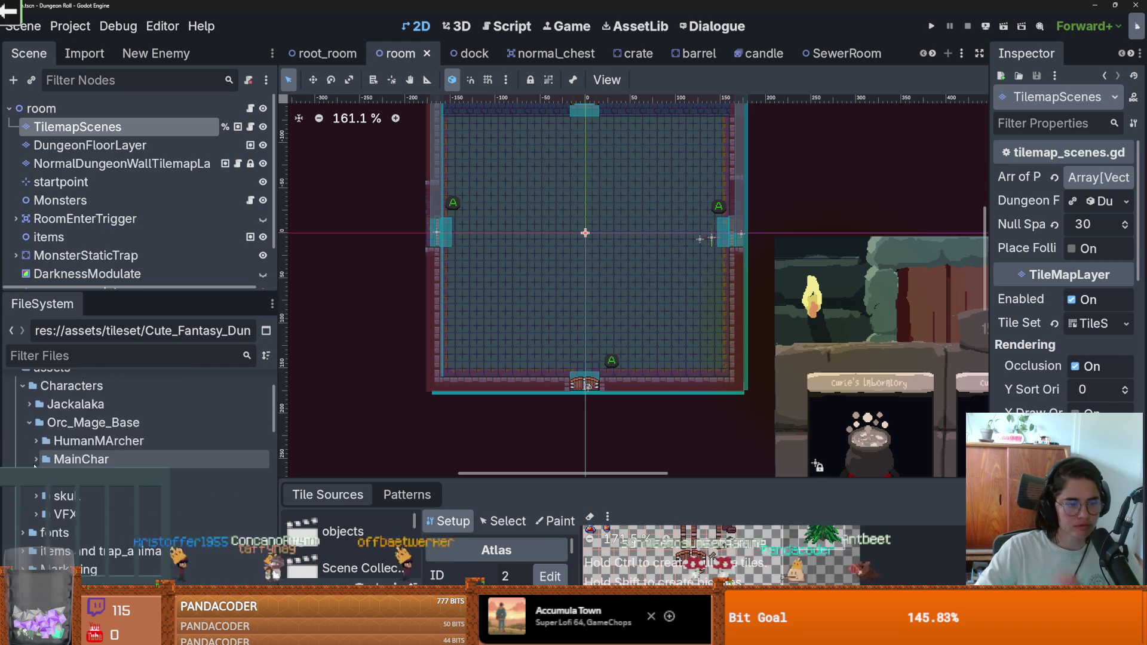
click(15, 427)
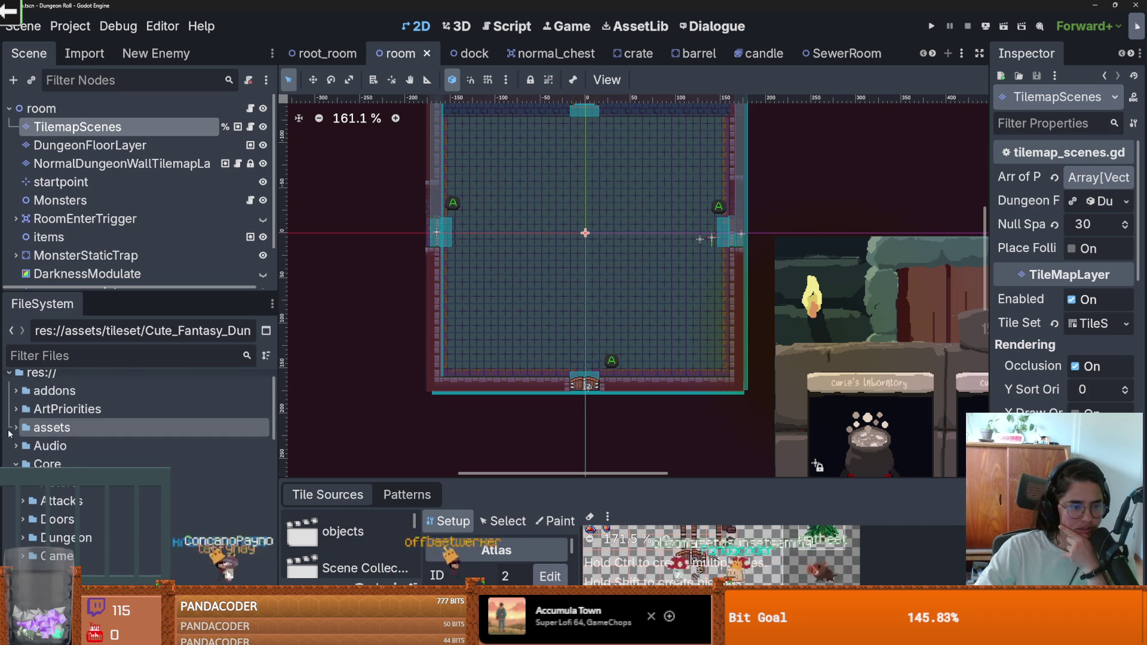
Expand Core down to RootRooms and open the SewerRoom scene.
click(16, 464)
scroll(27, 447, down, 2)
scroll(84, 468, down, 1)
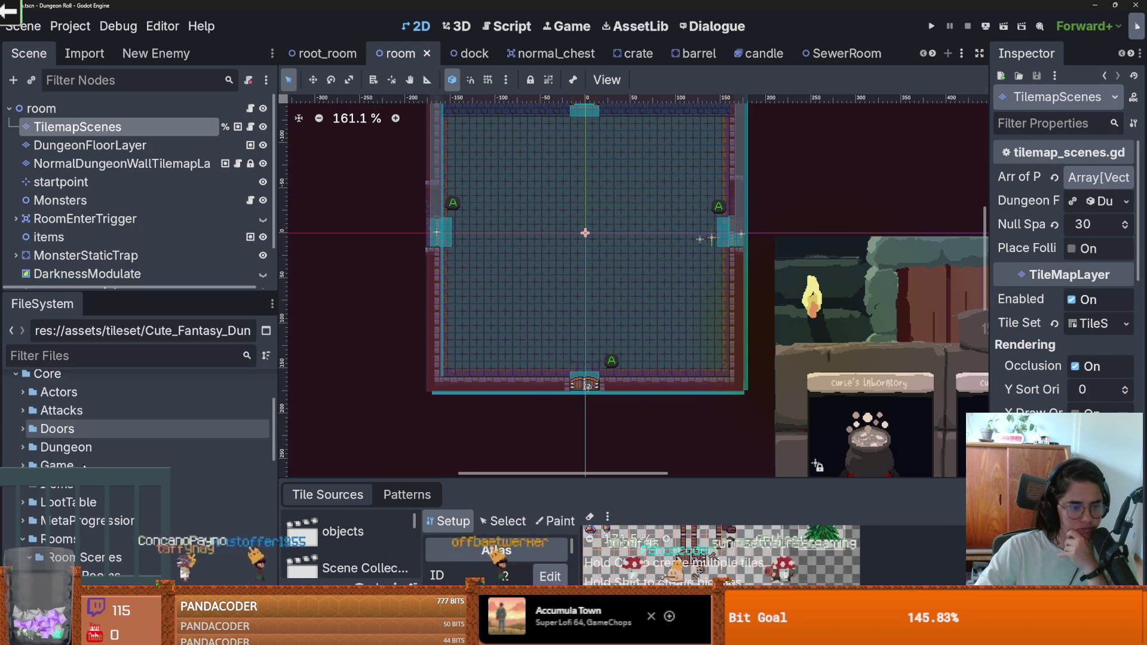
scroll(80, 493, down, 6)
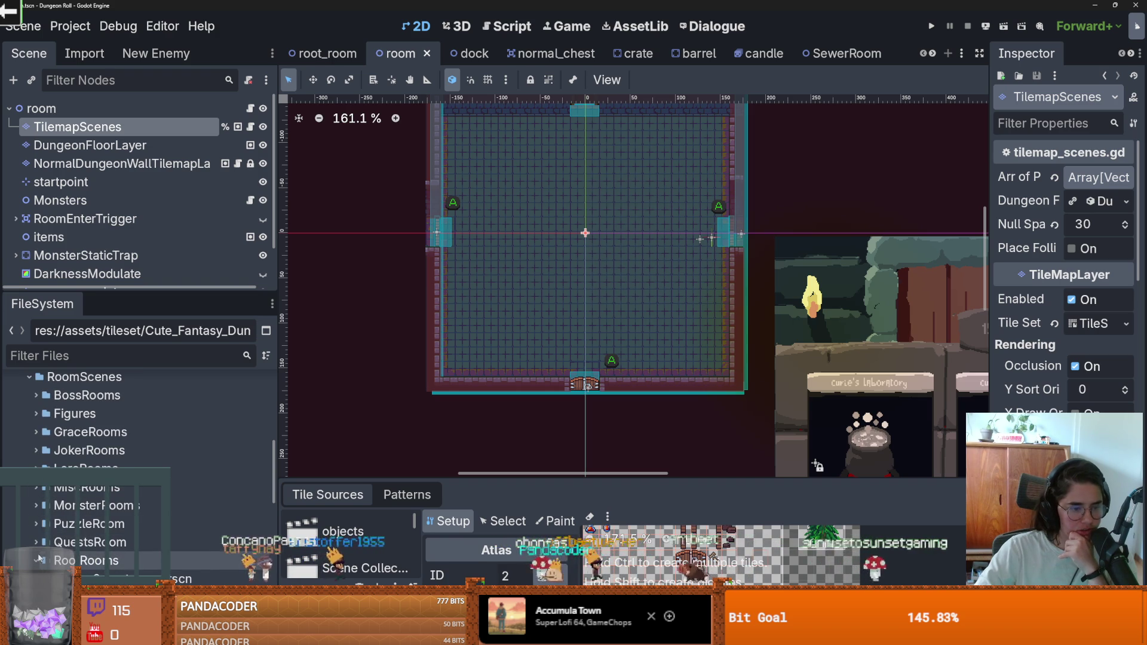
scroll(120, 533, down, 6)
double_click(122, 534)
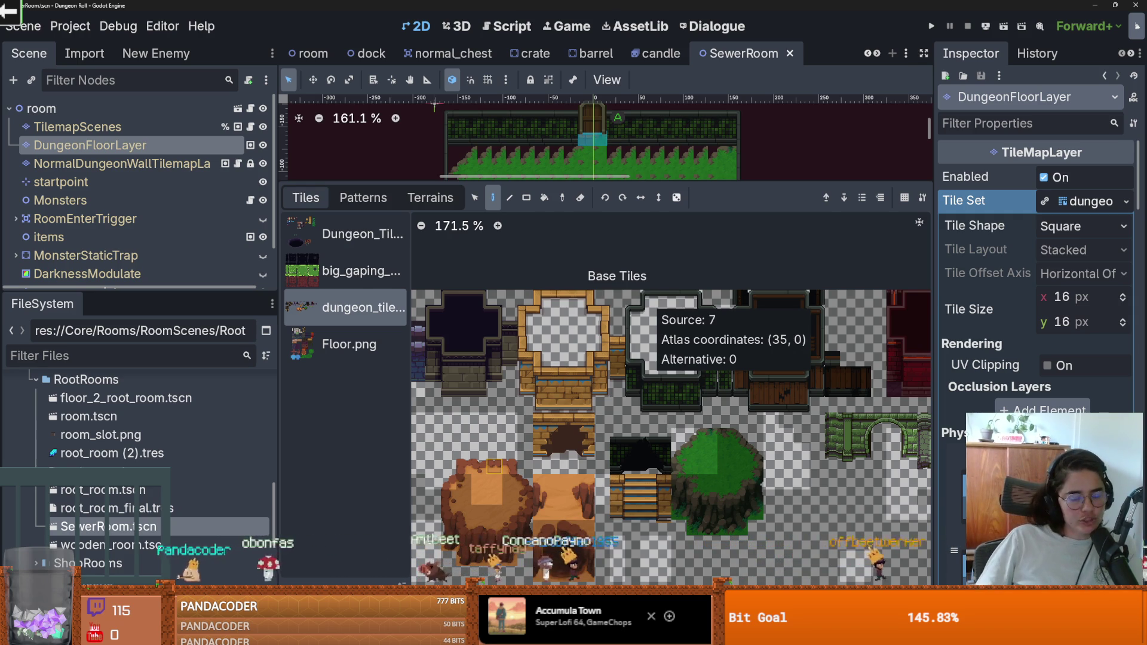
Open the TileSet editor for the SewerRoom floor layer and enlarge its panel.
drag(515, 442, 569, 402)
scroll(569, 402, up, 2)
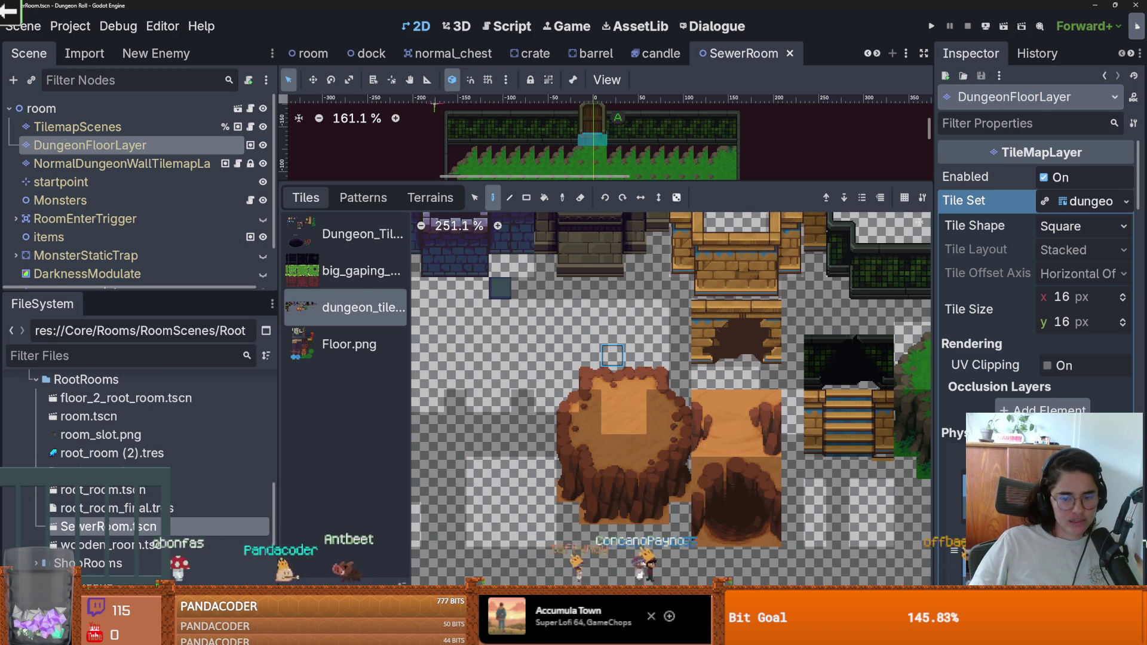
click(556, 631)
drag(653, 478, 657, 106)
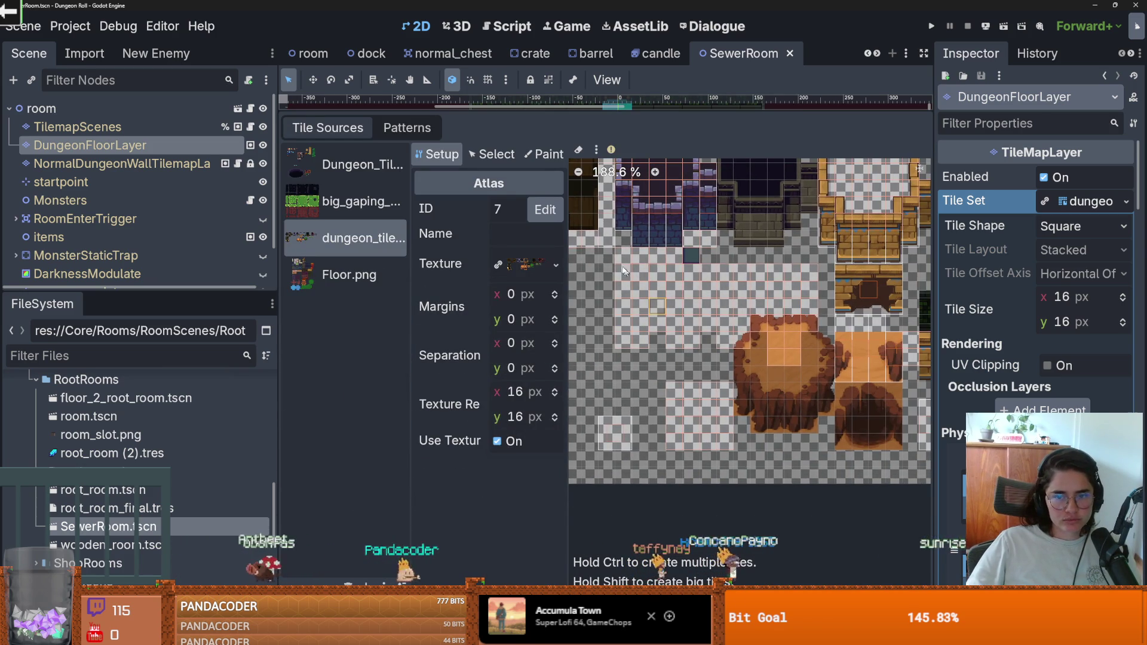
Delete two unused atlas tiles, save SewerRoom, and bring up the menu for tile (16, 12).
right_click(682, 266)
click(683, 269)
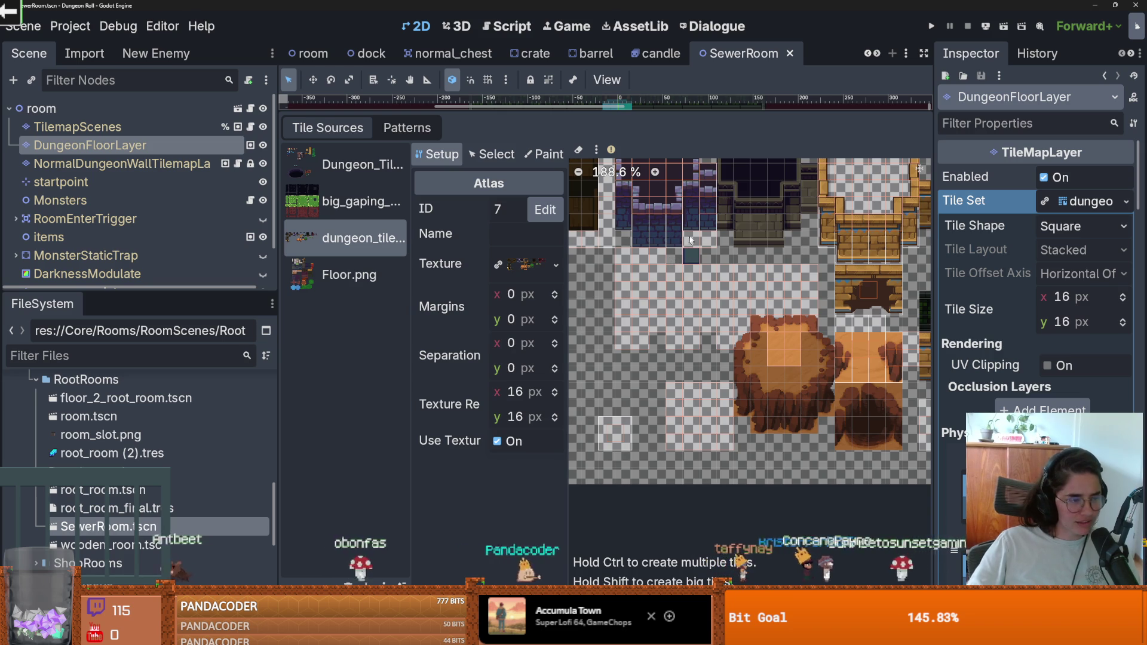
scroll(655, 258, up, 1)
right_click(657, 263)
click(689, 276)
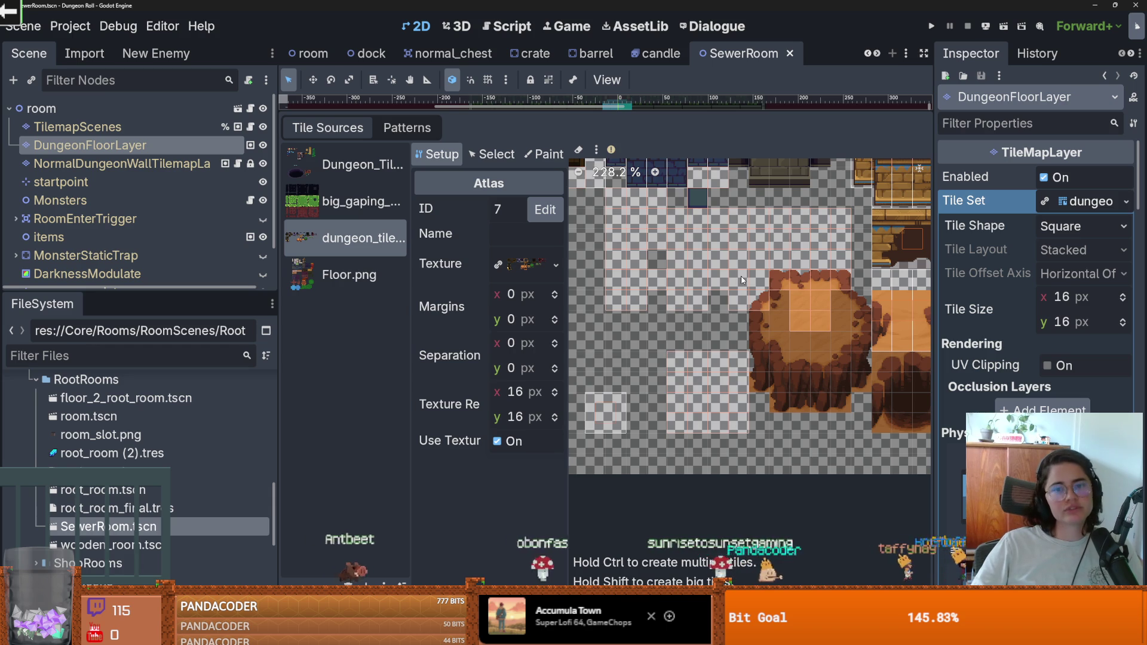
key(ctrl+s)
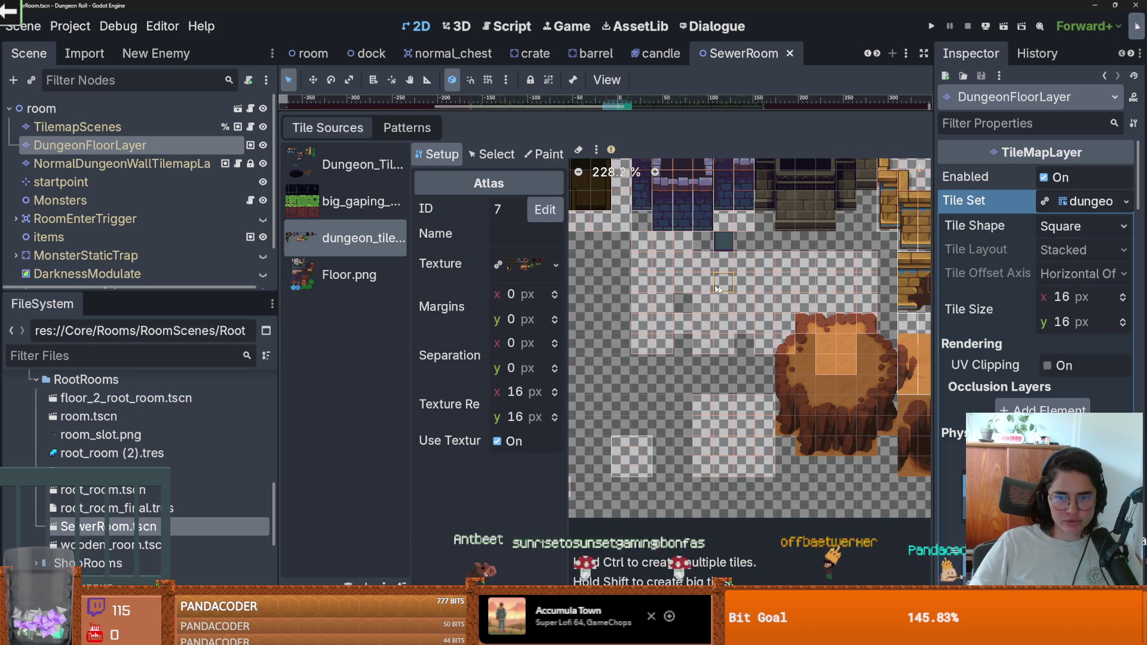
right_click(662, 341)
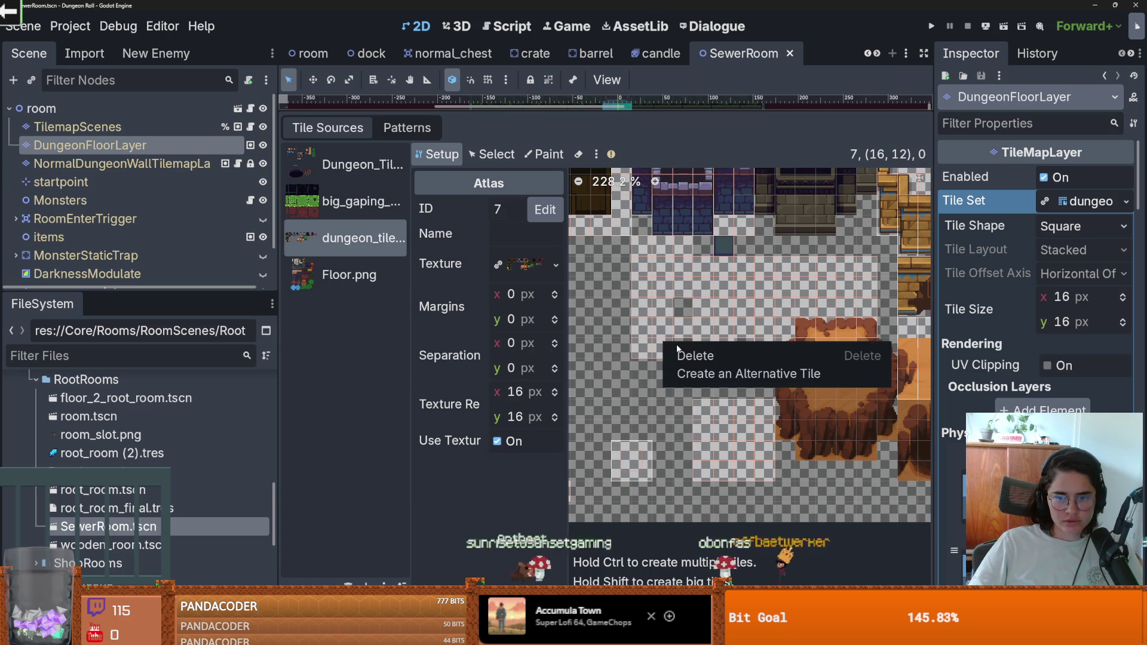
Delete the stray tiles including (15, 12), accept the inherited-scene warning, and collapse Tile Set.
key(Escape)
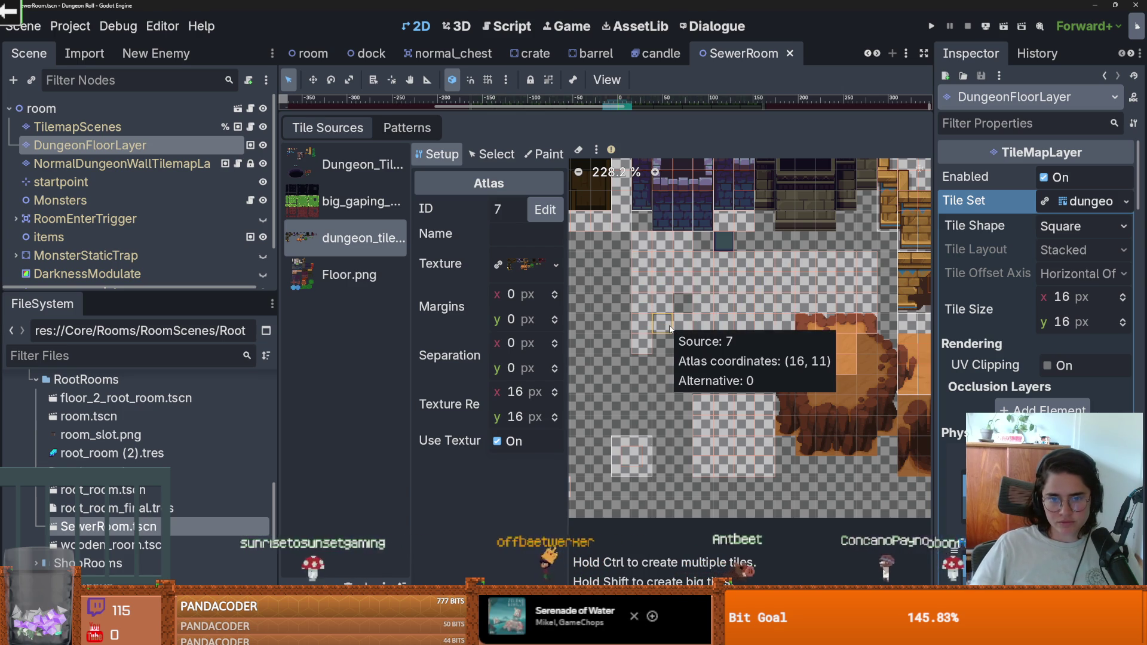
key(Delete)
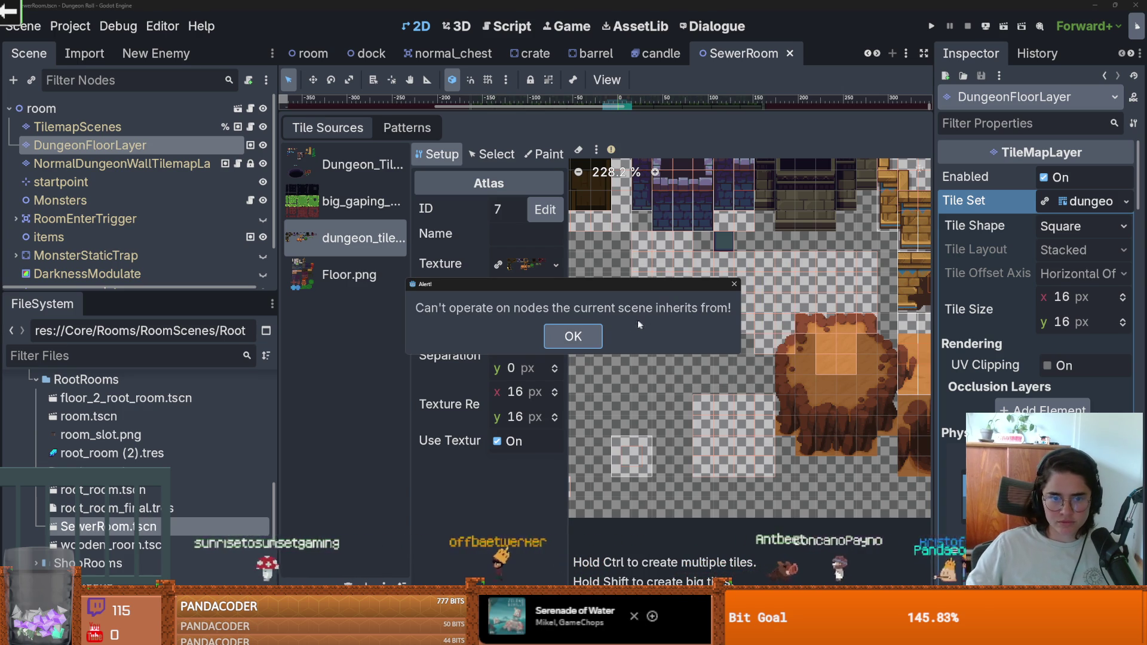
click(734, 284)
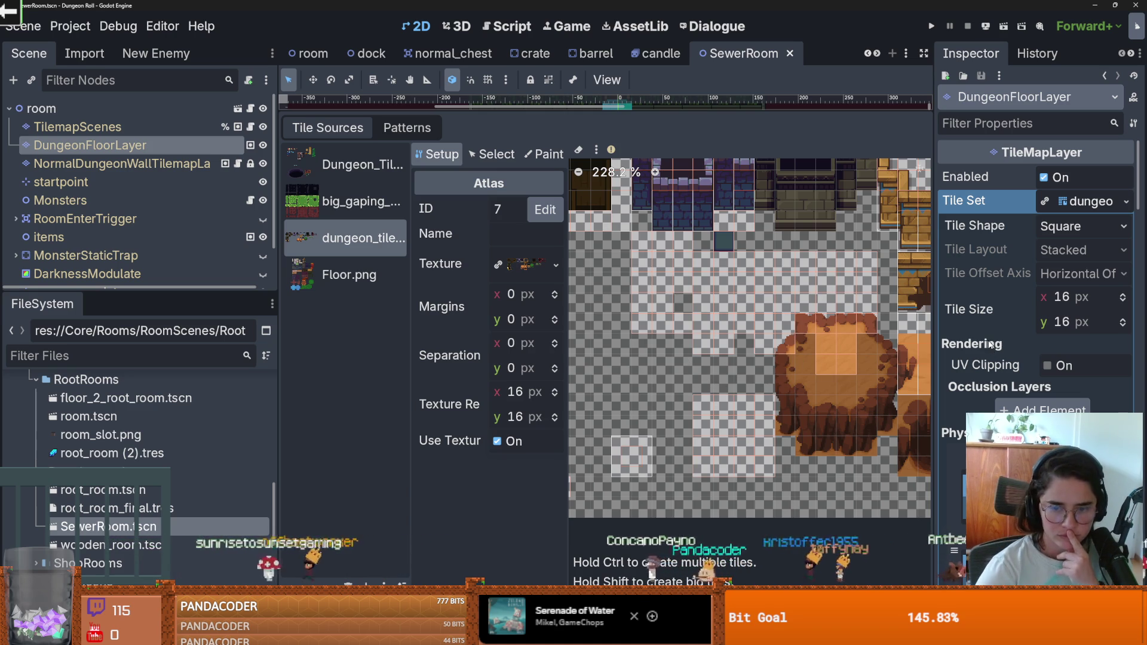
scroll(627, 345, down, 1)
right_click(640, 327)
click(652, 336)
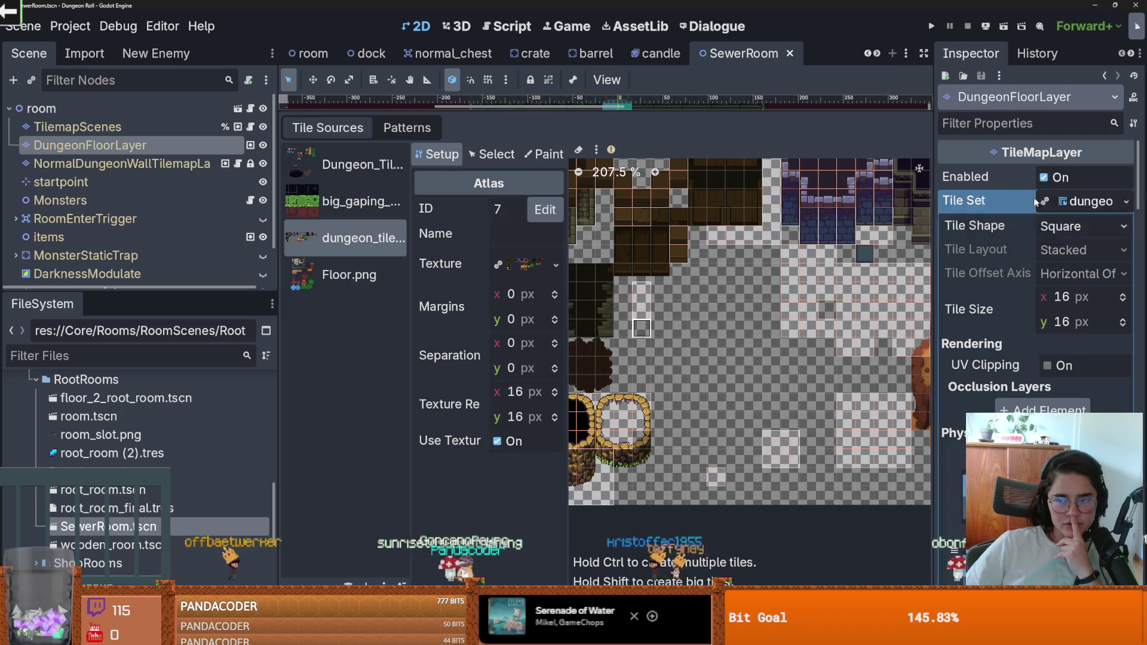
click(1064, 204)
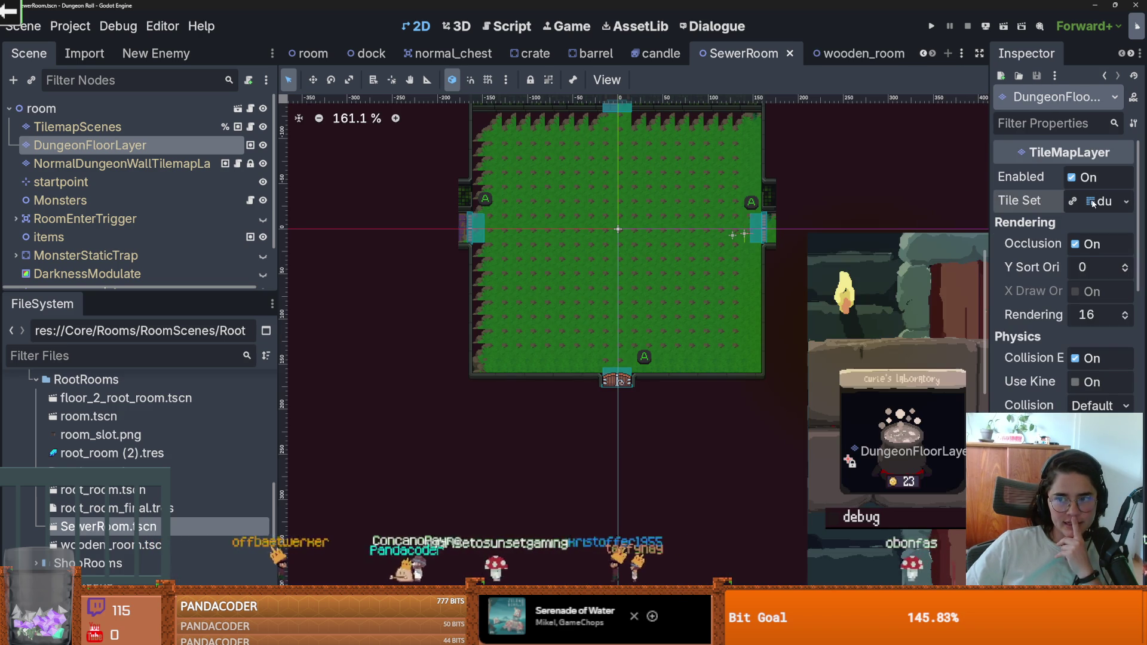
Close the SewerRoom scene and all other open scene tabs.
click(1096, 201)
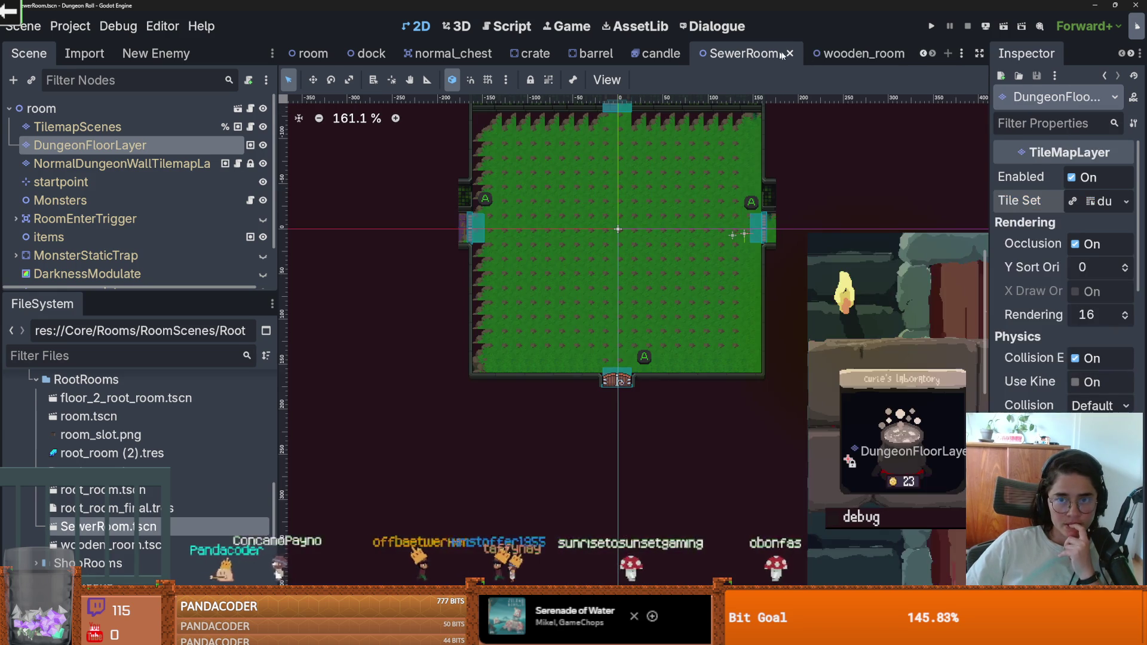
click(787, 52)
right_click(519, 56)
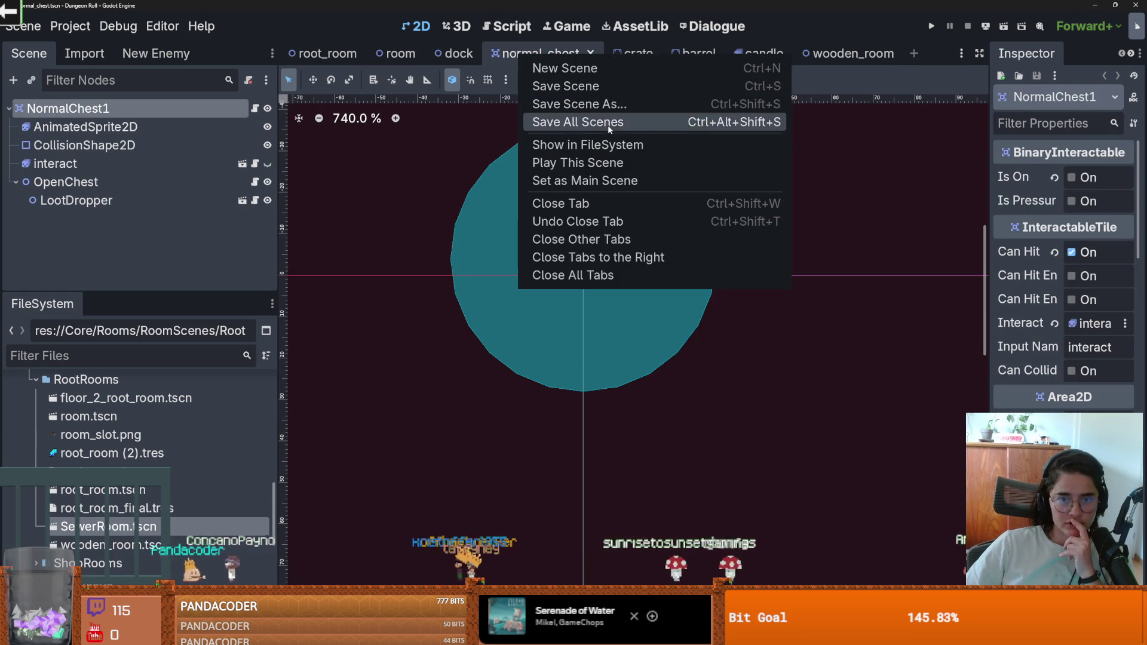
click(598, 275)
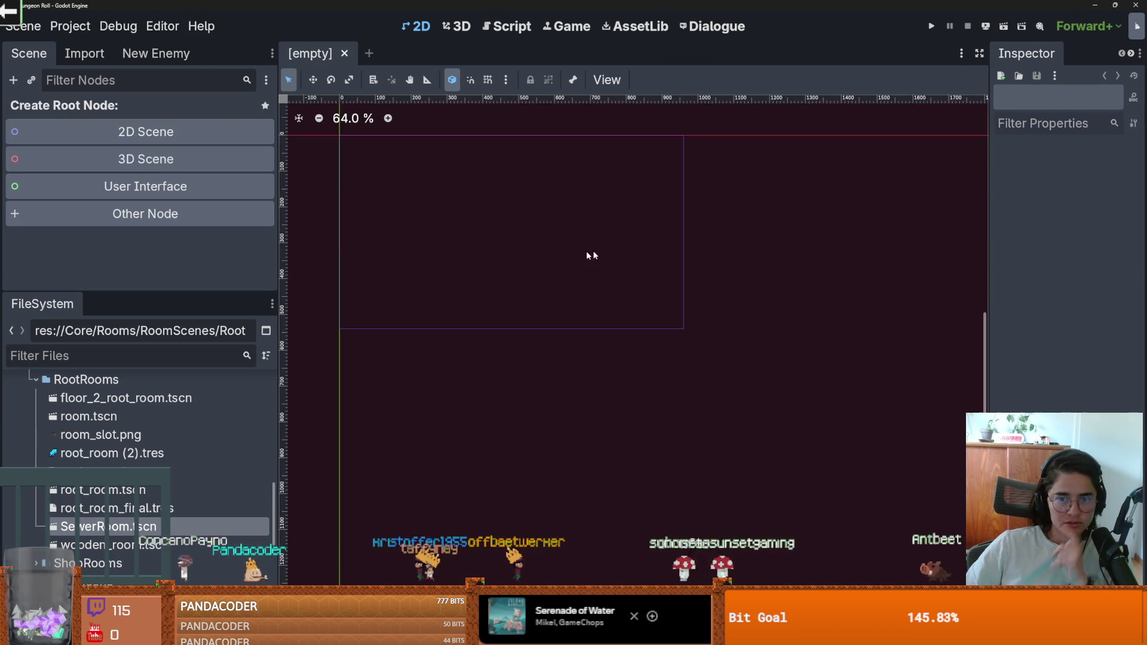
Create a TileMapLayer root node and assign dungeon_tileset.tres as its Tile Set.
click(69, 354)
text(tileset)
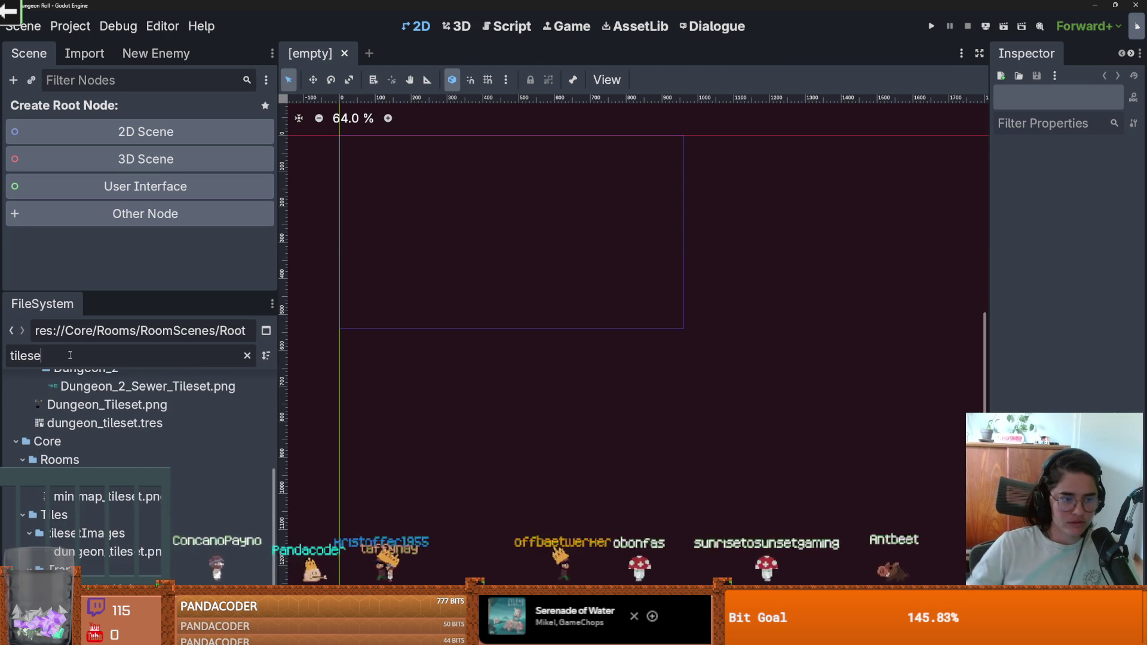
click(149, 215)
text(tilemap)
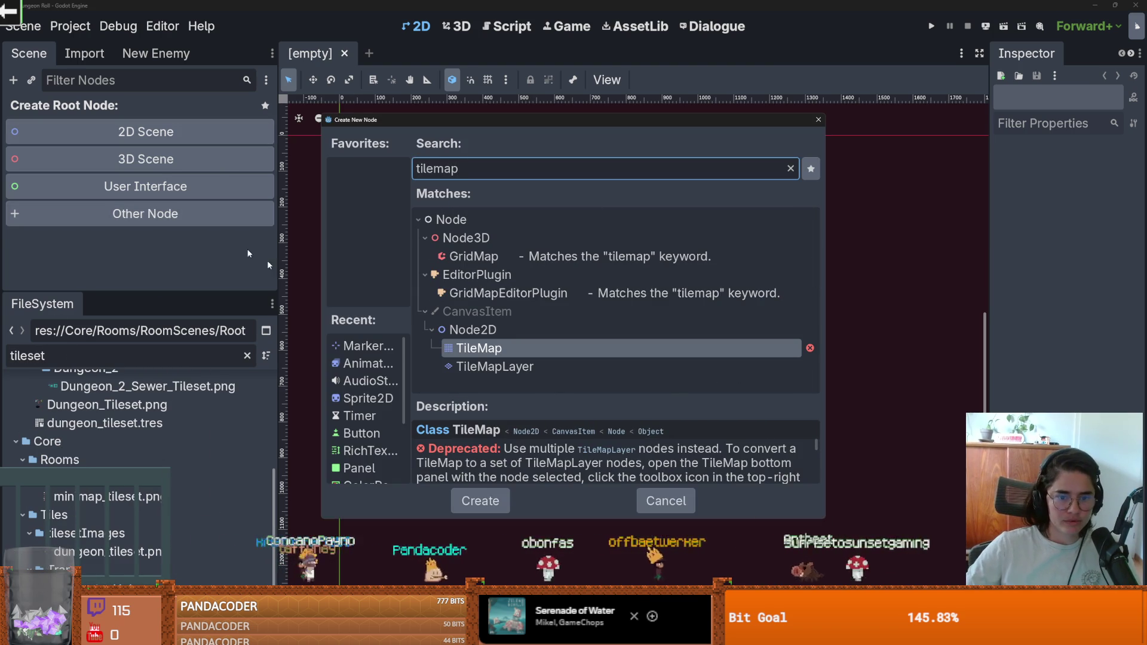
key(Down)
key(Return)
mouse_move(105, 423)
mouse_down()
mouse_move(280, 424)
mouse_move(1082, 202)
mouse_move(1070, 205)
mouse_up()
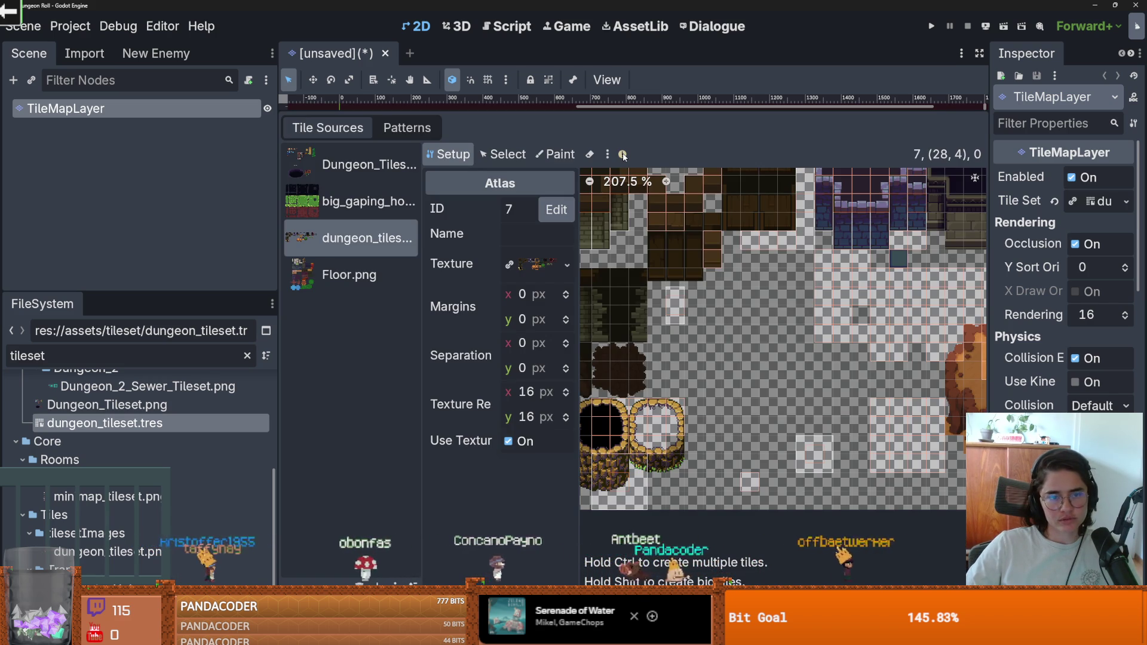
Apply Remove Tiles Outside the Texture to the dungeon tiles atlas (ID 7).
scroll(777, 341, right, 5)
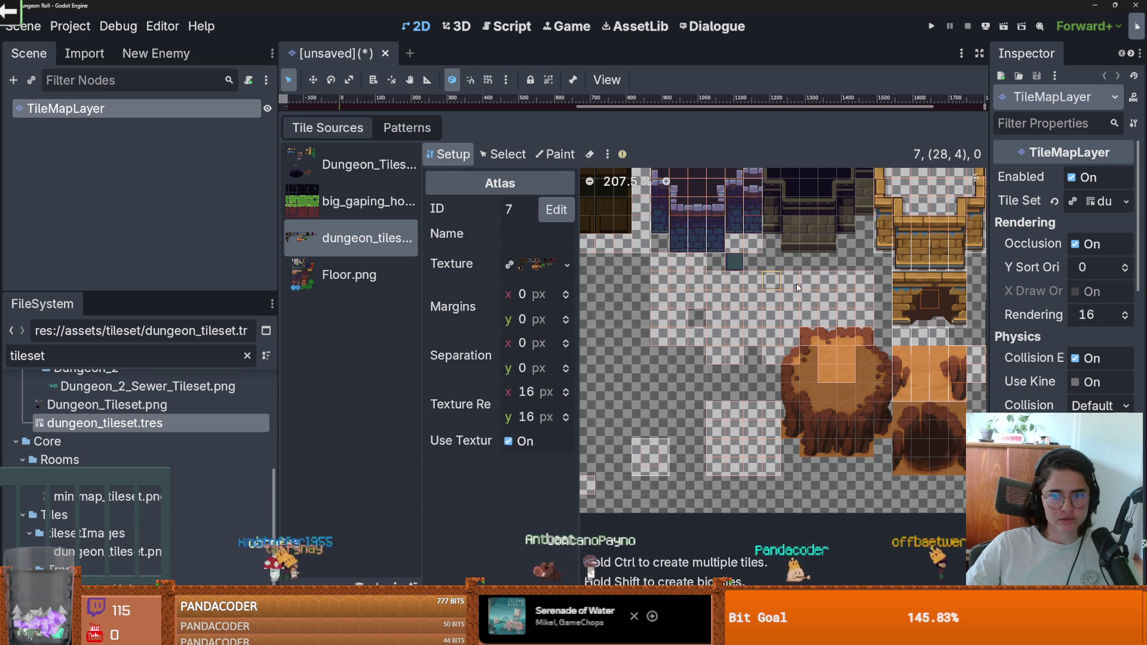
mouse_move(625, 156)
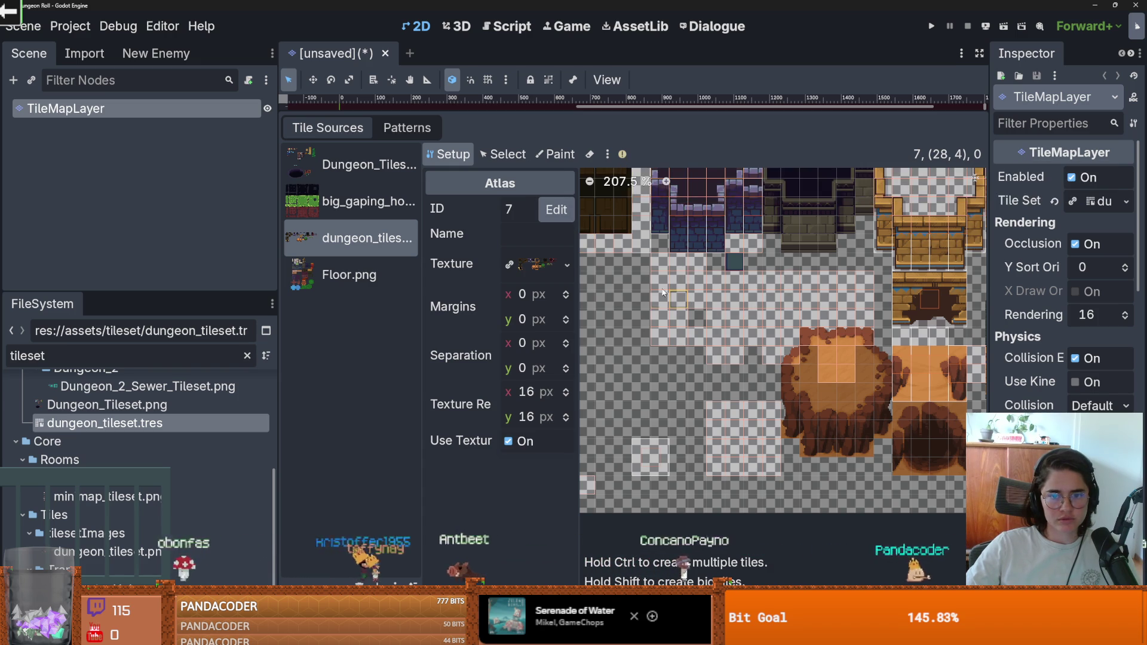
click(609, 158)
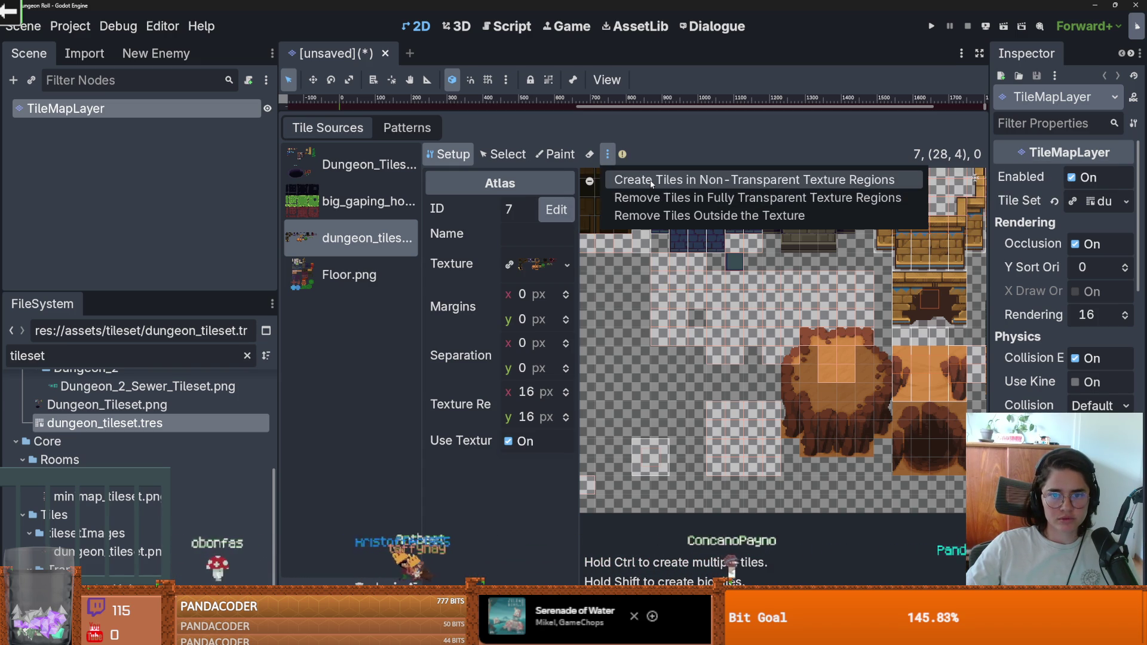
click(656, 216)
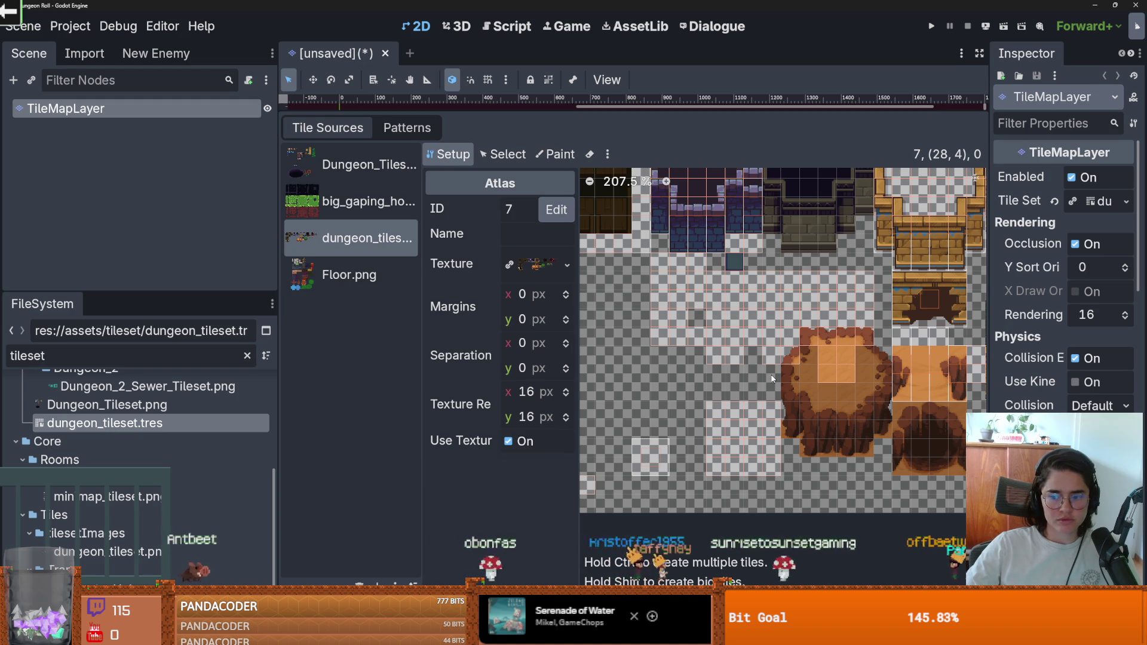
scroll(772, 379, down, 1)
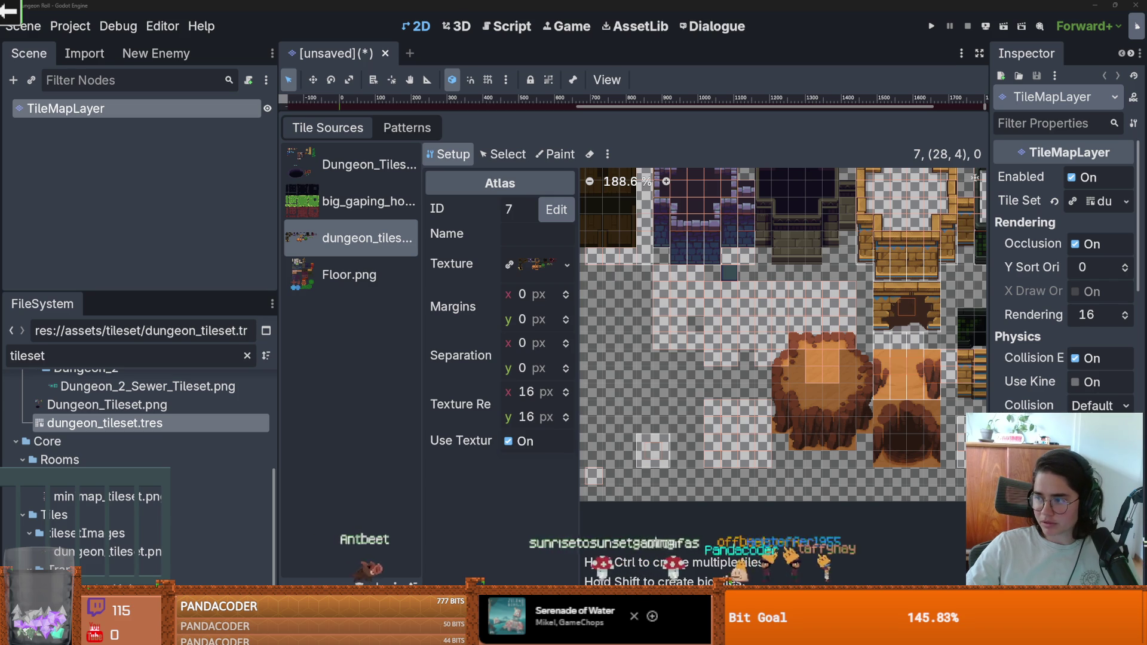
right_click(662, 323)
key(Escape)
scroll(662, 348, down, 1)
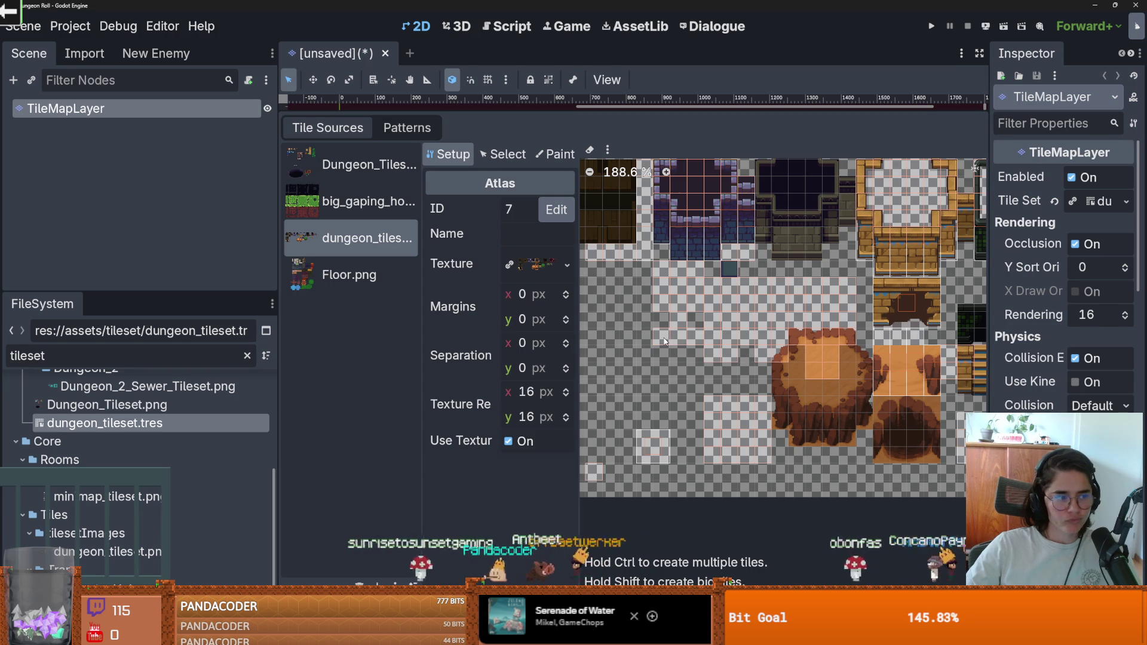
Apply Remove Tiles in Fully Transparent Texture Regions, then delete a leftover tile on the rock.
right_click(660, 339)
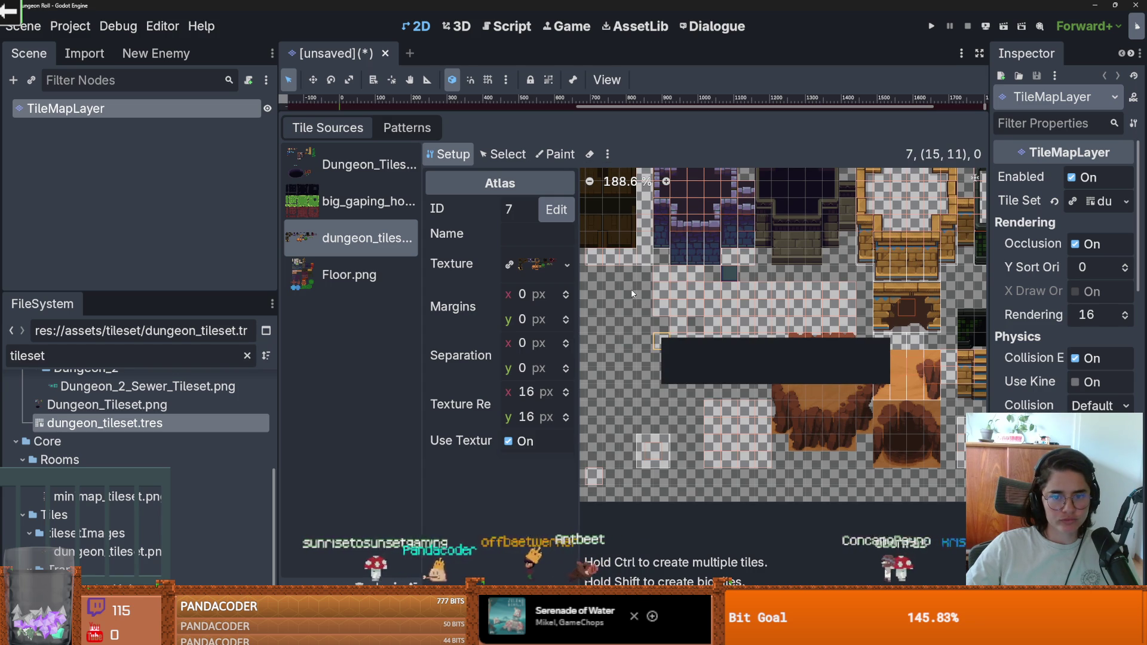
click(607, 154)
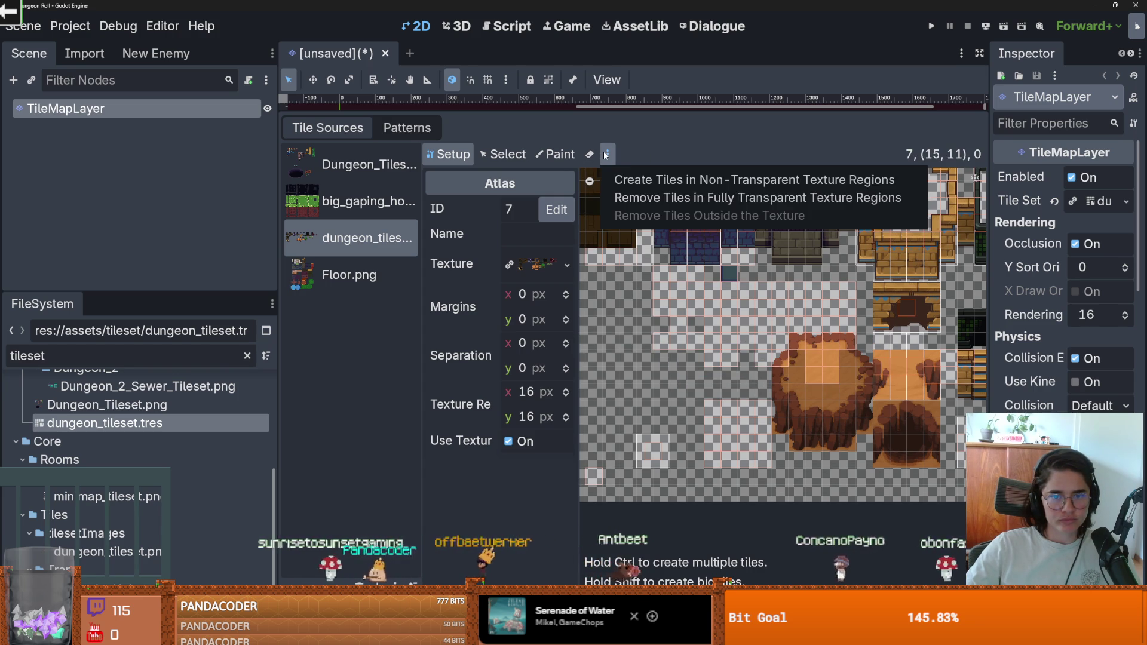
click(652, 199)
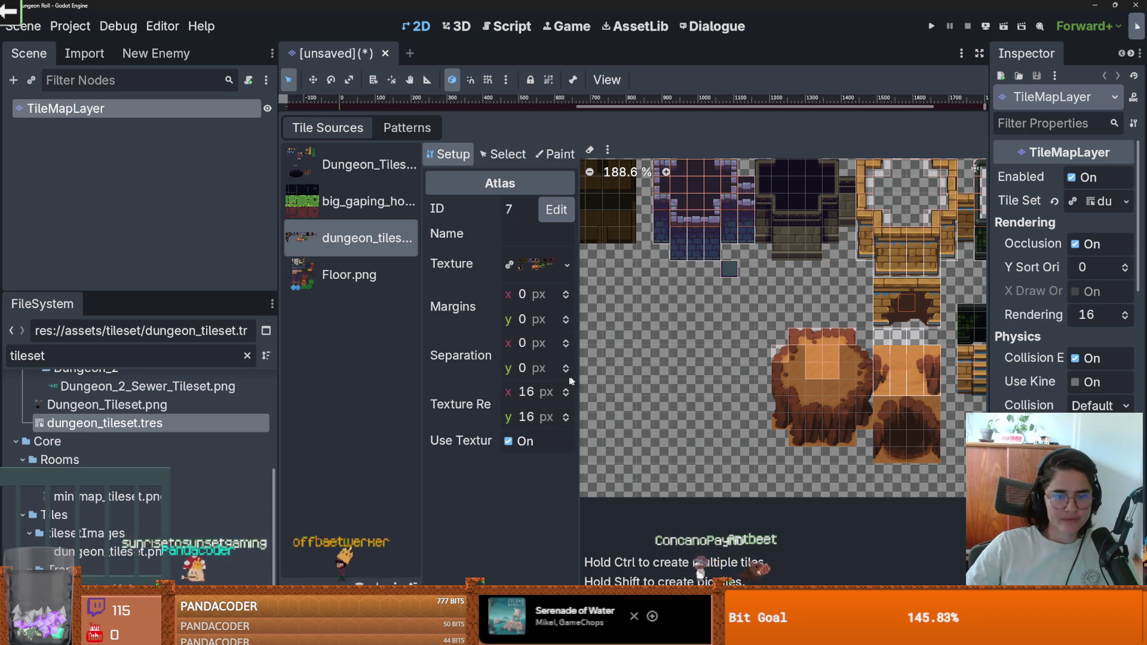
scroll(640, 499, down, 1)
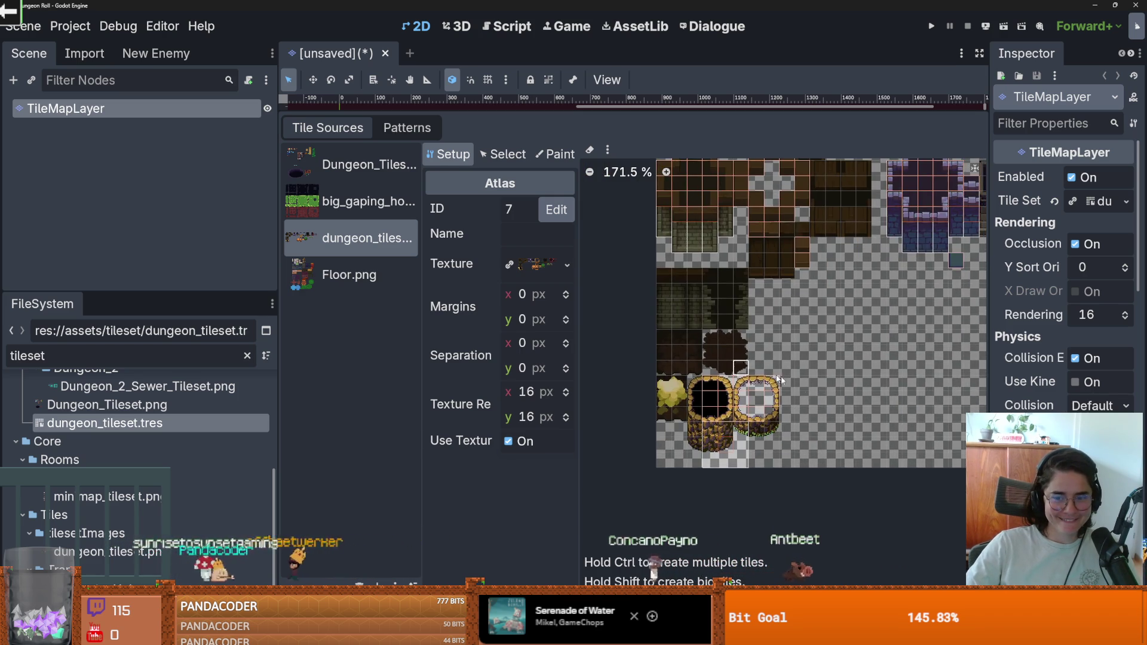
scroll(758, 372, right, 3)
scroll(806, 390, up, 5)
right_click(819, 350)
click(834, 361)
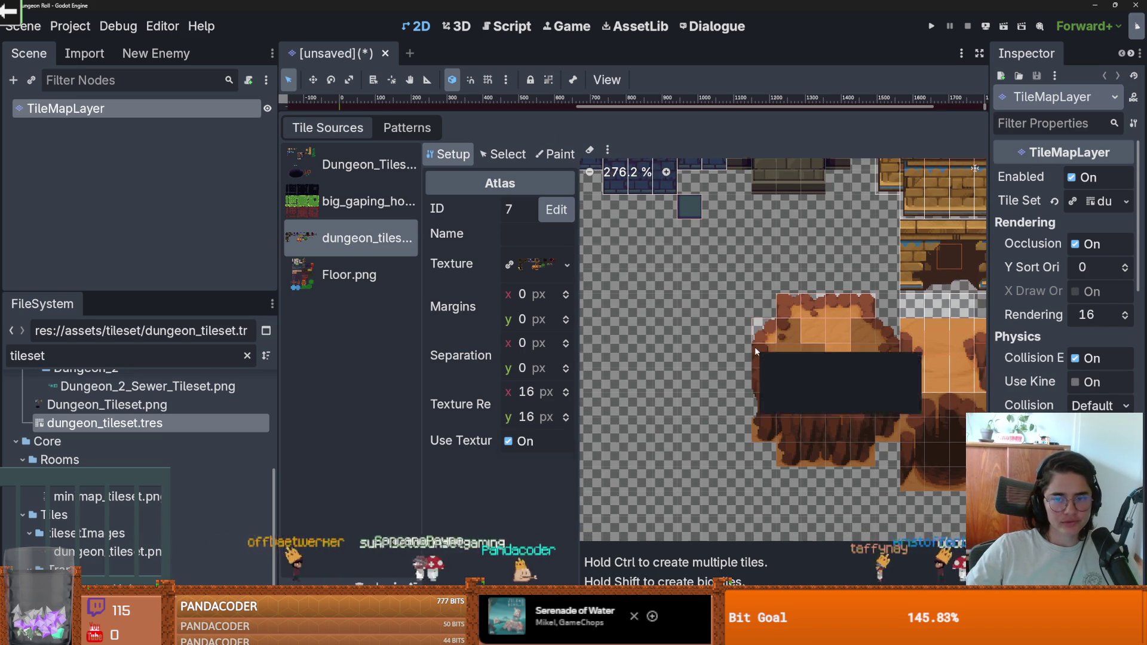
Select the tree trunk tiles left of the tree together as one region.
scroll(754, 346, down, 1)
scroll(702, 357, right, 4)
scroll(711, 347, right, 5)
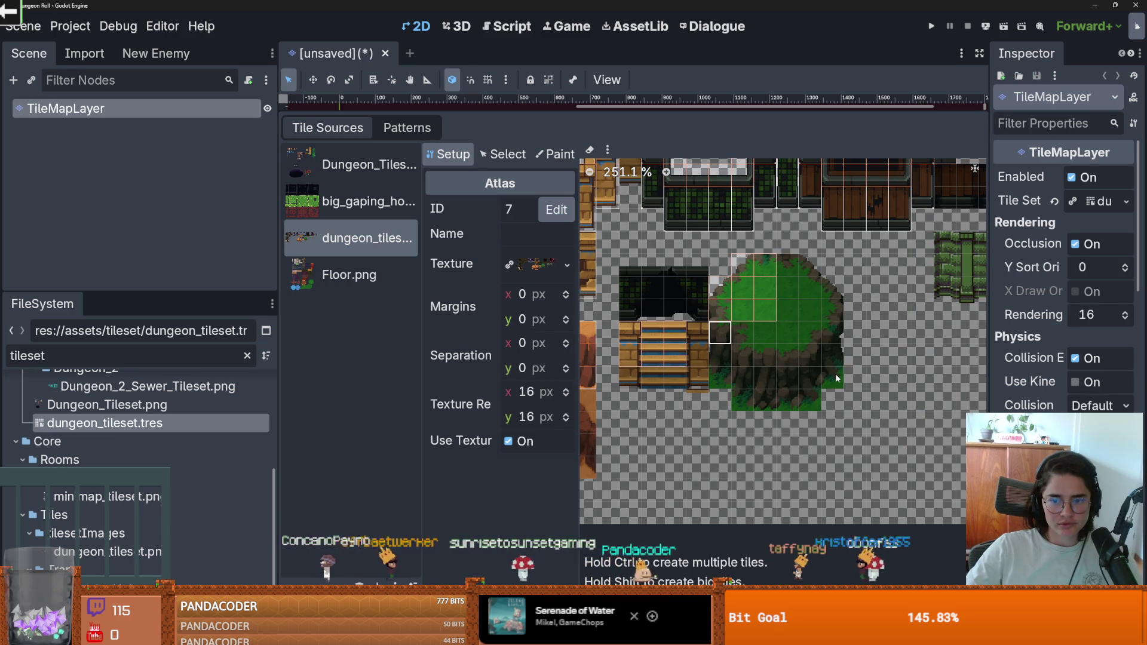
click(720, 333)
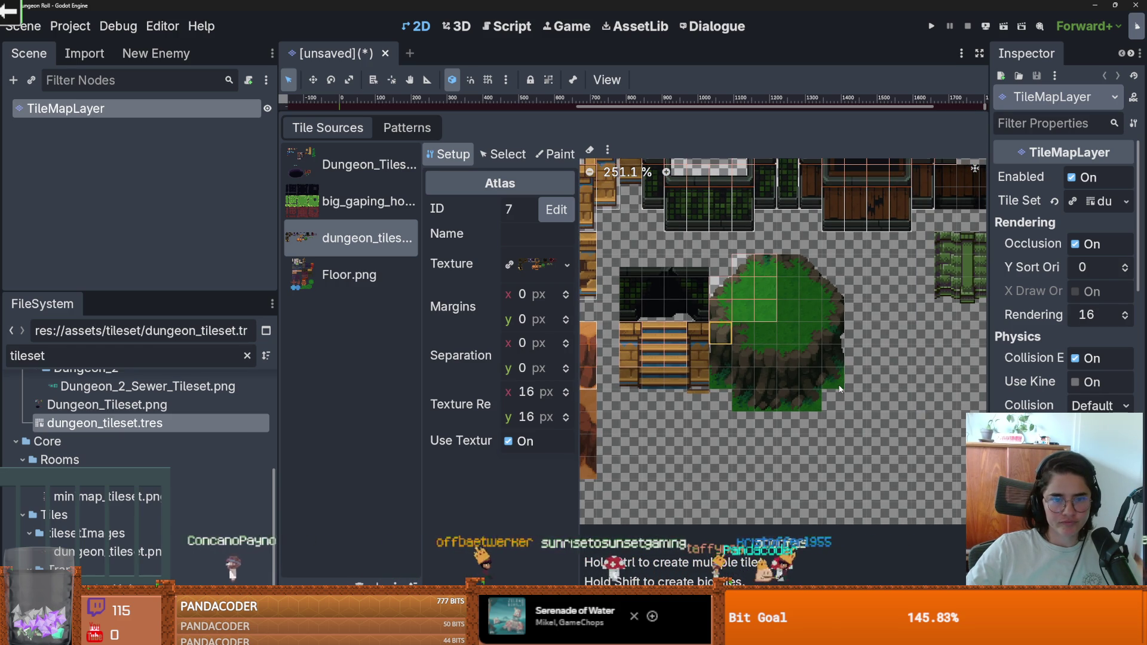
drag(839, 388, 714, 326)
click(756, 337)
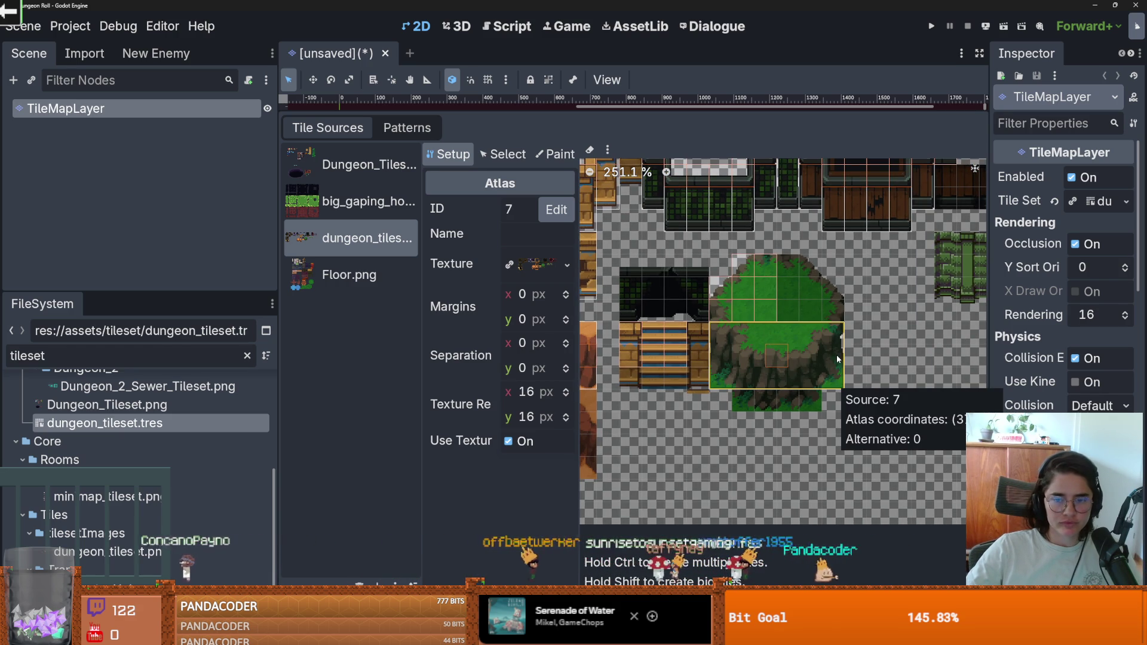
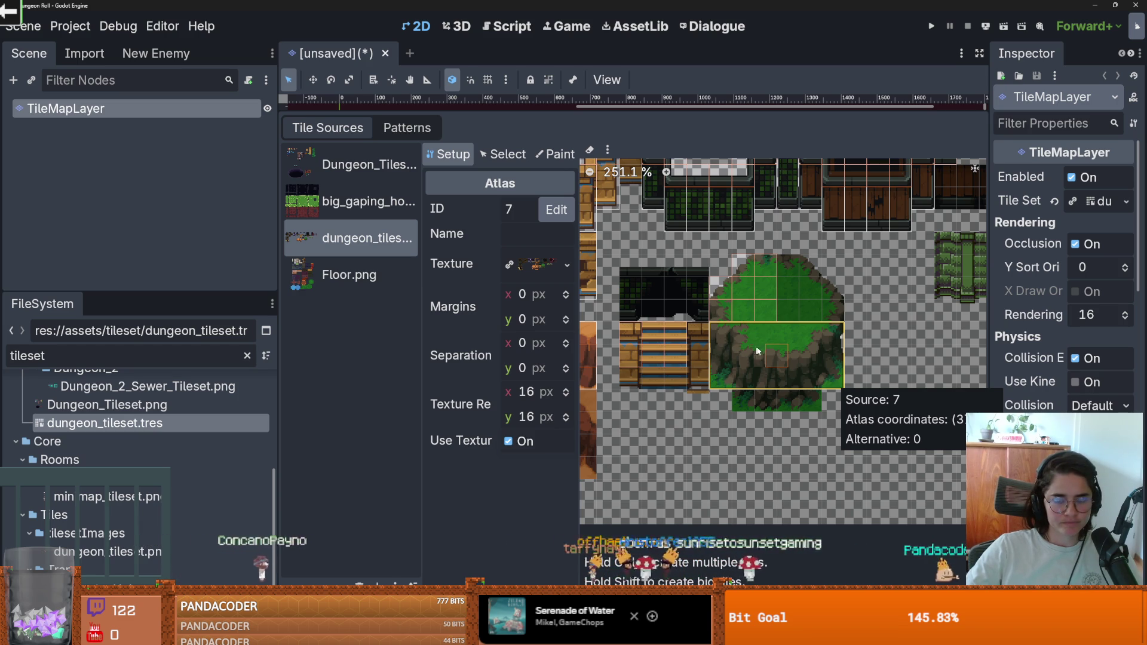
Create tiles on the tree cells beside the stairs and on the upper canopy.
scroll(762, 351, up, 1)
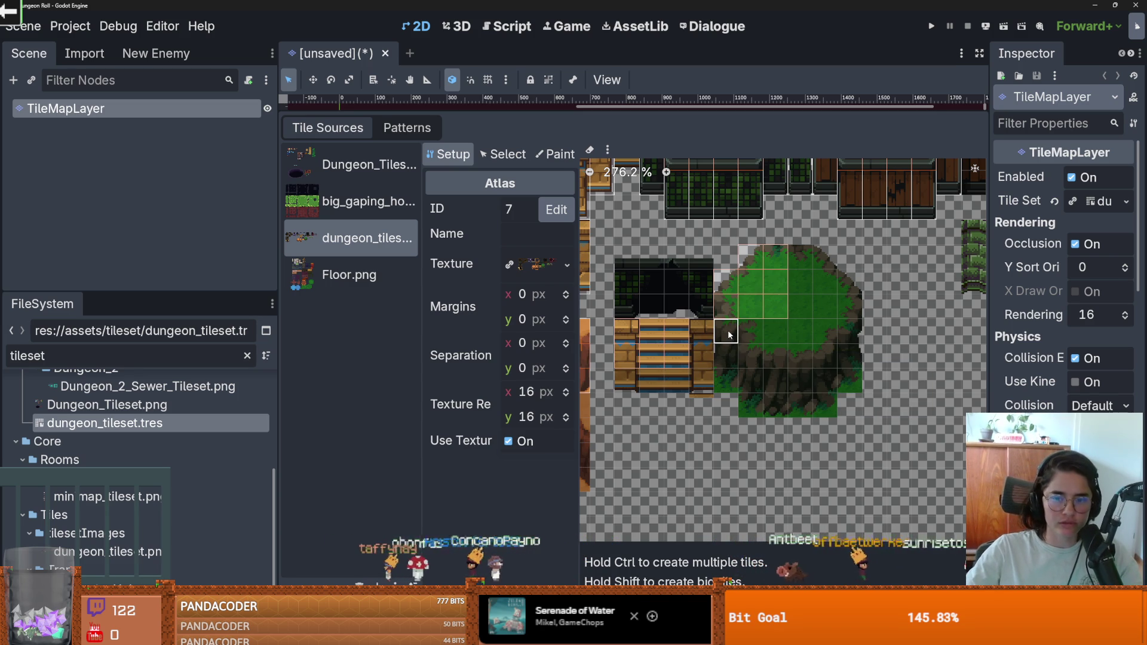
click(729, 334)
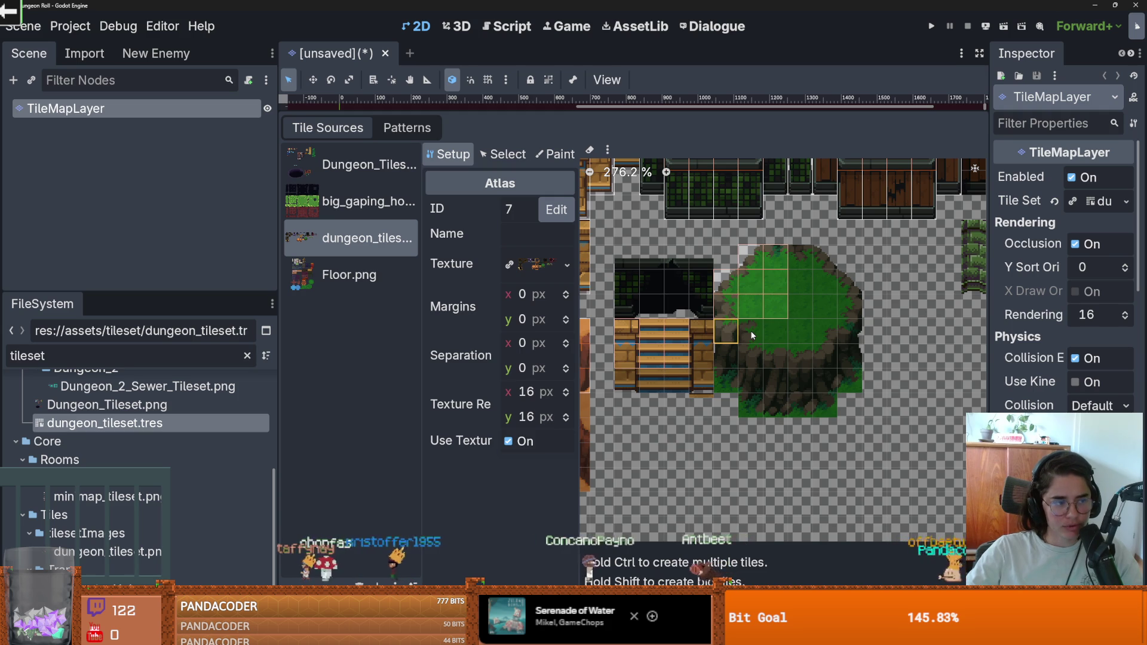
click(750, 330)
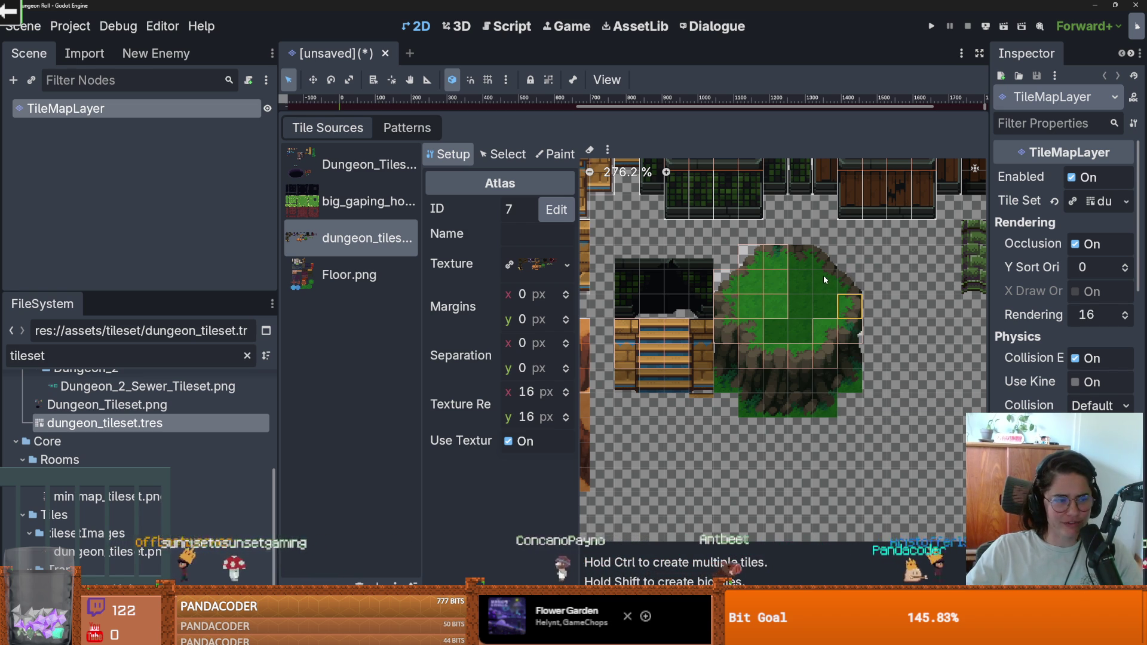
mouse_move(822, 271)
mouse_down()
mouse_move(822, 246)
mouse_move(821, 262)
mouse_up()
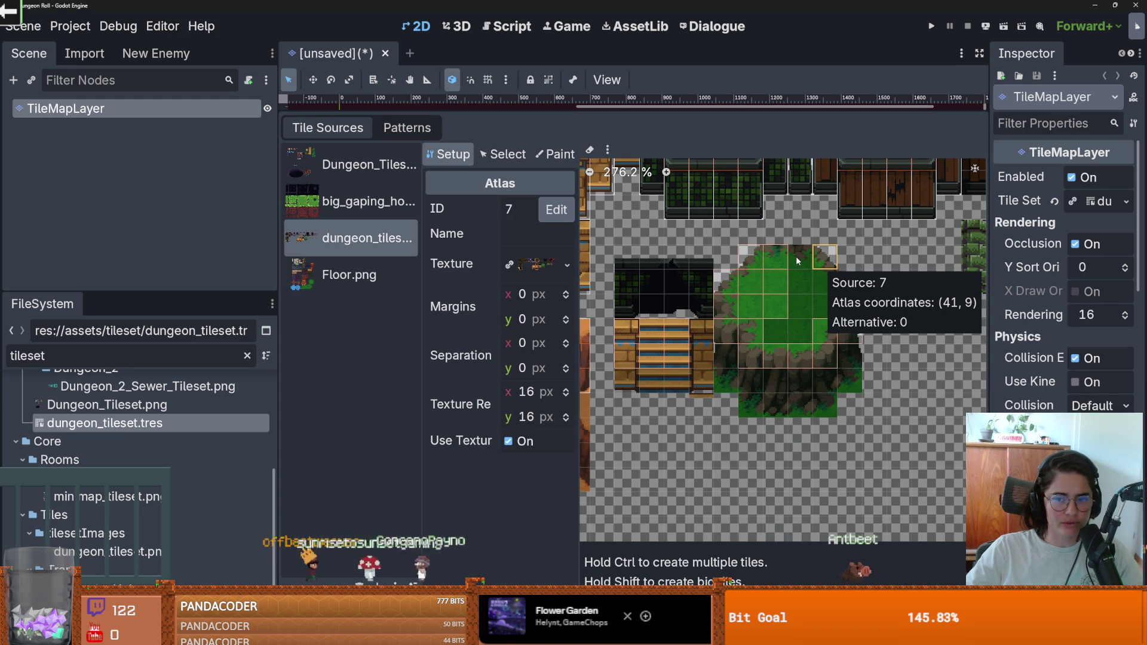
key(ctrl+z)
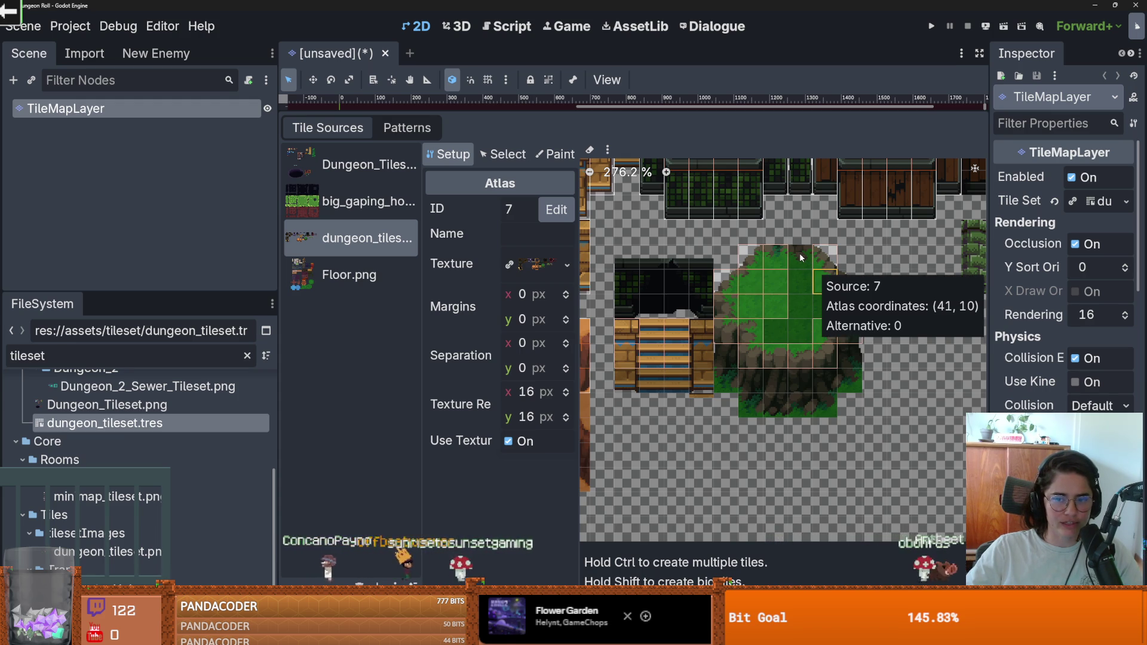
Create a tile at atlas cell (42, 10) and pick the tile at (40, 9).
click(847, 277)
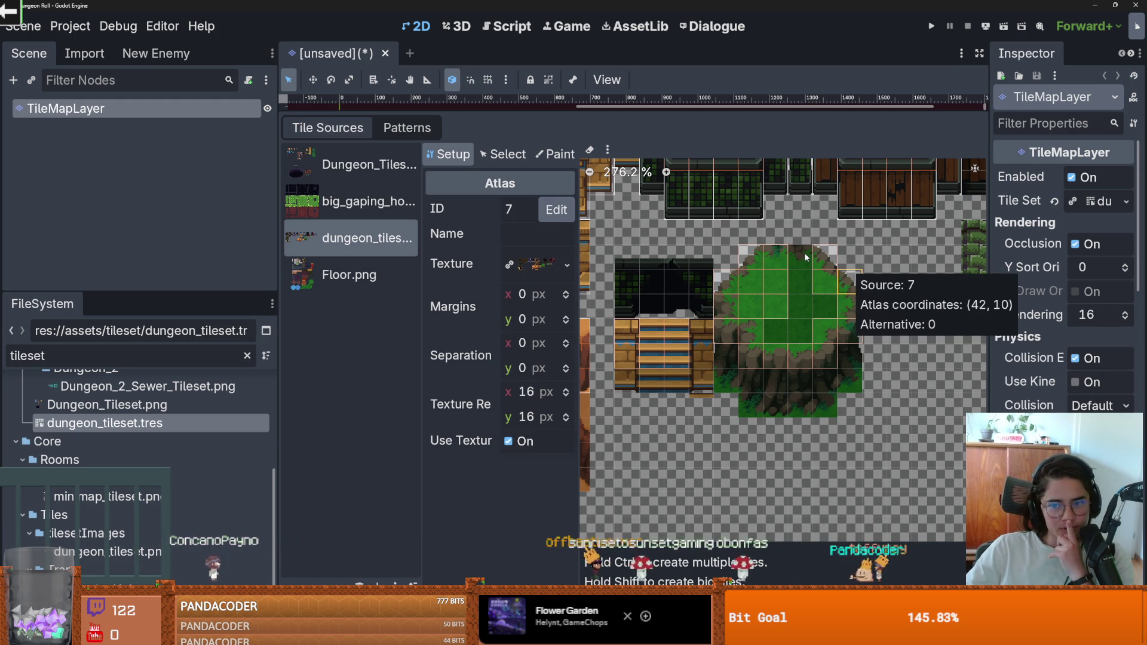
click(804, 253)
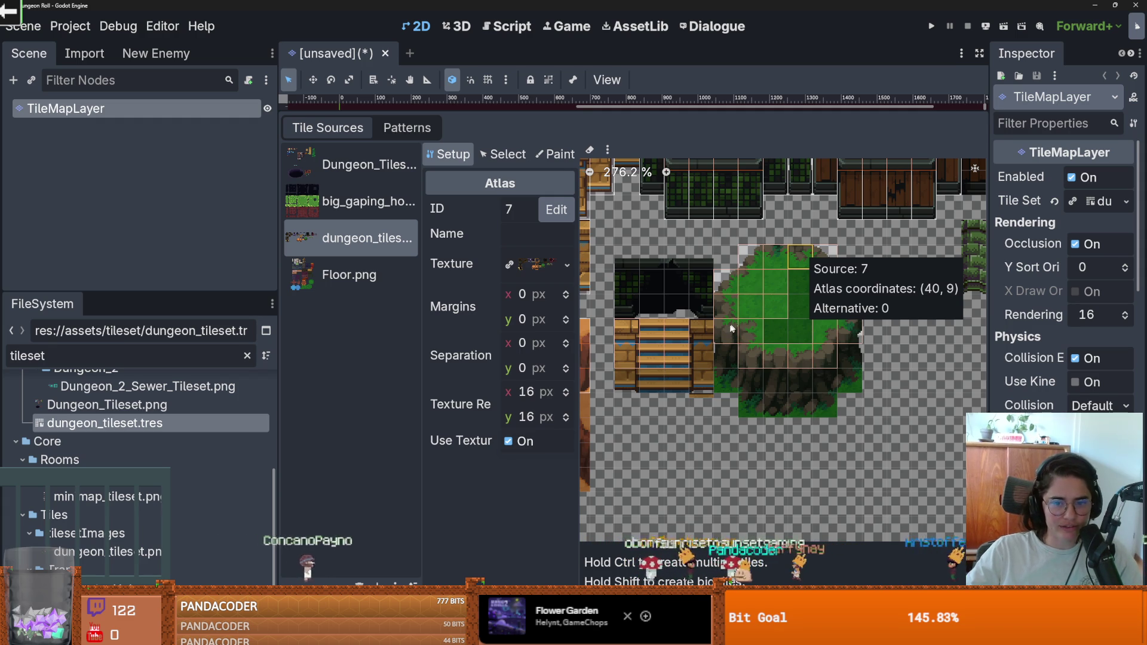
scroll(749, 335, up, 1)
scroll(701, 317, up, 2)
In Select mode, enlarge the trunk tile (37, 12) to three cells tall.
click(502, 154)
click(698, 313)
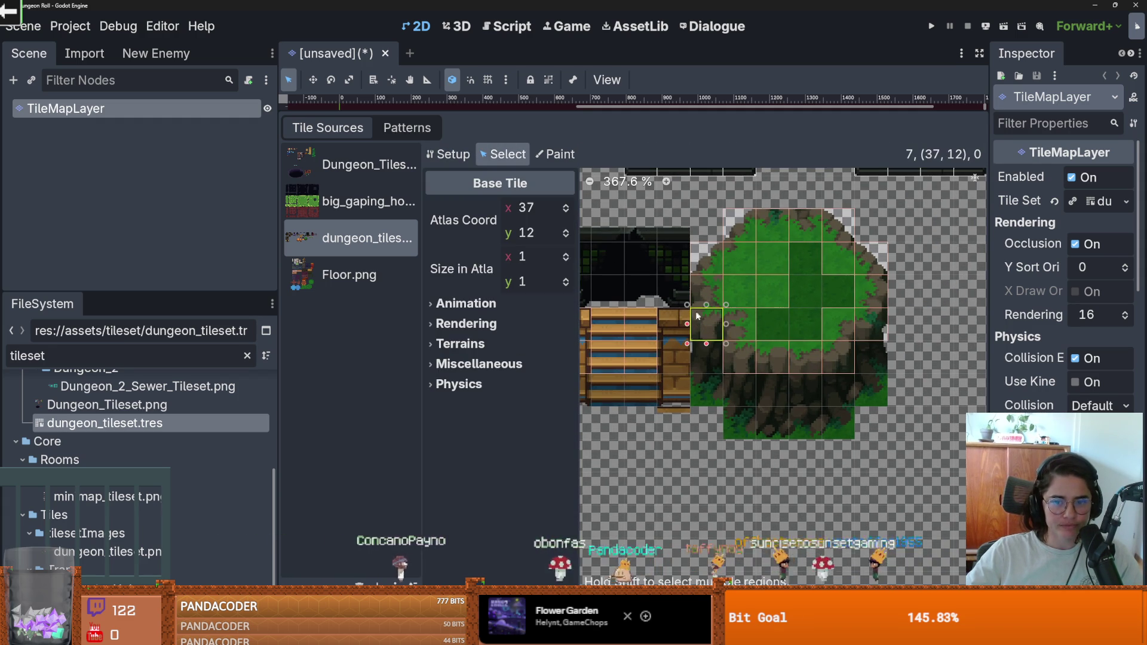
drag(707, 343, 711, 406)
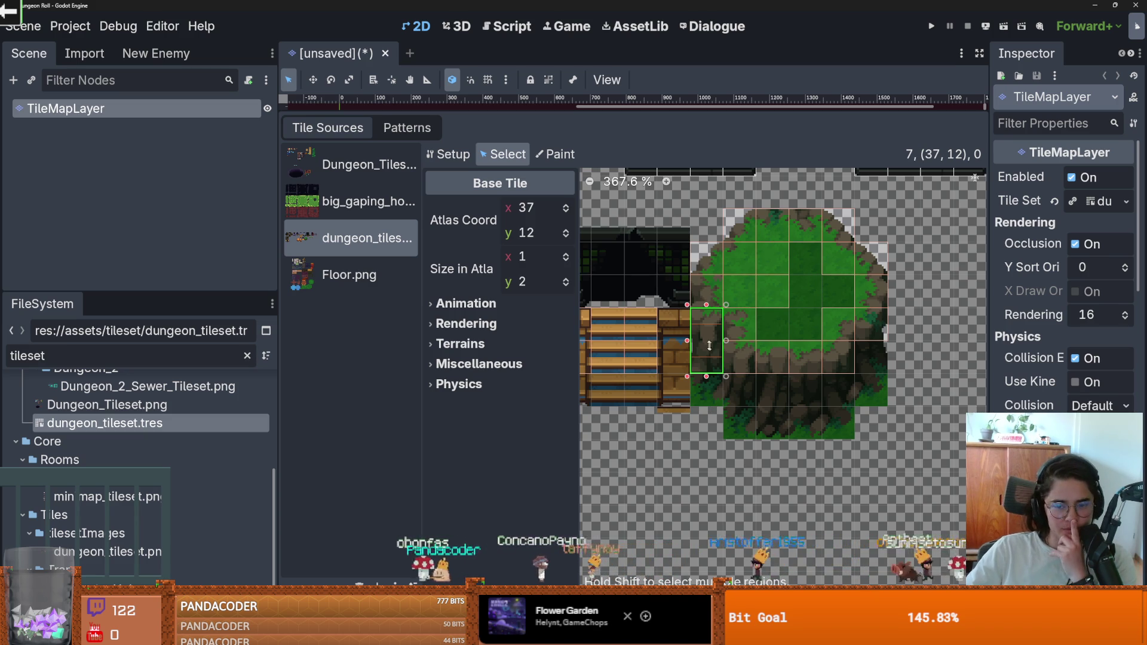
drag(706, 377, 707, 409)
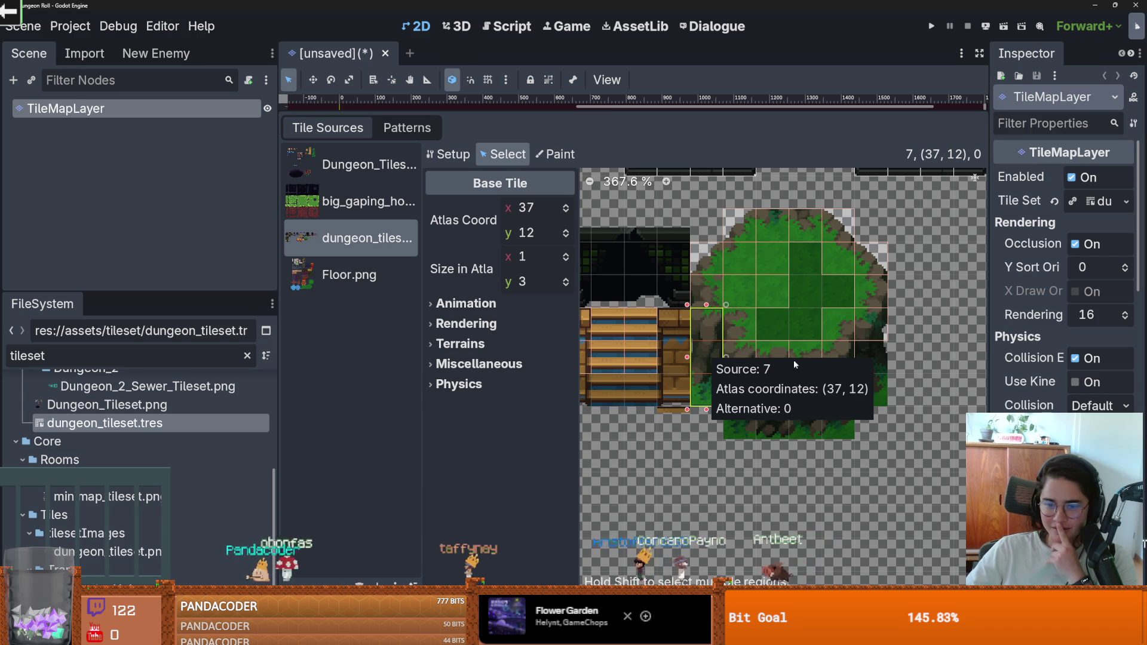
Stretch (38, 13) to two cells and (42, 12) to three cells, then save.
click(744, 365)
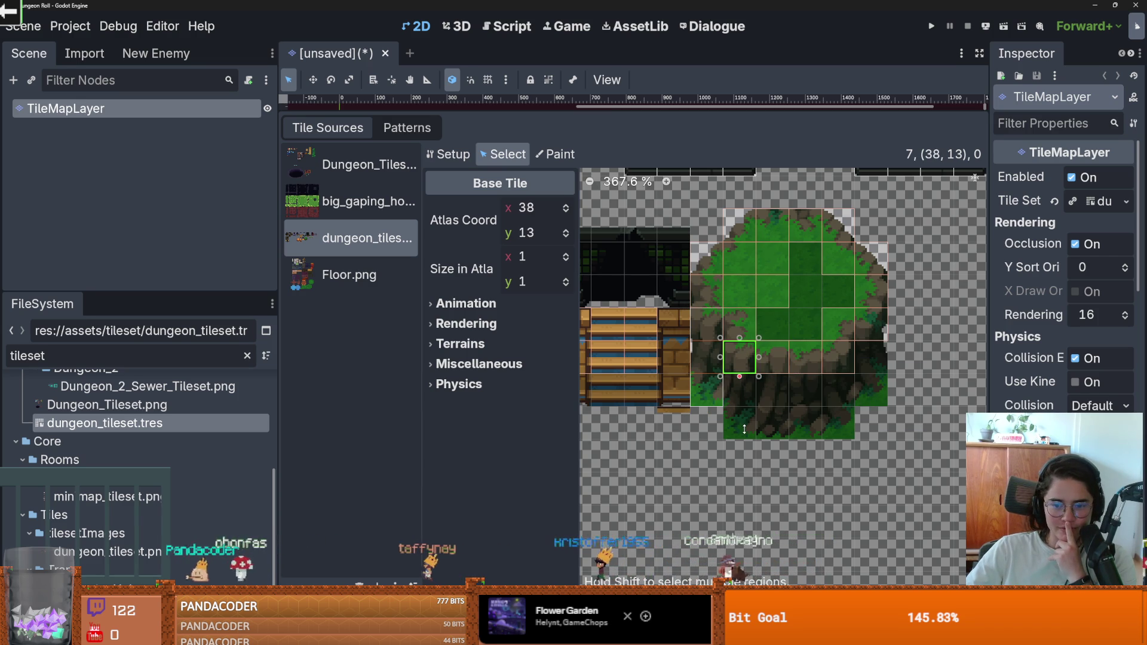
drag(739, 377, 741, 409)
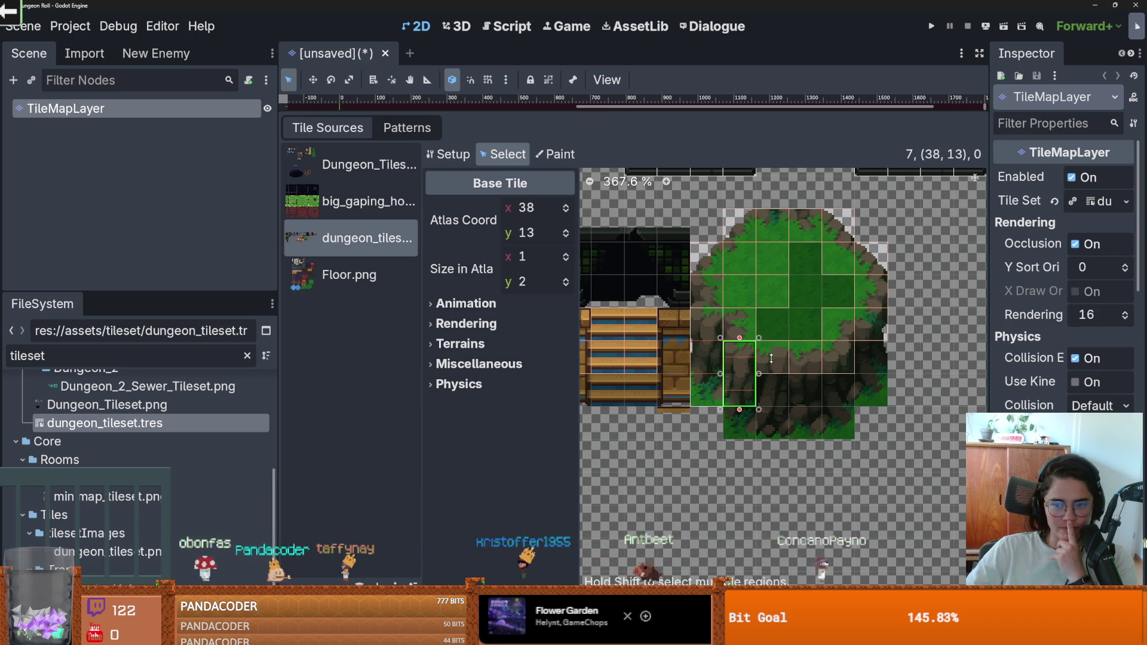
click(866, 347)
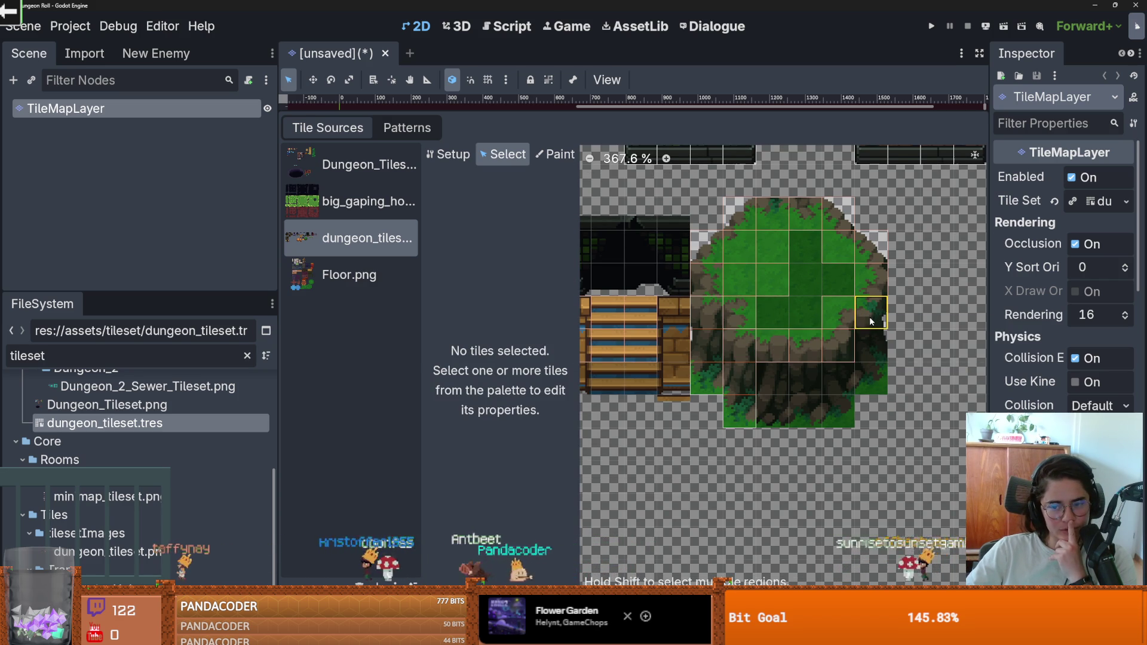
click(870, 321)
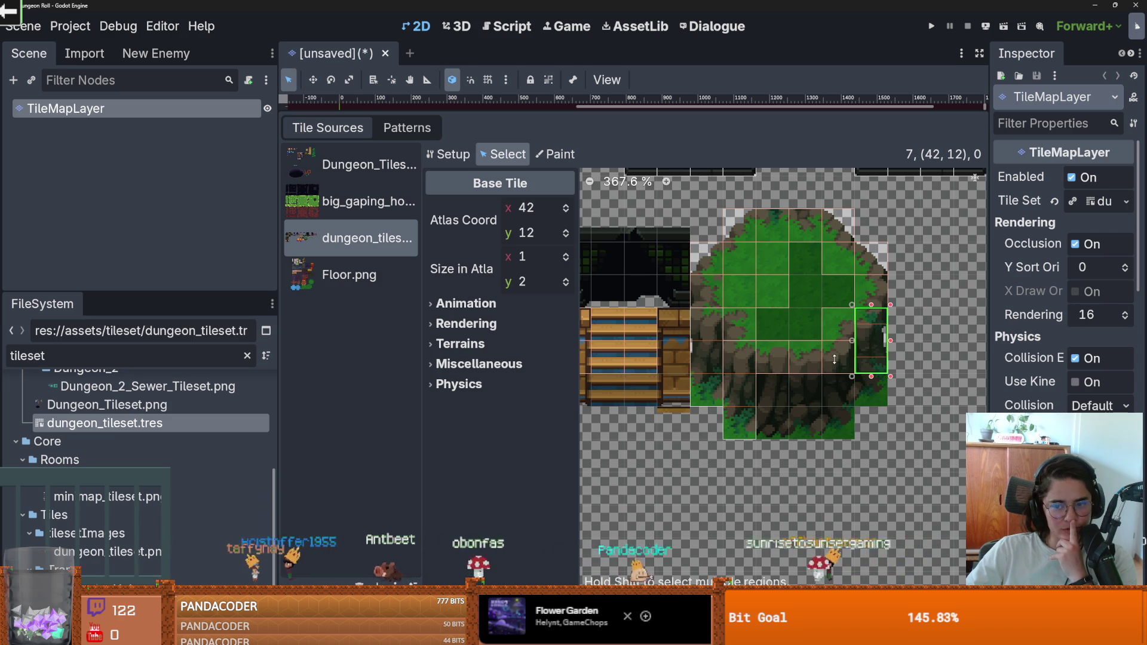
drag(834, 359, 835, 394)
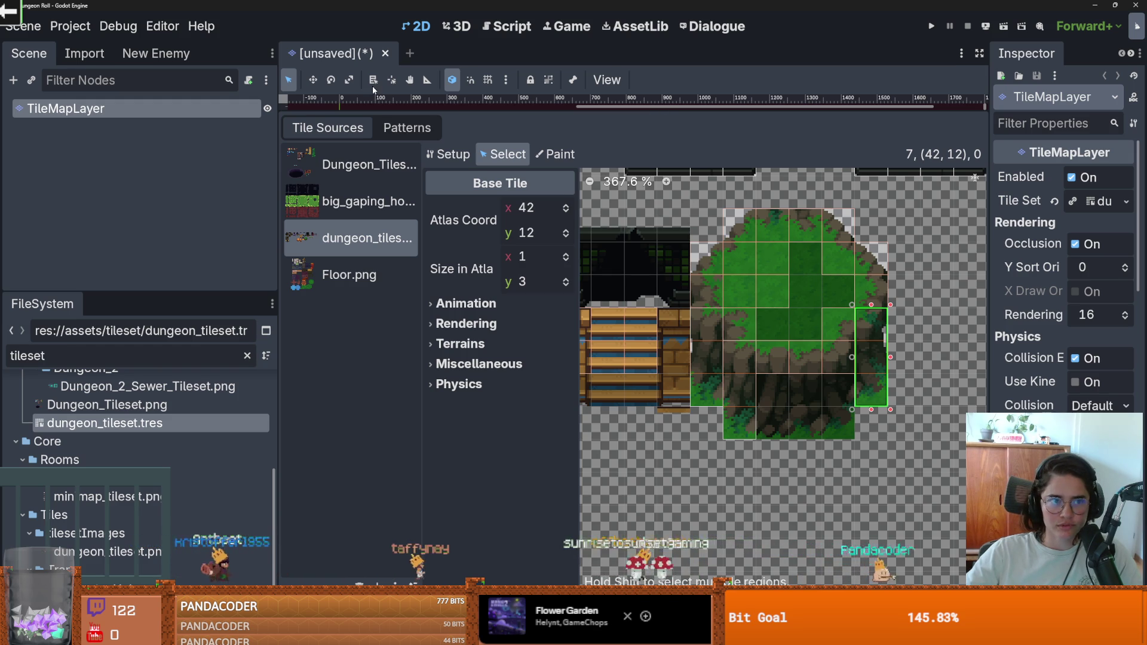
key(ctrl+s)
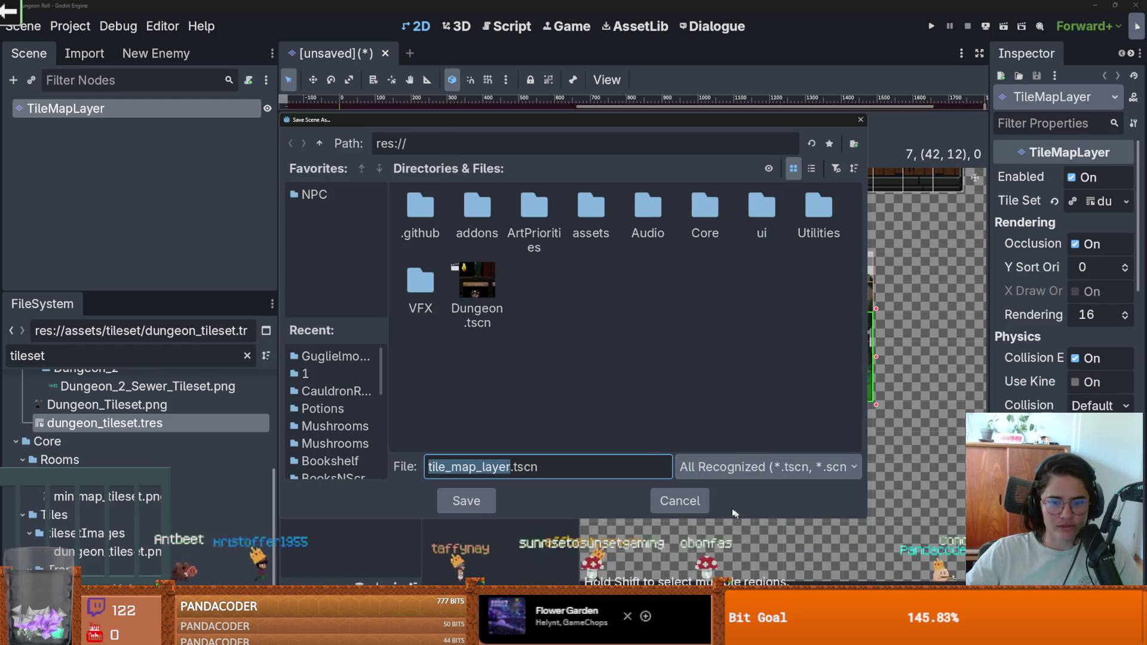
Cancel the Save Scene As dialog and undo the accidental new TileSet, restoring dungeon_tileset.
click(680, 501)
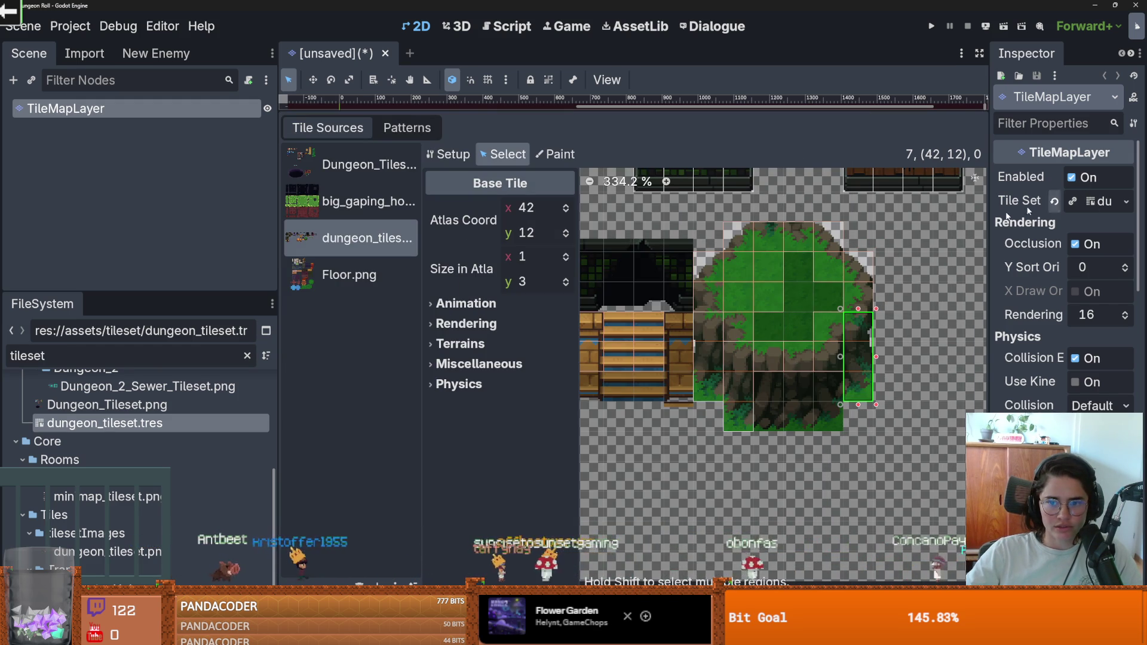
key(ctrl+s)
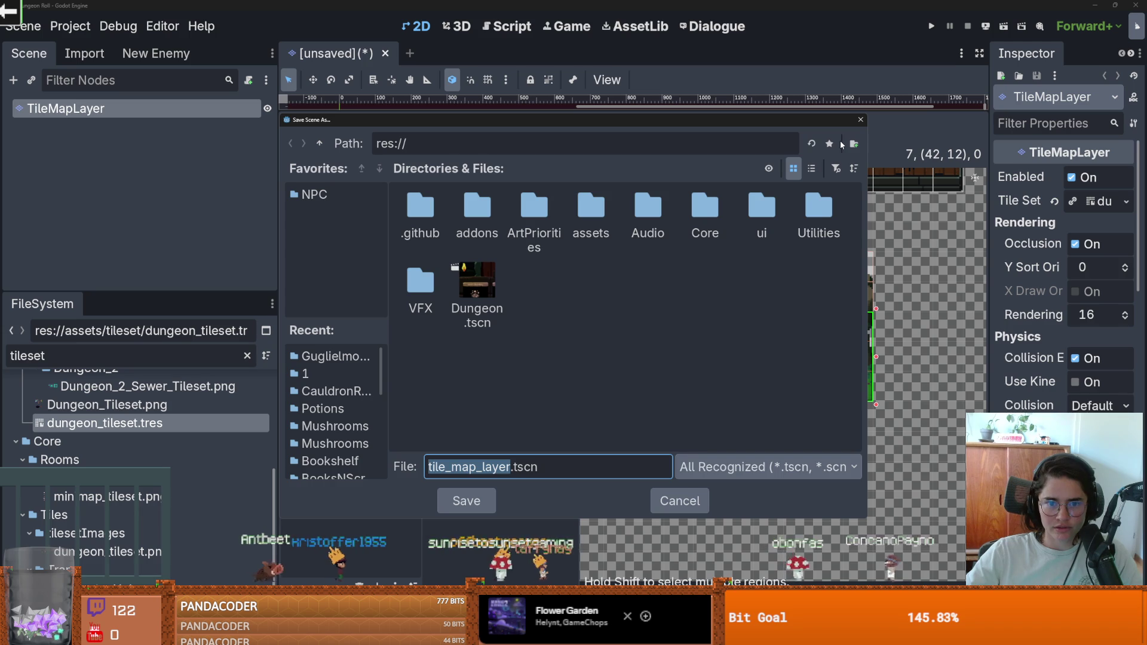
click(679, 501)
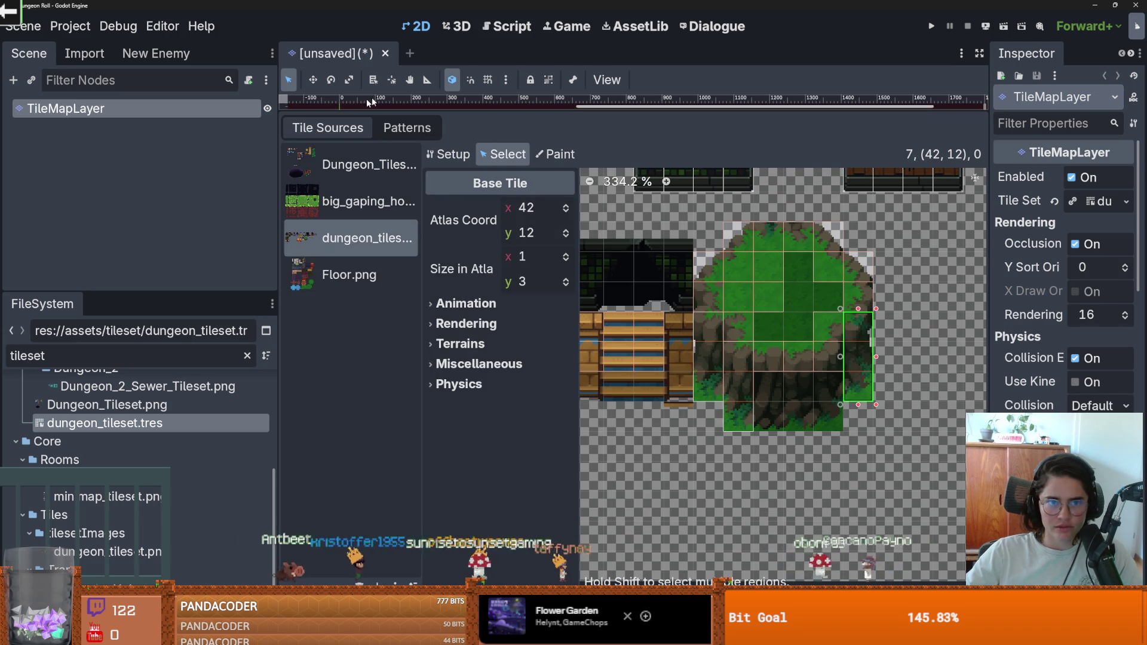
click(1127, 200)
click(1030, 246)
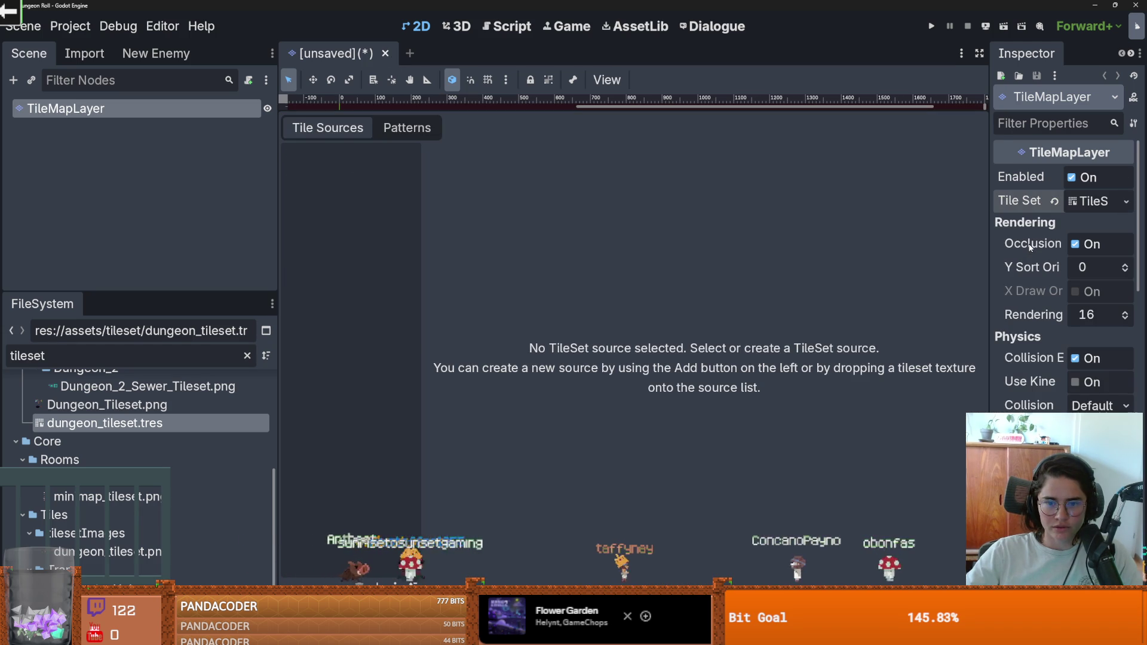
key(ctrl+z)
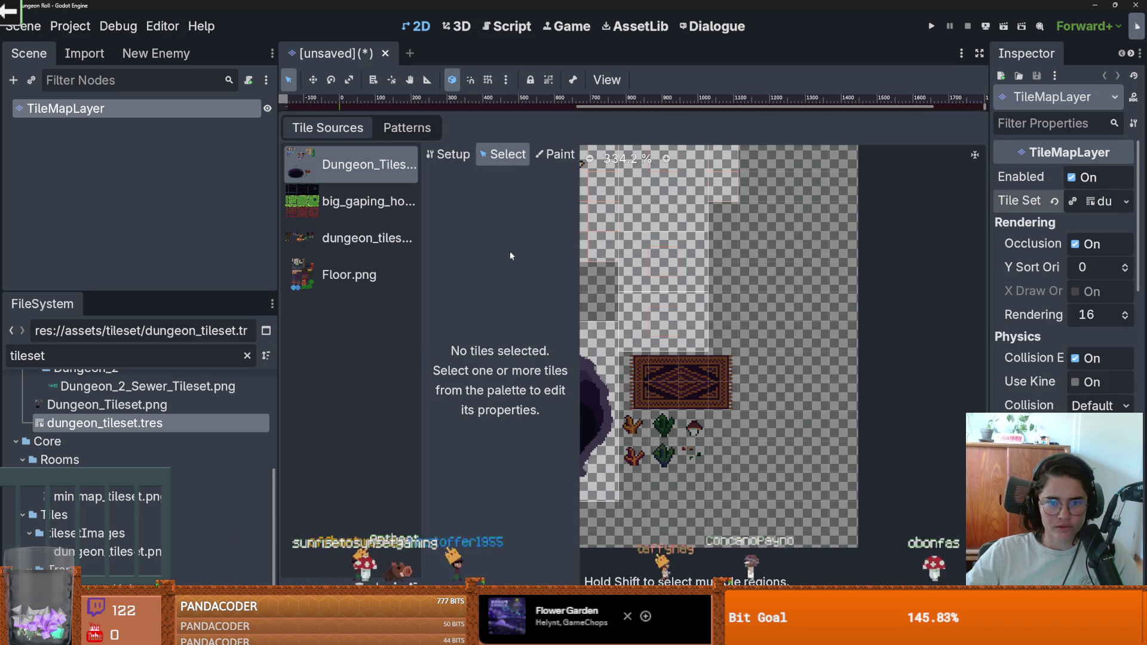
Choose Reload Current Project from the Project menu.
click(67, 31)
key(Escape)
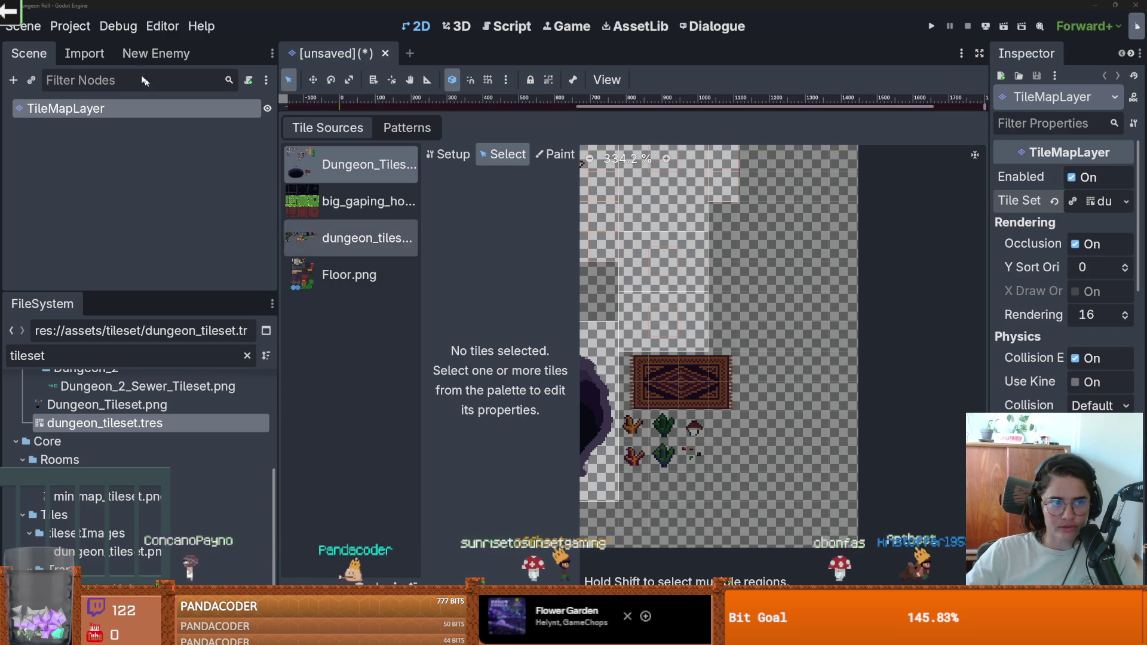
click(70, 26)
click(112, 214)
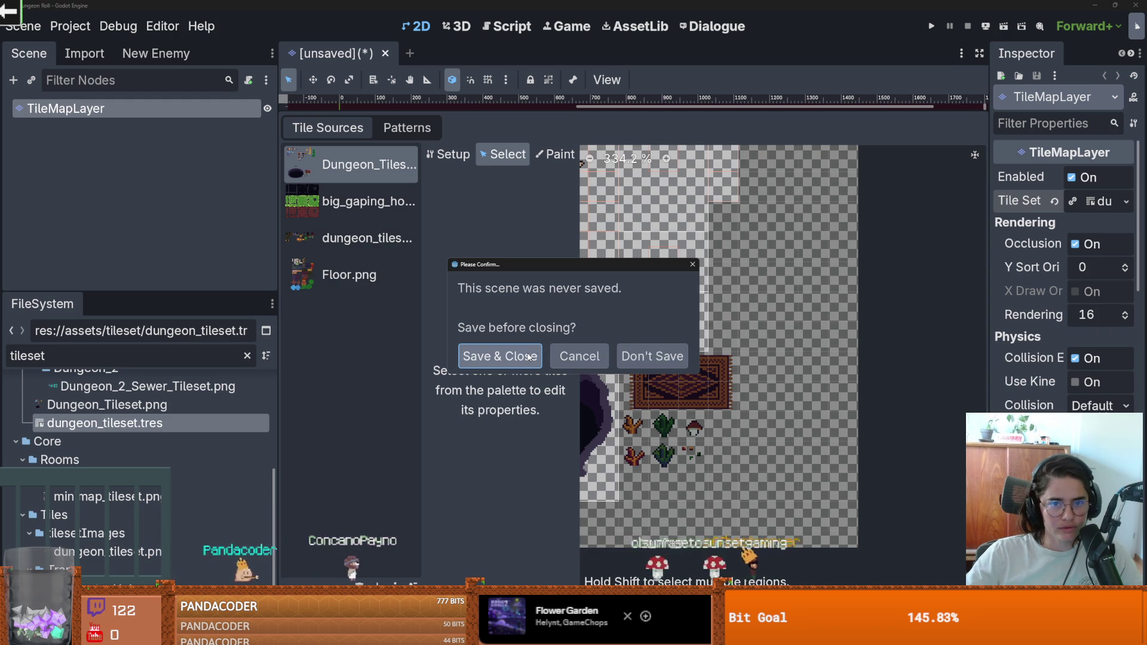
Close the unsaved tile map scene with Don't Save and request Reload Current Project again.
click(692, 264)
click(385, 53)
click(652, 356)
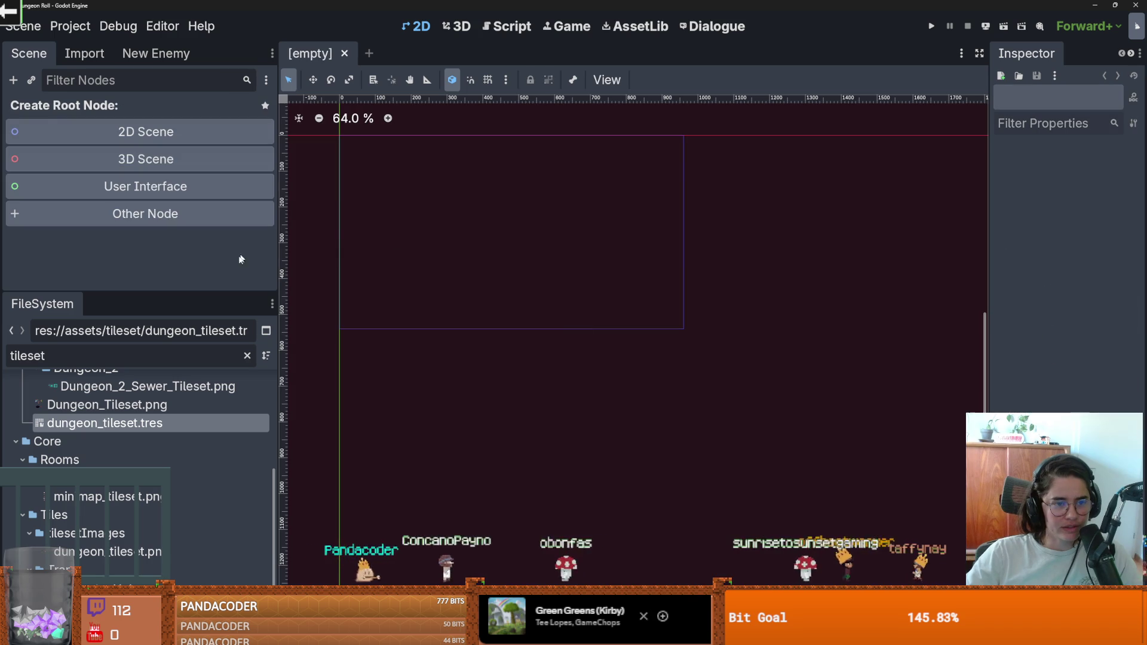
click(70, 25)
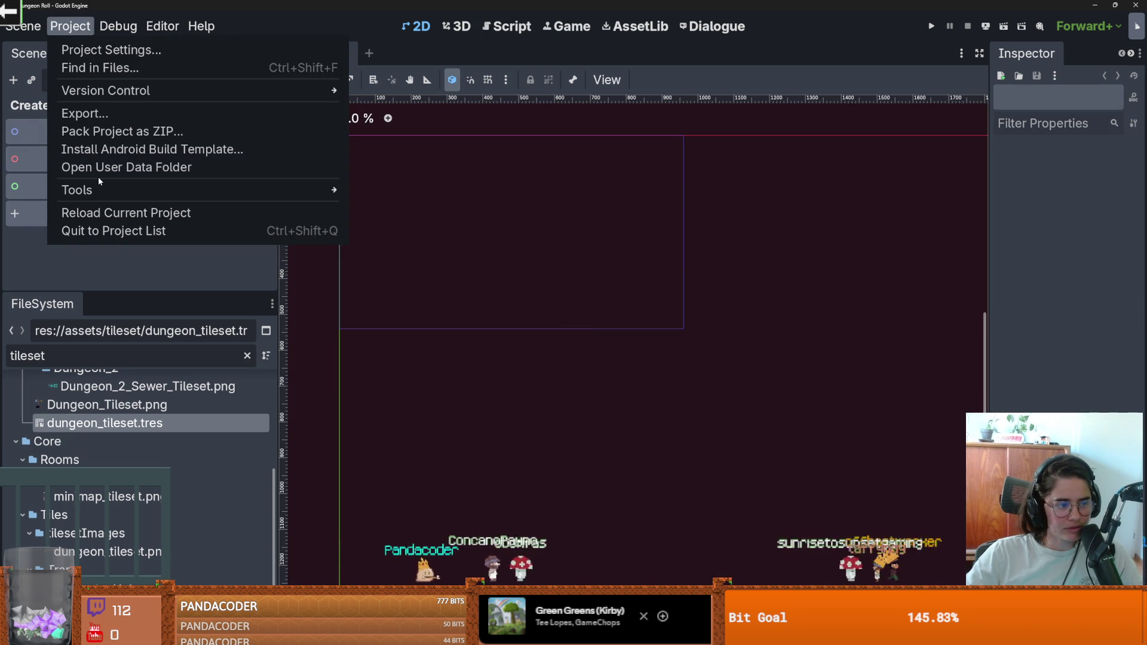
mouse_move(110, 186)
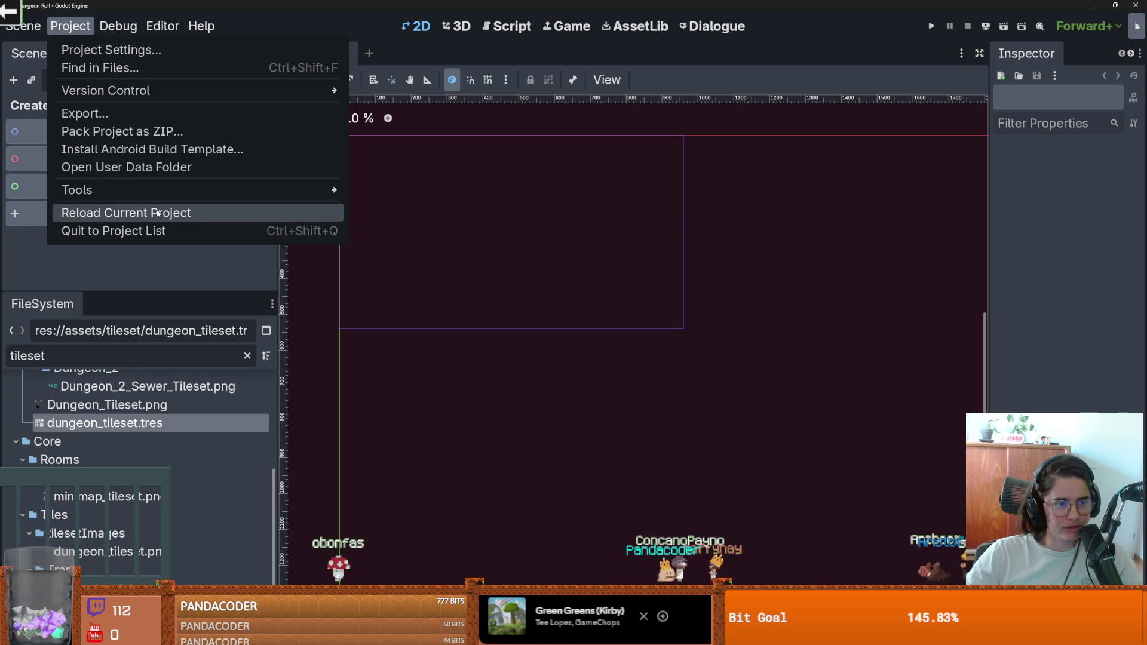
click(174, 217)
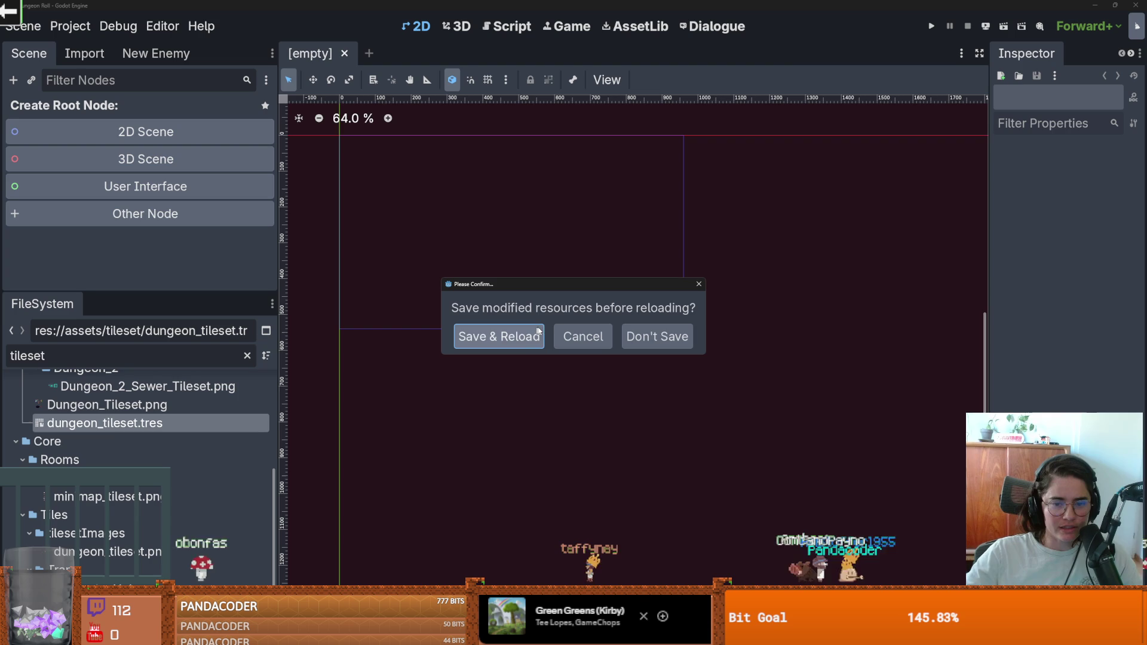
Save modified resources to reload the project, then save the game.tscn scene.
click(518, 338)
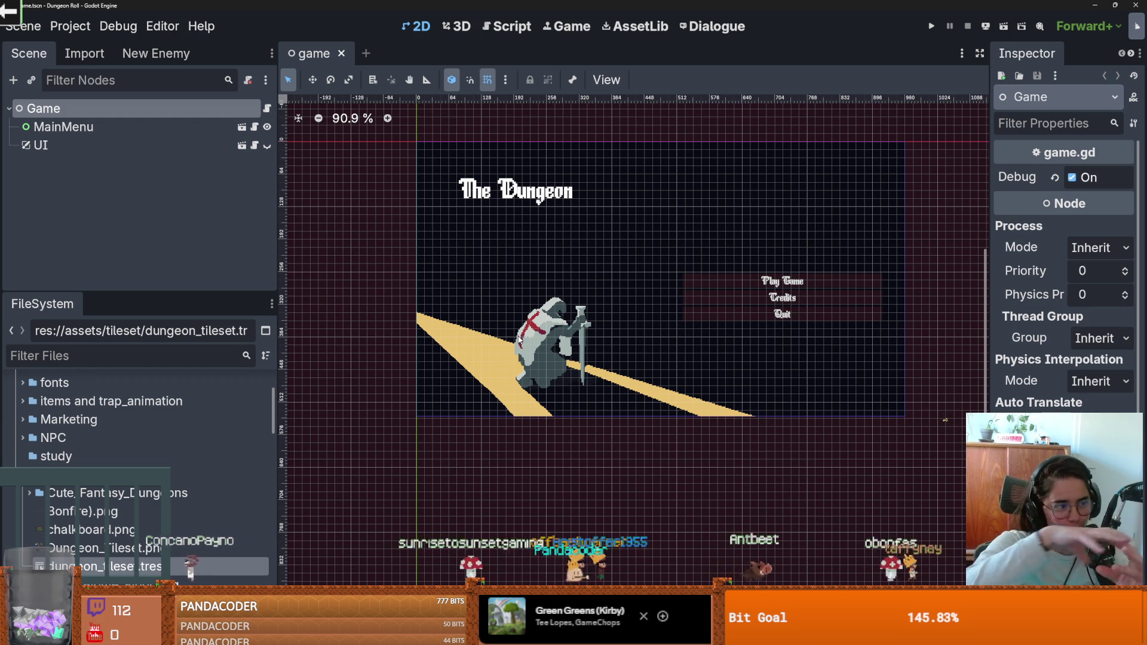
scroll(542, 350, down, 1)
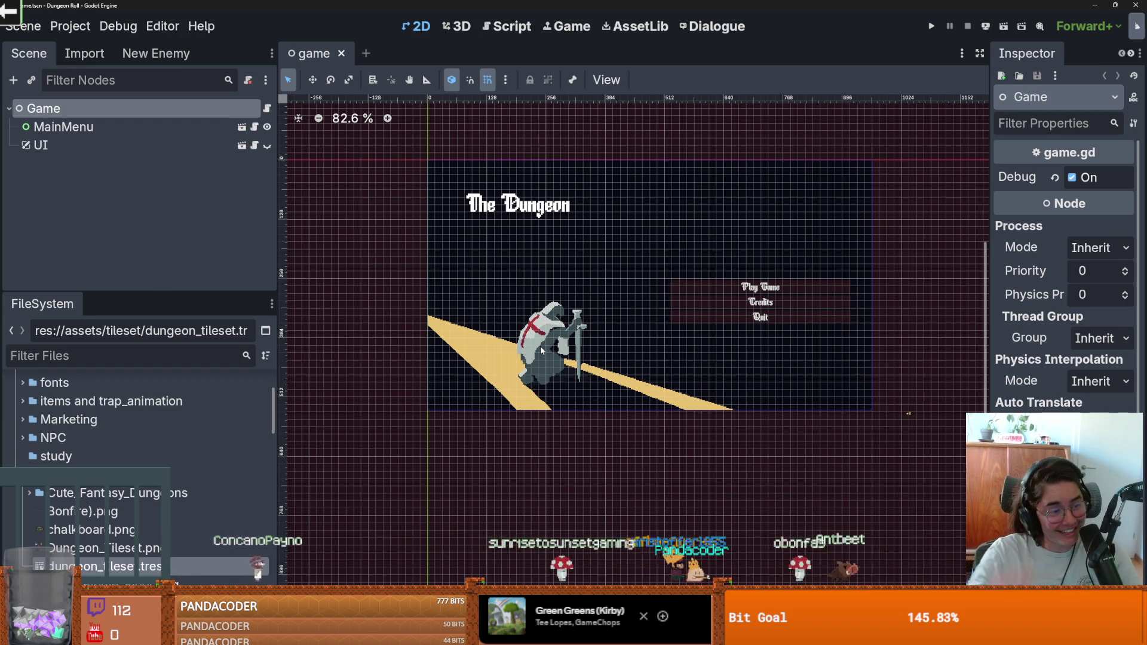
scroll(541, 348, down, 1)
scroll(564, 366, up, 2)
scroll(567, 367, up, 1)
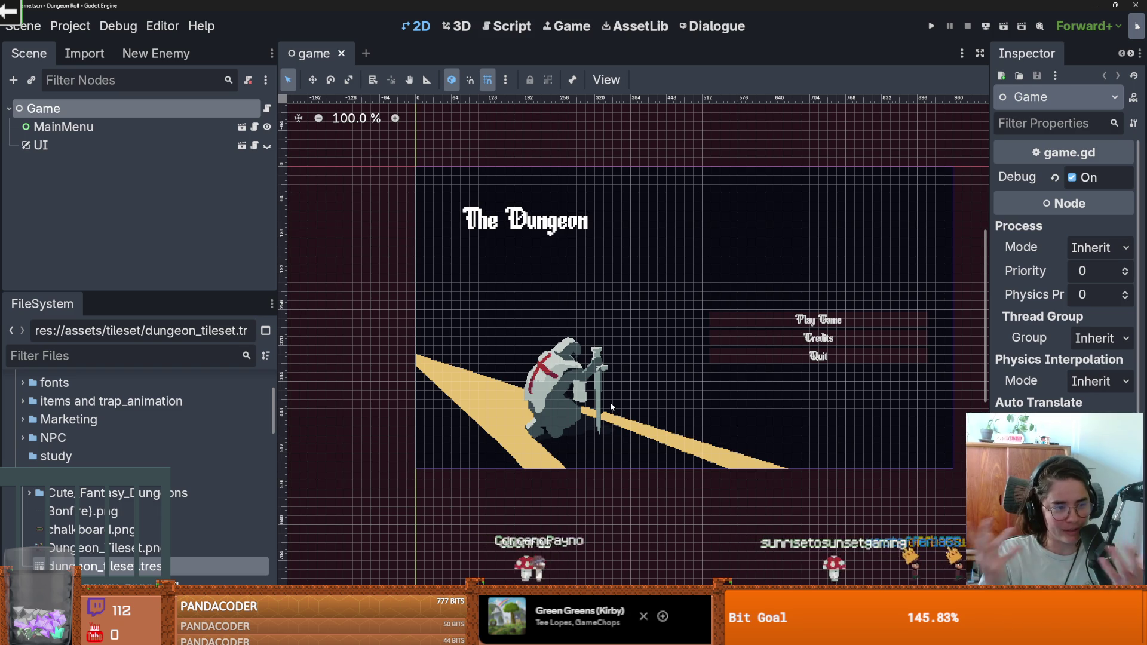
scroll(616, 346, down, 1)
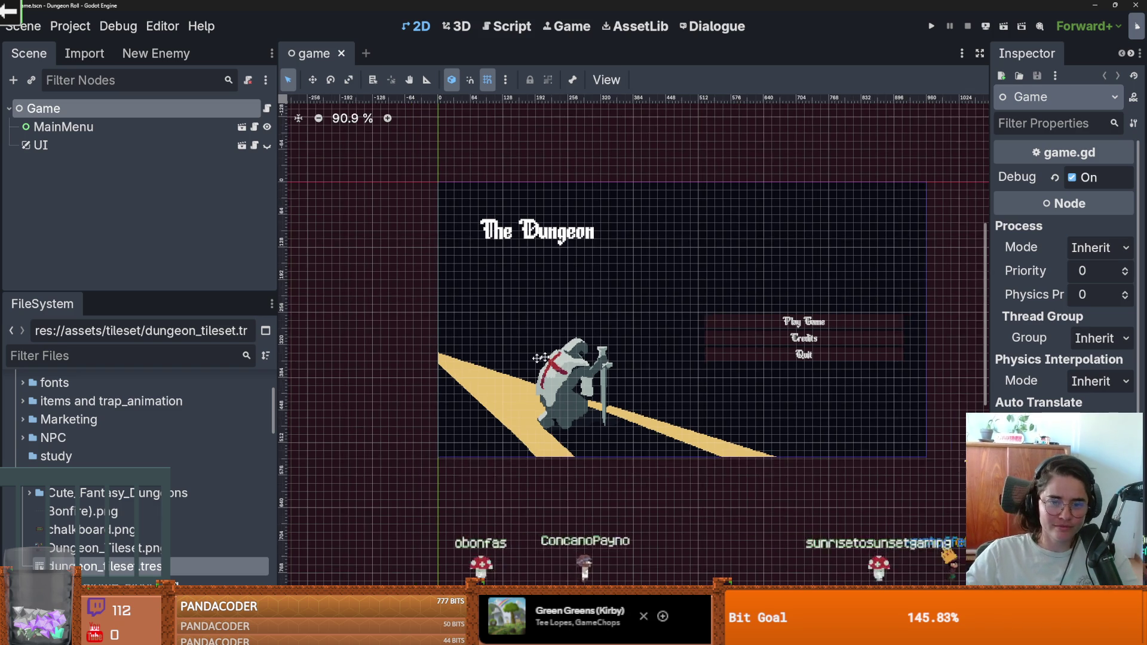
scroll(616, 347, right, 3)
key(ctrl+s)
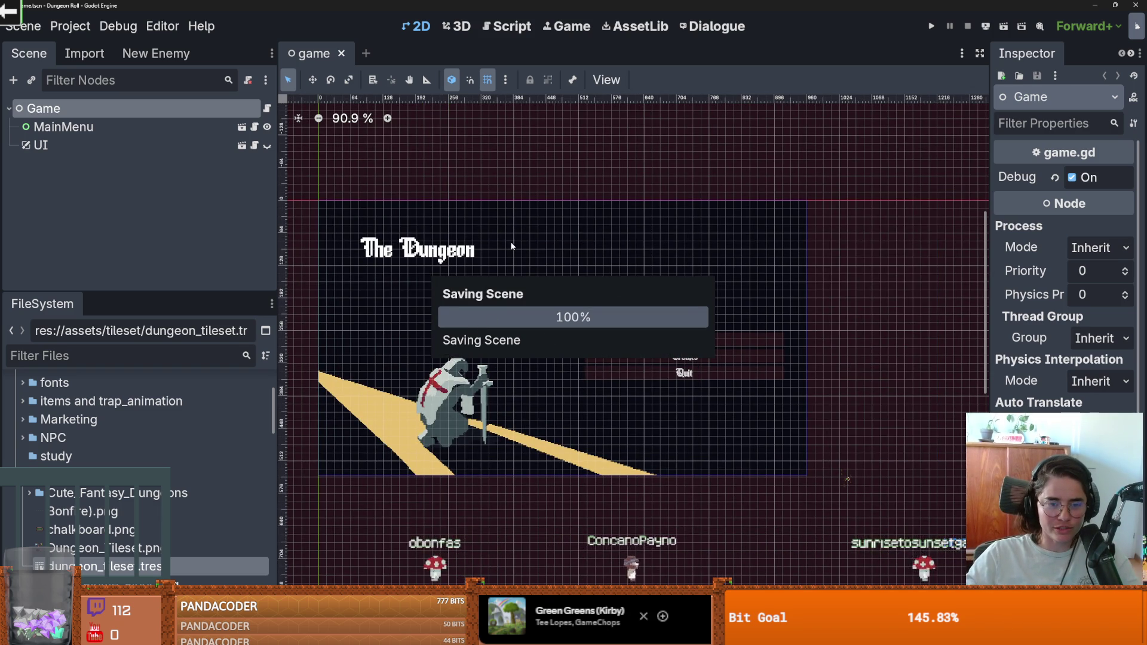
Enlarge the FileSystem dock and collapse the tileset, assets, Audio and Core folders.
scroll(358, 251, up, 1)
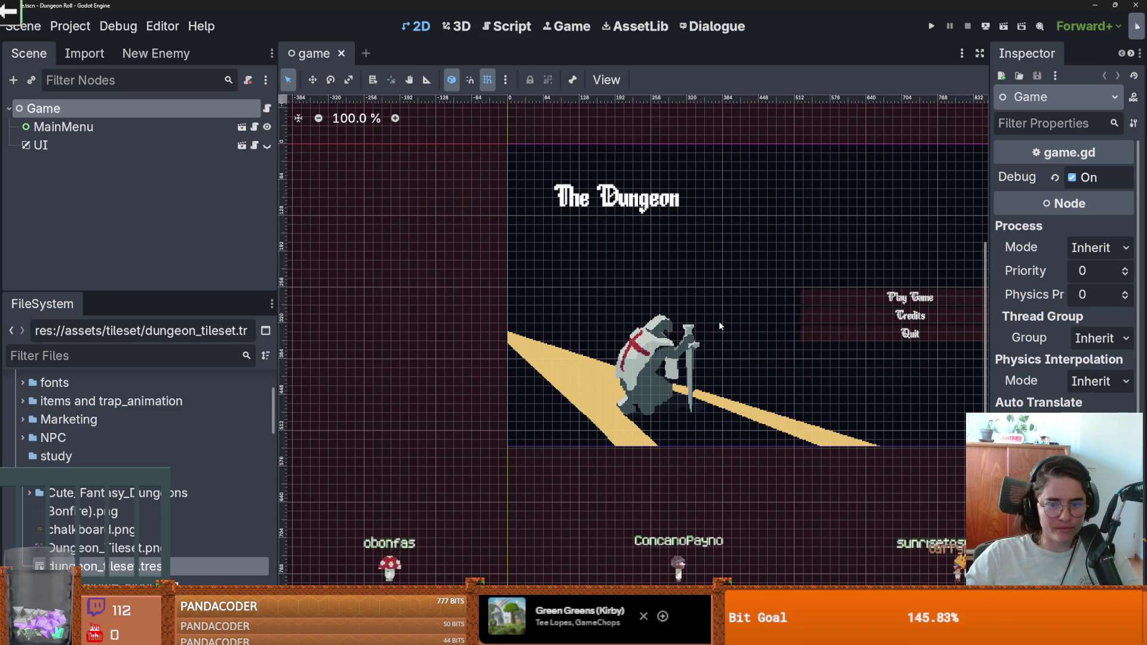
scroll(707, 323, right, 3)
scroll(358, 287, down, 1)
drag(200, 295, 191, 186)
click(34, 369)
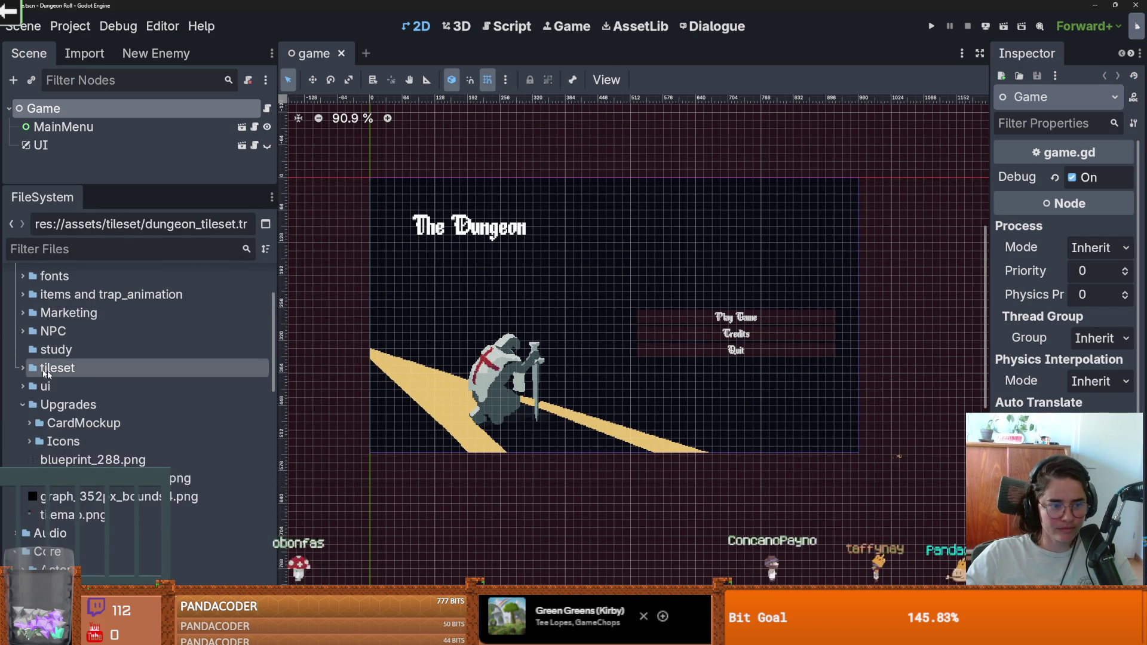
scroll(35, 370, up, 3)
click(16, 326)
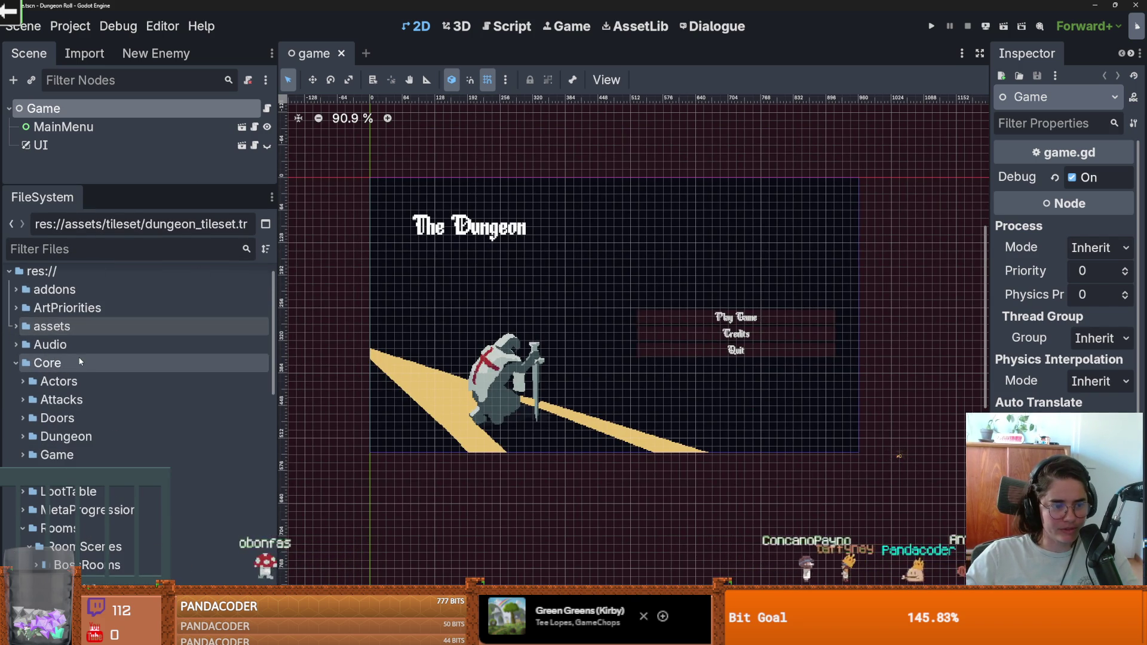
click(14, 363)
click(12, 352)
click(12, 352)
click(16, 369)
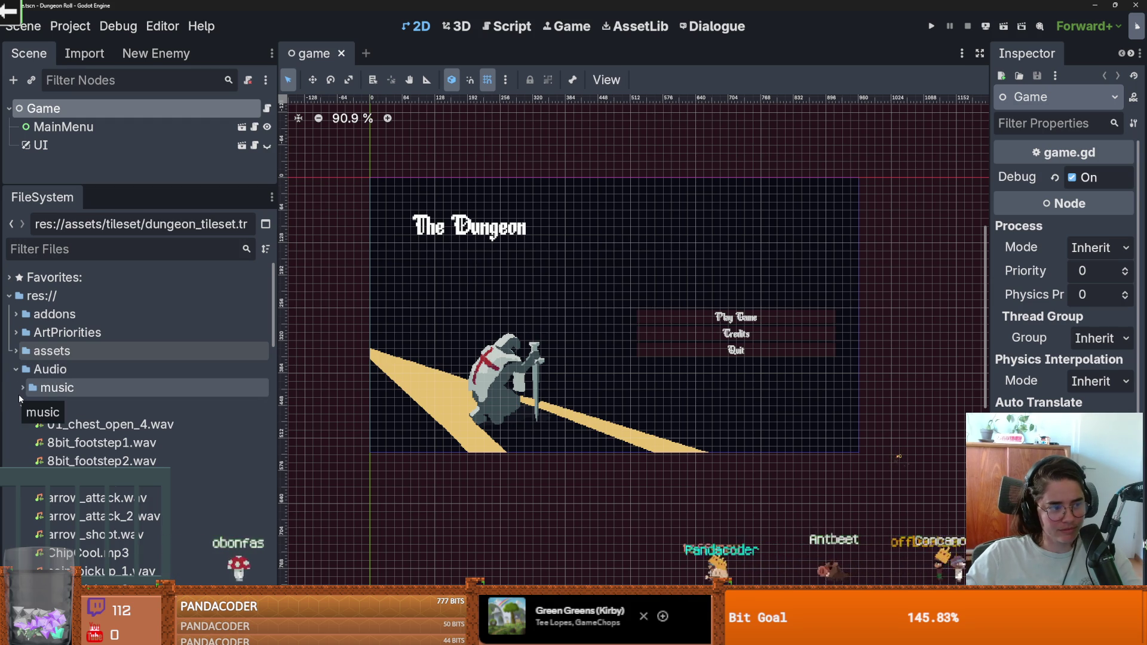
click(16, 369)
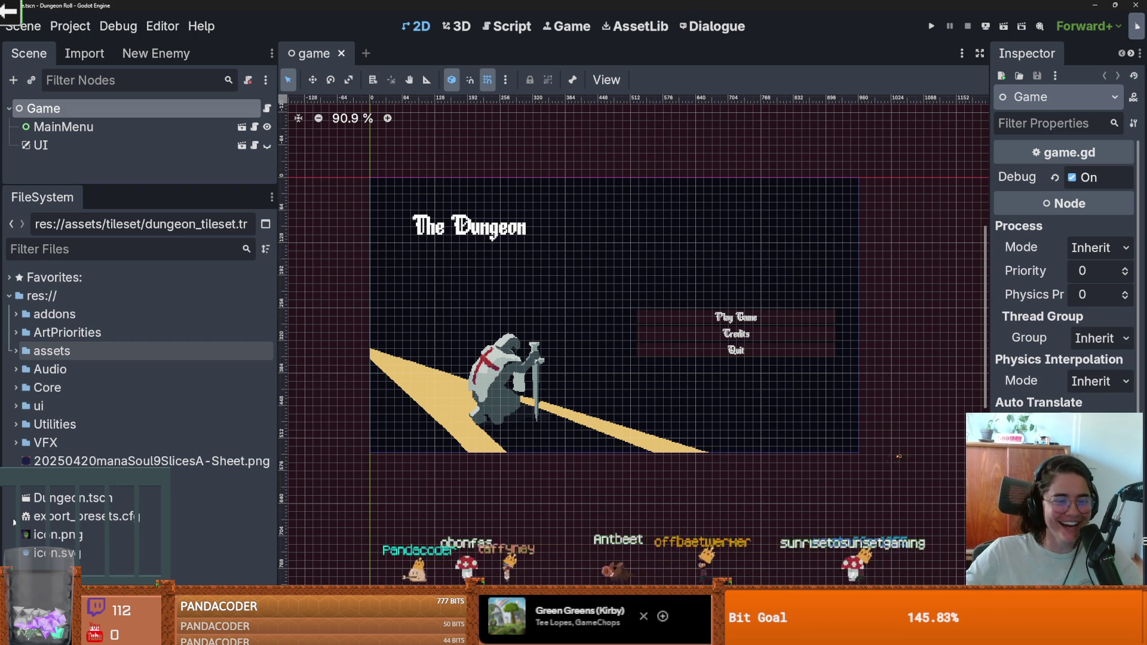
Open root_room.tscn from Core > Rooms > RoomScenes > RootRooms and select DungeonFloorLayer.
click(16, 388)
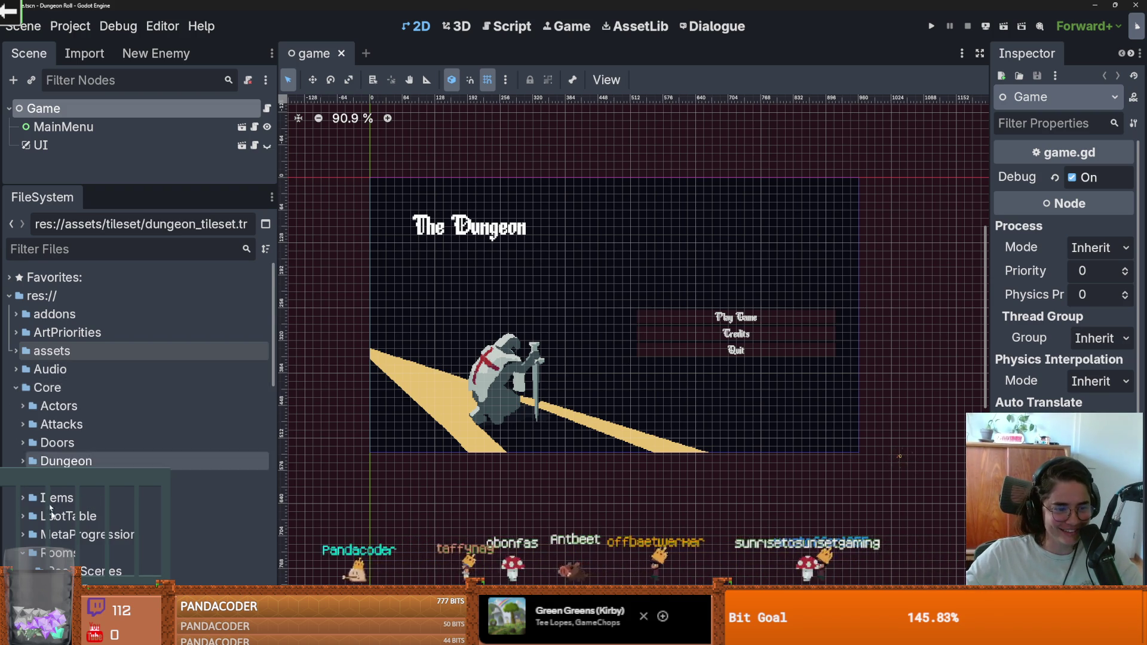
scroll(58, 514, down, 1)
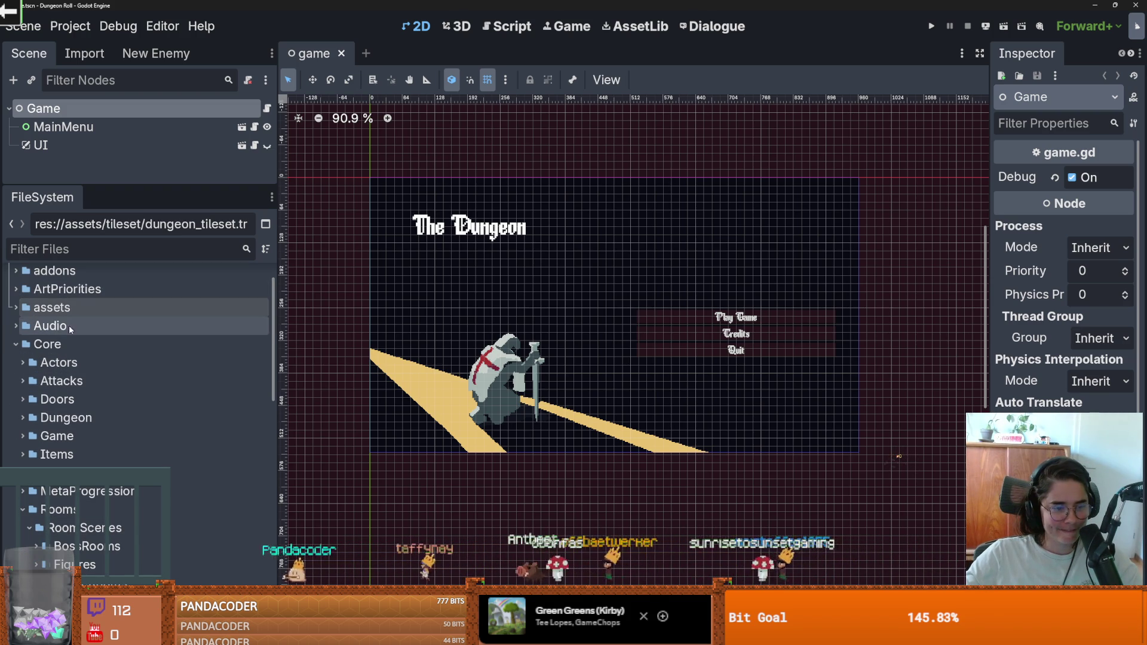
scroll(62, 496, down, 1)
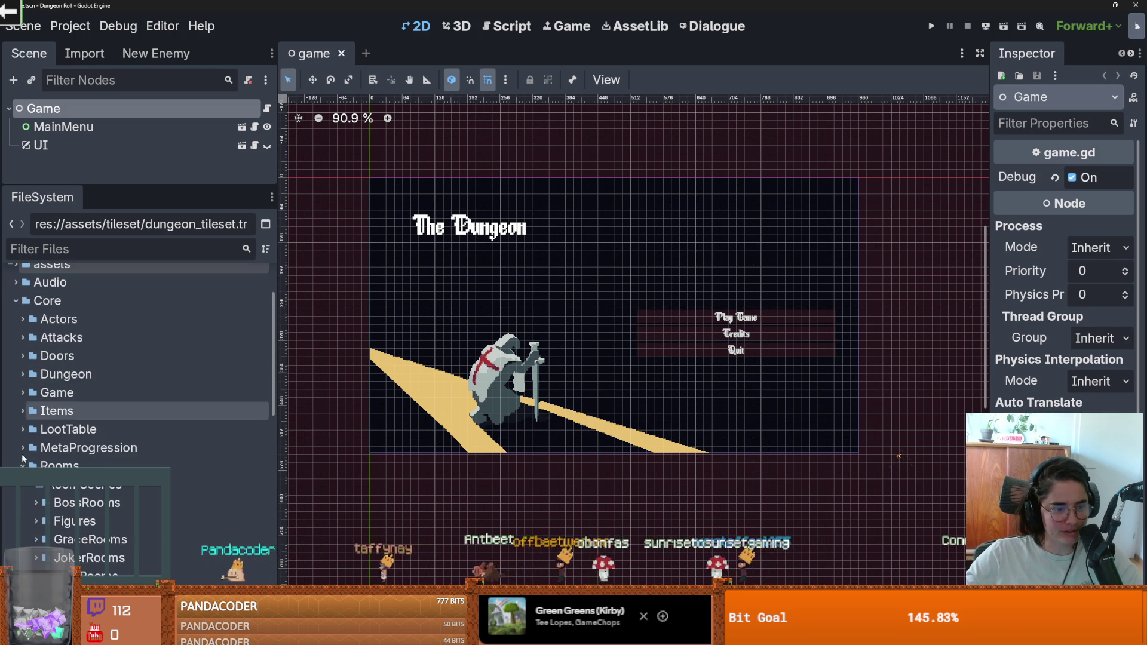
scroll(62, 495, down, 4)
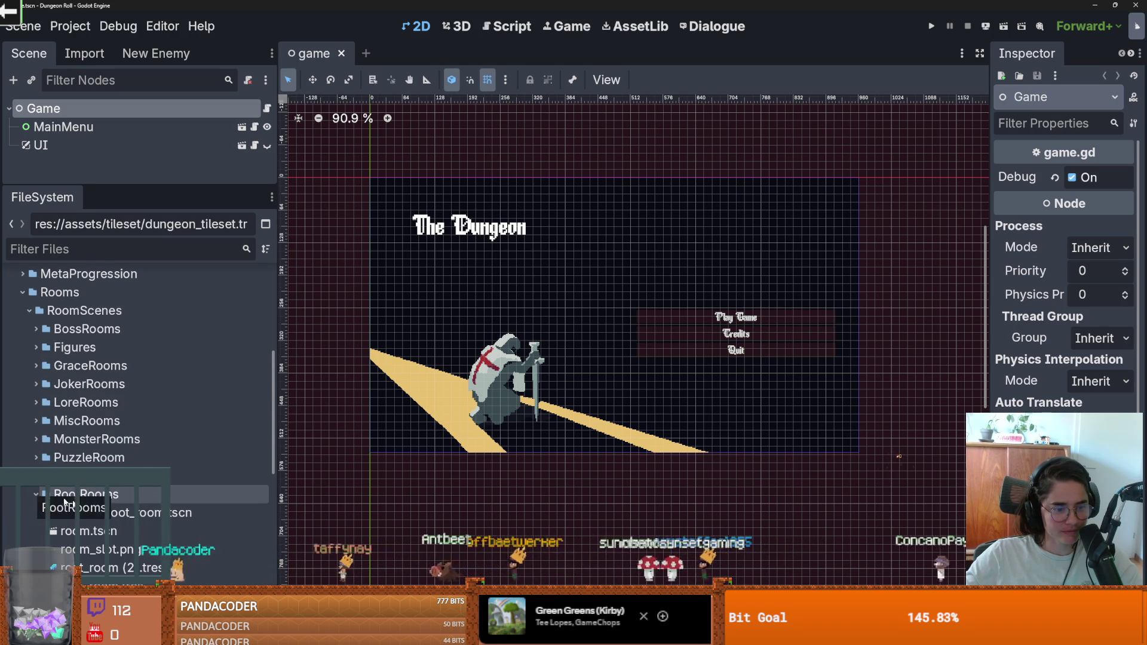
scroll(35, 494, down, 3)
double_click(101, 473)
drag(138, 185, 137, 367)
mouse_move(500, 180)
mouse_down()
mouse_move(572, 377)
mouse_move(572, 276)
mouse_up()
click(160, 146)
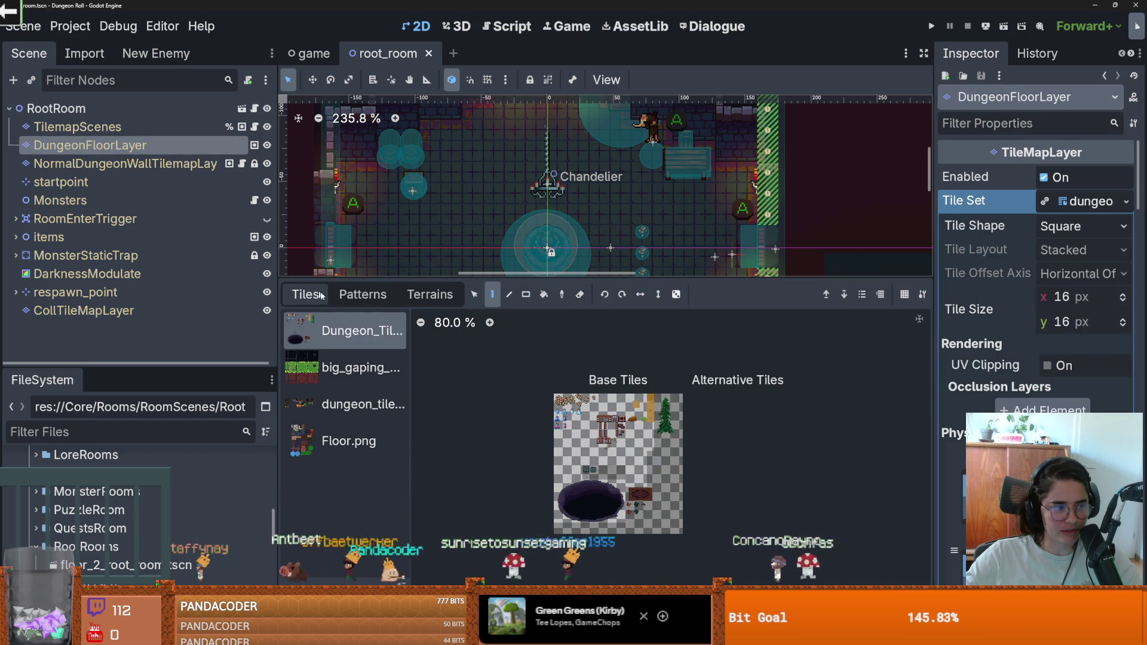
Select NormalDungeonWallTilemapLayer, choose its dungeon_tiles source, and open the TileSet editor on the tree tiles.
click(137, 162)
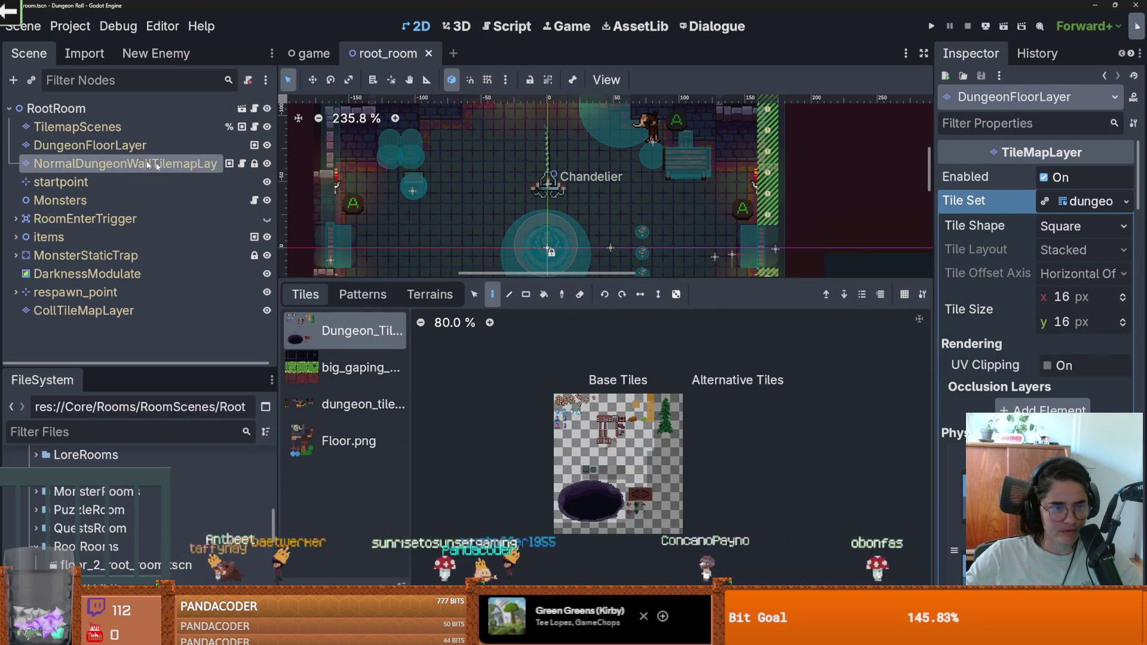
click(368, 407)
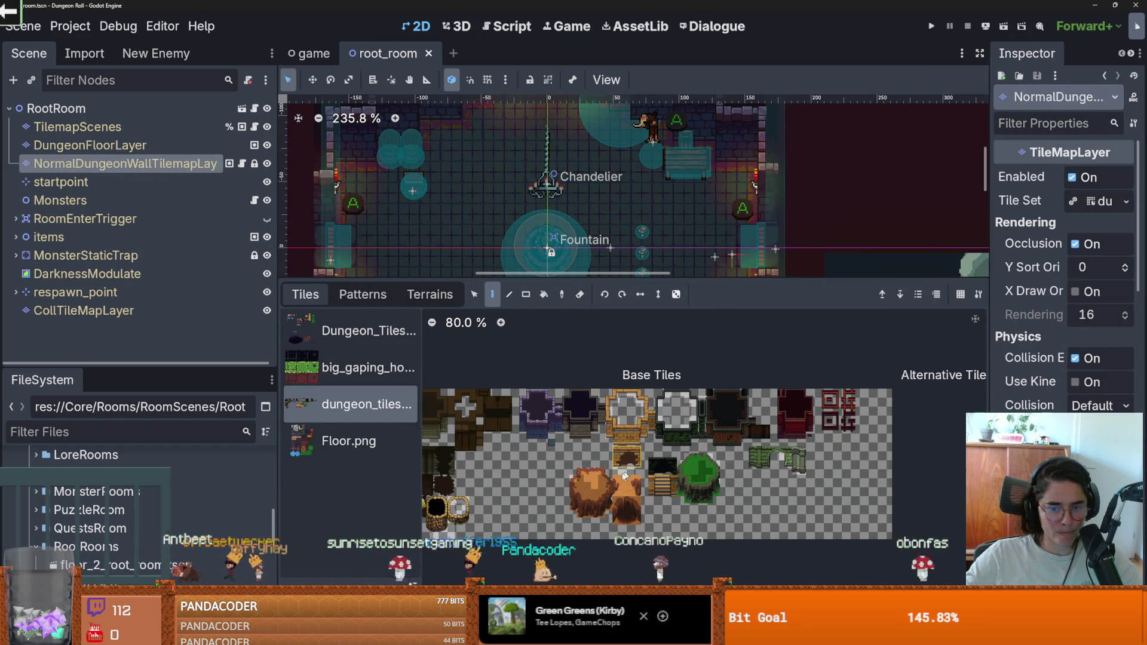
scroll(576, 460, up, 5)
scroll(576, 460, up, 1)
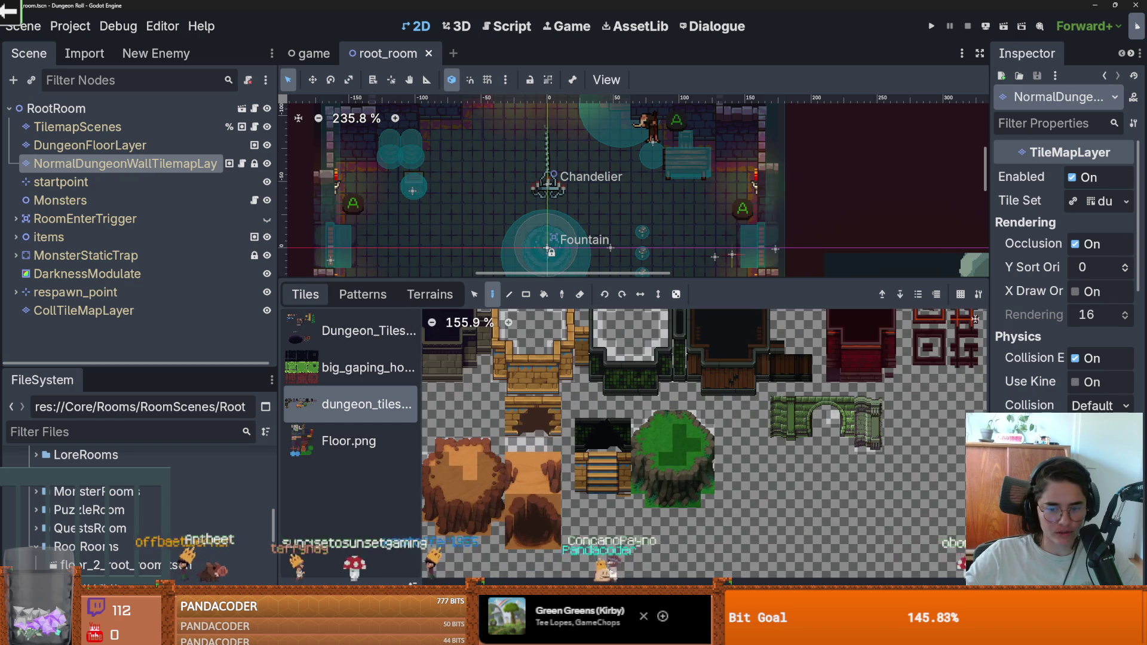
click(716, 582)
scroll(829, 407, up, 4)
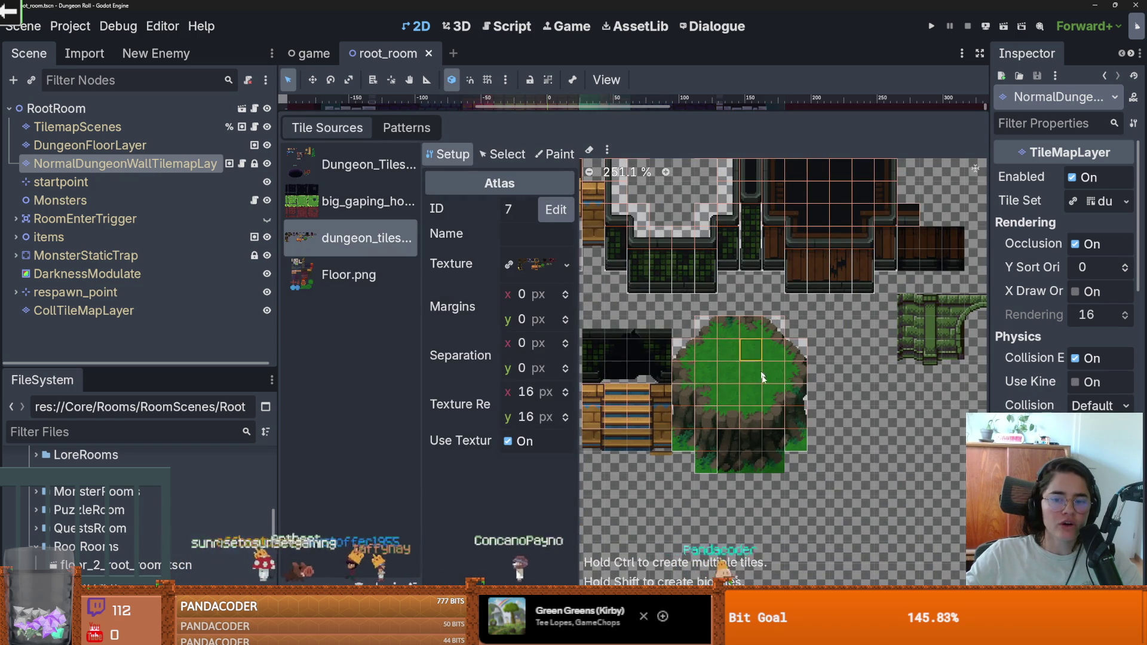
Resize the tree-trunk tile into a 1×2 tile at atlas 41,14 and save the tileset.
scroll(744, 429, up, 2)
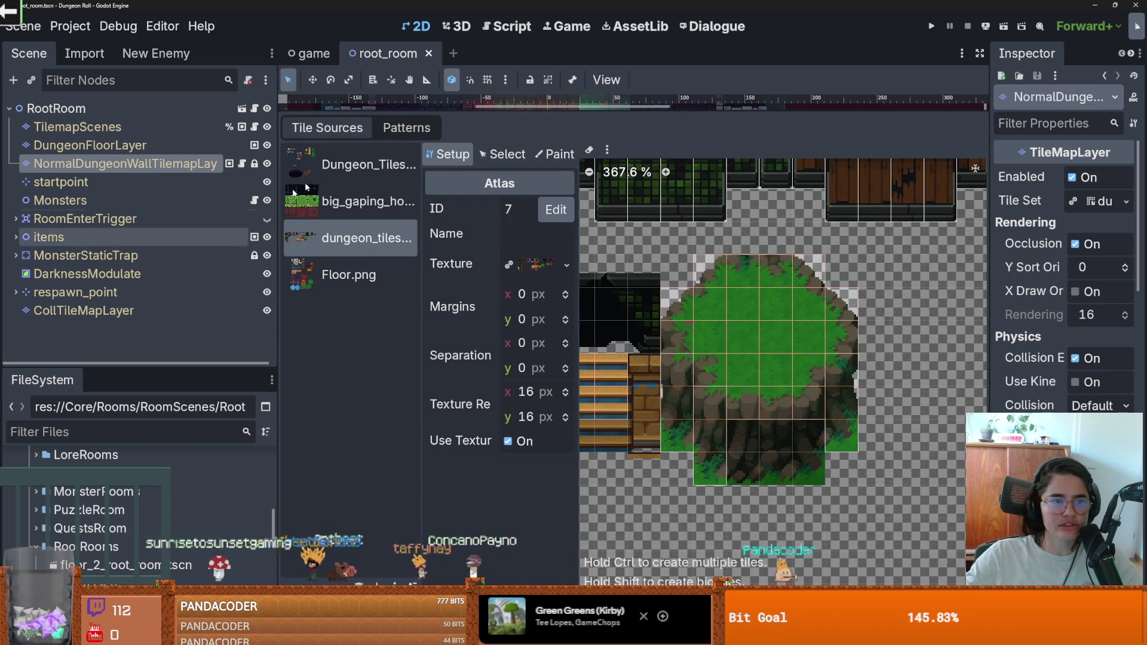
click(502, 154)
click(775, 397)
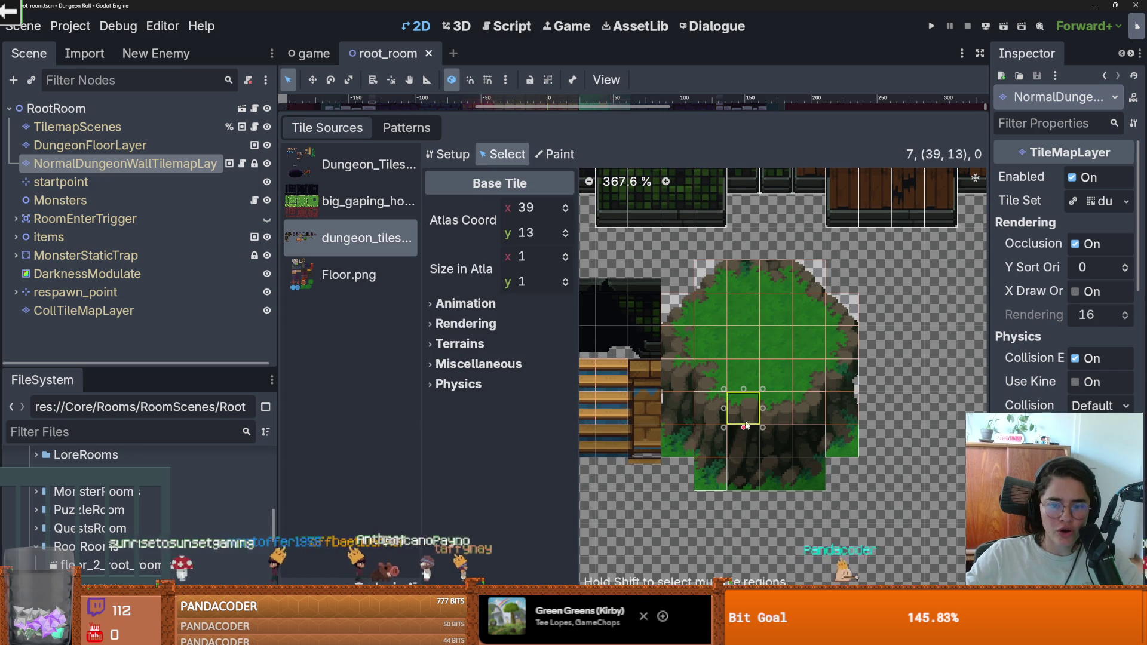
drag(777, 427, 777, 460)
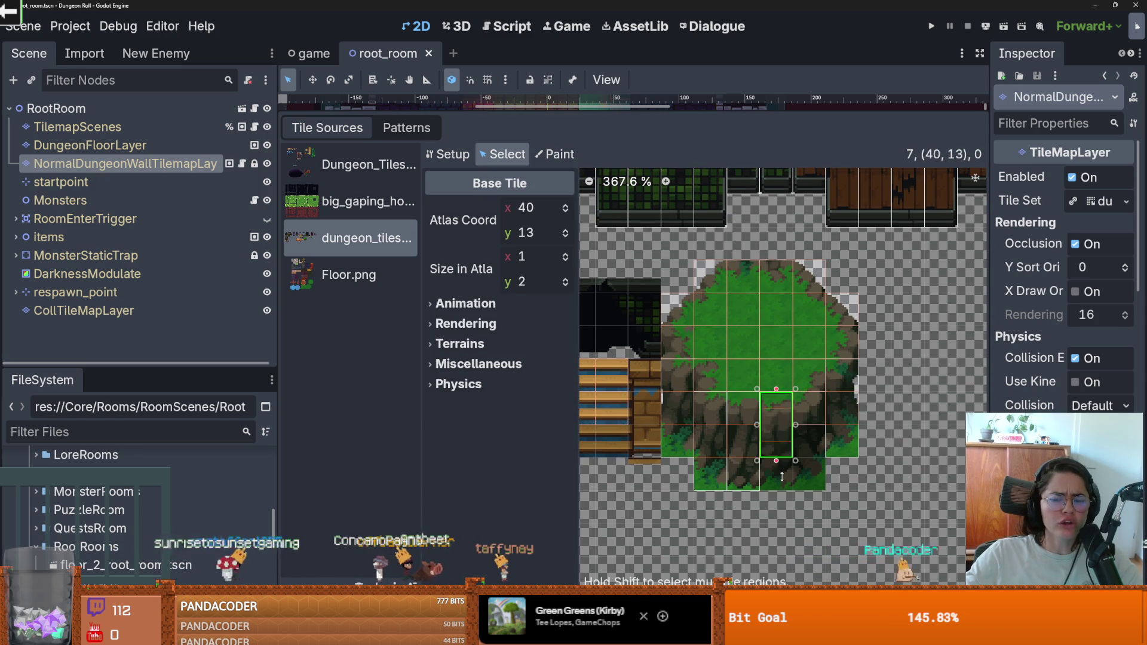
drag(776, 413, 809, 412)
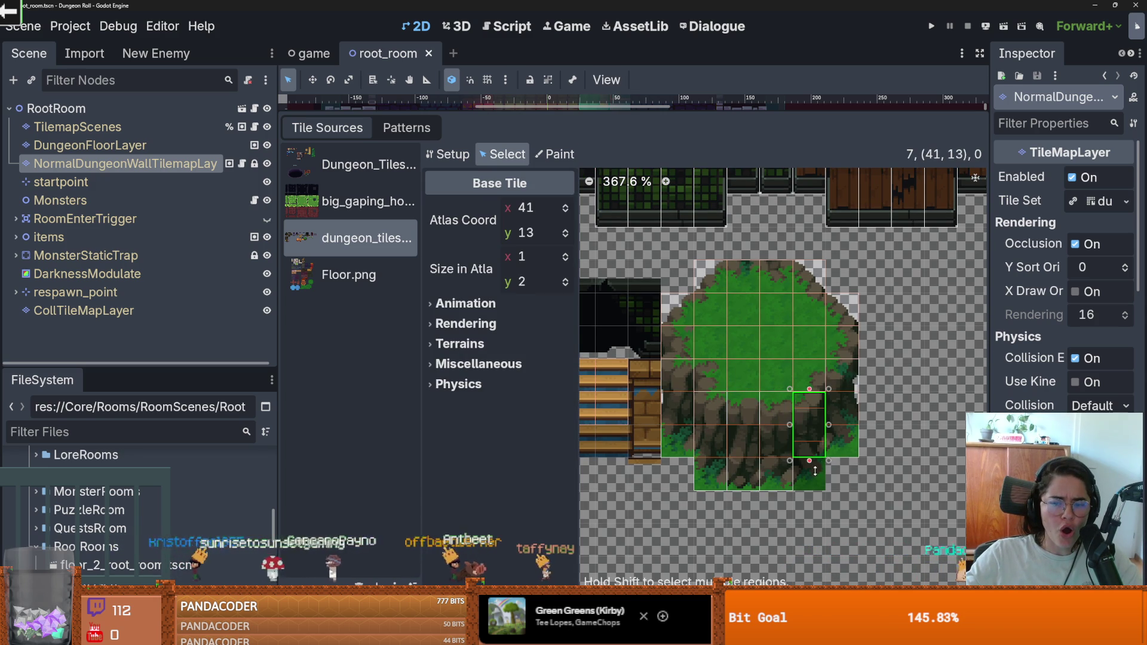
drag(811, 486, 810, 491)
key(ctrl+z)
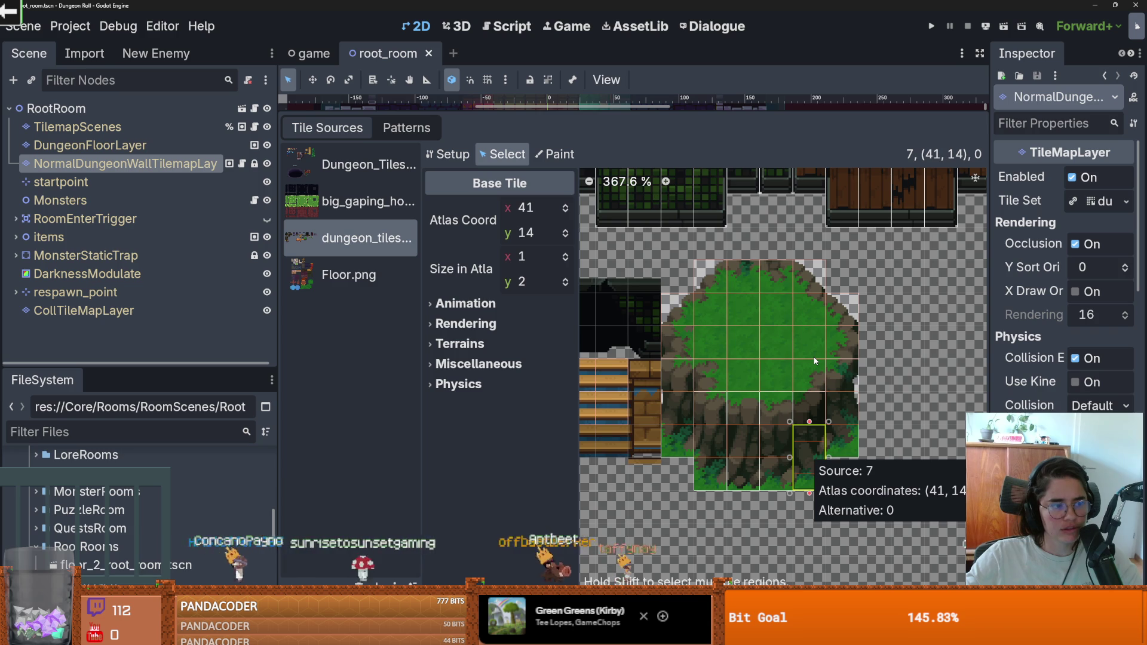
scroll(815, 361, down, 1)
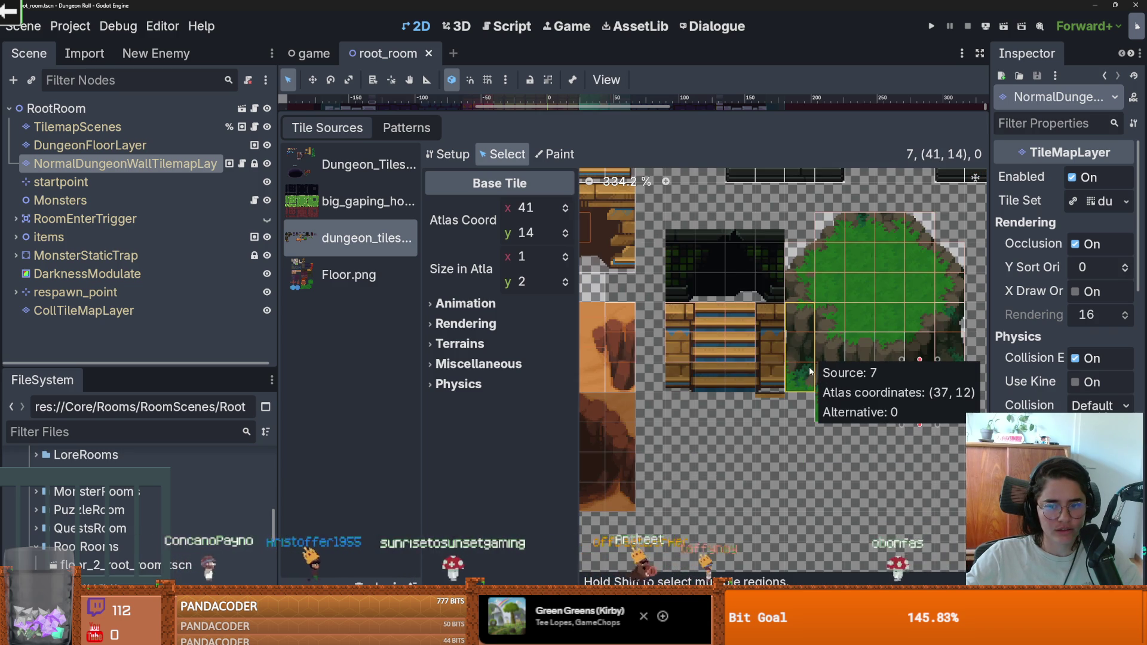
key(ctrl+s)
Scroll the atlas to the 3×3 well tile at atlas coordinates (3, 18).
scroll(719, 367, left, 5)
scroll(726, 383, down, 2)
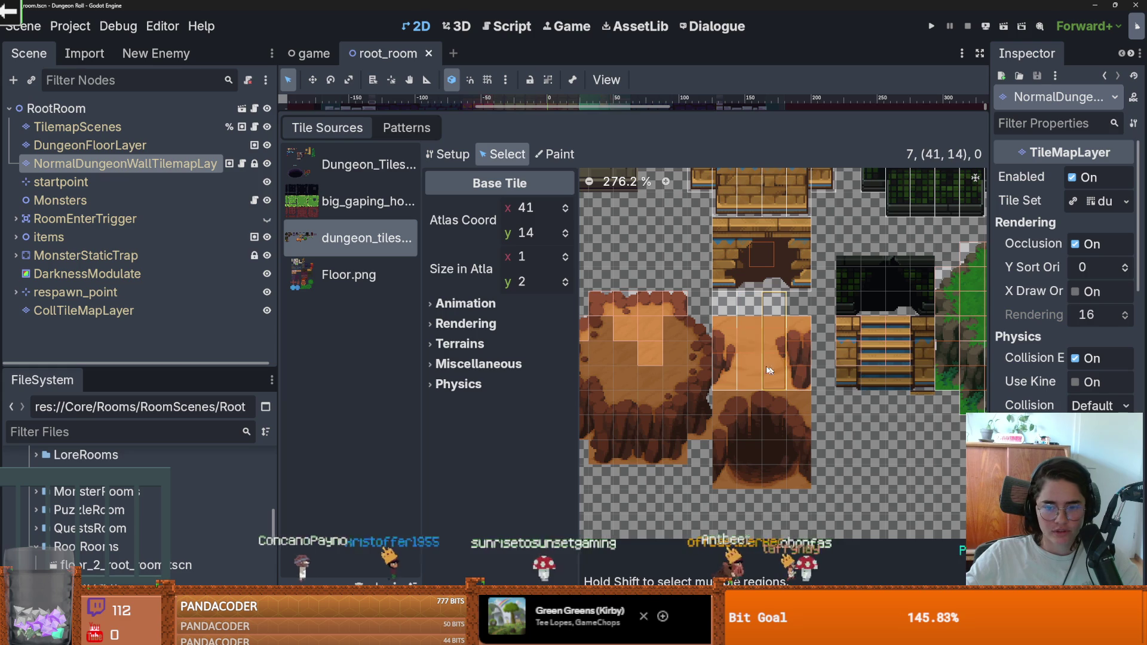
scroll(845, 368, left, 5)
scroll(718, 363, down, 1)
scroll(719, 363, up, 3)
Delete the 3×3 well tile at atlas coordinates (3, 18).
right_click(723, 401)
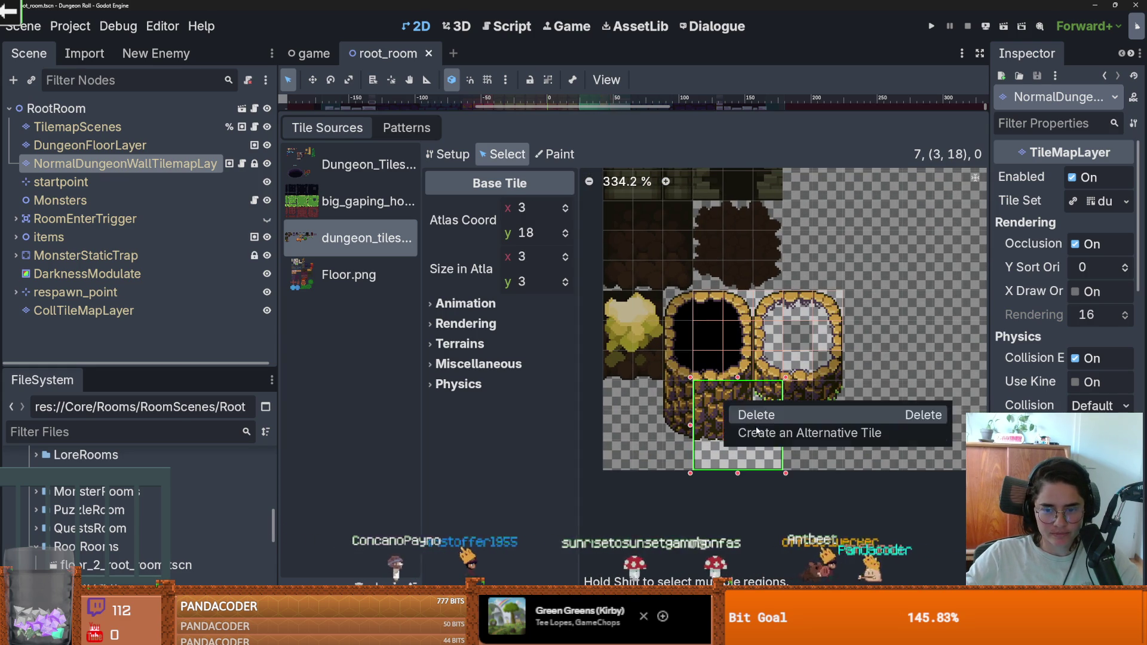
click(757, 431)
key(Delete)
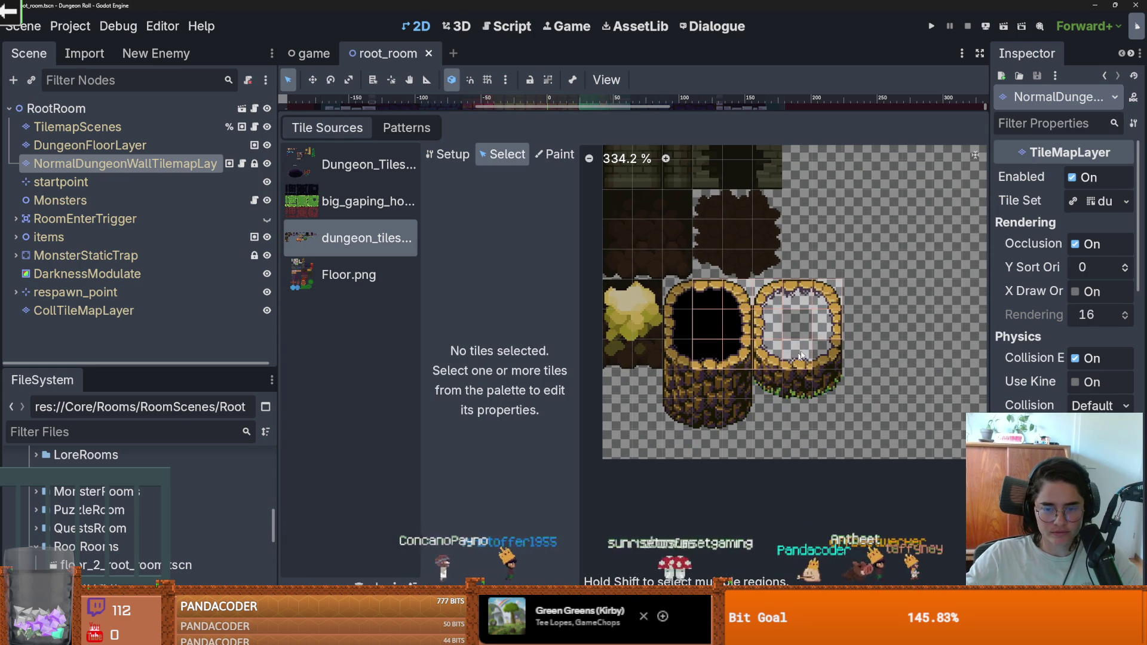
Delete the green wall tile (51, 9) and the neighbouring arch tile.
scroll(783, 378, down, 5)
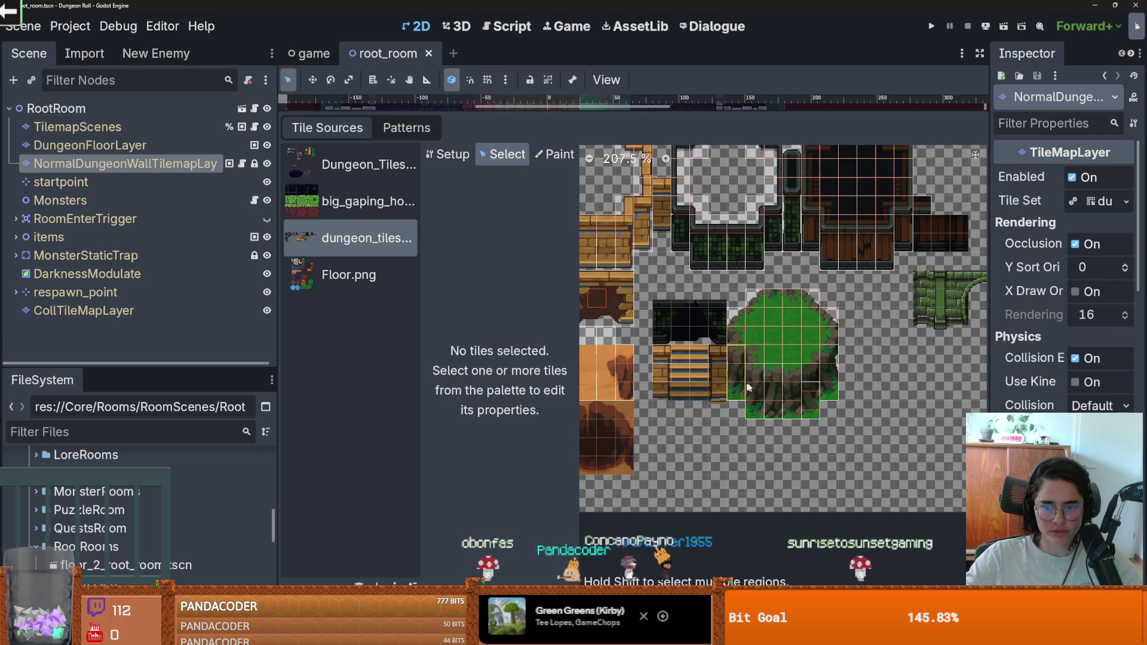
scroll(686, 345, down, 3)
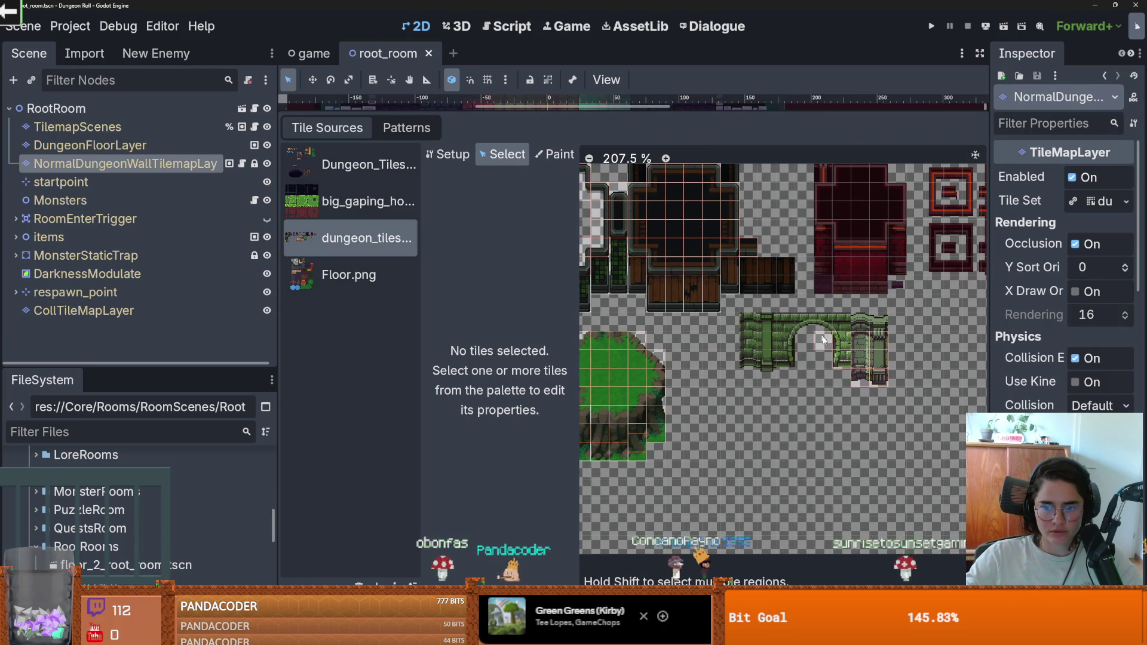
scroll(756, 317, down, 3)
scroll(752, 358, down, 2)
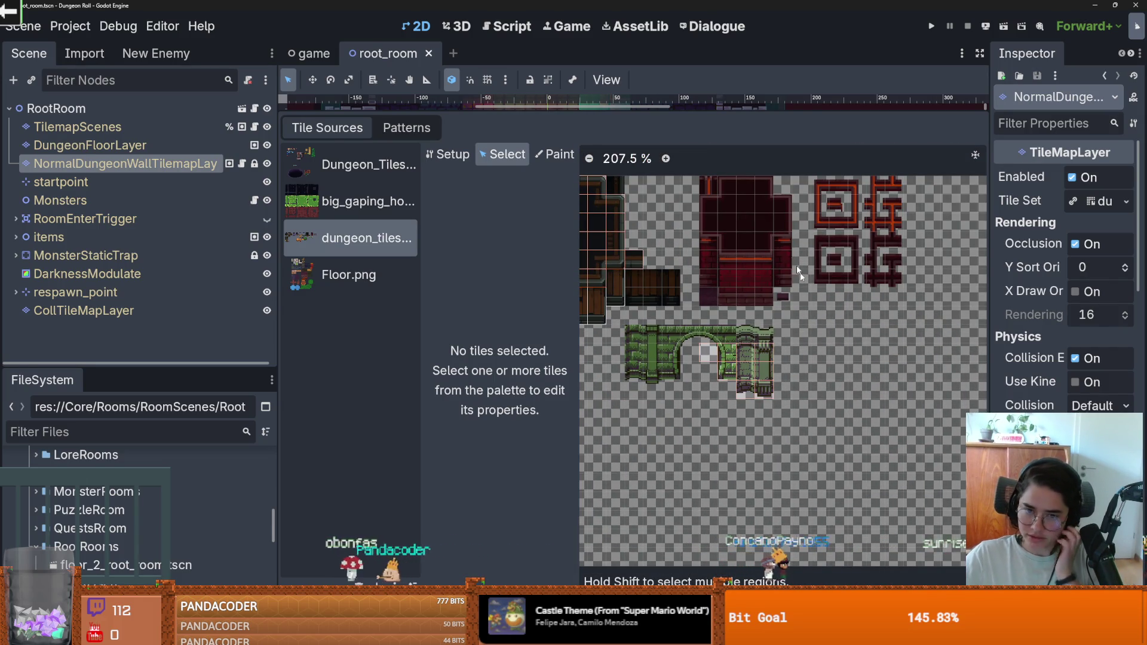
right_click(702, 353)
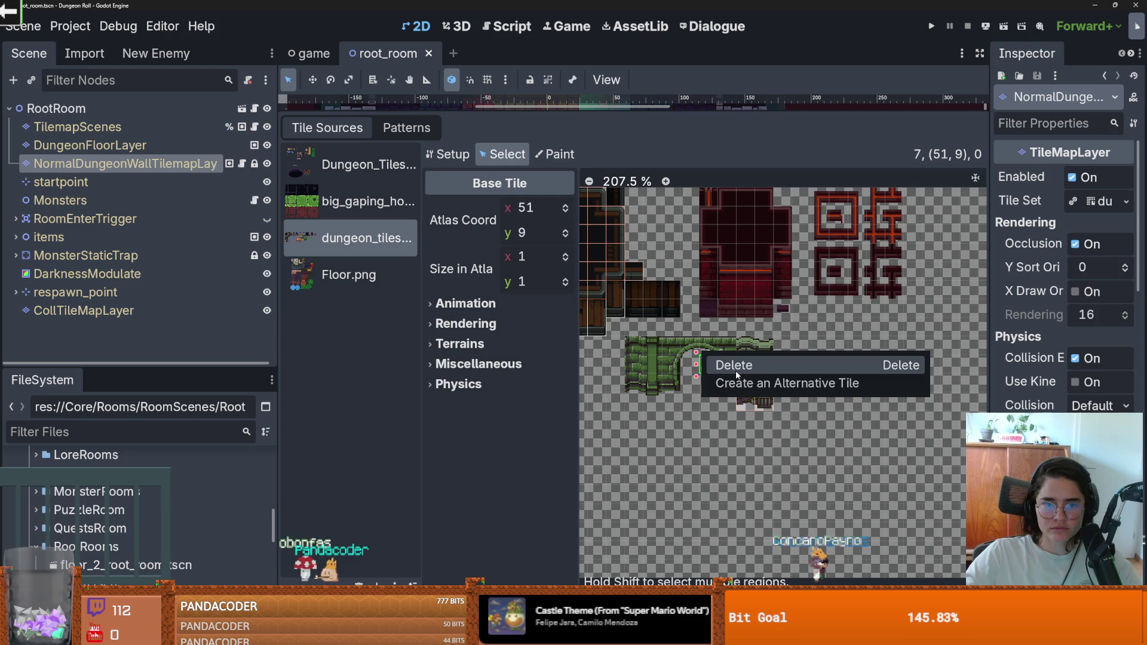
click(727, 368)
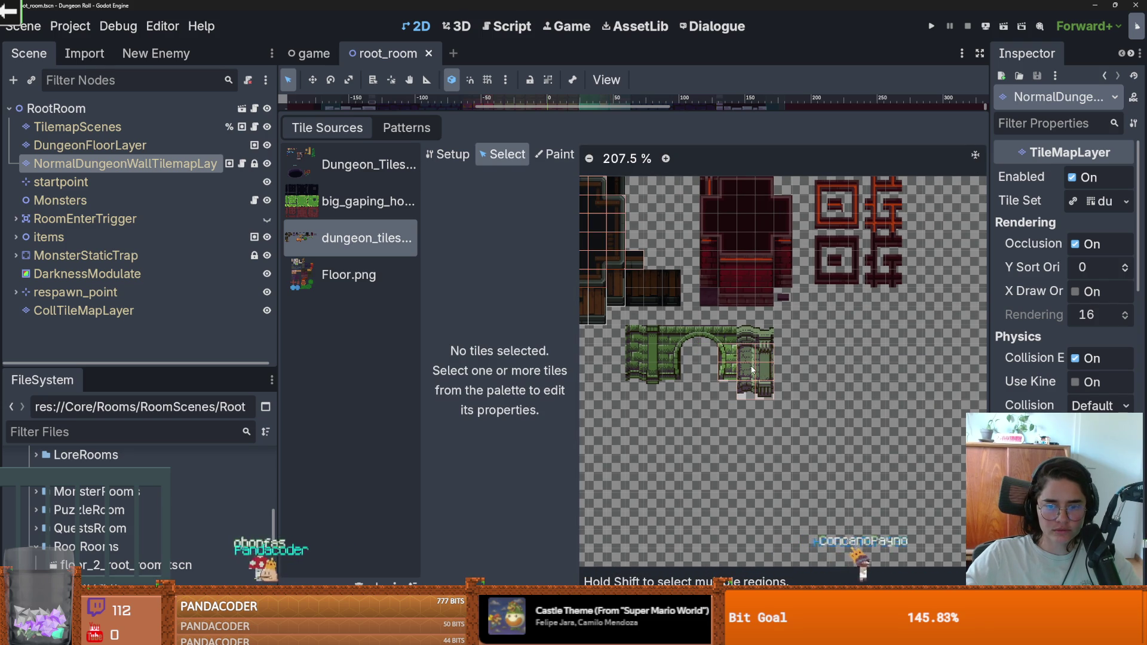
scroll(767, 393, up, 1)
right_click(767, 393)
click(777, 401)
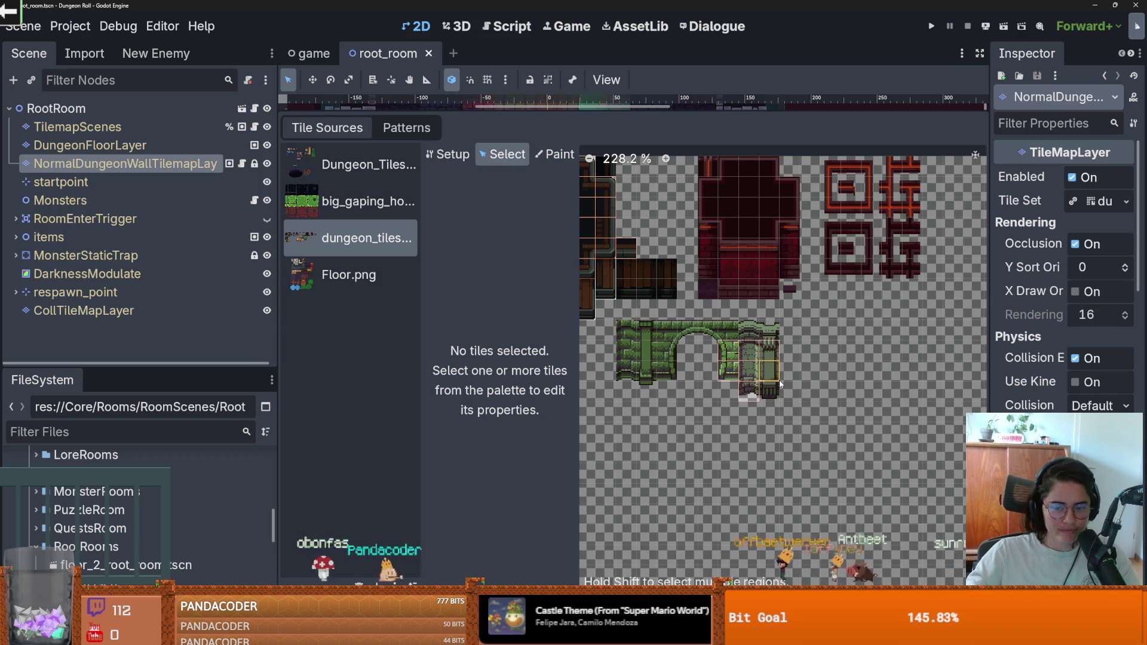
Bring up the tile options for arch tiles (54, 10) and (54, 9).
right_click(771, 373)
key(Escape)
click(771, 371)
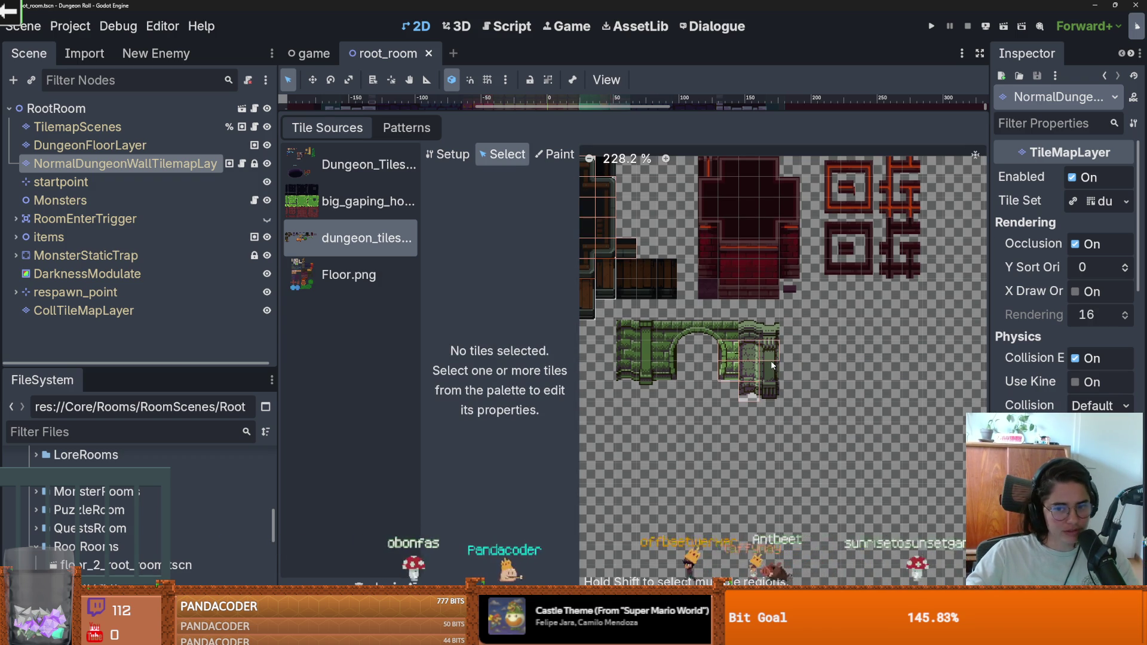
right_click(777, 356)
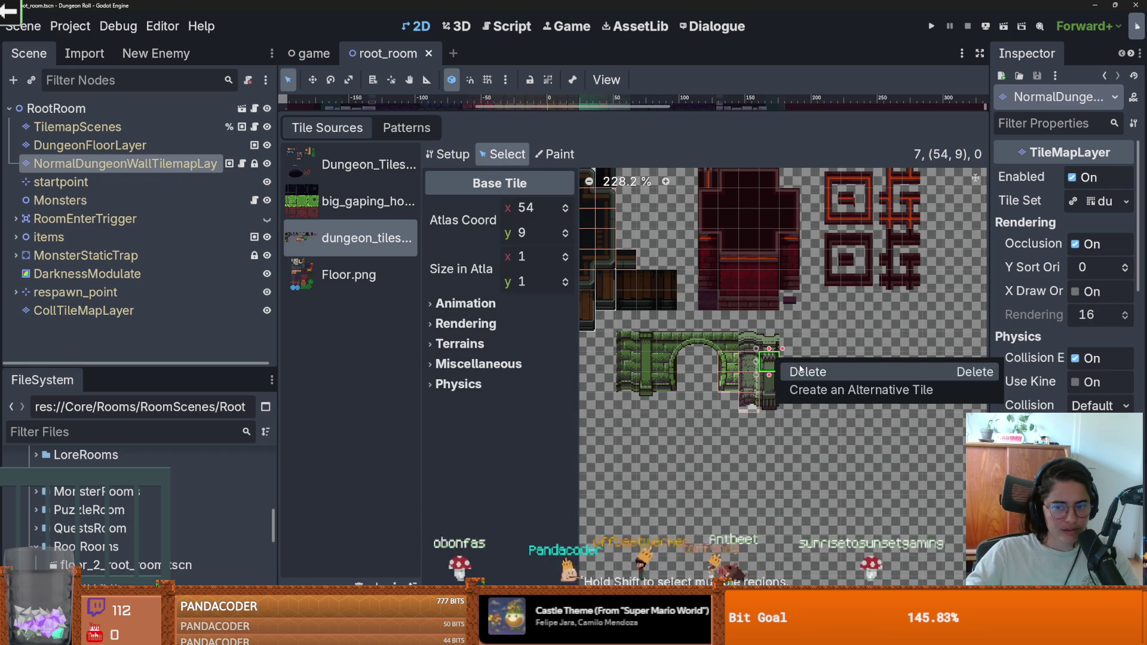
Inspect the lower arch tiles (53, 11) and (53, 10), then select tile (53, 9).
key(Escape)
click(752, 394)
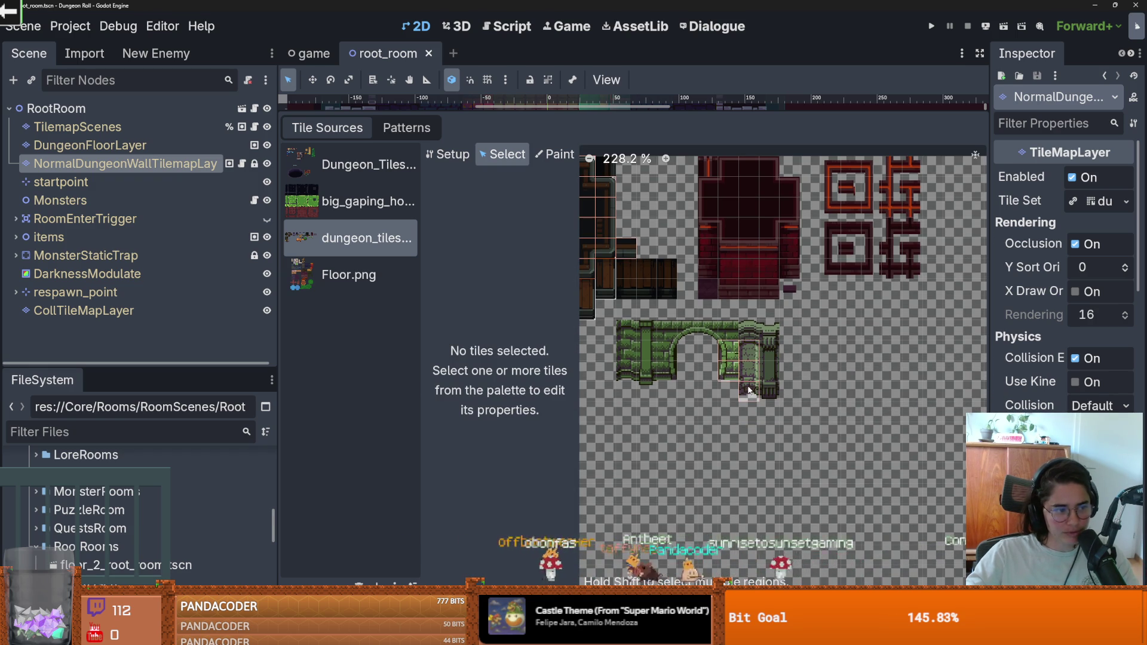
right_click(748, 389)
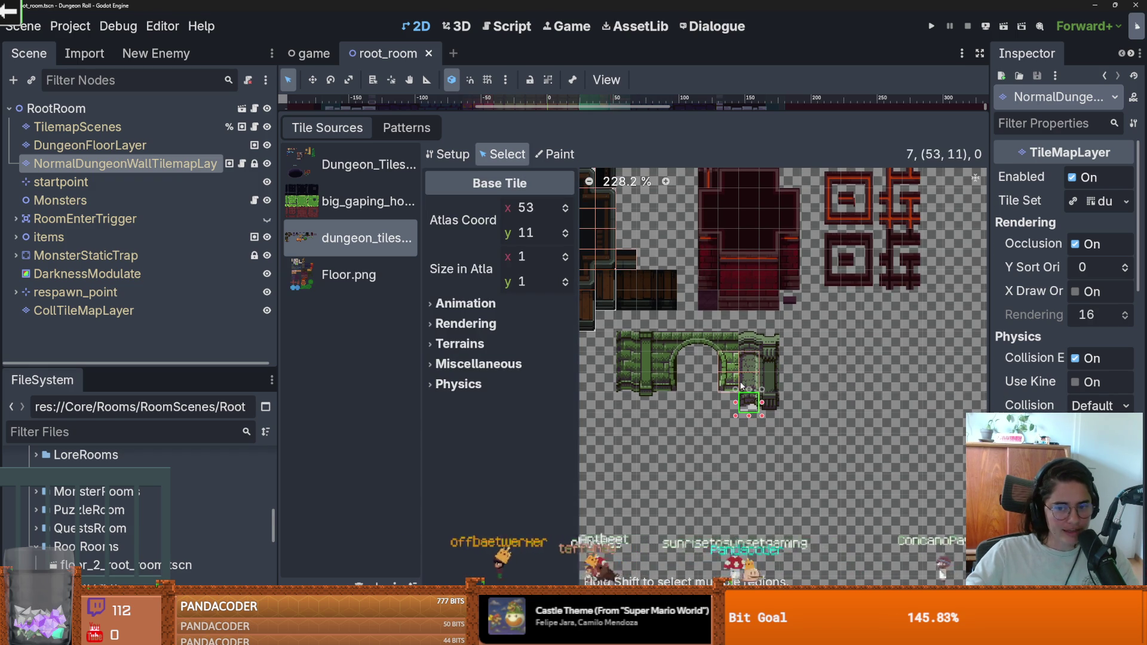
click(747, 384)
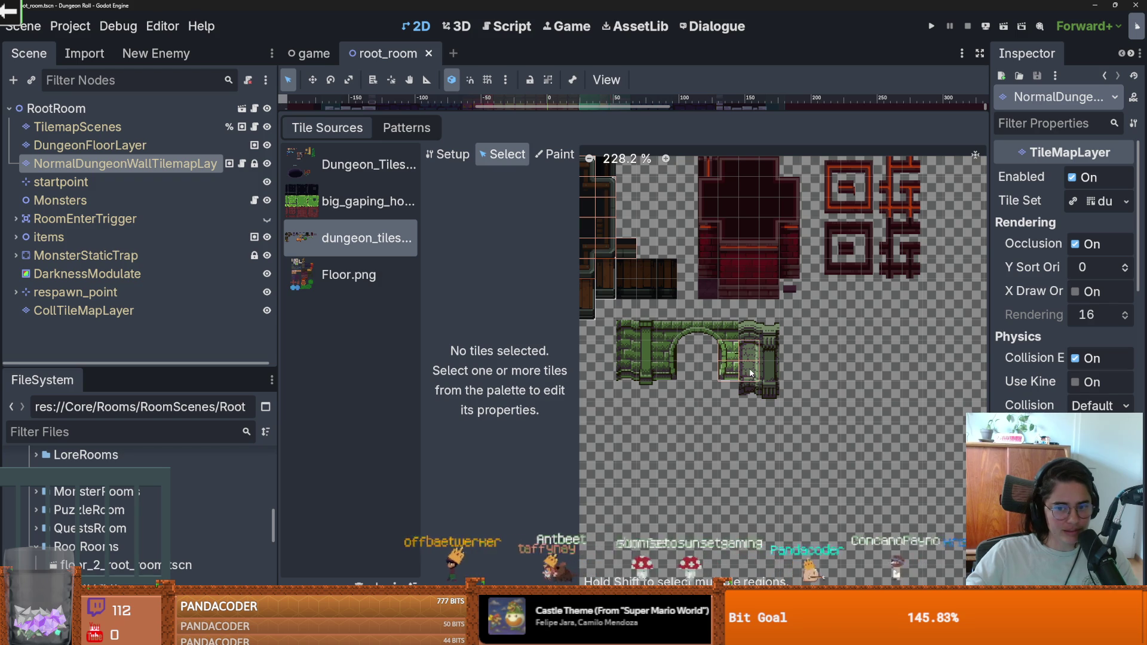
right_click(749, 375)
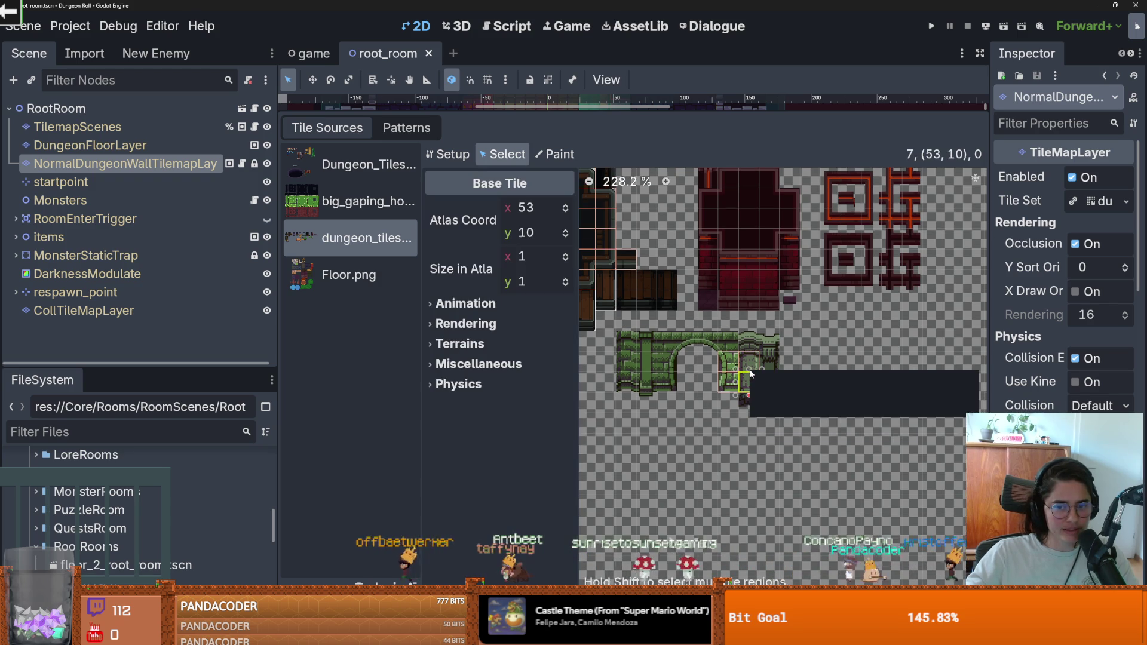
click(744, 366)
right_click(748, 377)
click(756, 377)
click(751, 365)
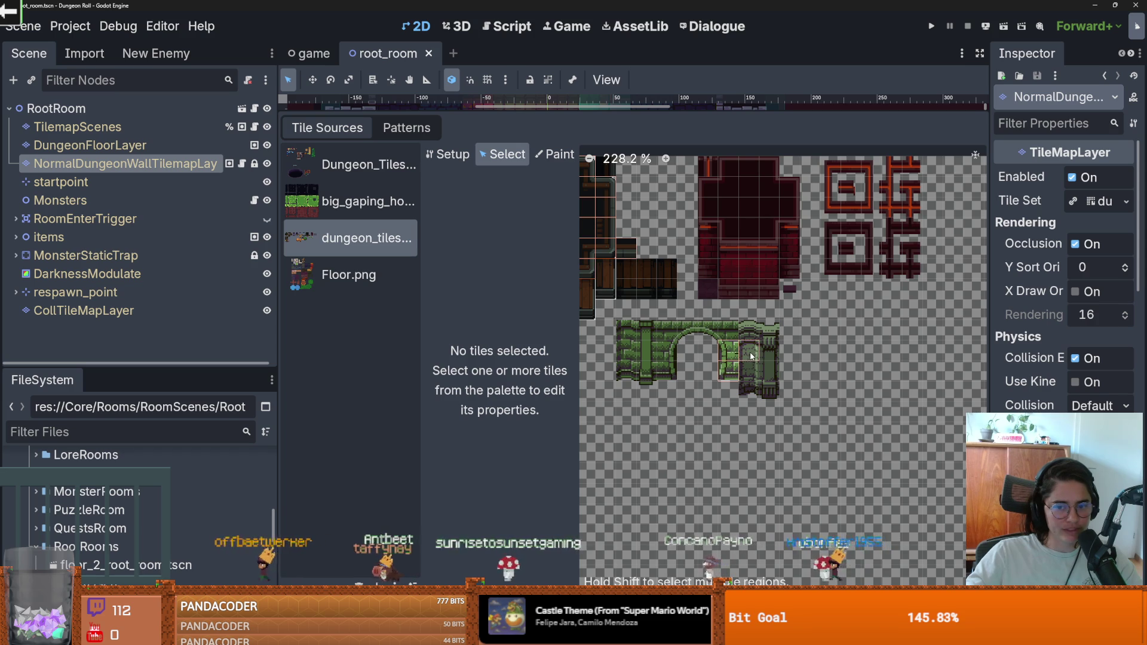
click(762, 364)
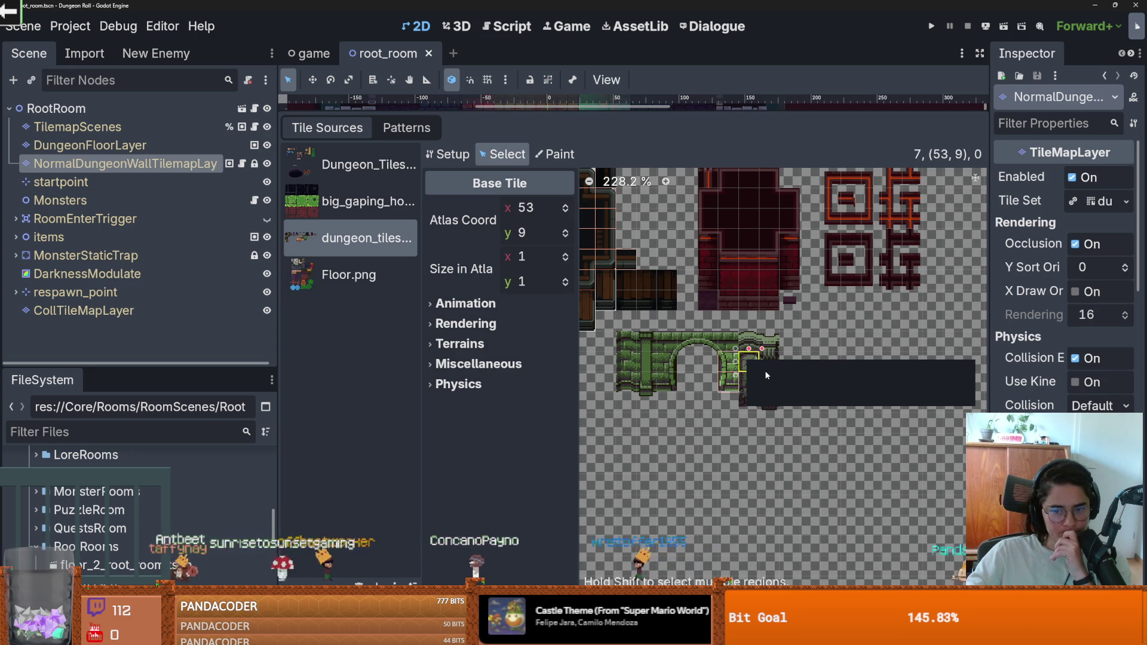
Delete arch tiles (52, 9) and (52, 10).
right_click(740, 375)
click(741, 376)
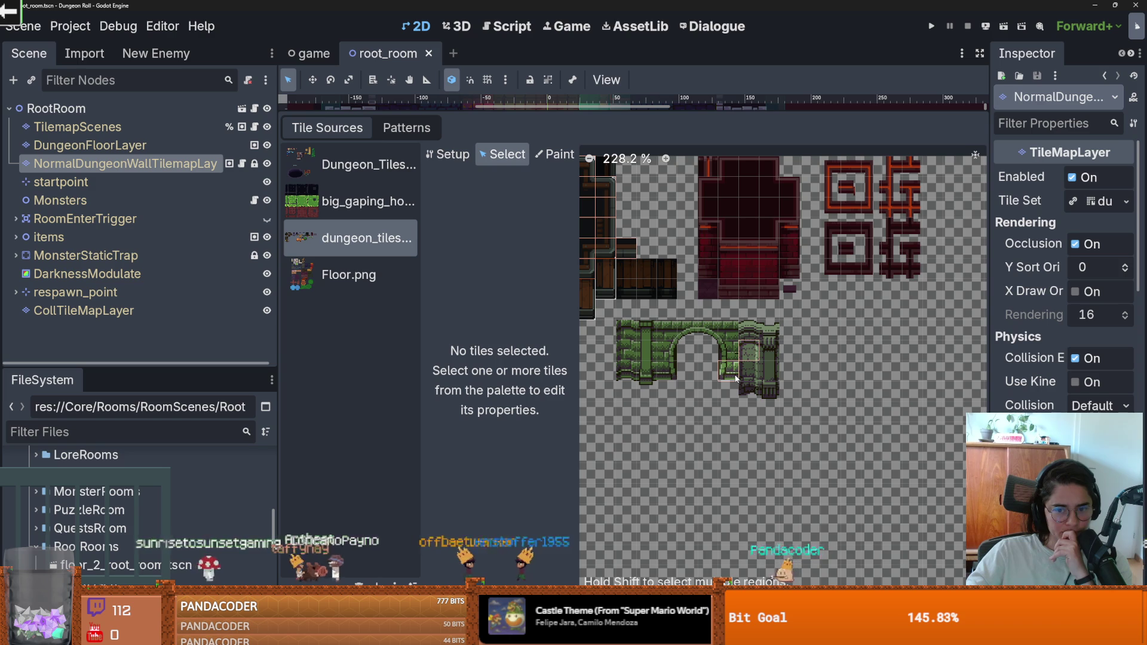
right_click(736, 378)
key(Escape)
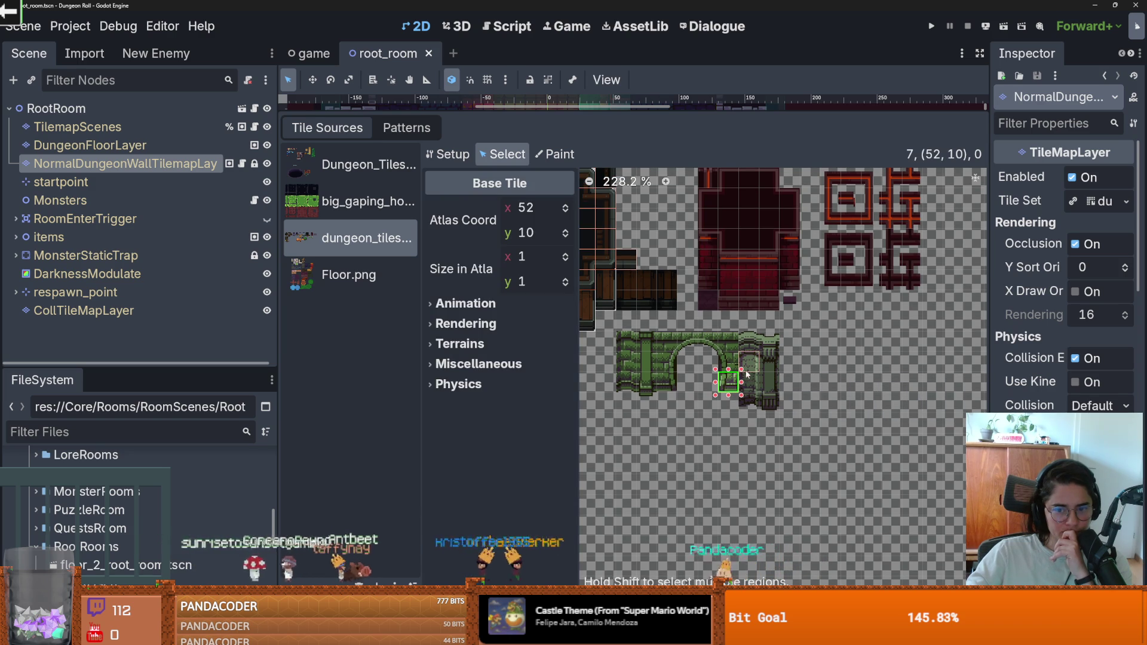
key(Delete)
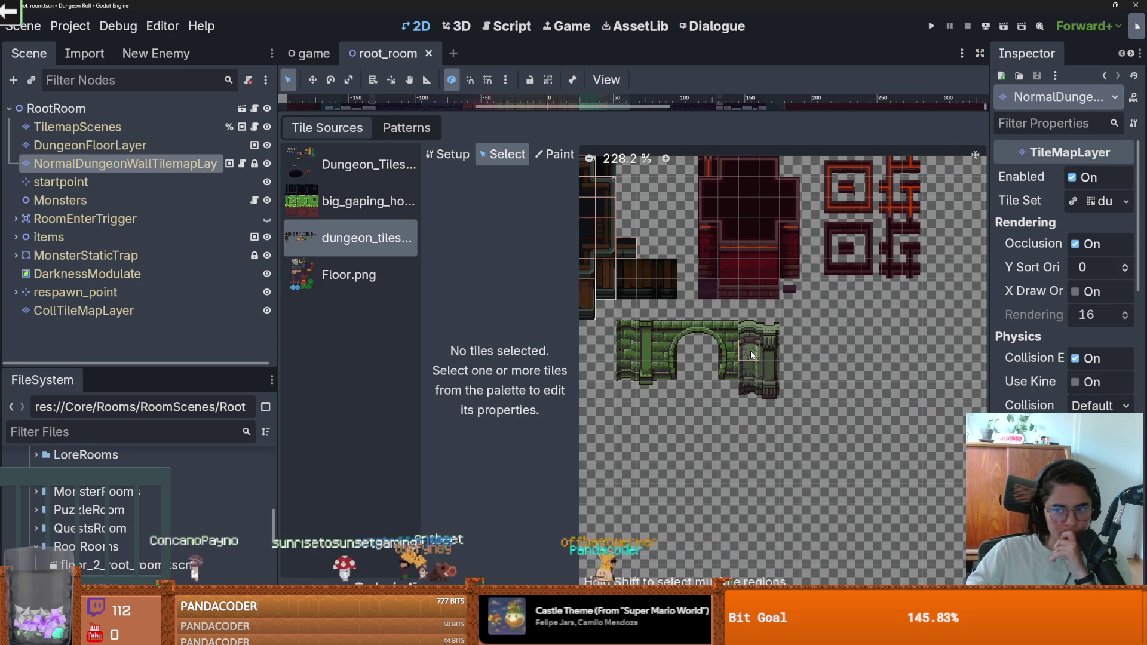
Delete arch tile (53, 9) and check that the arch's right side is clear.
click(751, 355)
right_click(757, 364)
key(Escape)
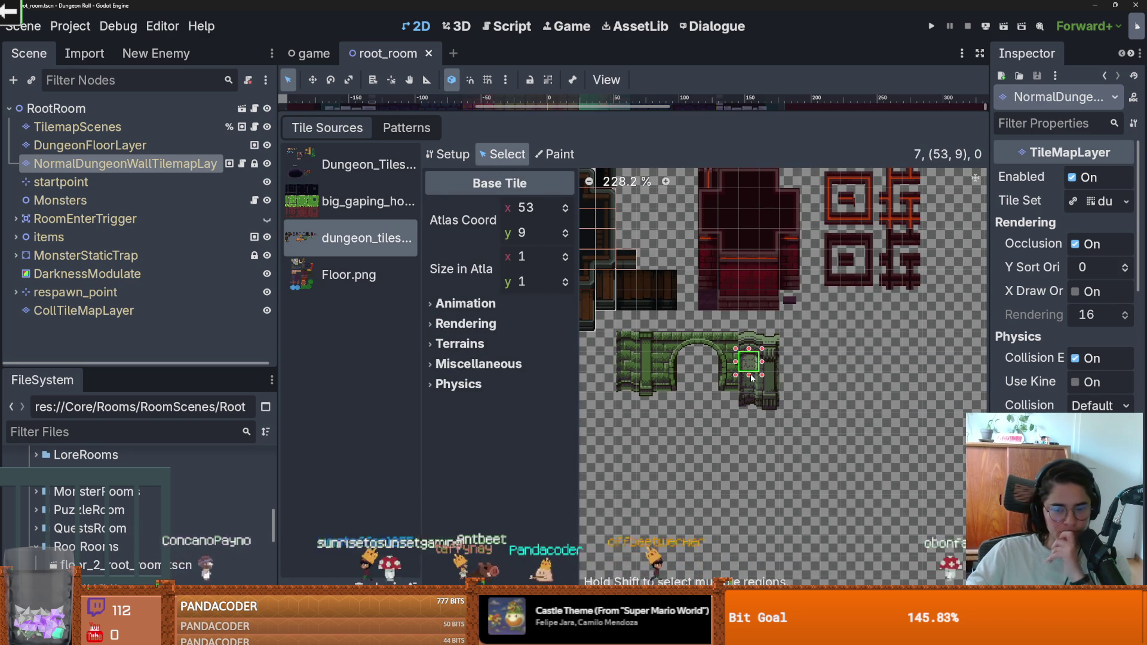
key(Delete)
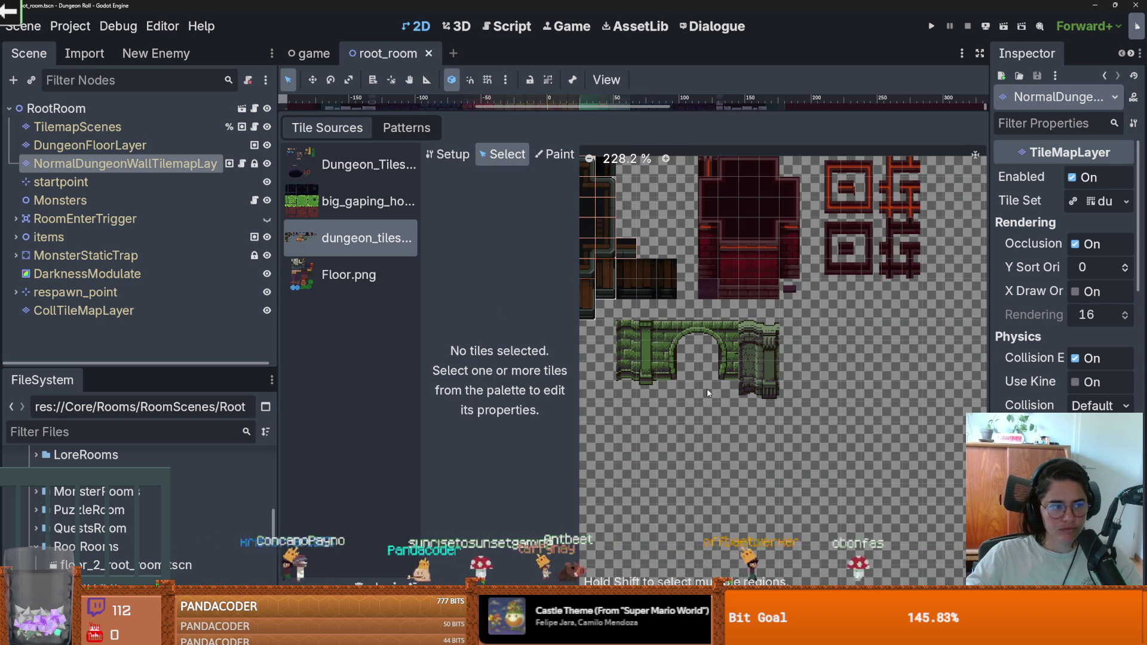
scroll(708, 388, down, 1)
scroll(800, 368, up, 1)
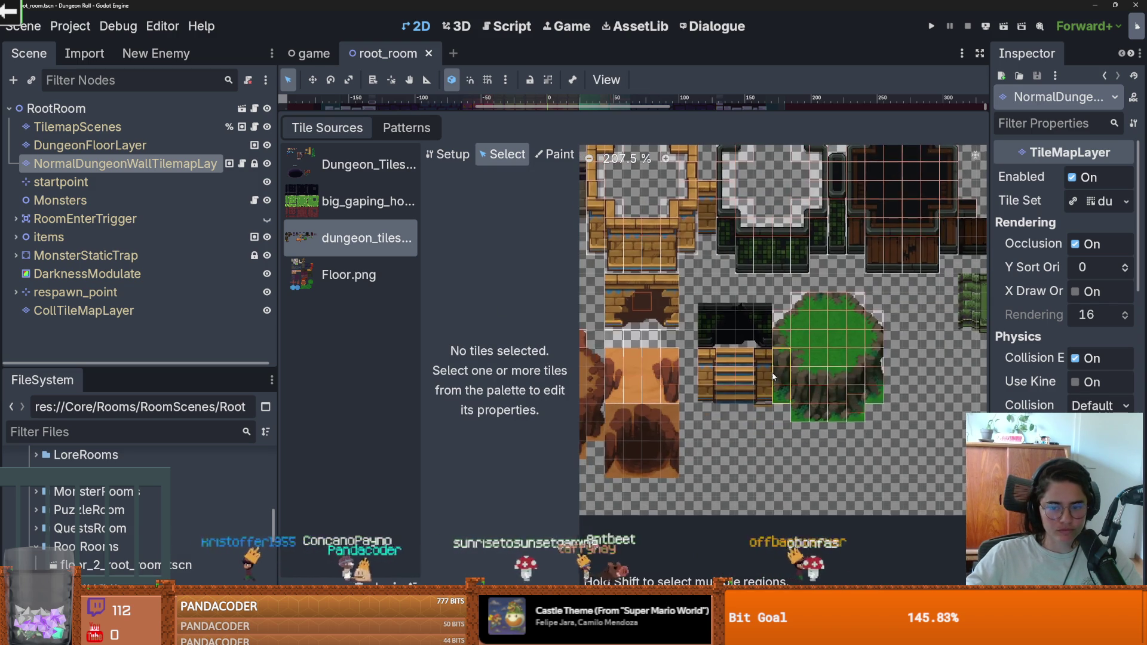
scroll(790, 383, up, 2)
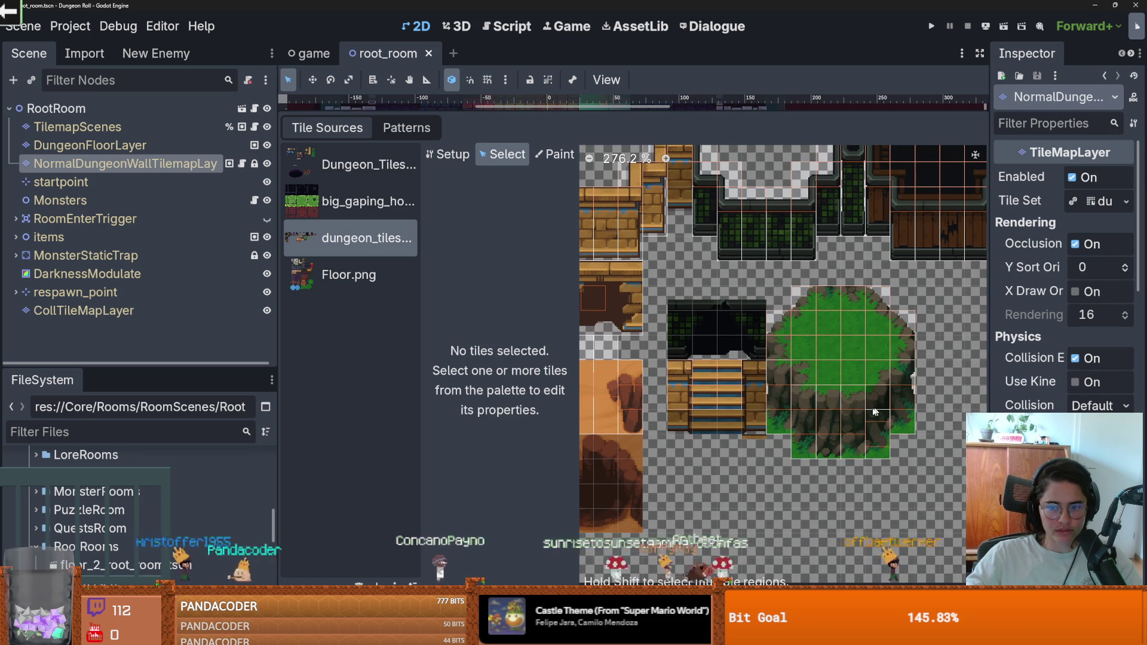
Delete the extra tree tile at 41,13 in the dungeon tileset atlas.
scroll(876, 406, up, 5)
scroll(804, 402, down, 1)
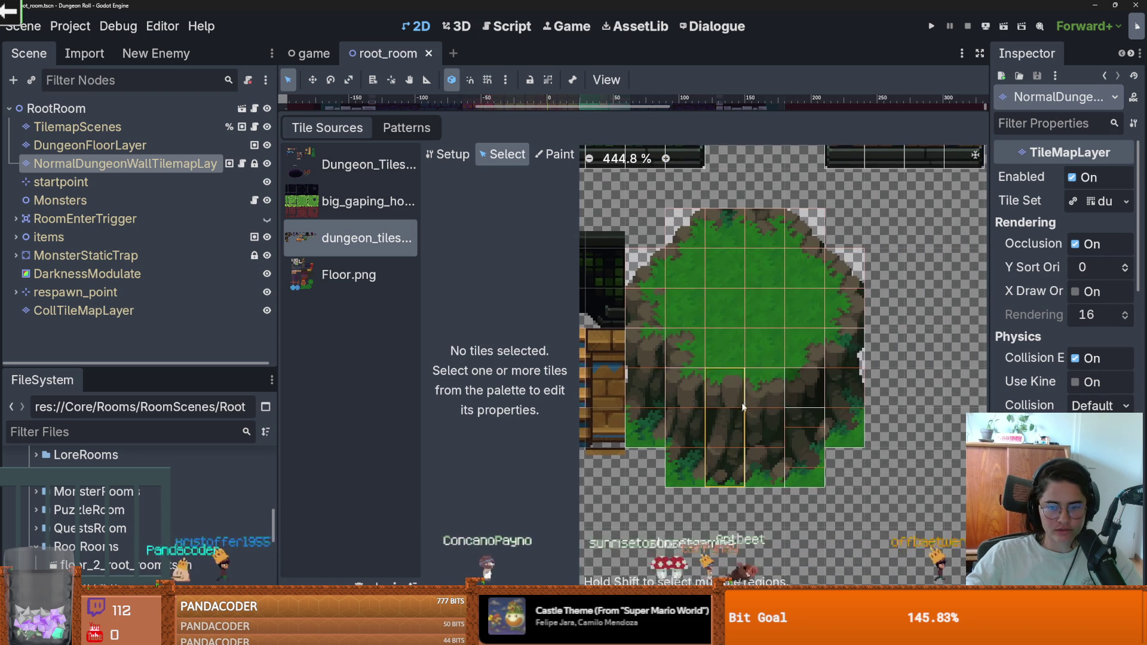
click(799, 407)
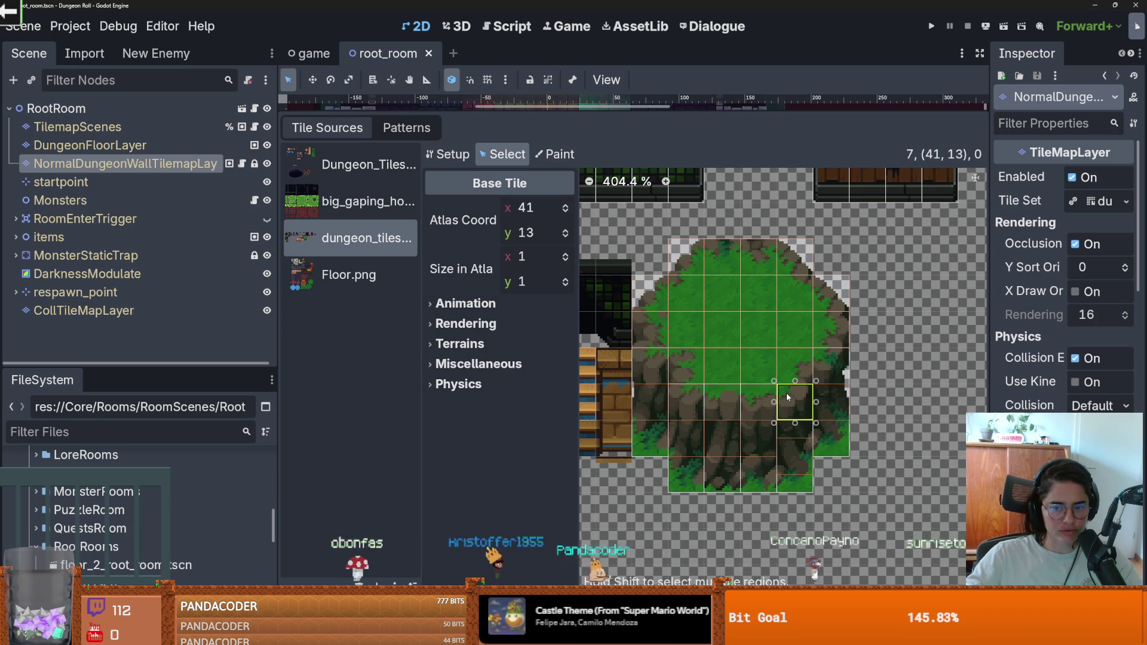
right_click(787, 398)
click(821, 411)
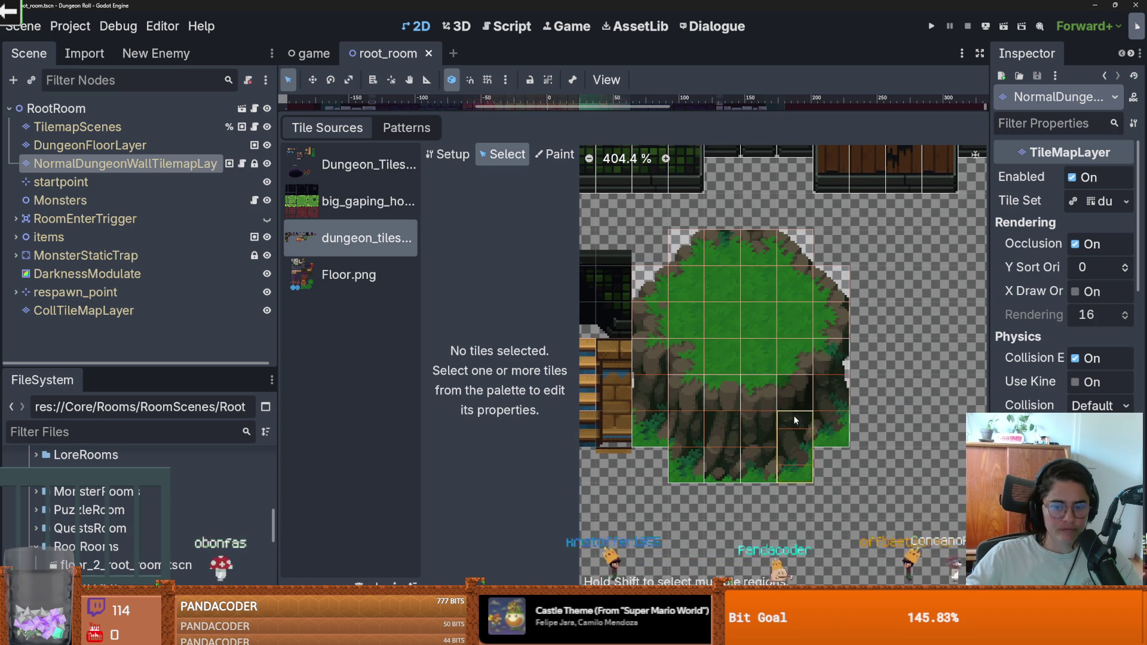
Extend the 1×2 tree trunk tile upward to span 1×3 and save the scene.
click(794, 415)
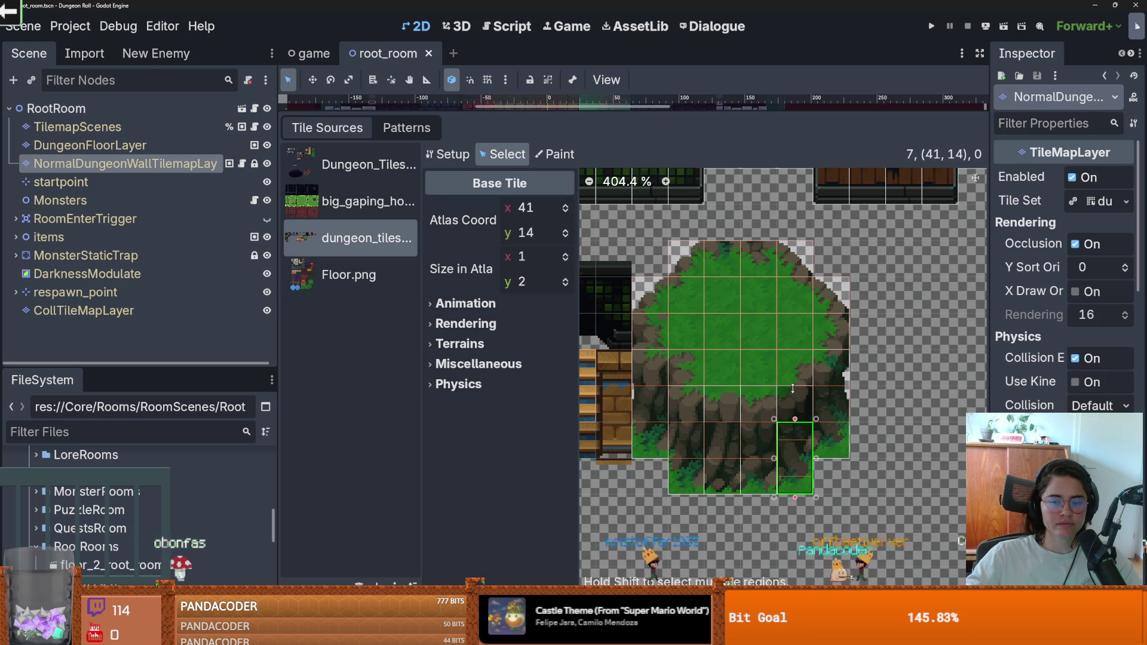
drag(793, 387, 796, 390)
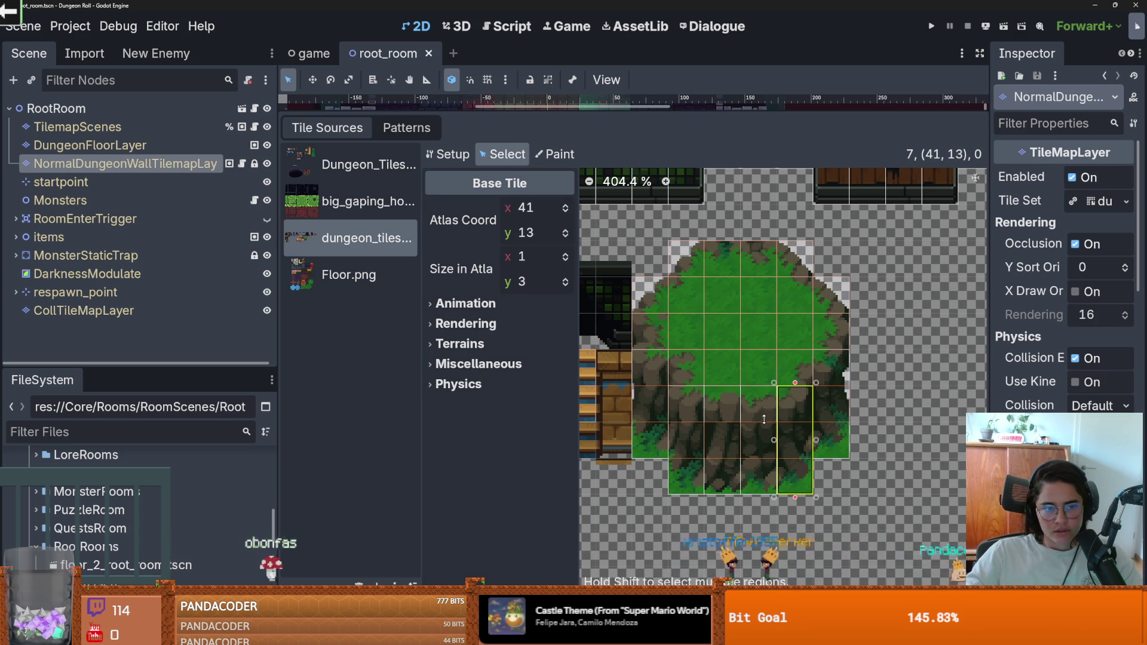
scroll(763, 422, down, 1)
key(ctrl+s)
scroll(764, 421, down, 11)
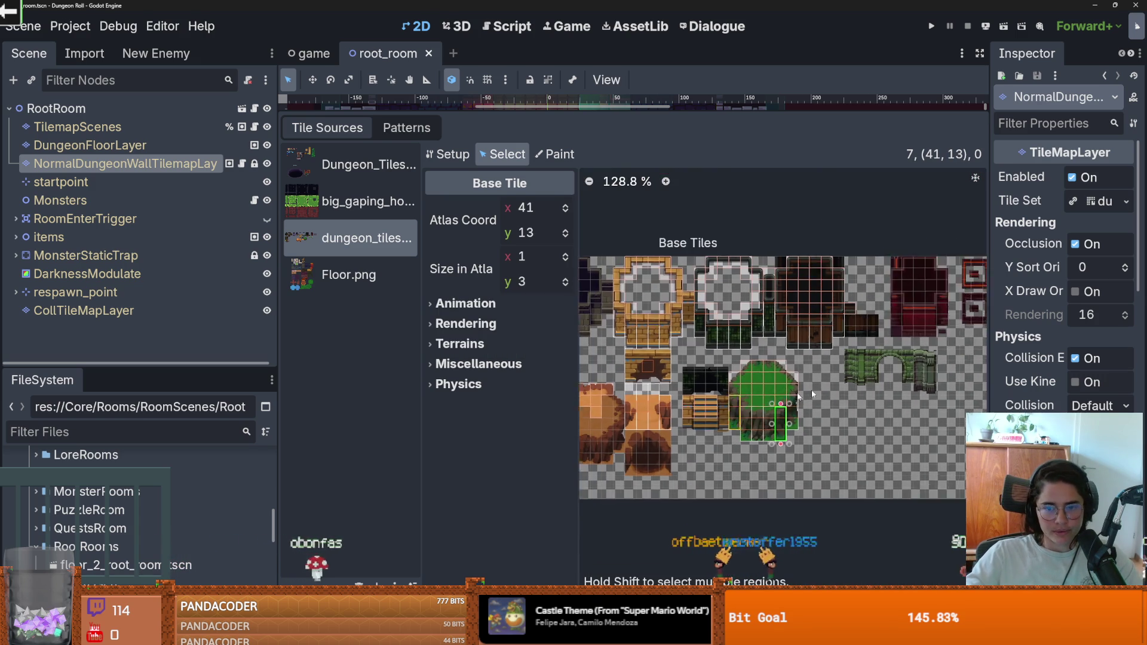
scroll(800, 394, up, 2)
scroll(795, 397, up, 2)
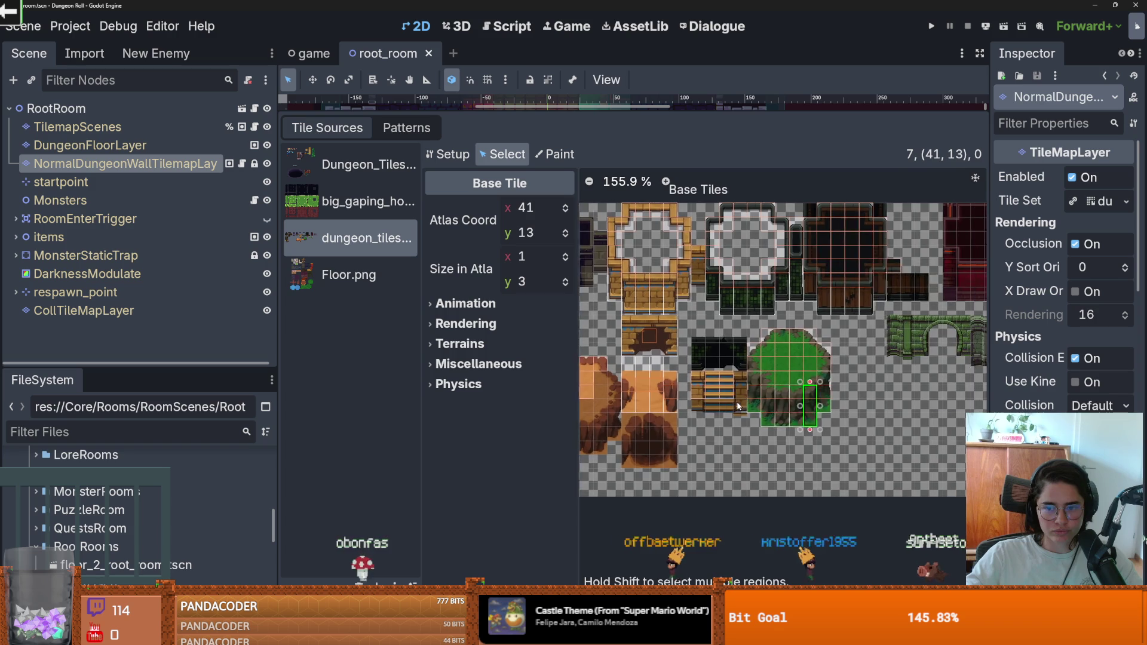
scroll(795, 399, up, 3)
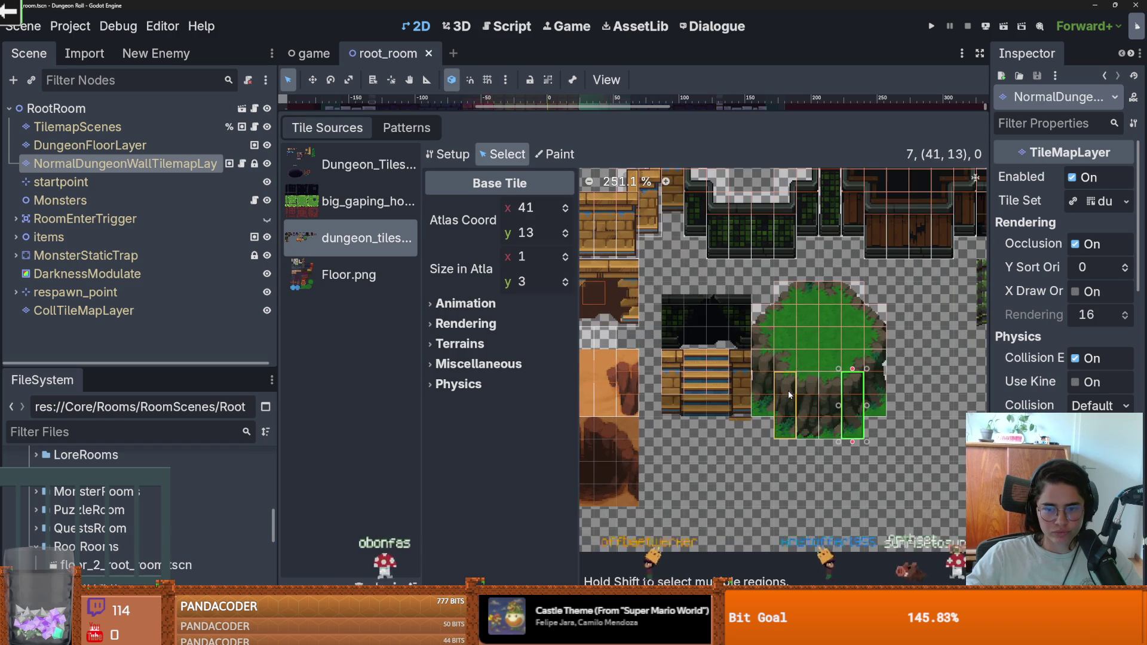
Paint the Texture Origin (0, -16) property onto the tall trunk and tree tiles.
click(554, 154)
click(499, 209)
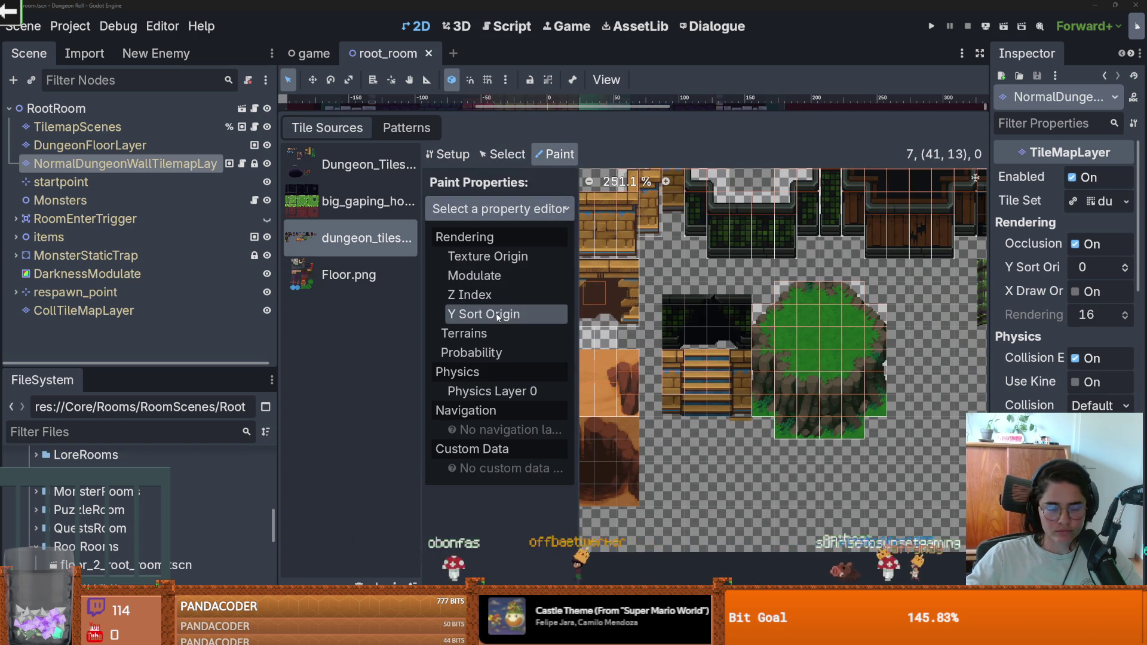
click(481, 257)
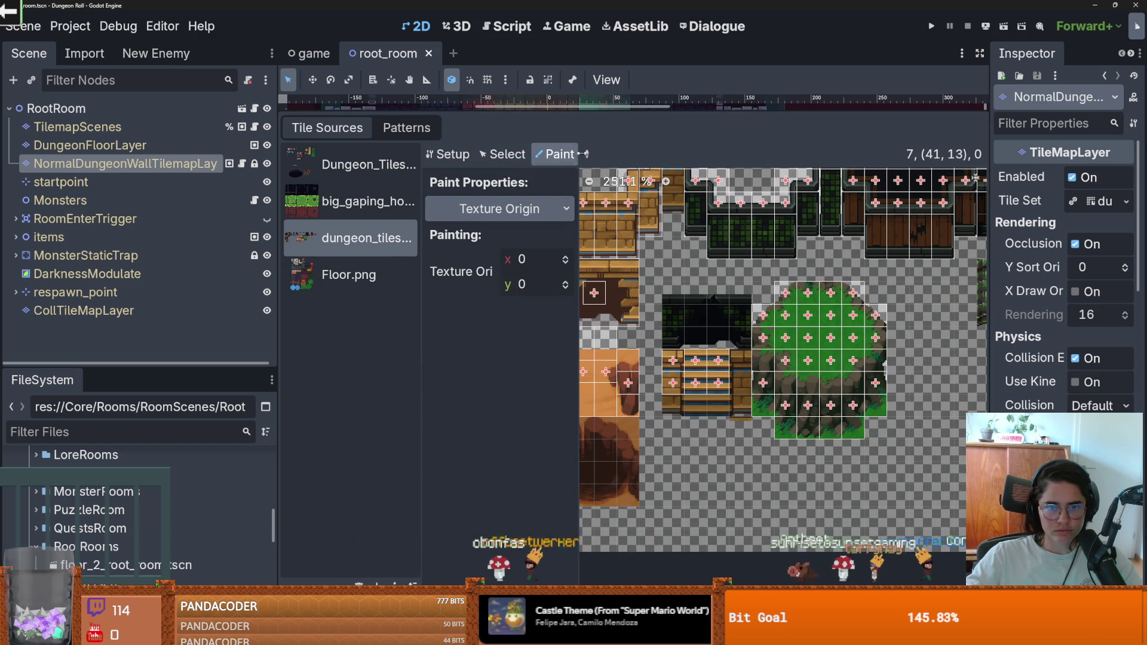
click(765, 376)
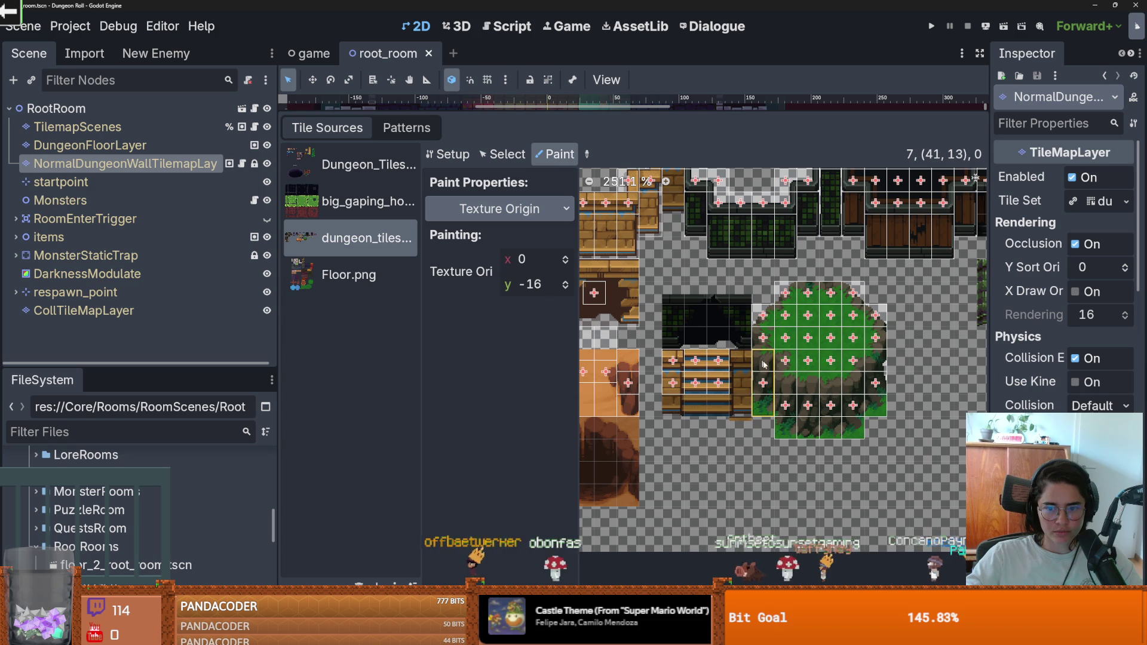
click(810, 390)
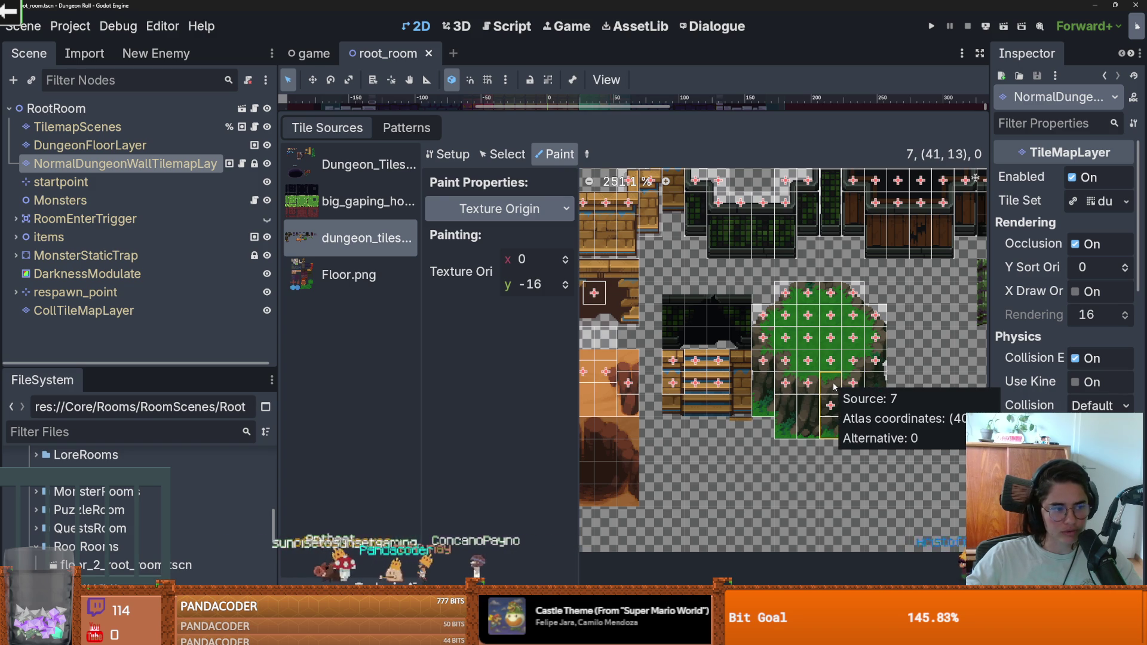
Save the scene and switch the tile source to Floor.png.
scroll(832, 387, down, 1)
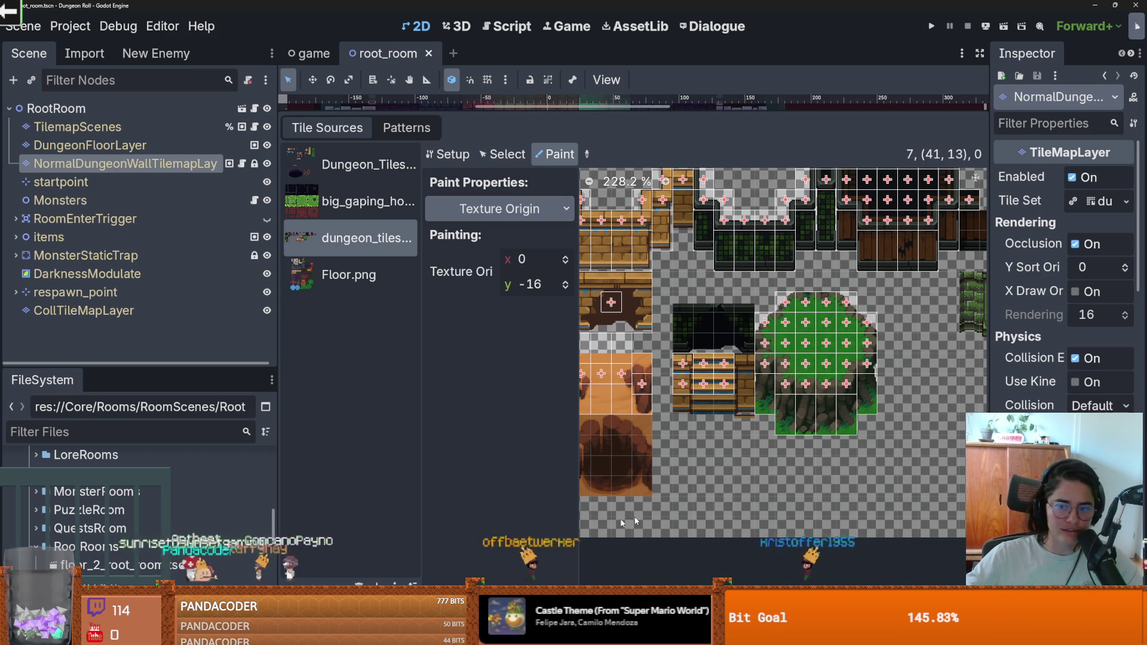
scroll(807, 413, down, 2)
scroll(808, 419, up, 2)
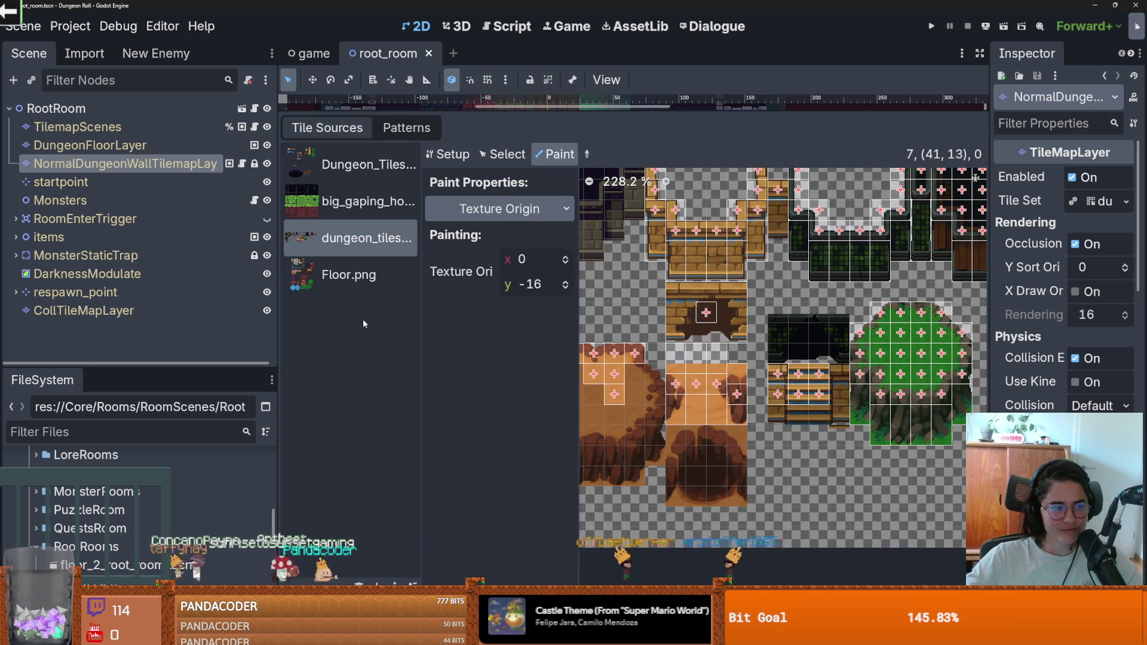
key(ctrl+s)
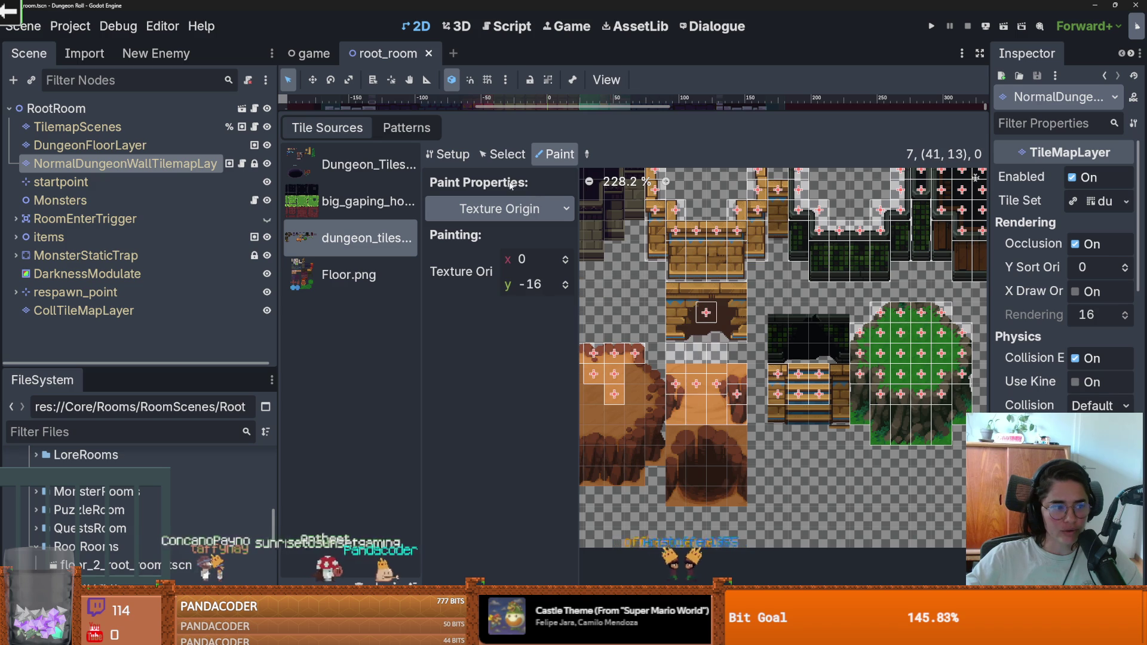
scroll(741, 294, down, 10)
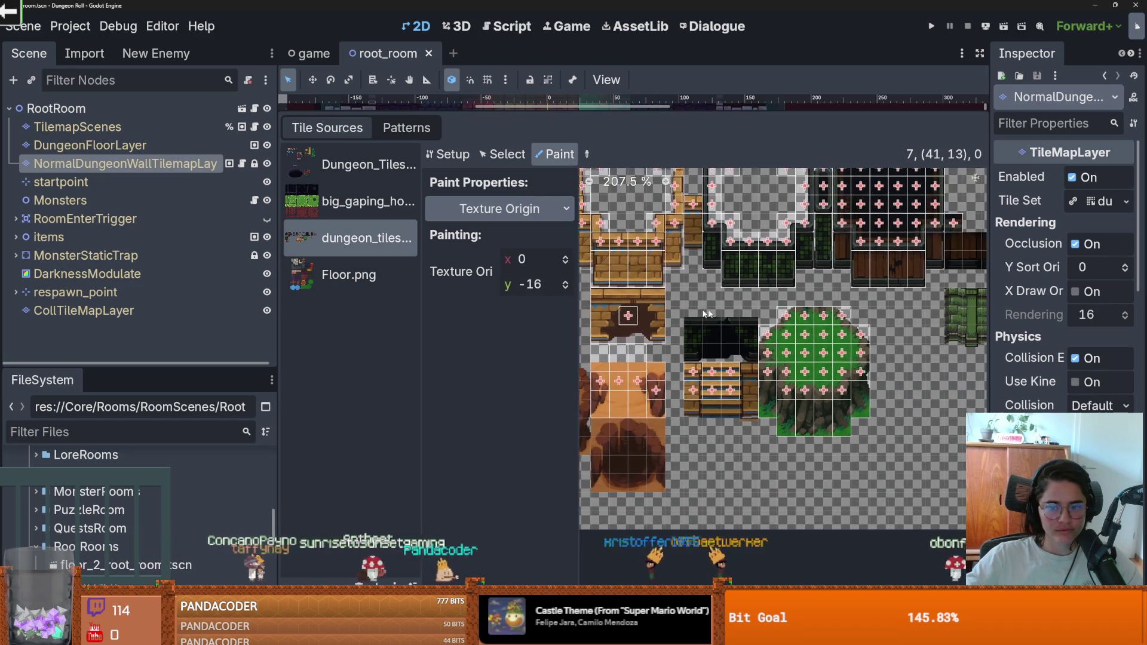
scroll(892, 285, up, 3)
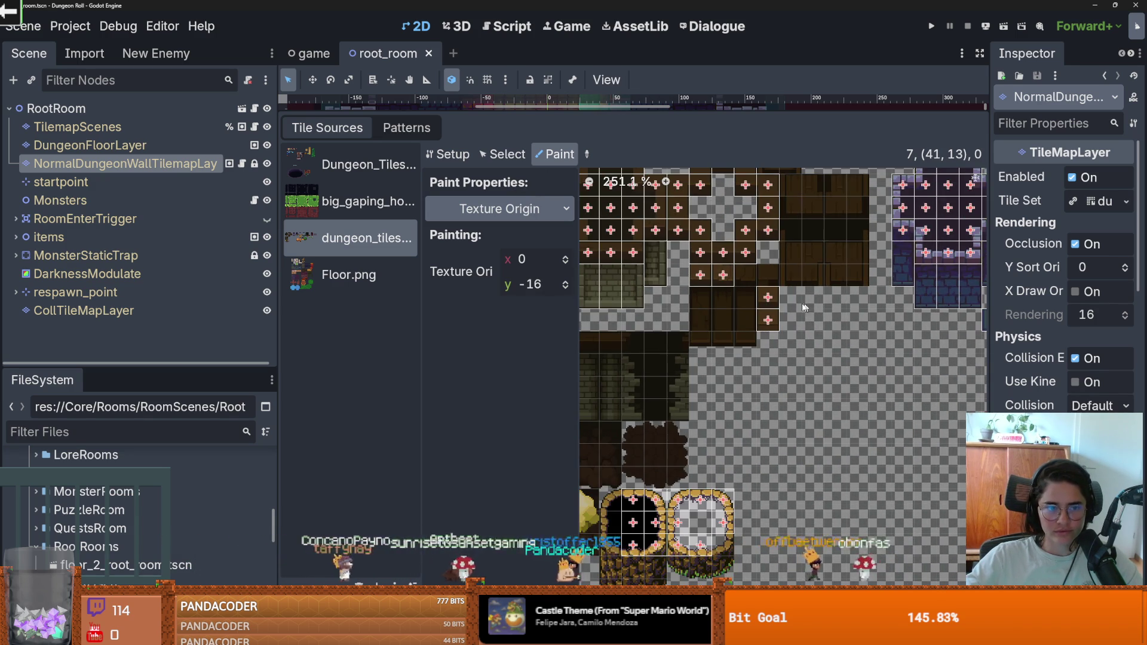
click(349, 274)
Save the root_room scene with Floor.png as the selected tile source.
scroll(733, 352, down, 5)
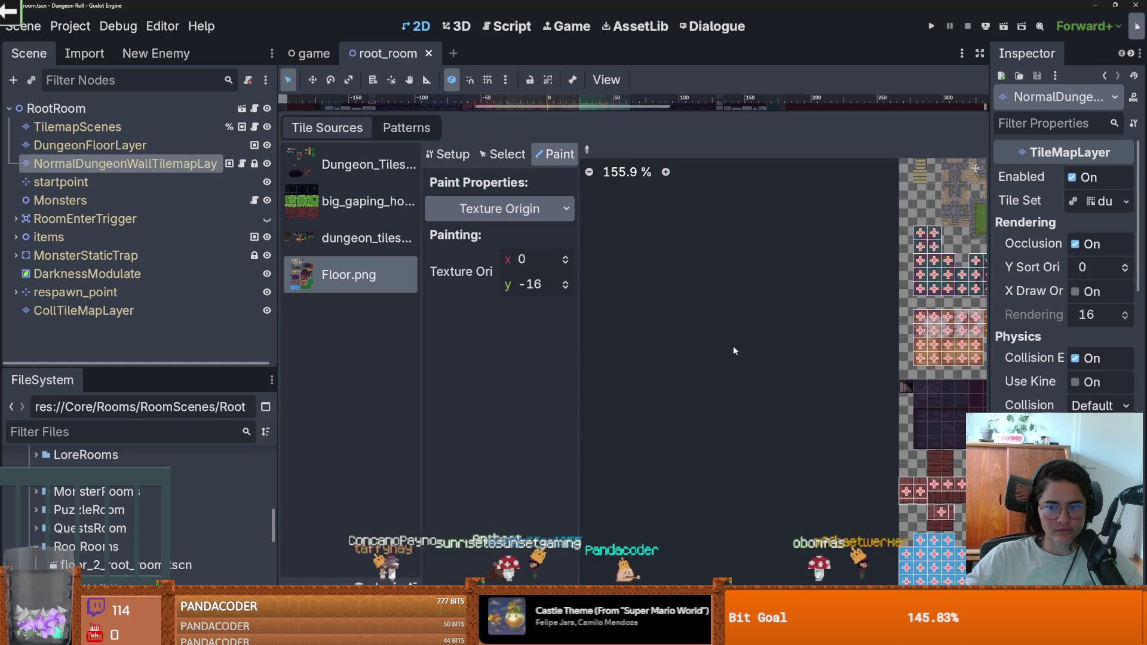
scroll(662, 413, up, 5)
scroll(661, 408, down, 1)
key(ctrl+s)
scroll(848, 260, up, 1)
scroll(740, 306, up, 5)
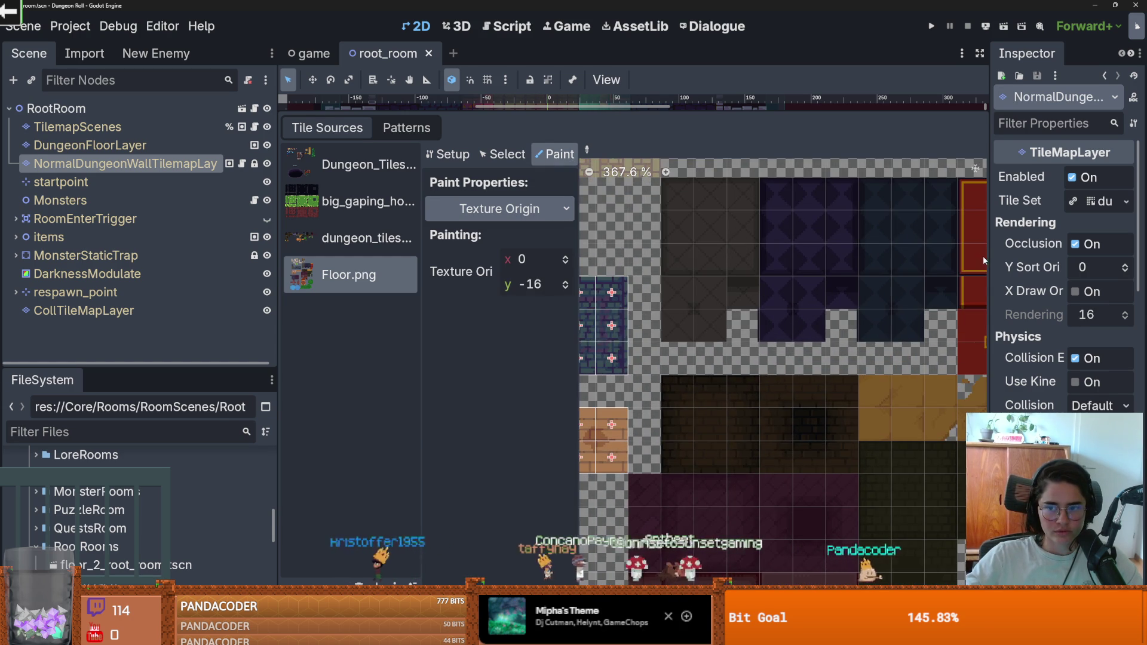
Widen the Inspector and expand the layer's Tile Set resource to its terrain sets.
drag(988, 255, 869, 245)
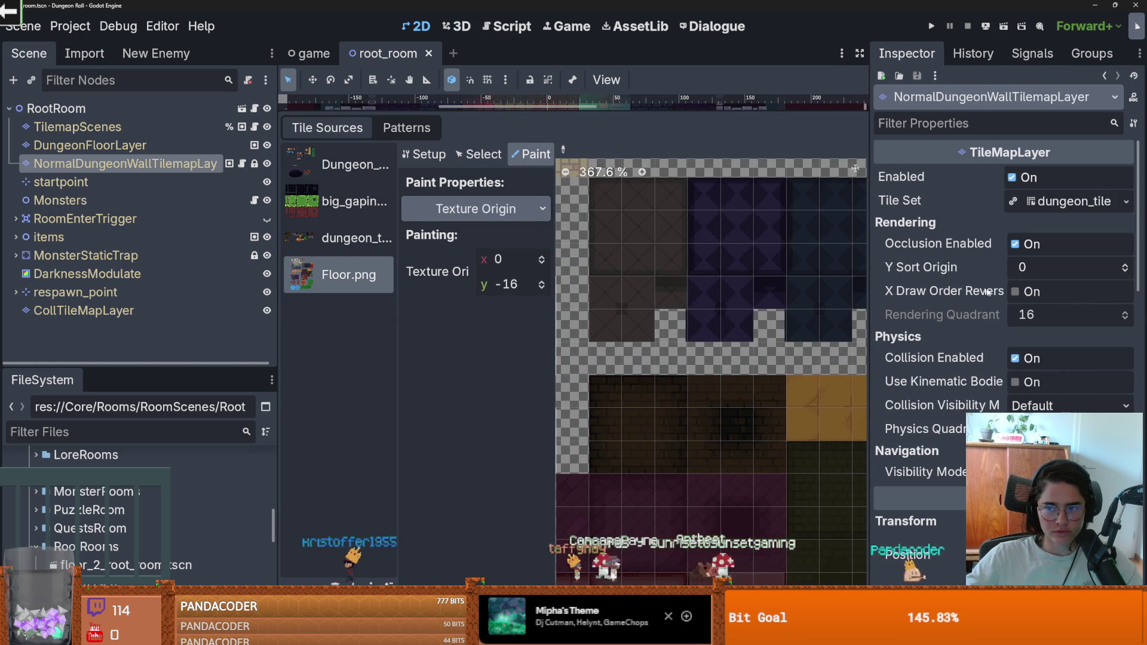
click(1052, 206)
scroll(959, 371, down, 10)
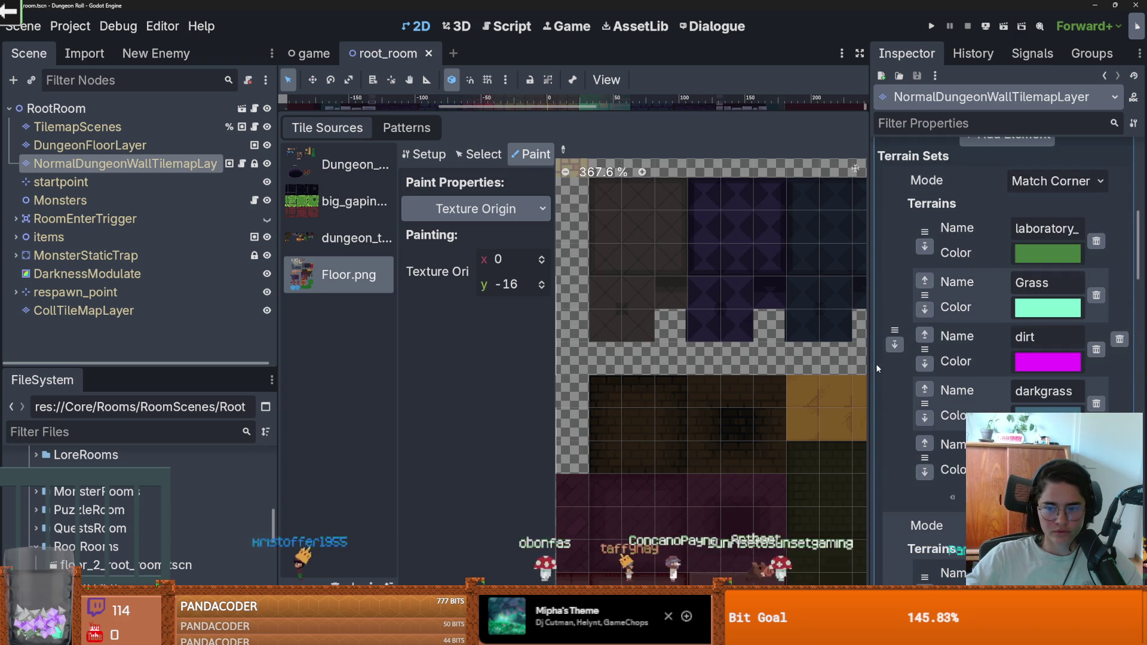
mouse_move(872, 365)
mouse_down()
mouse_move(782, 347)
mouse_move(884, 334)
mouse_move(784, 327)
mouse_move(850, 332)
mouse_up()
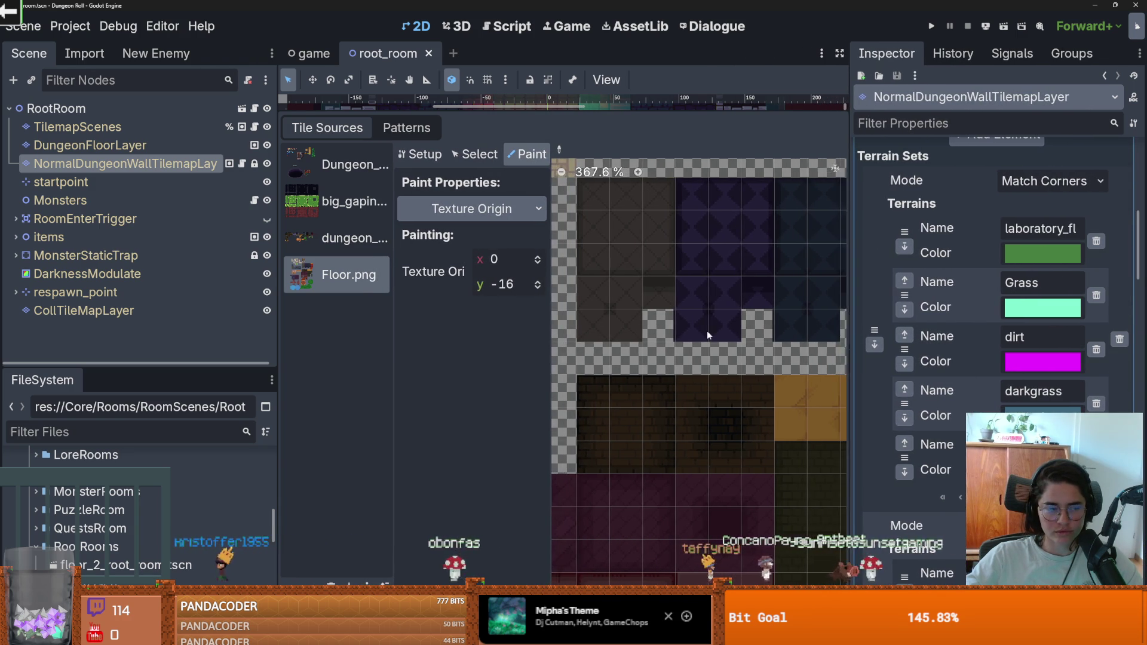
scroll(718, 336, down, 4)
scroll(555, 288, up, 2)
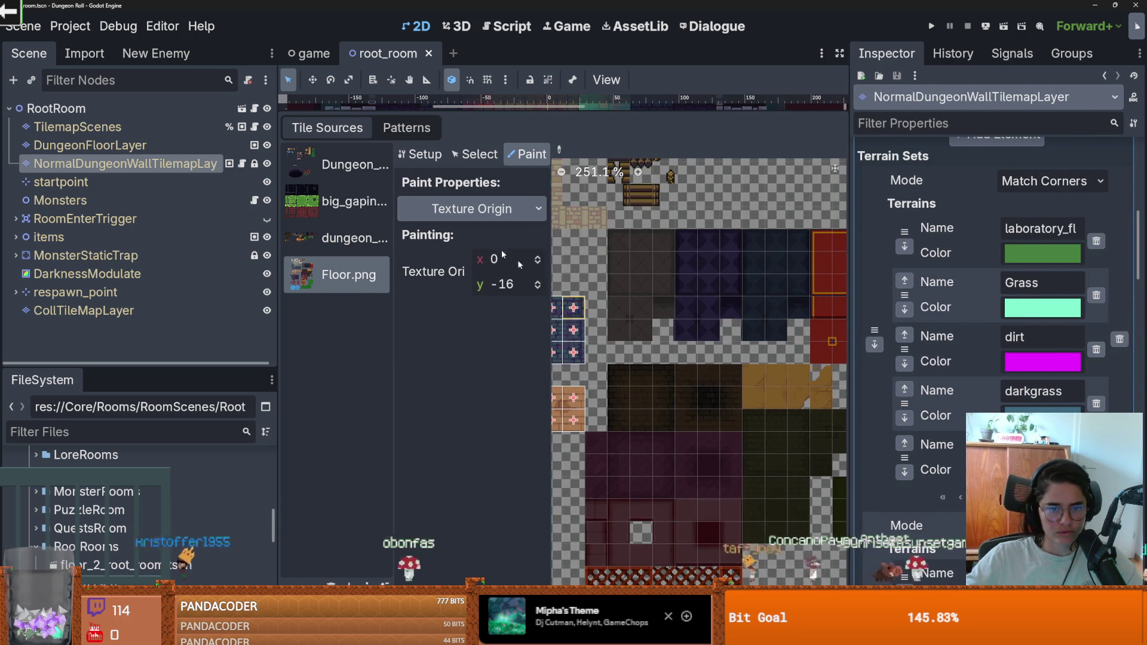
Open the Floor.png atlas Setup, select a floor tile, and save the scene.
click(425, 155)
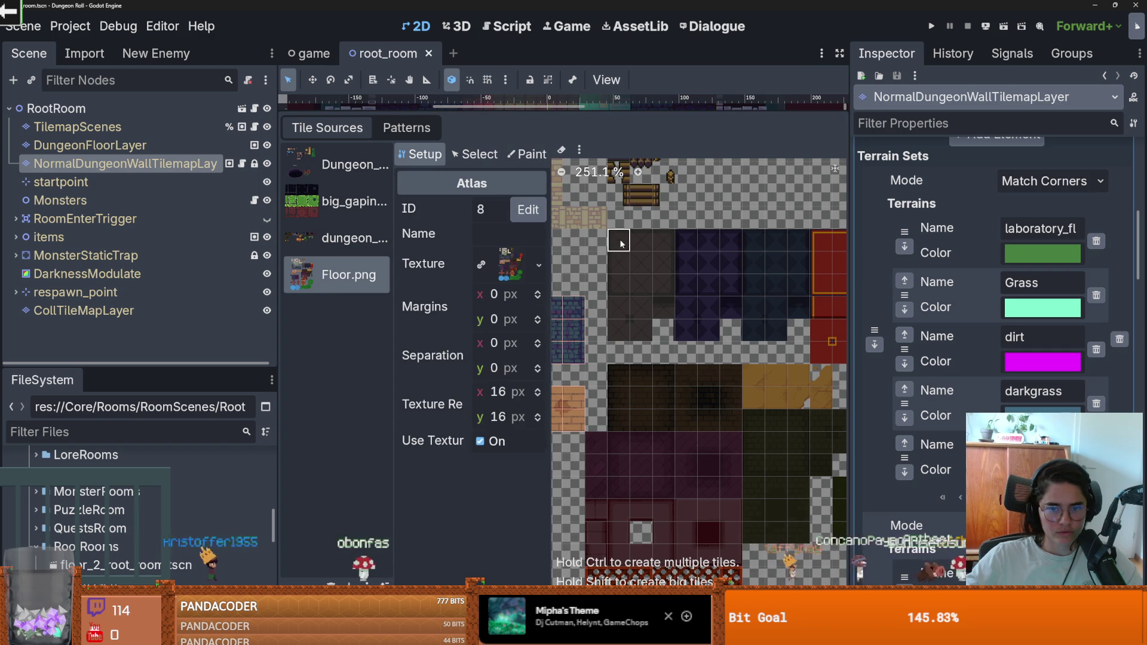
click(659, 330)
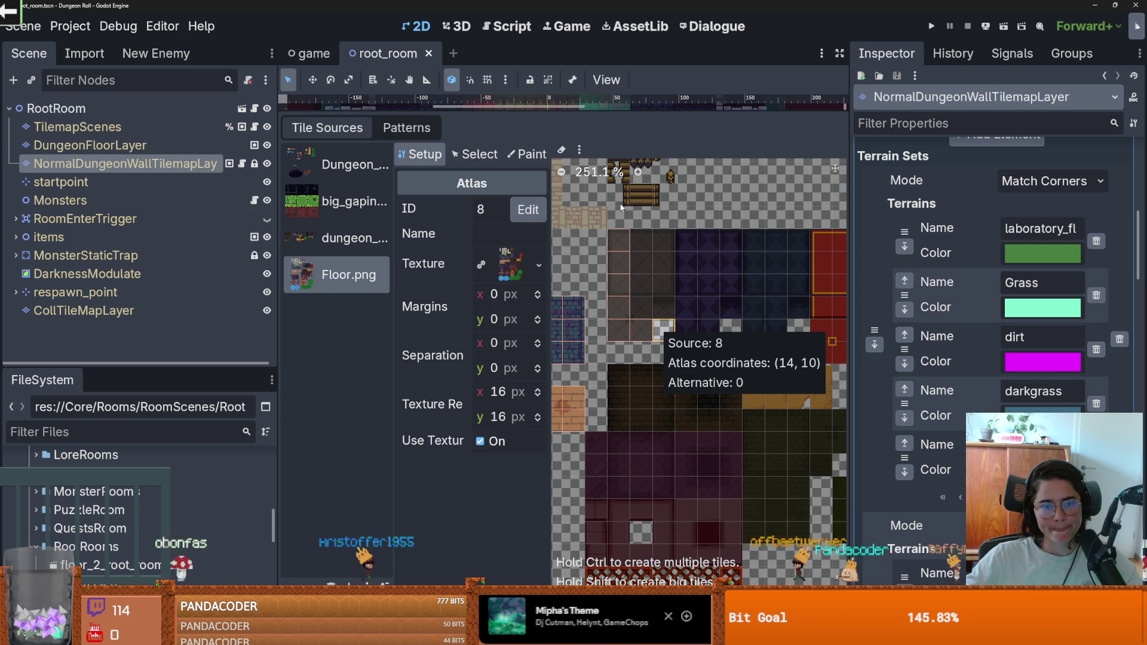
key(ctrl+s)
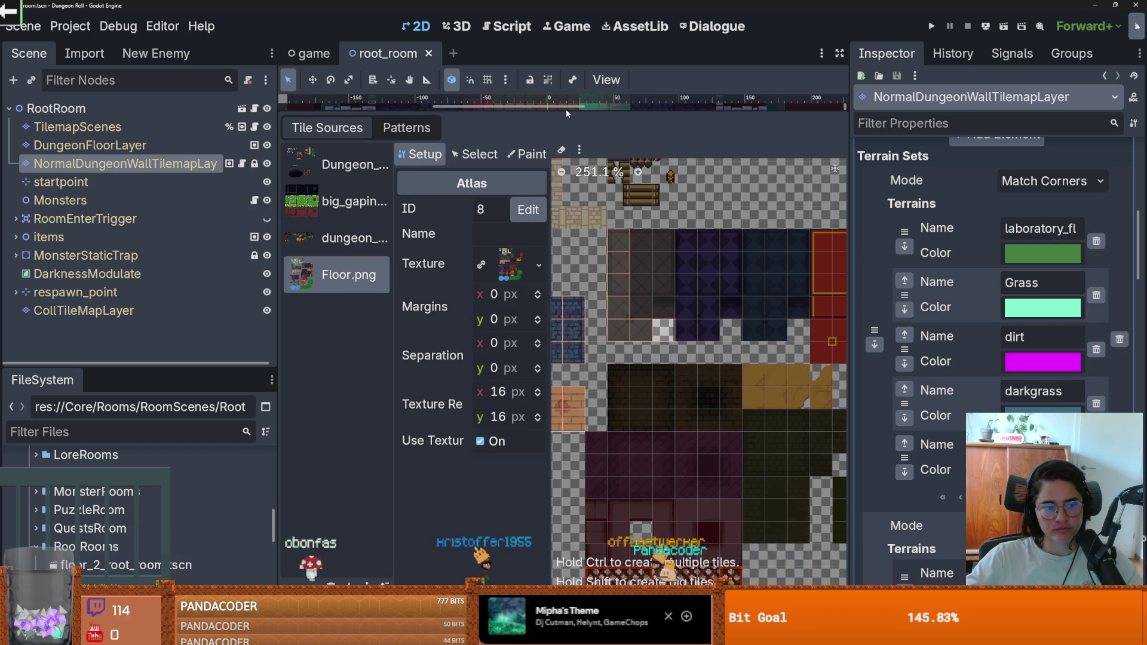
Open room.tscn, check the DungeonFloorLayer tiles, and bring up the Project menu.
click(241, 108)
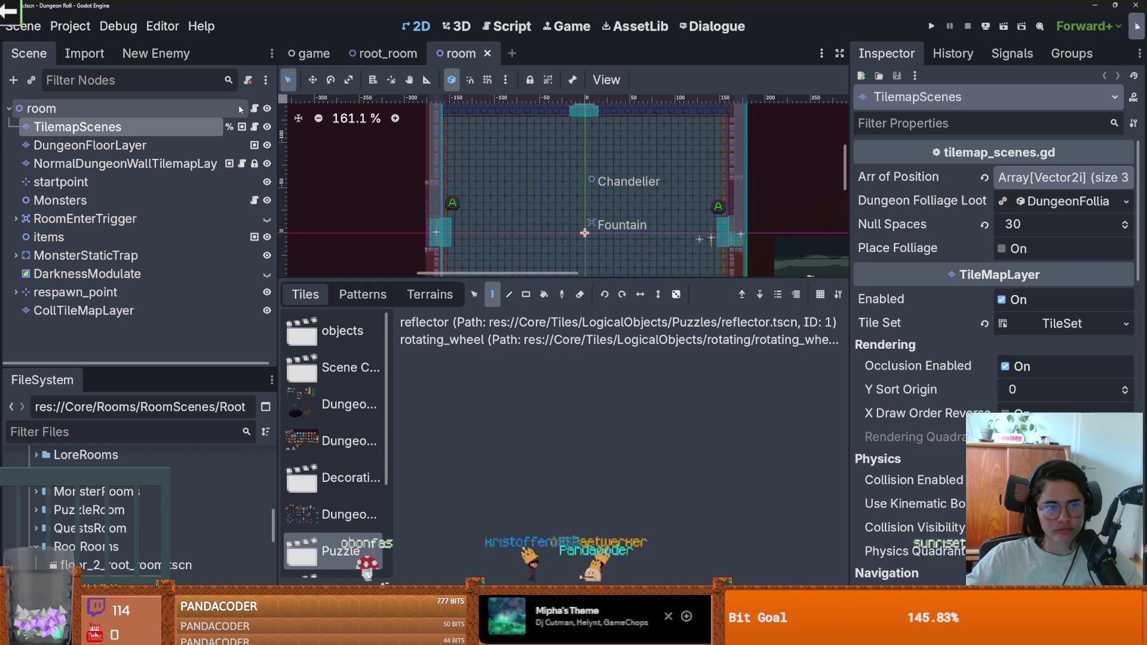
click(146, 148)
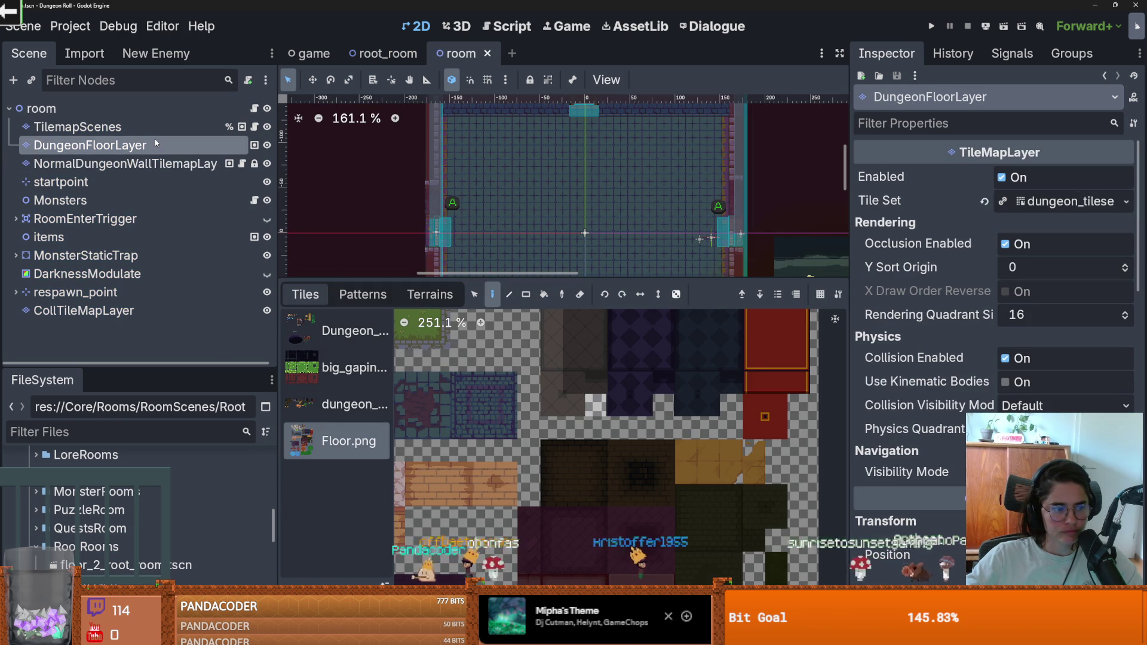
key(Down)
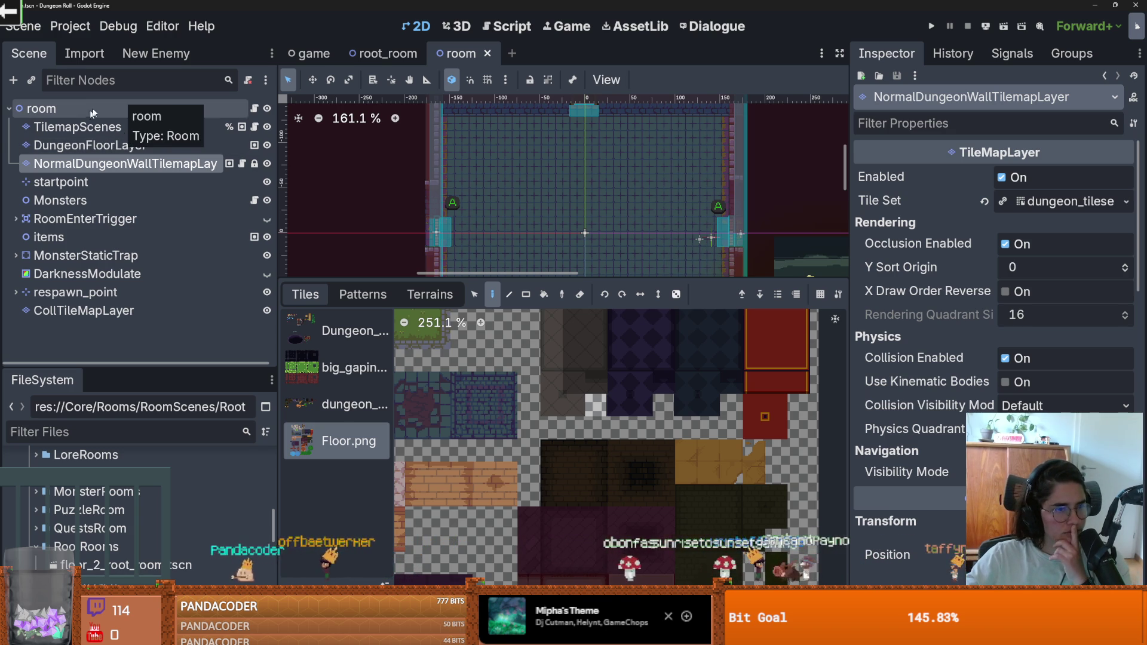
key(Up)
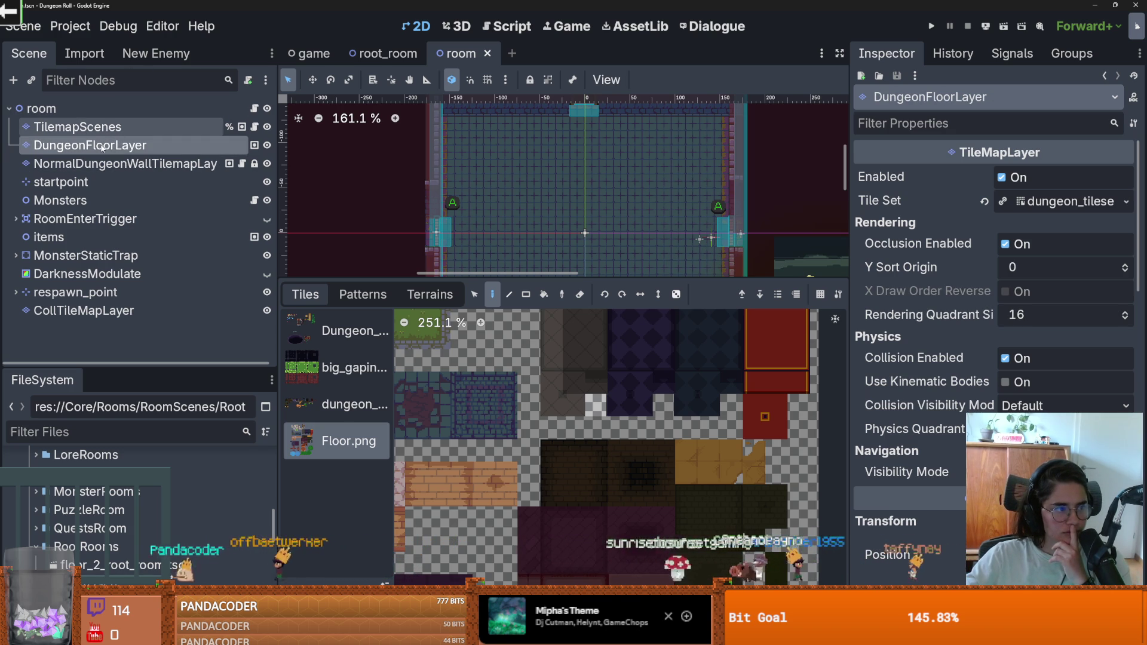
key(F2)
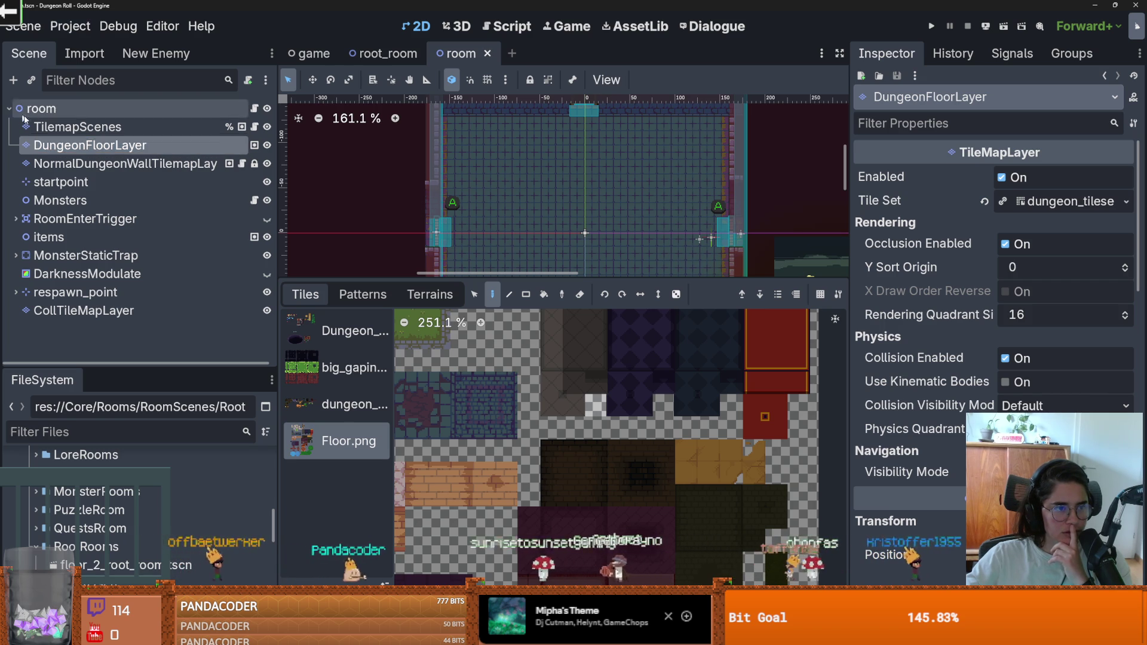
click(71, 25)
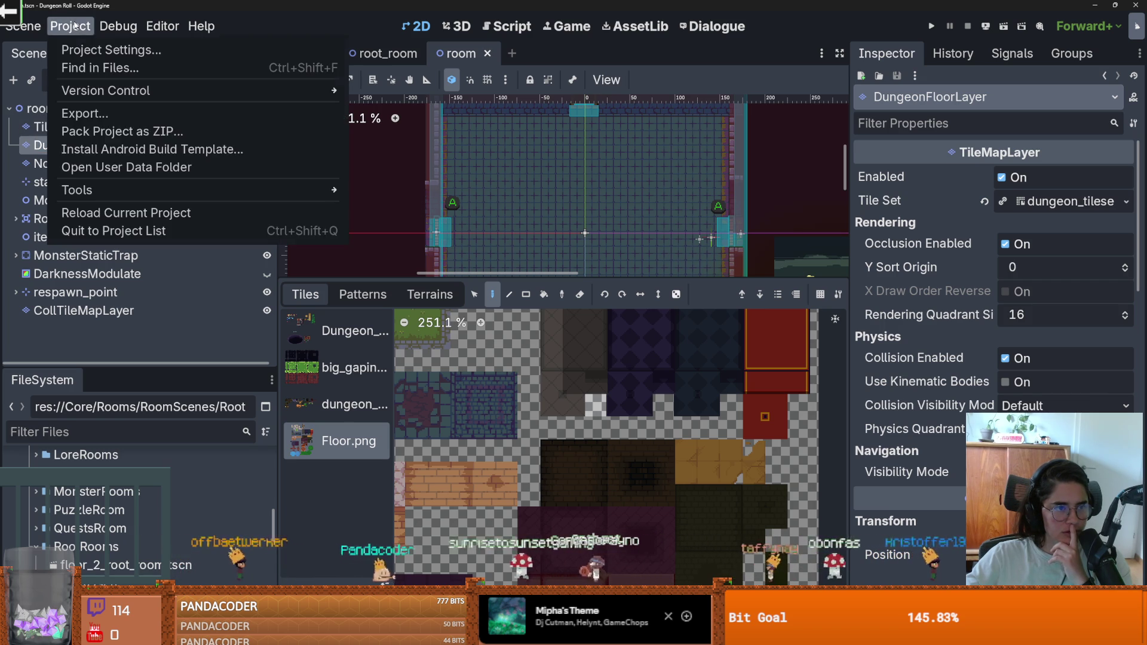
Reload the project and open DungeonFloorLayer's Floor.png atlas (ID 8) in the TileSet editor.
click(113, 213)
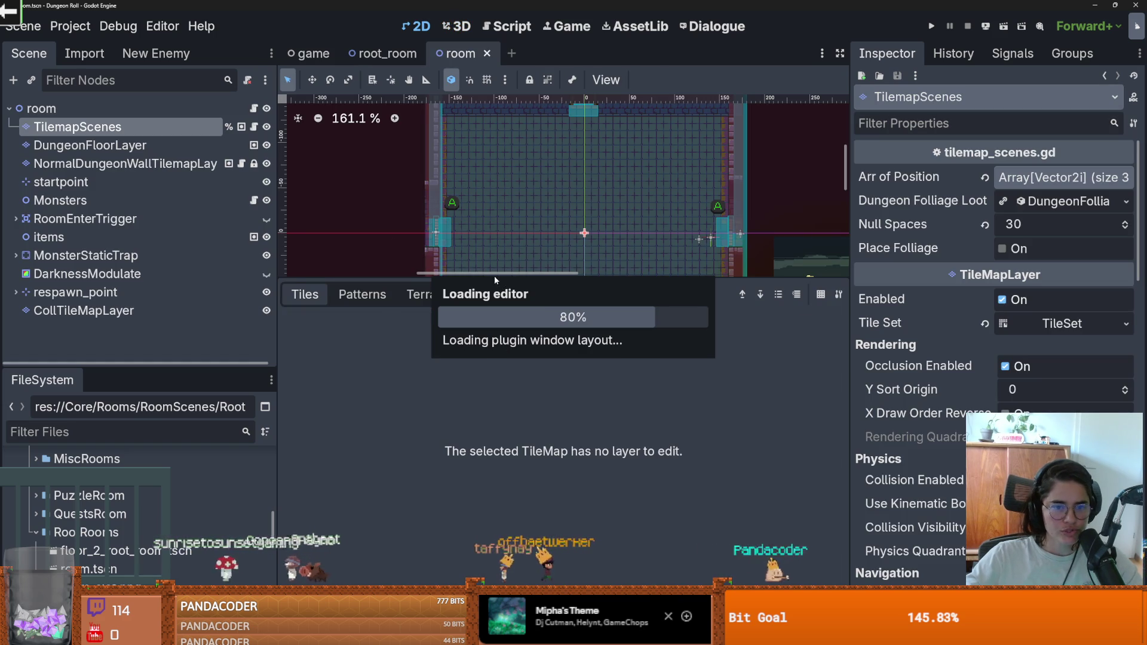
click(132, 146)
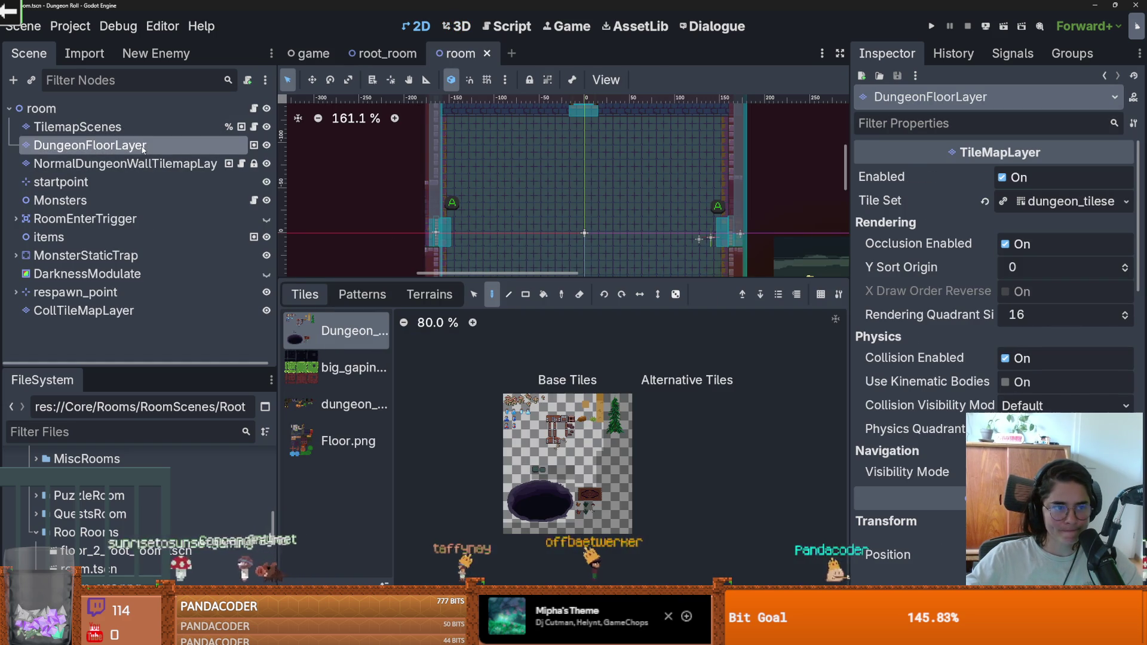
click(338, 409)
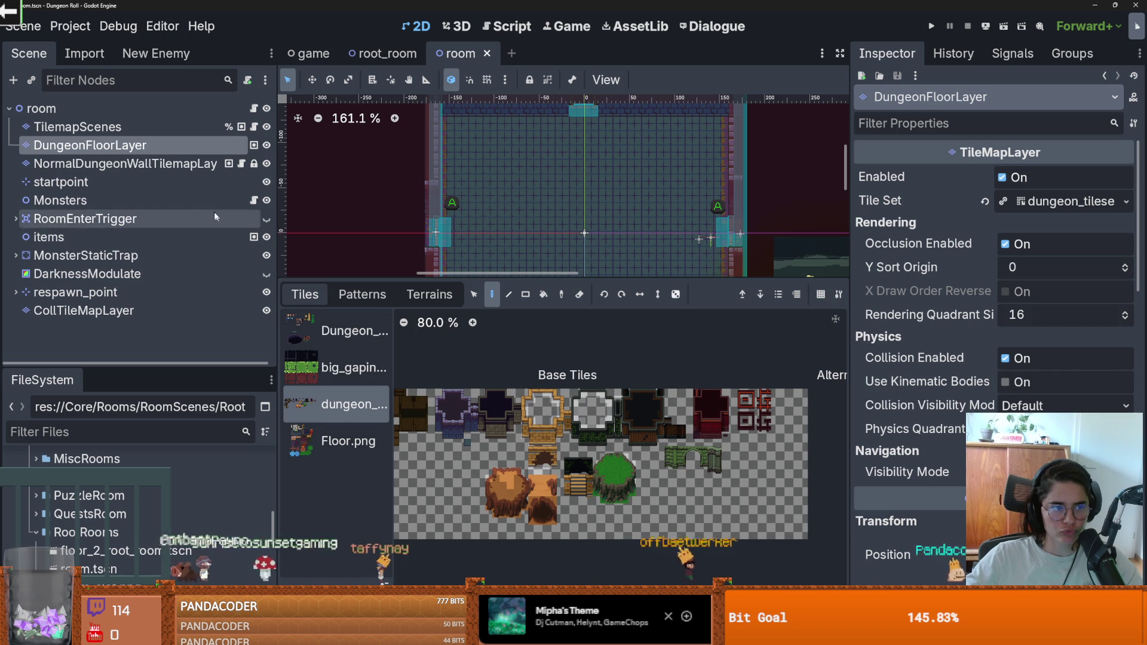
click(340, 443)
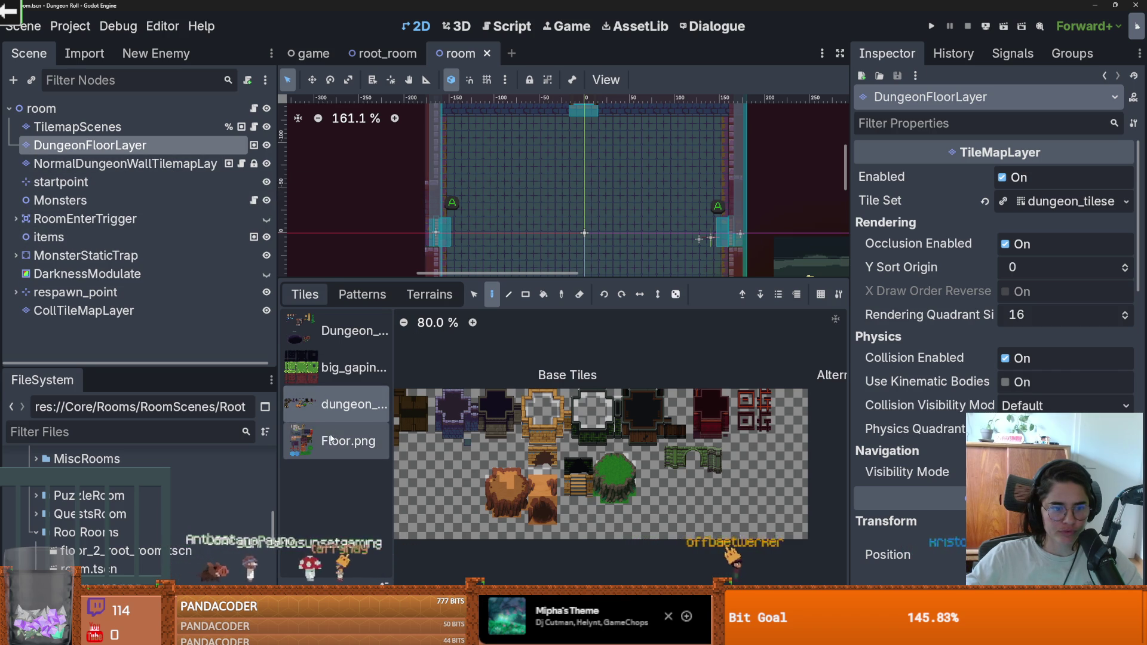
scroll(544, 457, up, 4)
click(615, 595)
scroll(569, 419, up, 9)
scroll(569, 418, up, 3)
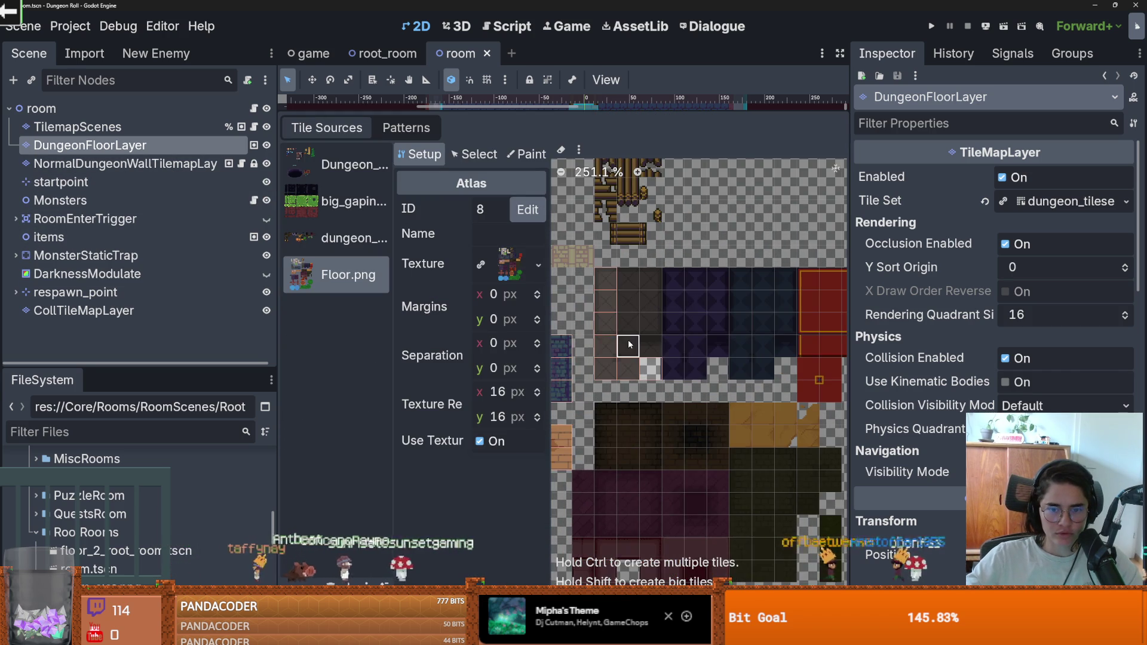
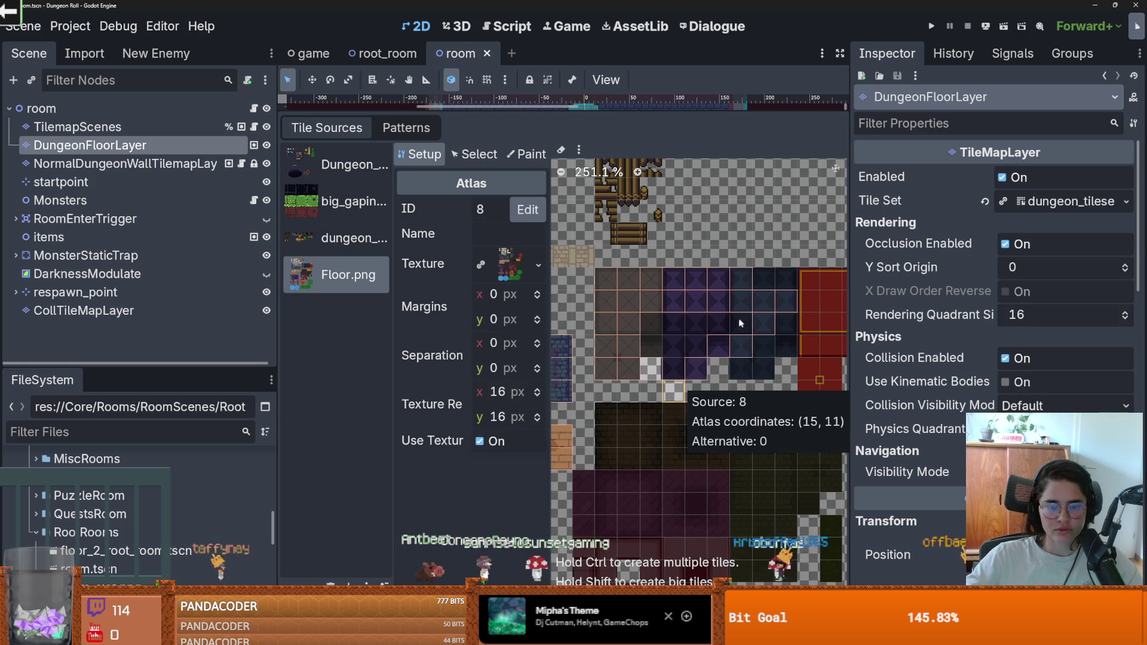
Delete the stray tile at atlas coordinates (15, 11) from the Floor.png atlas.
click(681, 392)
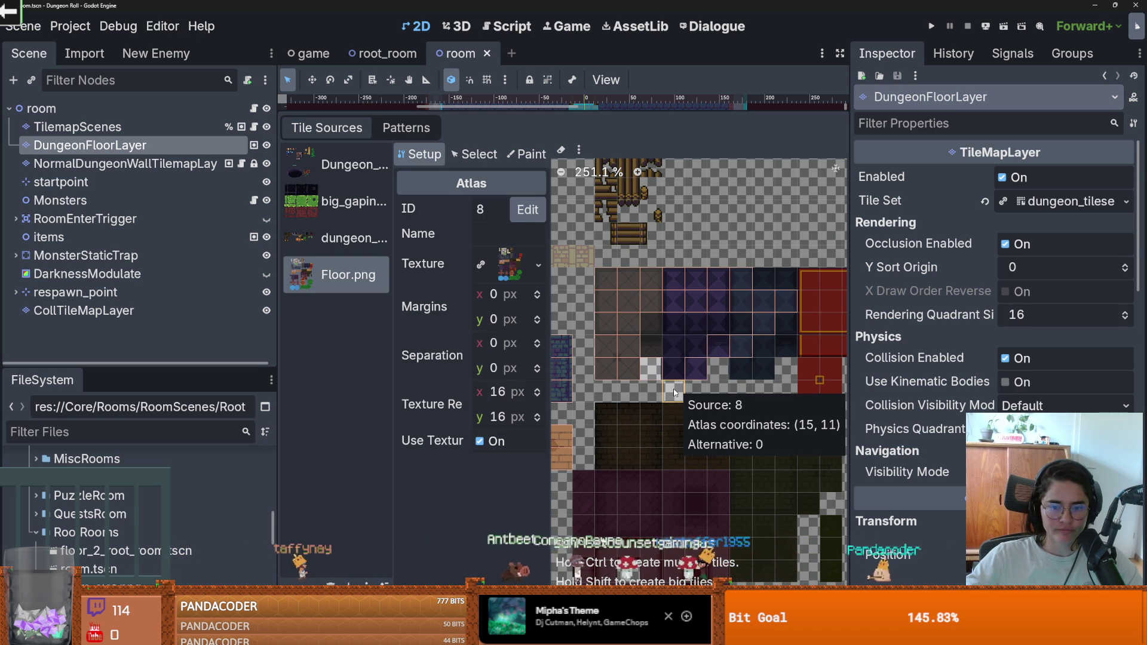
right_click(674, 393)
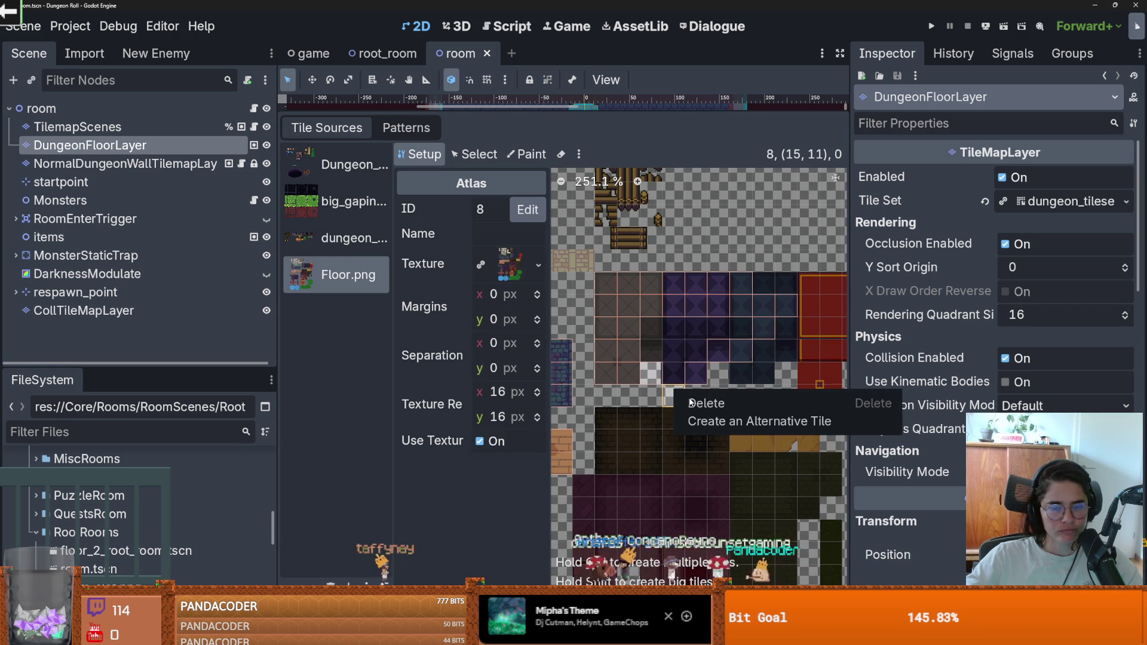
click(690, 402)
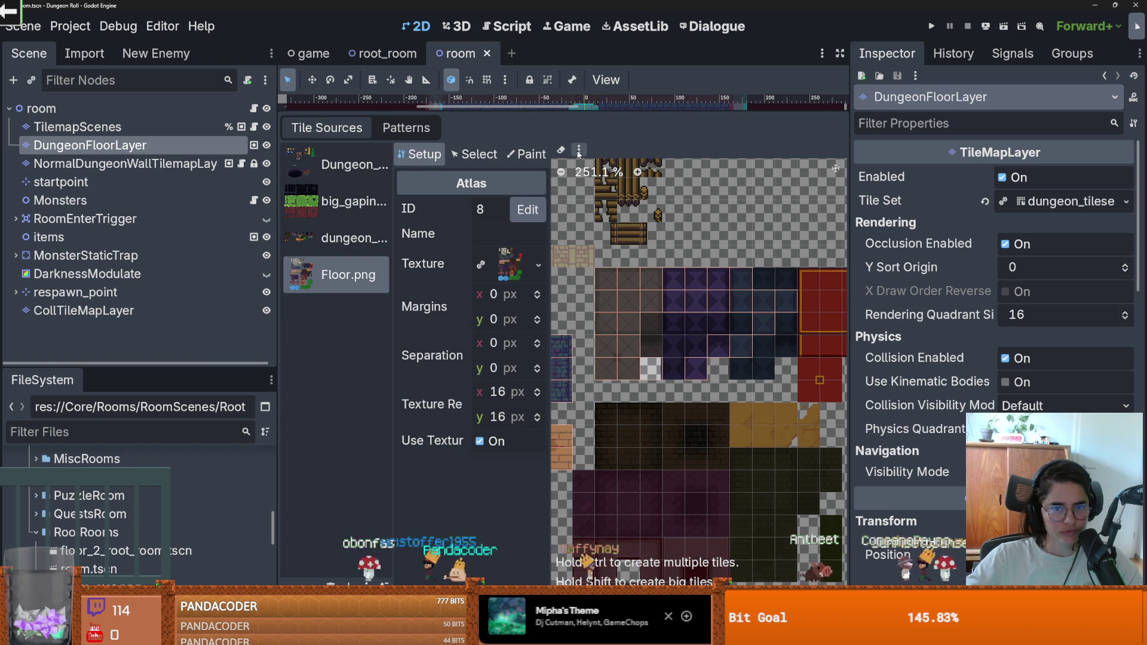
Create tiles in all non-transparent texture regions of the Floor.png atlas.
click(579, 150)
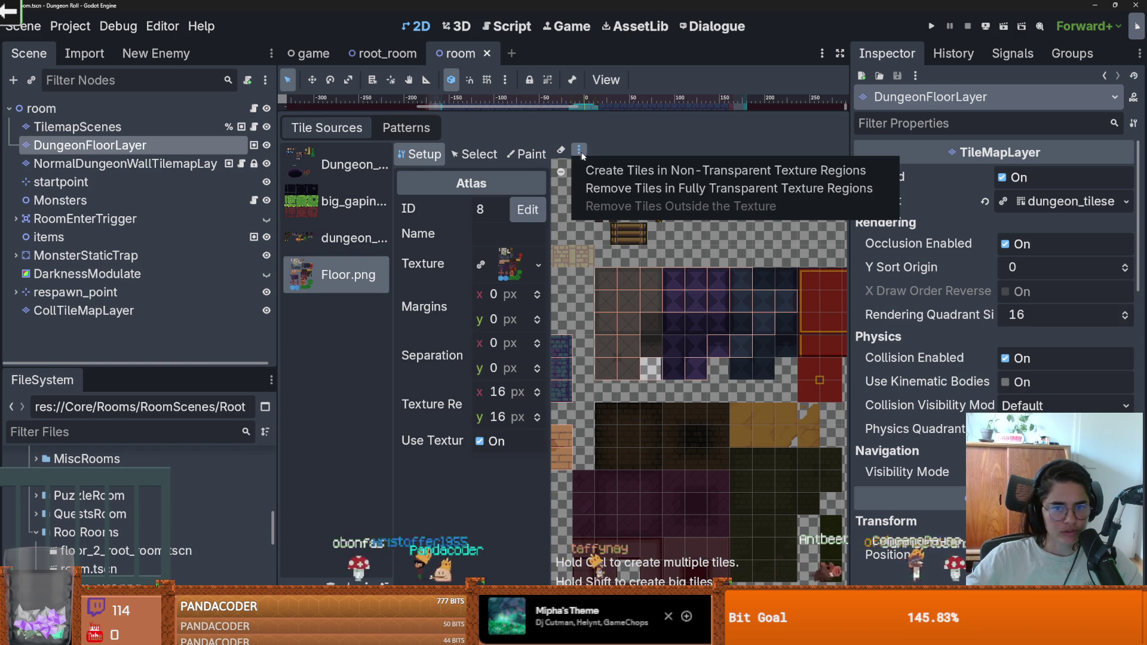
click(626, 172)
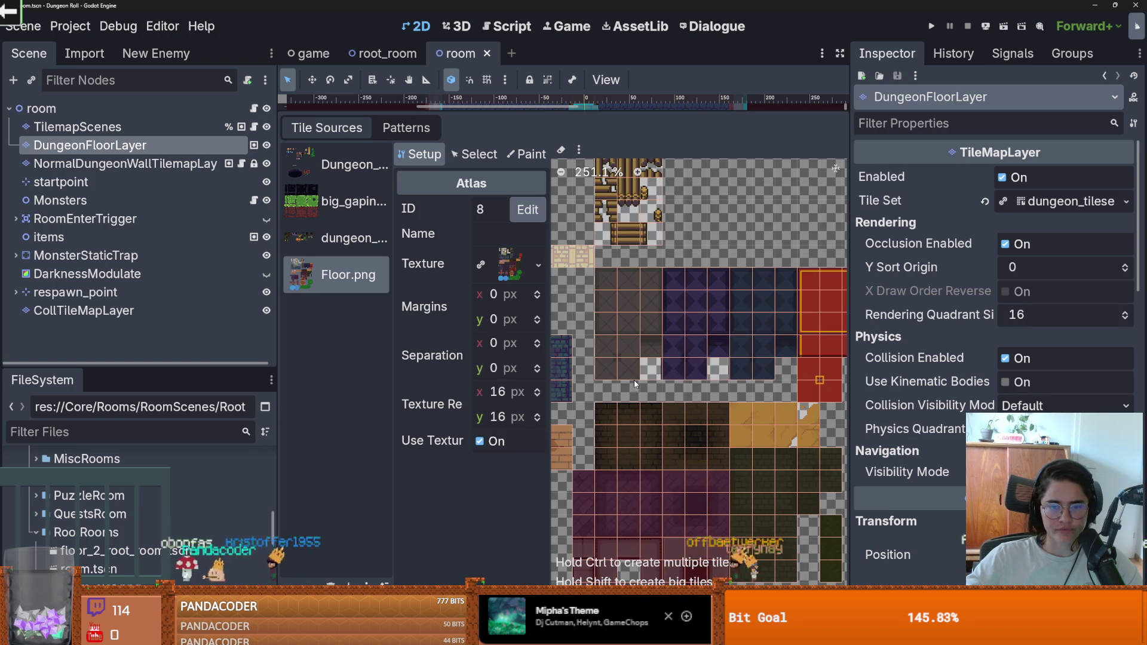
scroll(657, 388, down, 3)
scroll(705, 305, up, 3)
scroll(654, 405, up, 5)
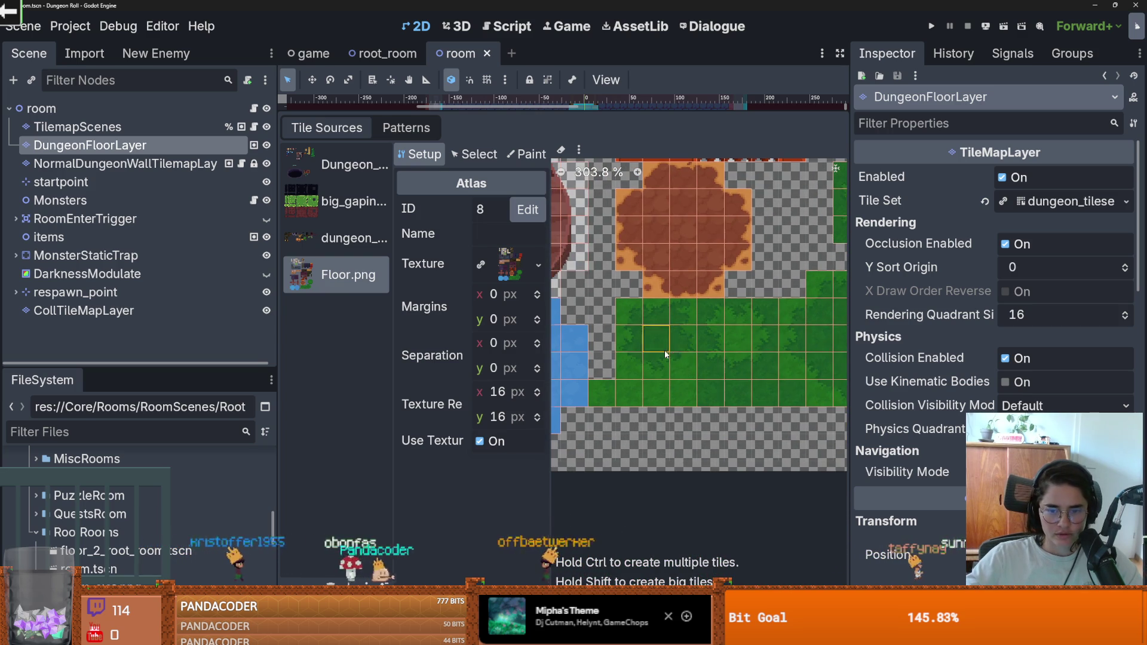
Save the scene with Ctrl+S.
click(1063, 202)
scroll(1050, 358, up, 4)
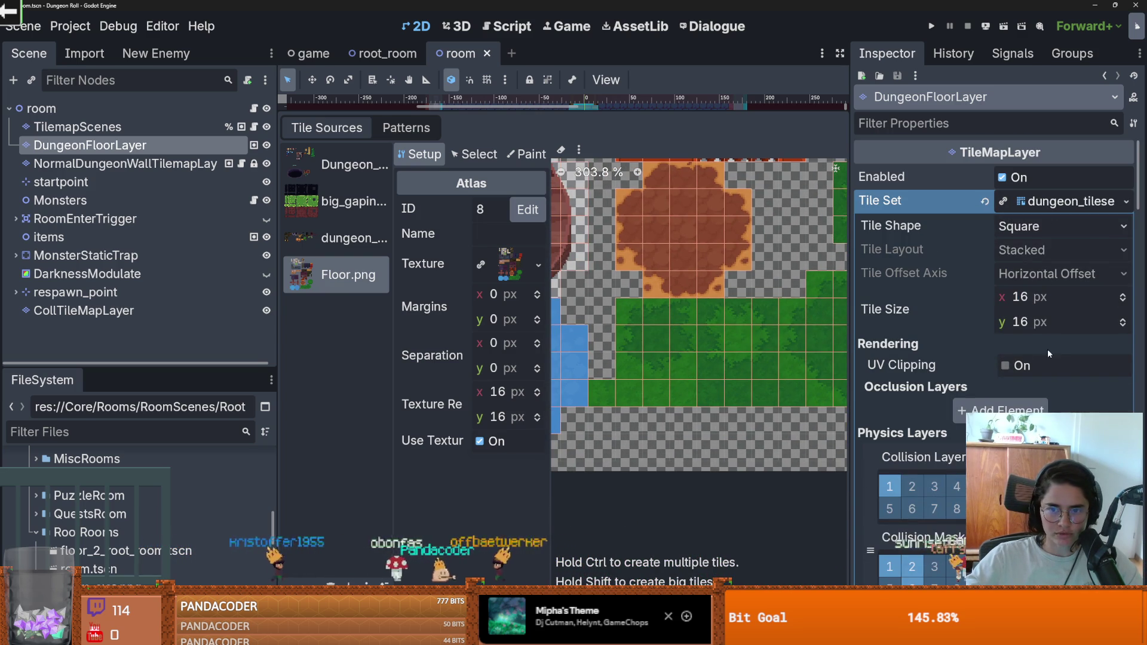
key(ctrl+s)
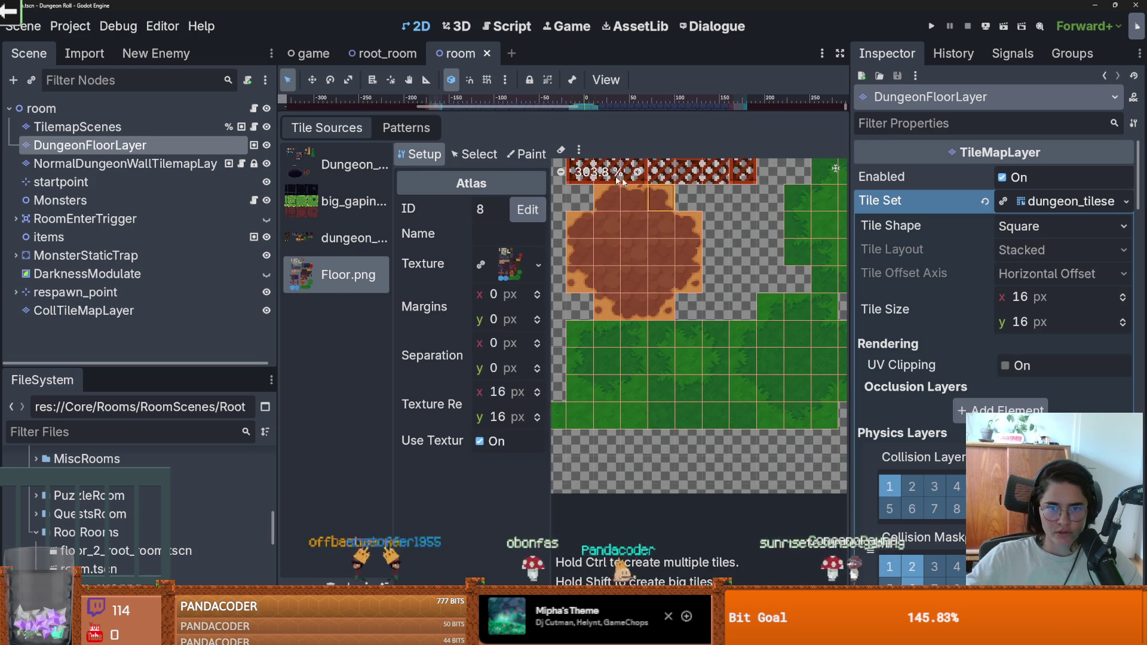
Set the Floor.png atlas to paint Terrains from Terrain Set 0.
click(526, 155)
click(477, 209)
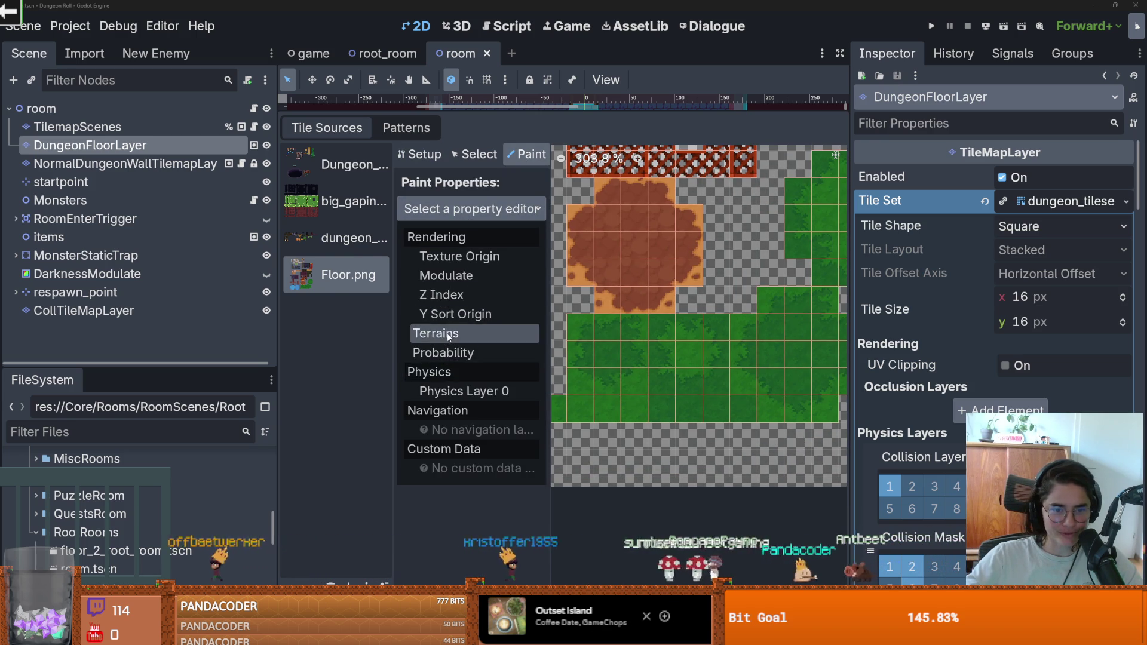
click(531, 334)
click(507, 260)
click(514, 304)
click(505, 285)
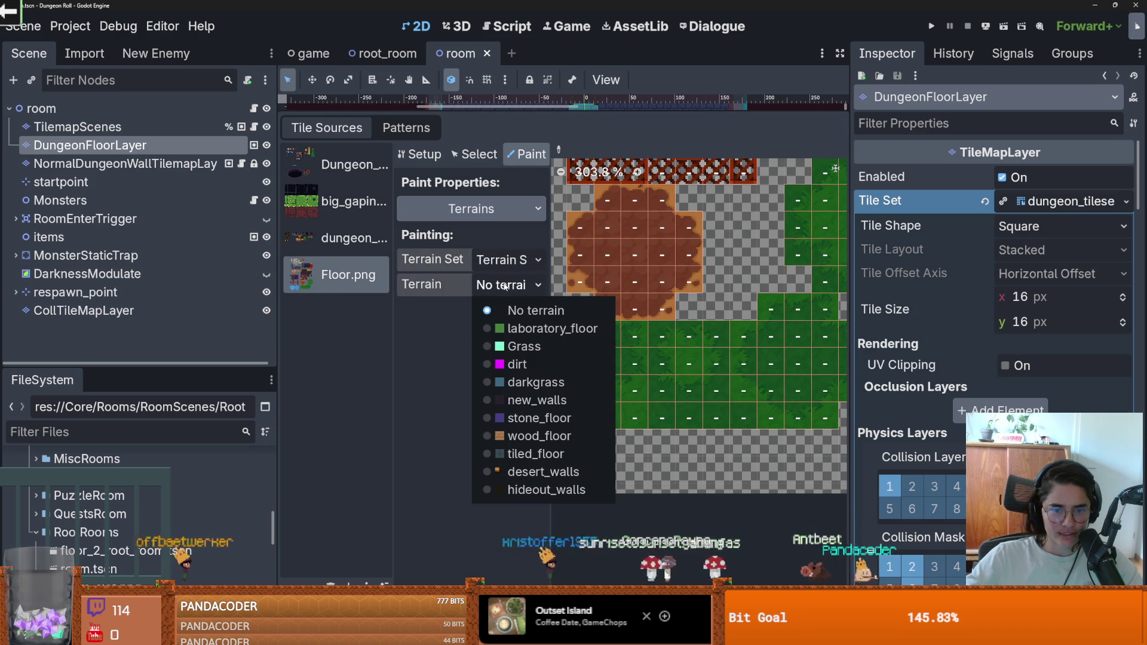
click(513, 311)
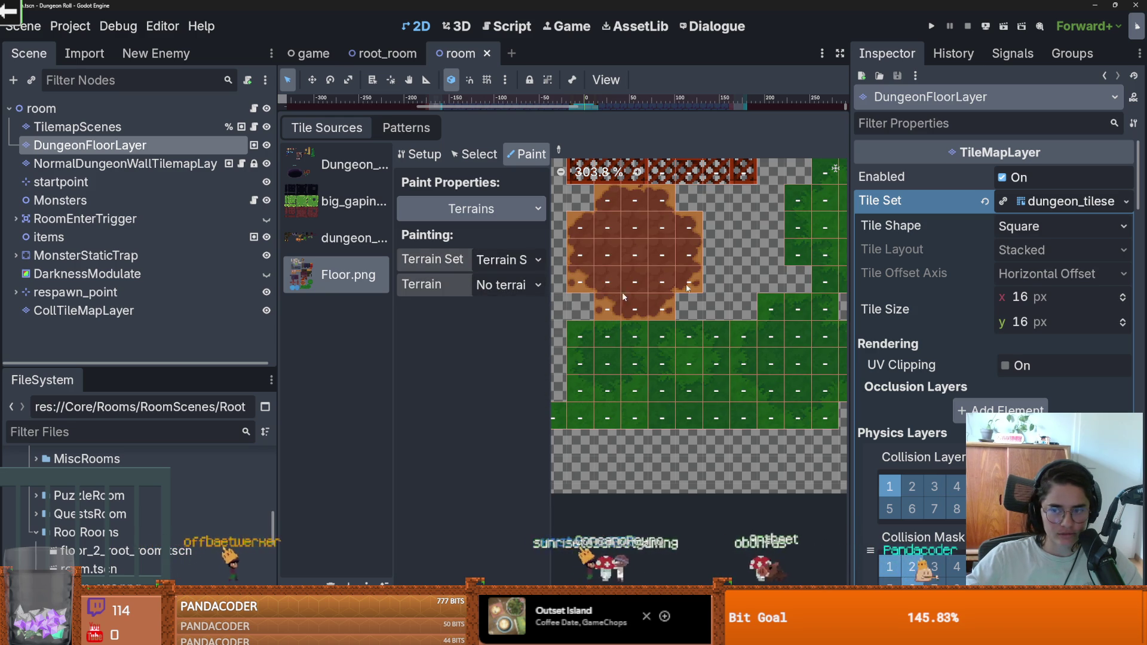
Bring the tileset's Match Corners terrain list into view in the Inspector.
click(1072, 202)
click(1061, 206)
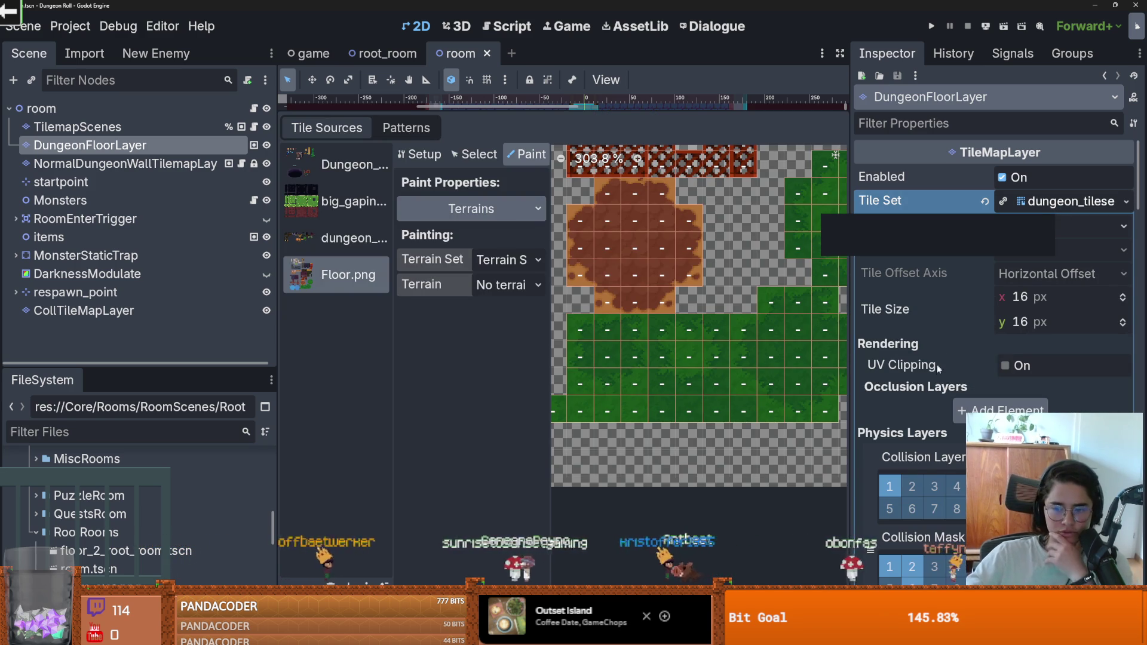
scroll(939, 364, down, 6)
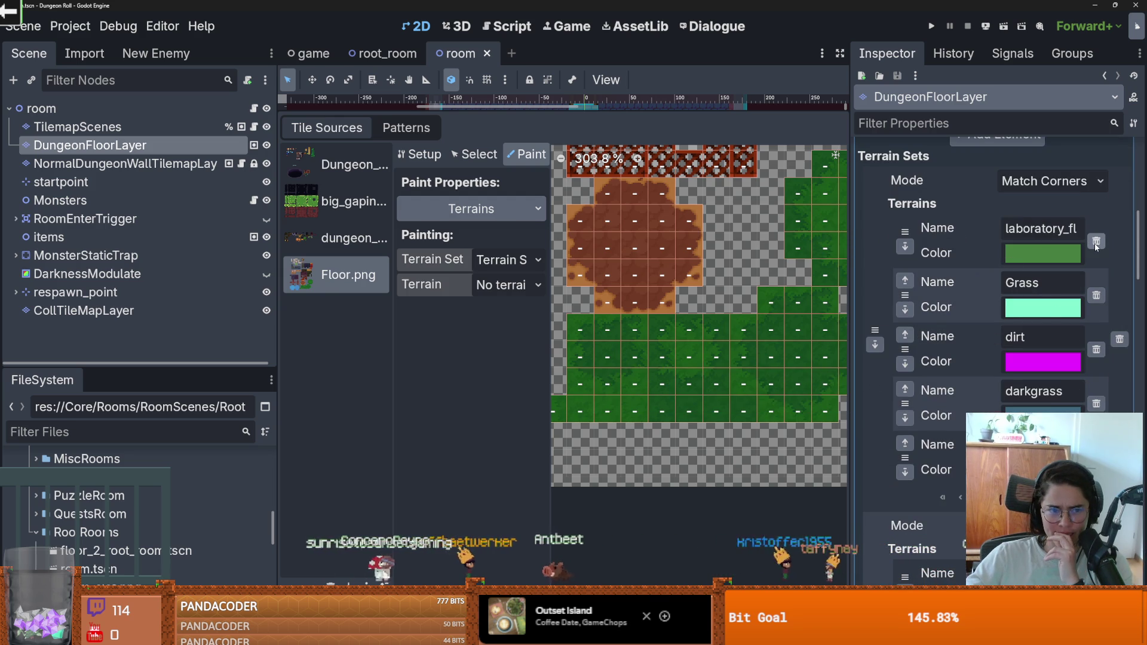
Check the Floor.png atlas, then delete the laboratory_floor terrain from the first terrain set.
click(353, 238)
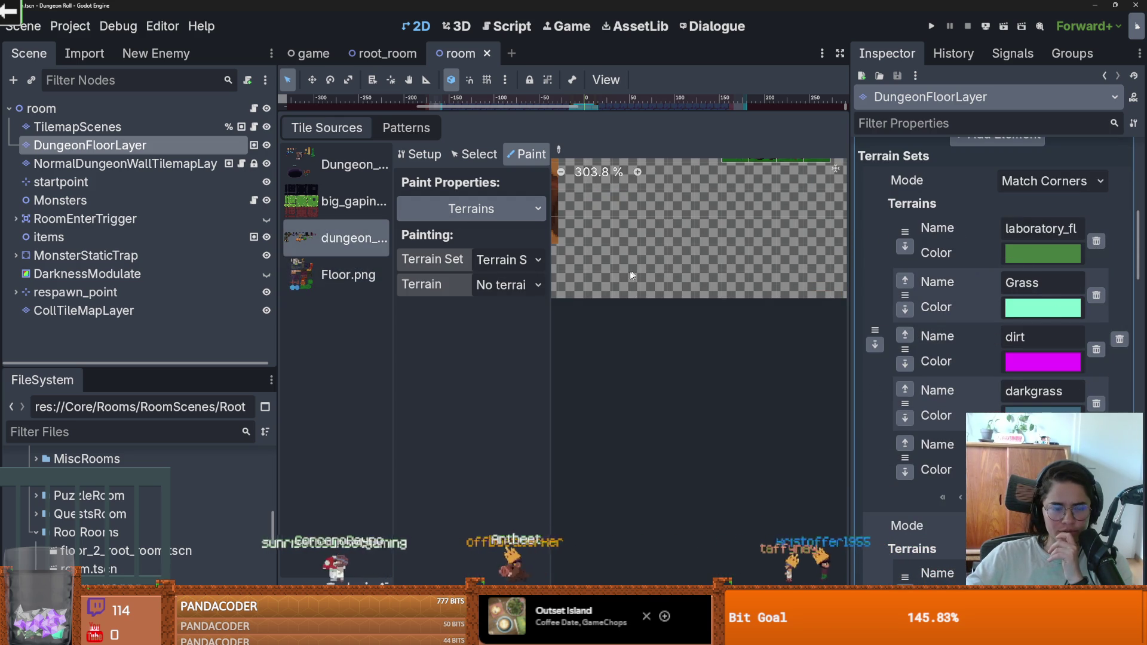
click(320, 275)
scroll(816, 390, down, 5)
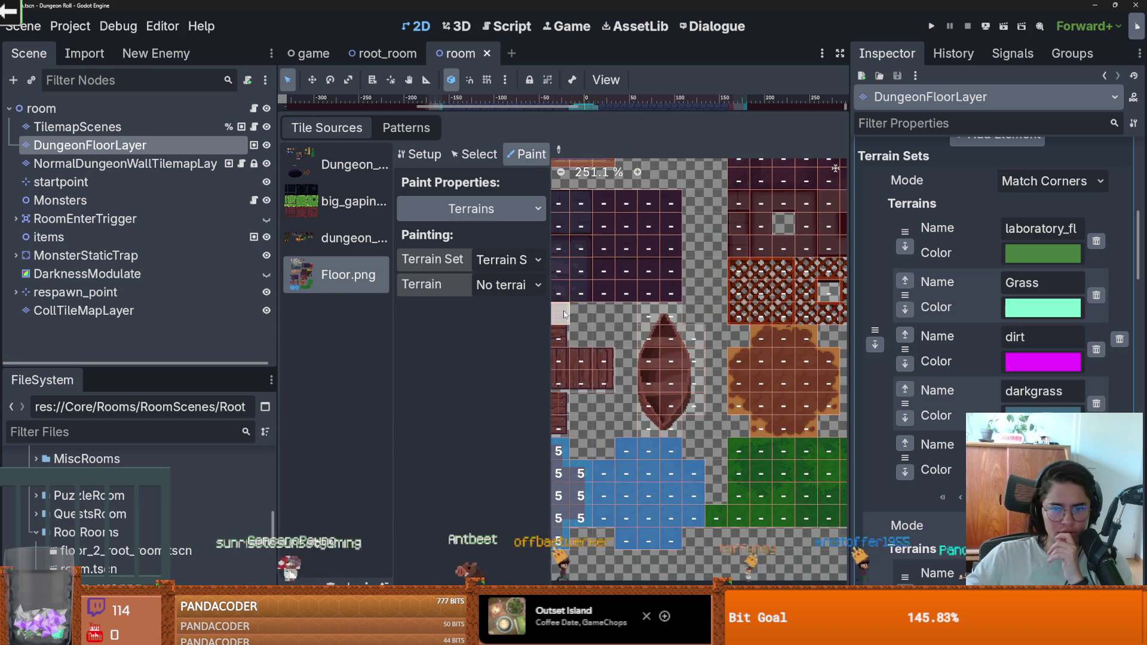
drag(816, 390, 647, 369)
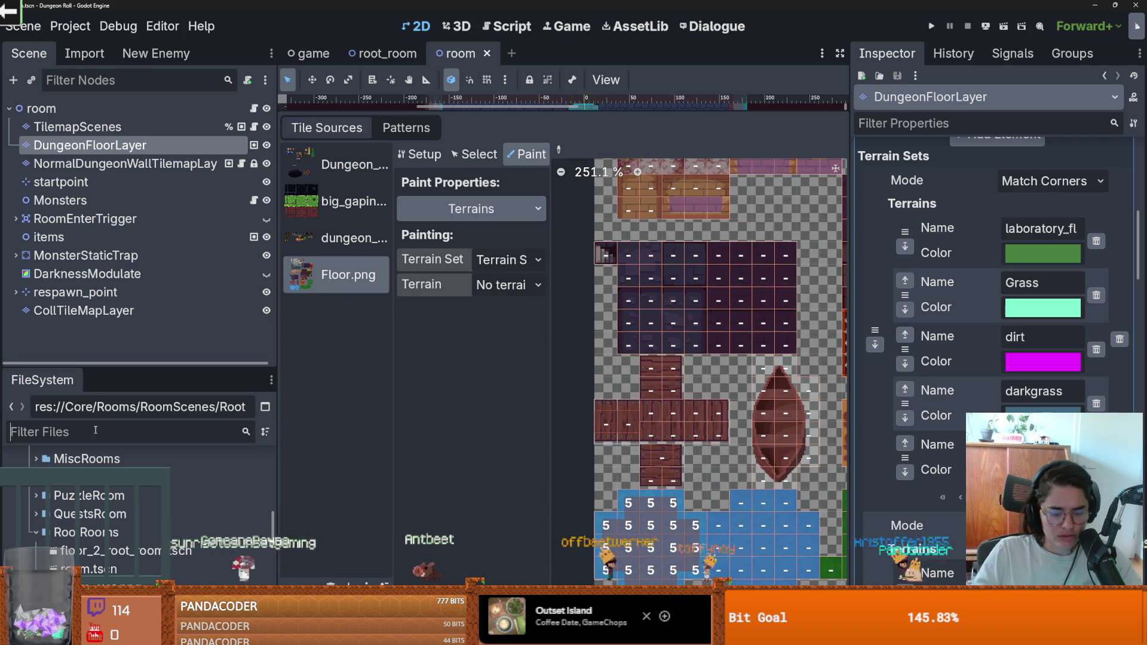
text(curie)
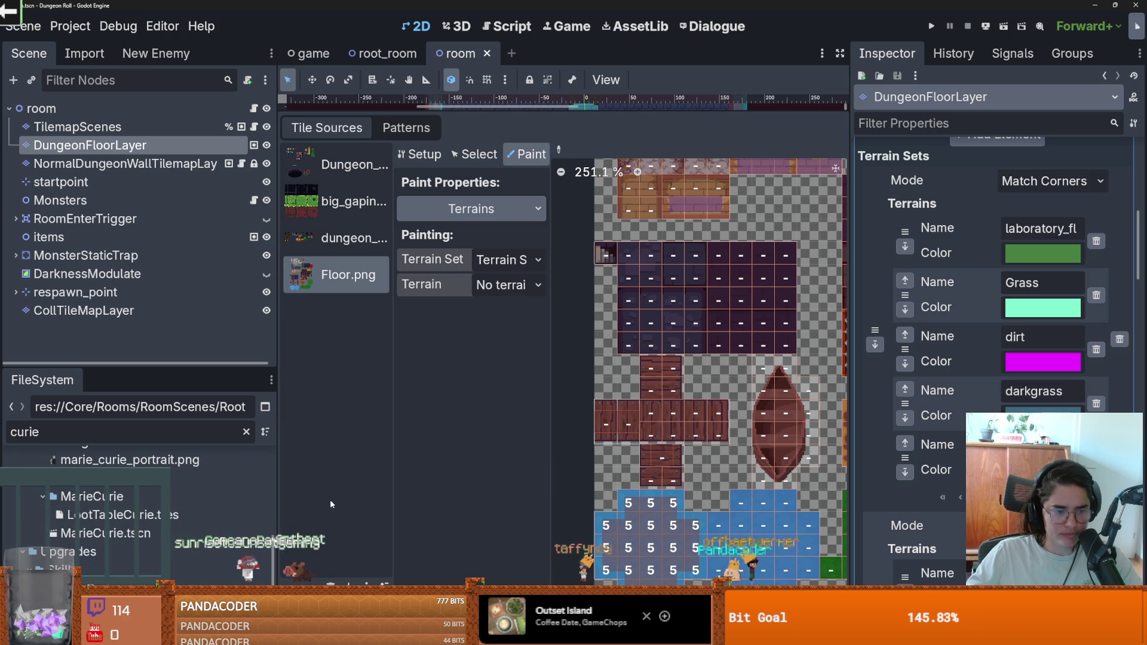
scroll(832, 346, right, 3)
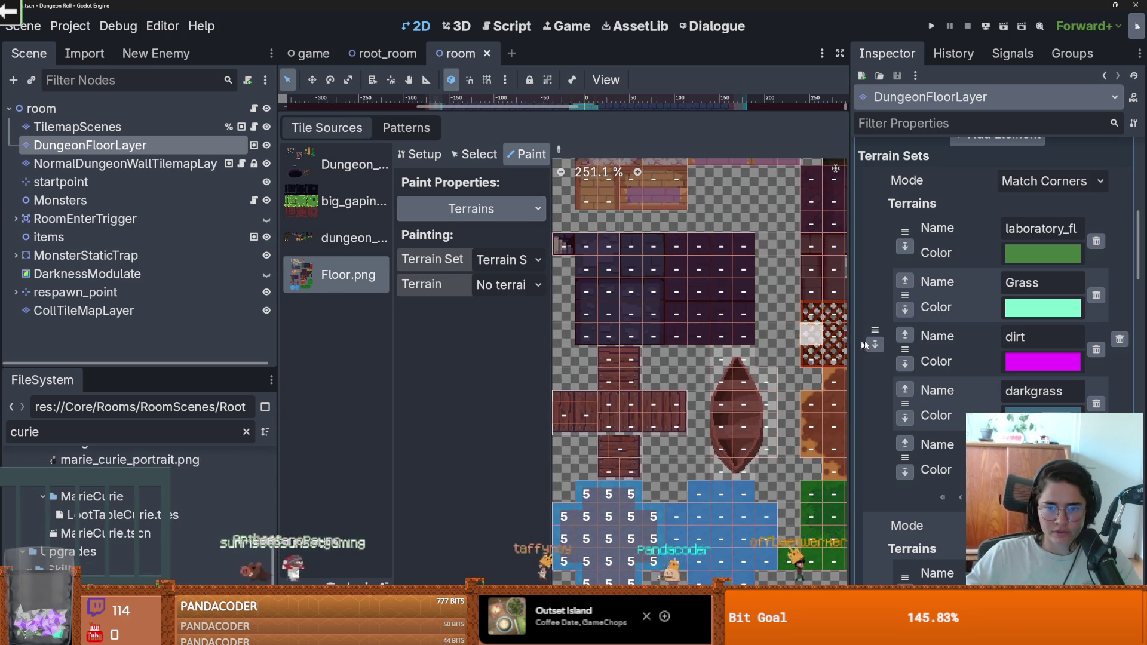
scroll(832, 346, right, 3)
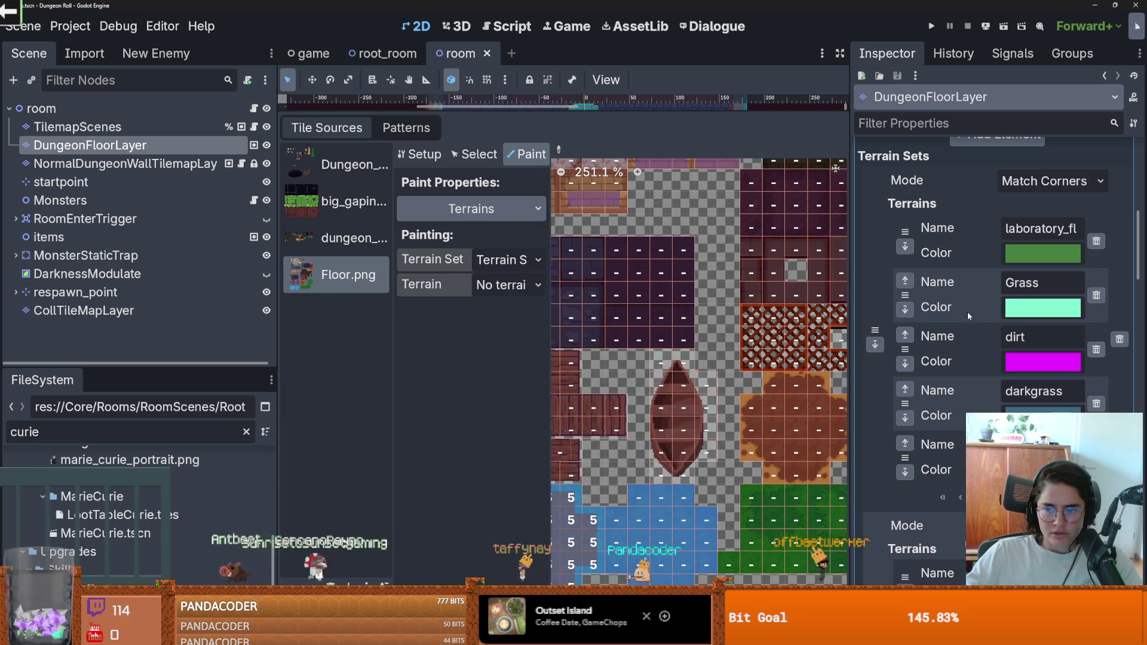
click(1096, 242)
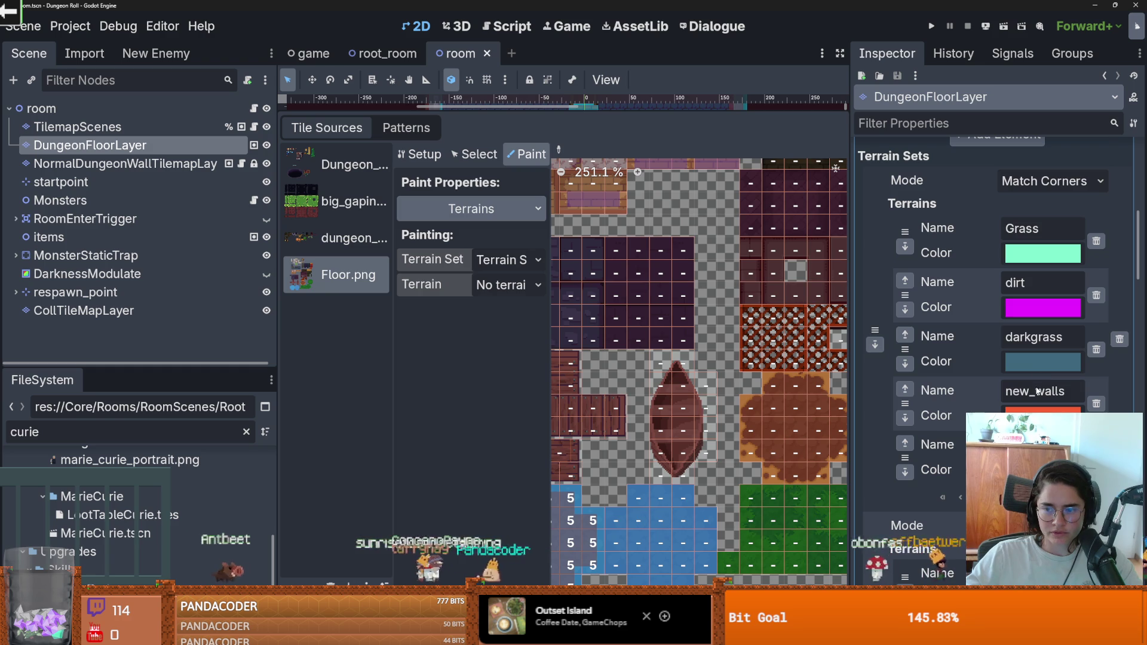
Delete the Grass, dirt and darkgrass terrains and save the scene.
scroll(1038, 391, down, 10)
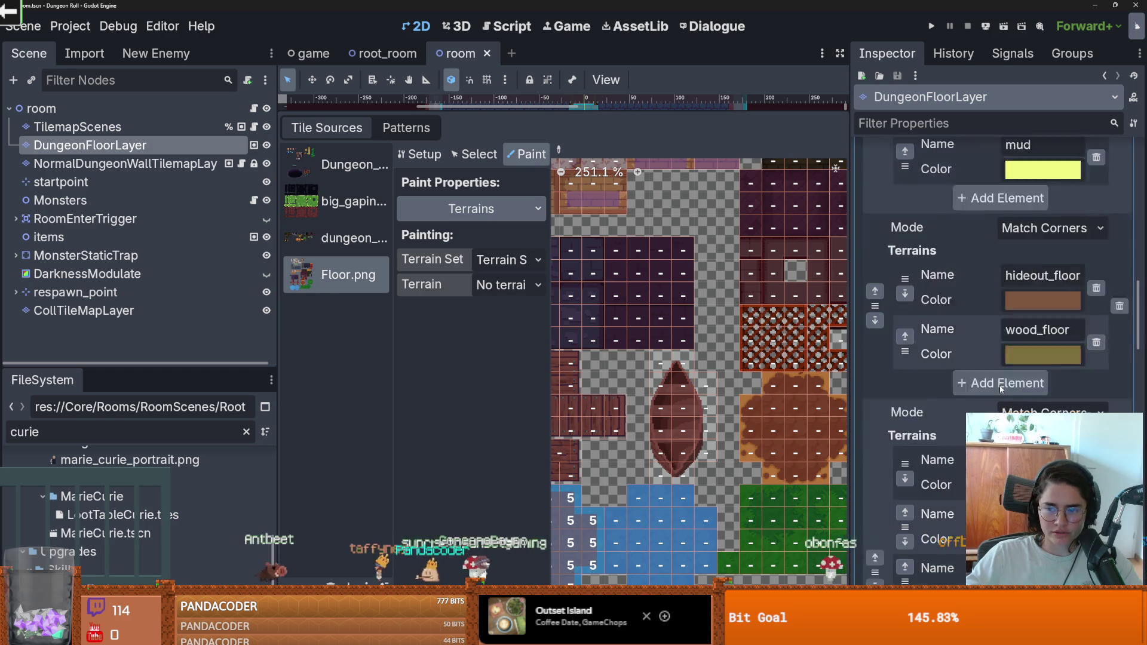
scroll(999, 387, down, 10)
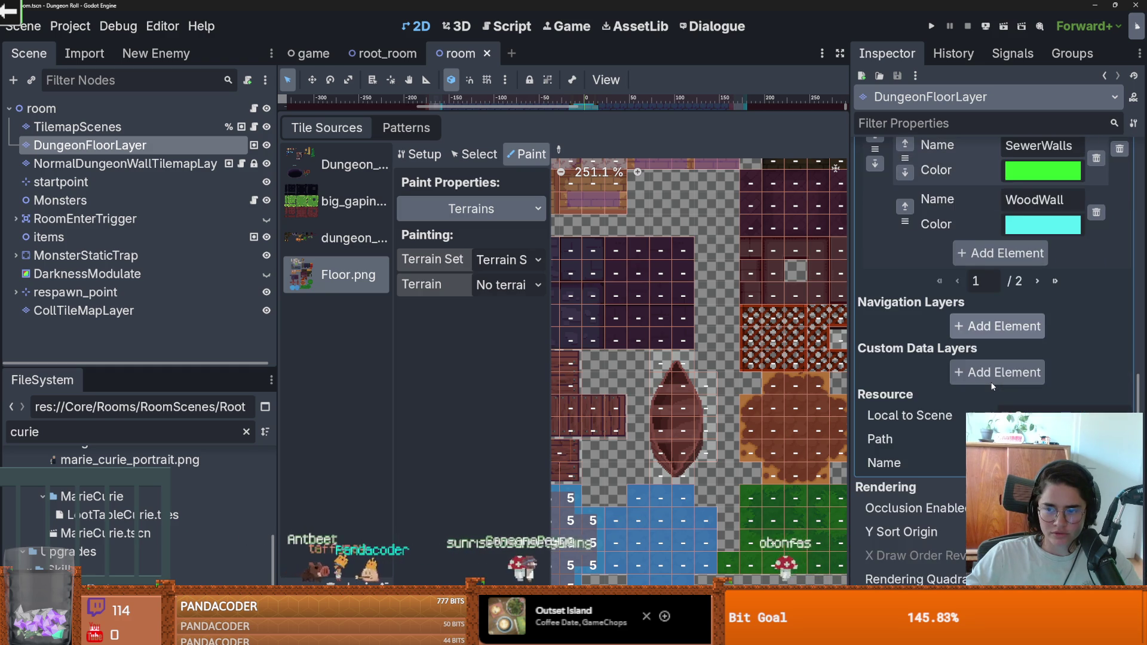
scroll(993, 383, up, 15)
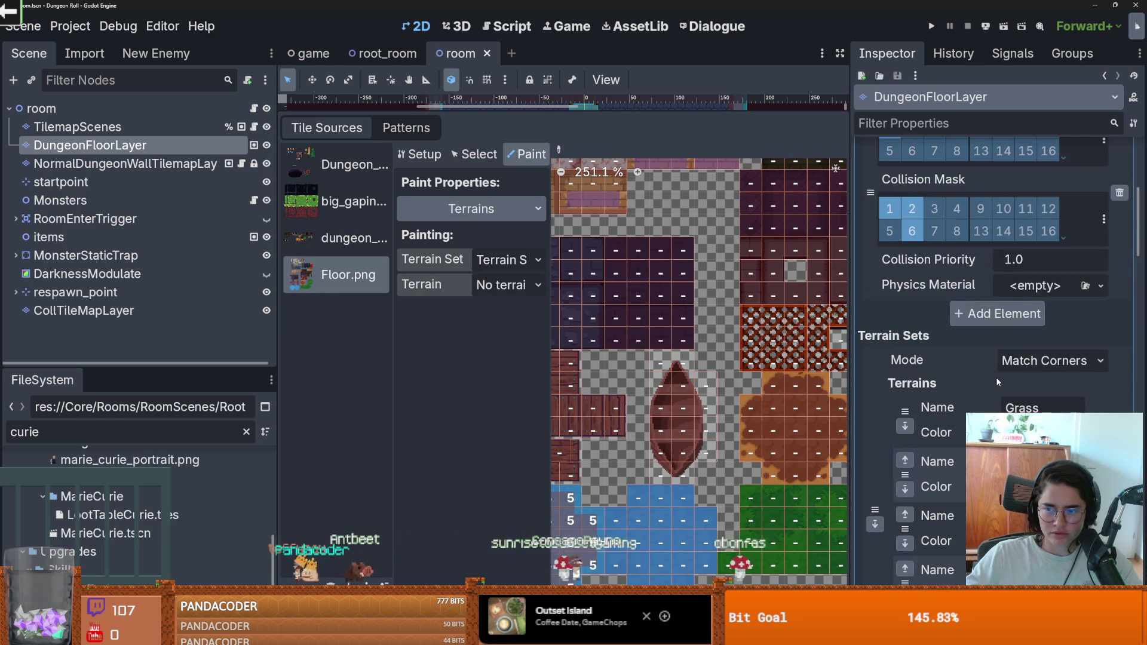
scroll(996, 382, down, 2)
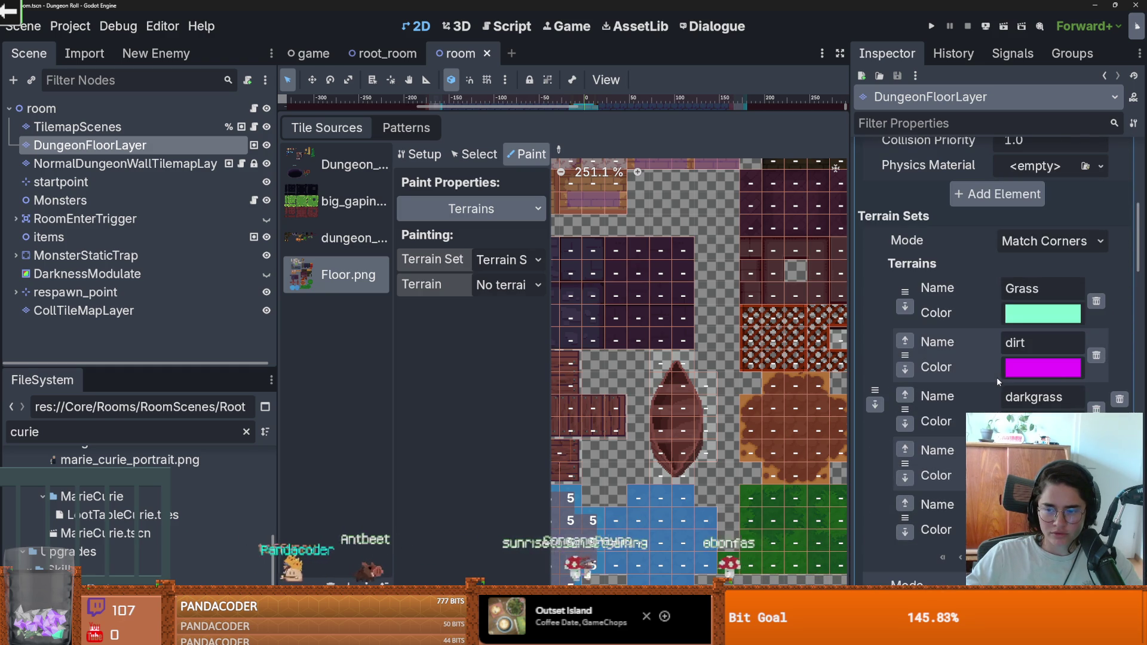
click(1098, 302)
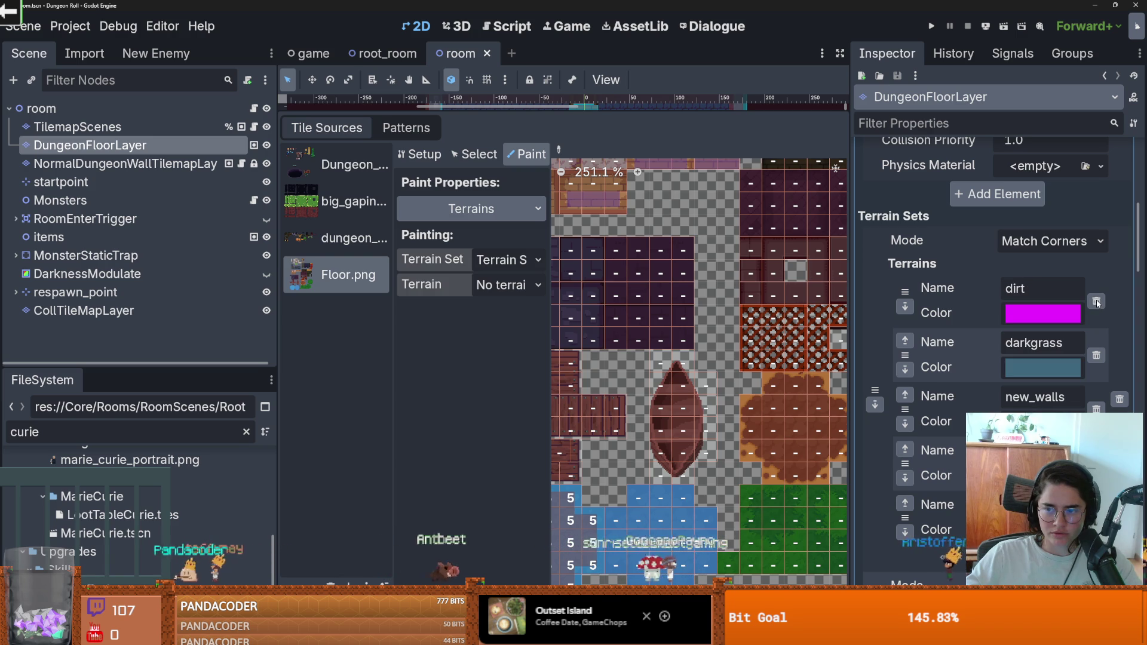
click(1099, 302)
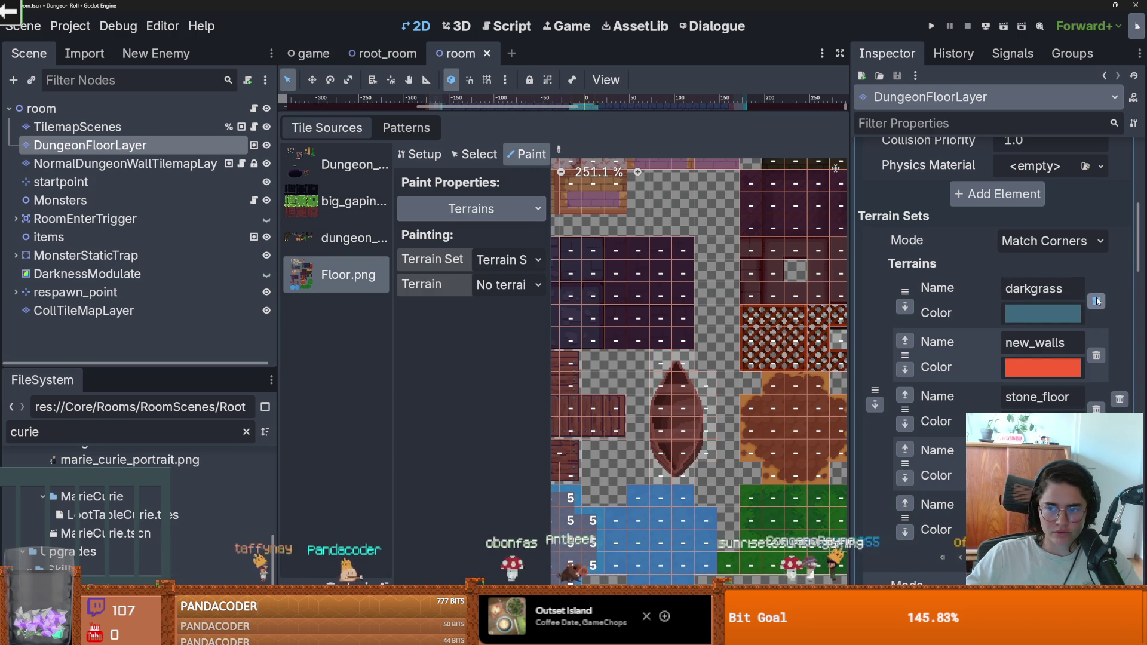
click(1098, 303)
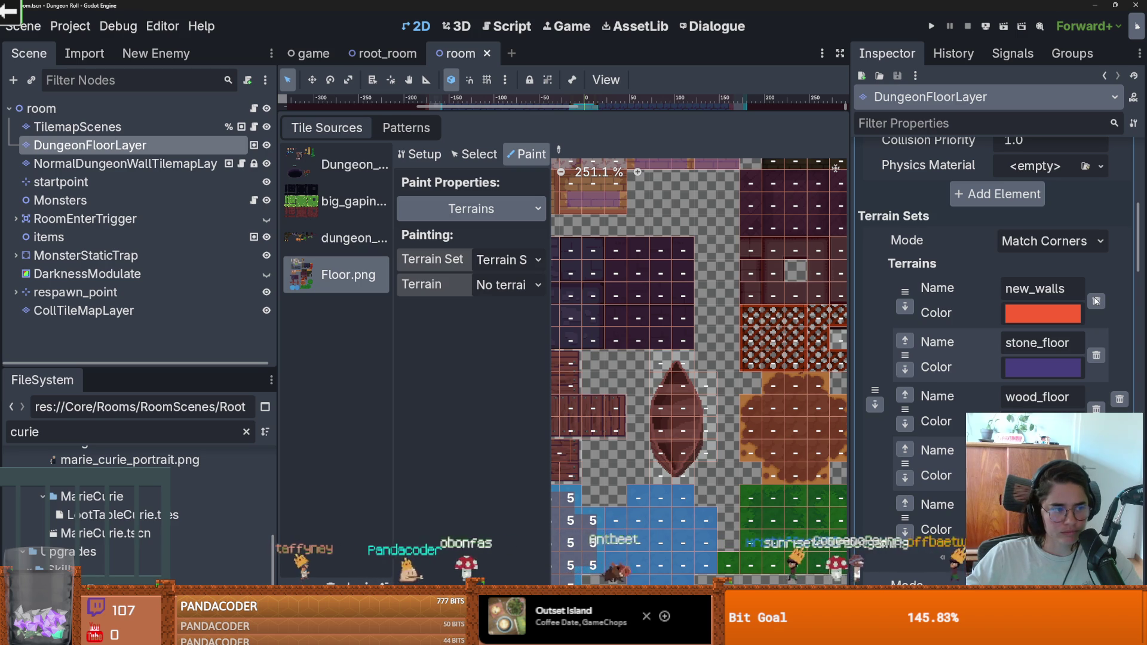
key(ctrl+s)
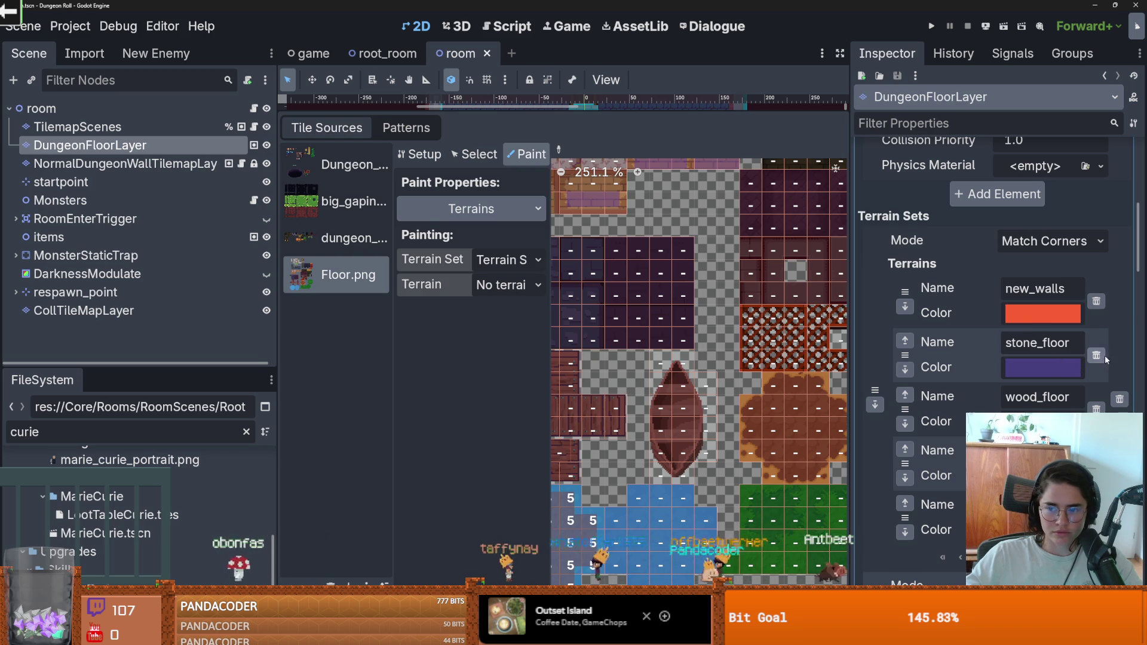
scroll(742, 384, up, 5)
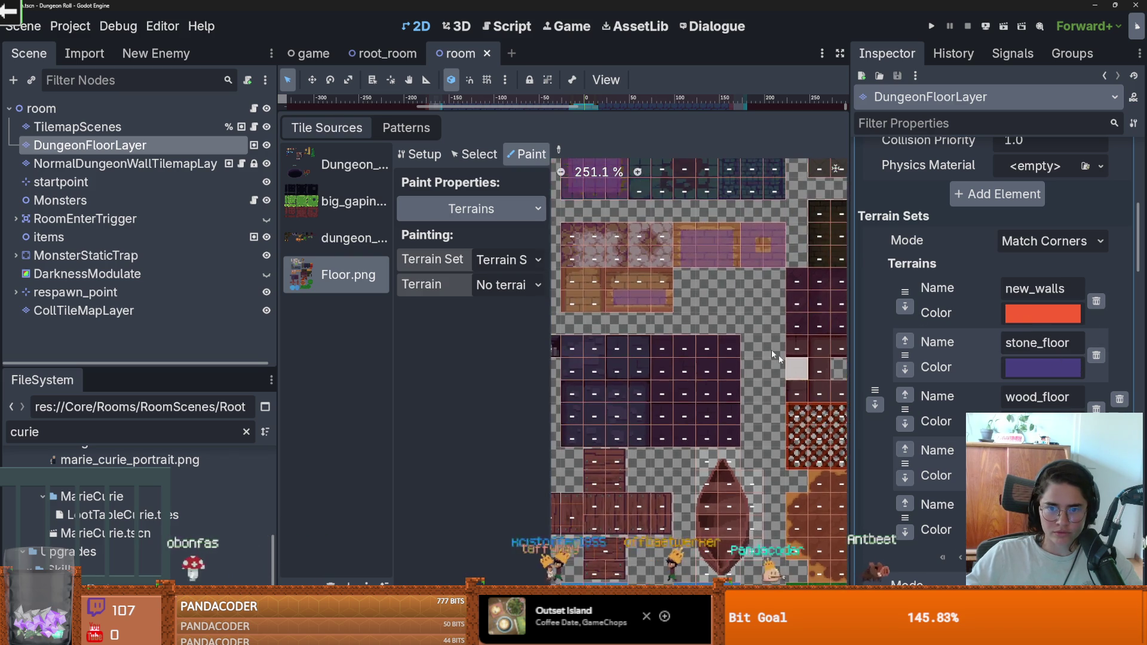
Compare the Terrain Sets list with the Floor.png atlas, then drag the splitter left to widen the Inspector.
scroll(742, 384, left, 3)
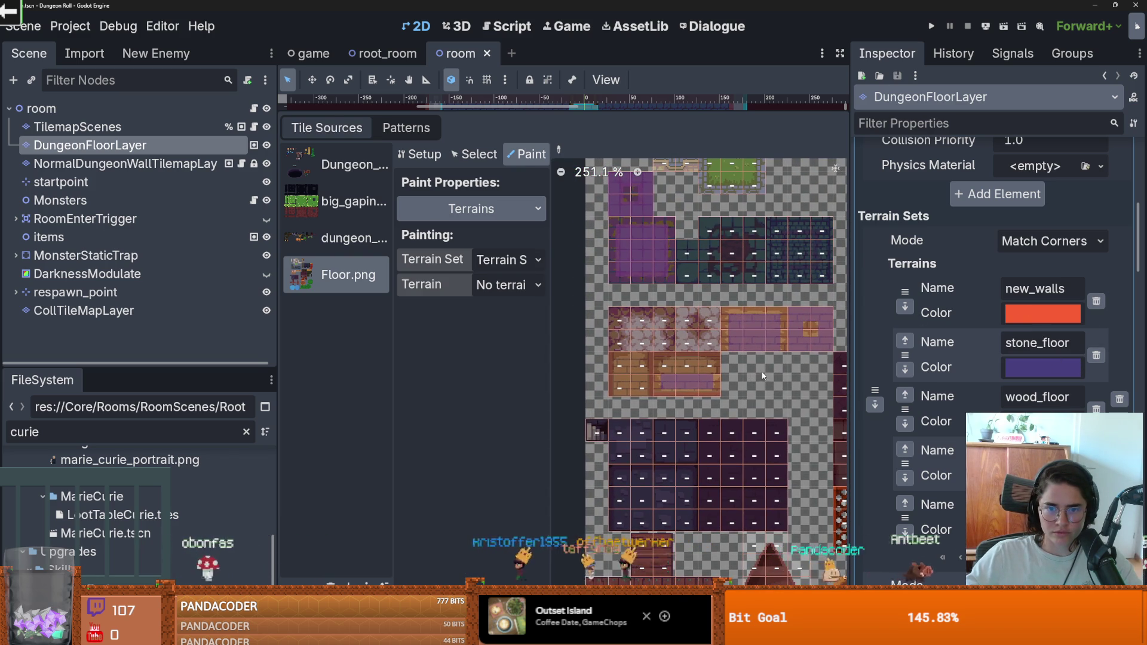
scroll(761, 373, right, 3)
scroll(690, 371, down, 1)
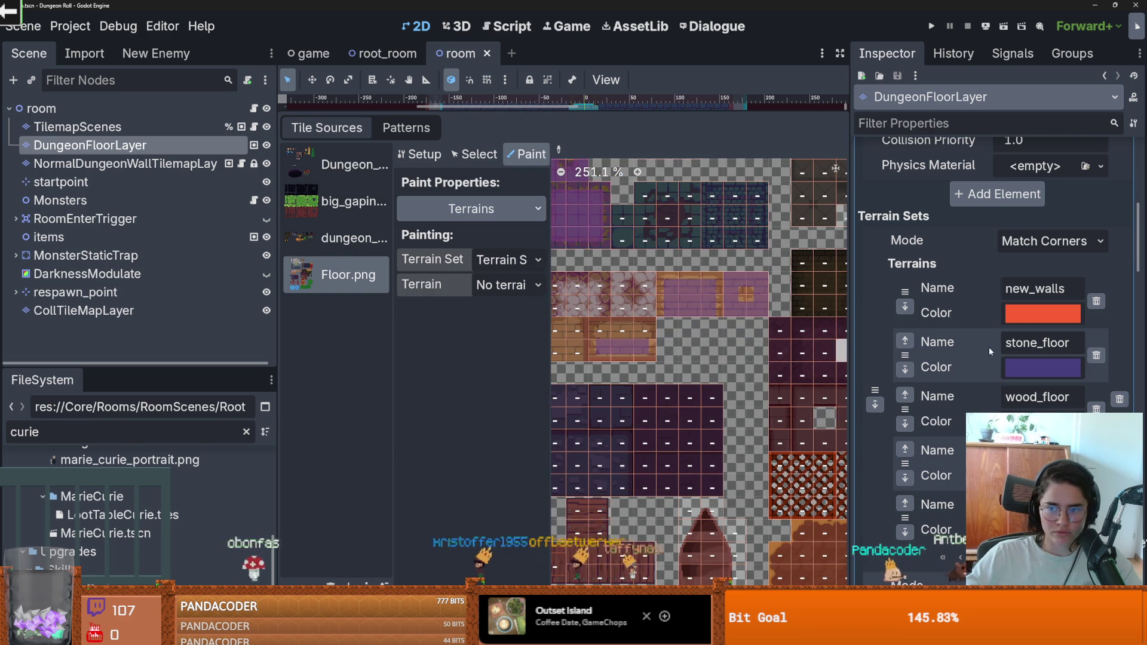
scroll(733, 290, up, 2)
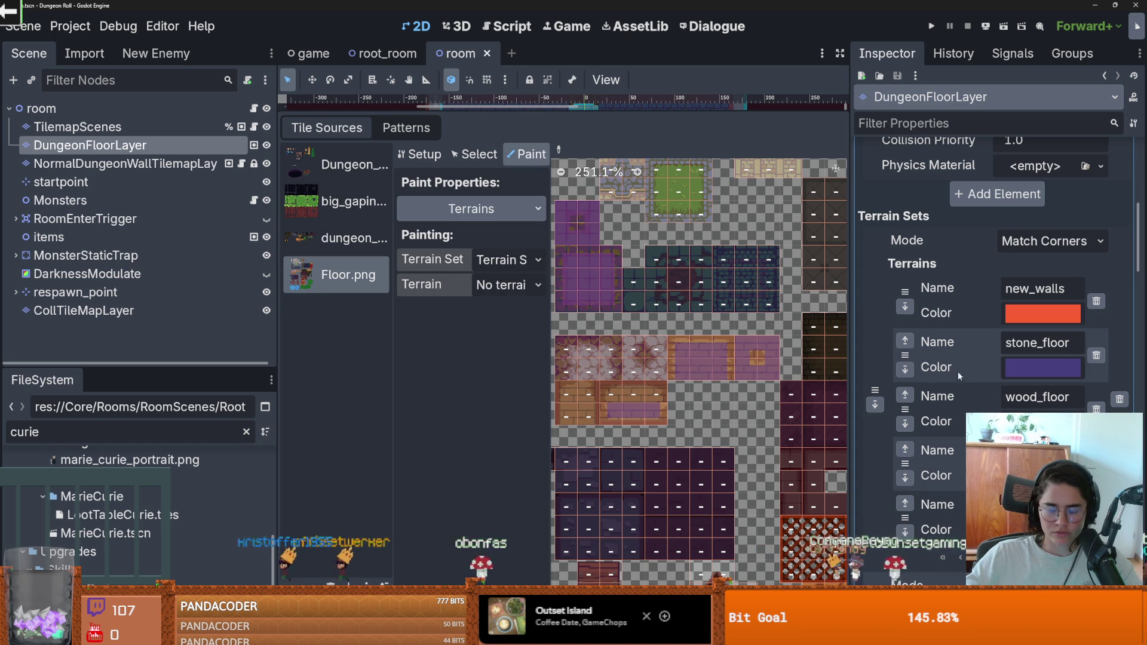
scroll(988, 367, down, 2)
scroll(1051, 360, up, 2)
scroll(968, 358, down, 2)
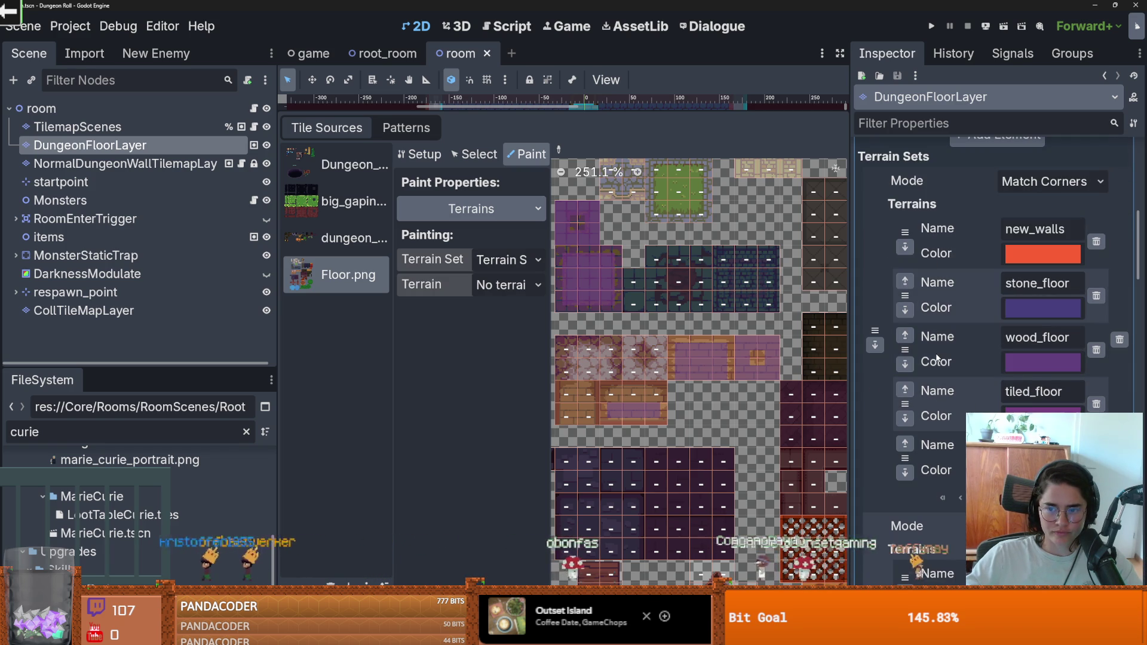
scroll(752, 363, down, 3)
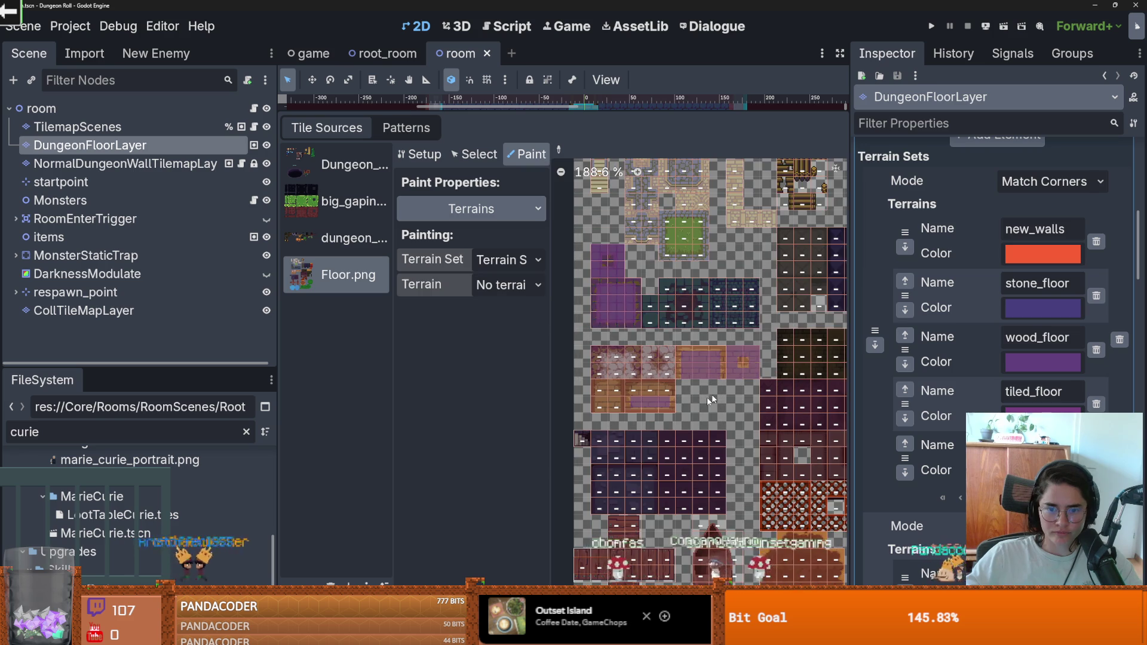
scroll(665, 393, down, 4)
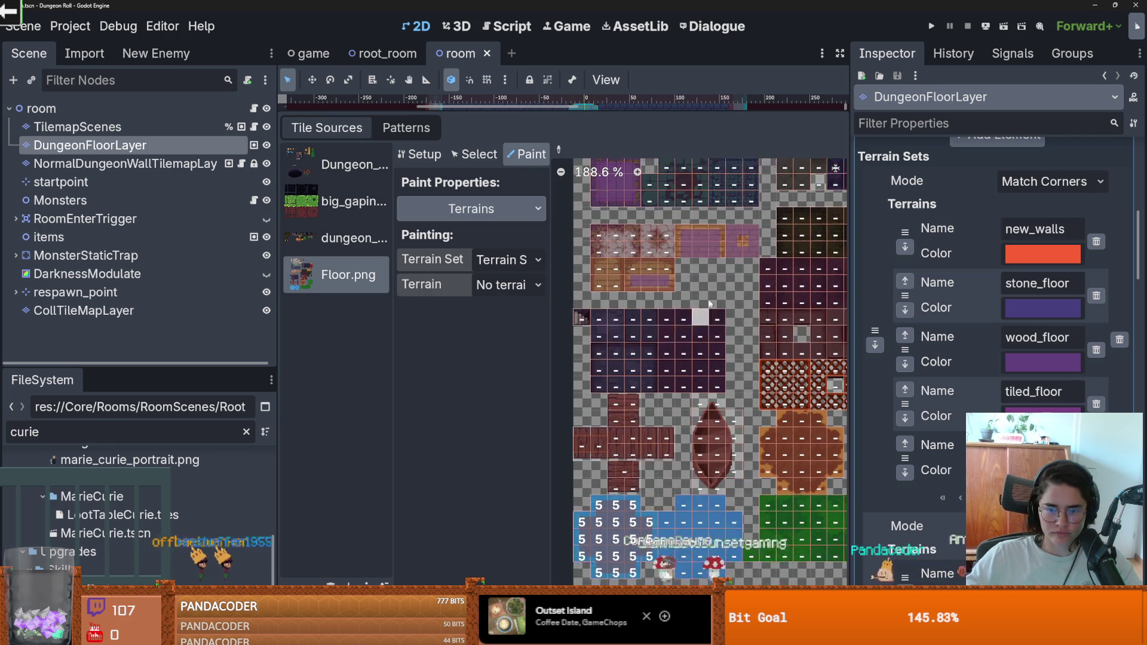
scroll(655, 433, up, 2)
scroll(986, 299, down, 6)
scroll(991, 299, down, 3)
scroll(998, 299, down, 2)
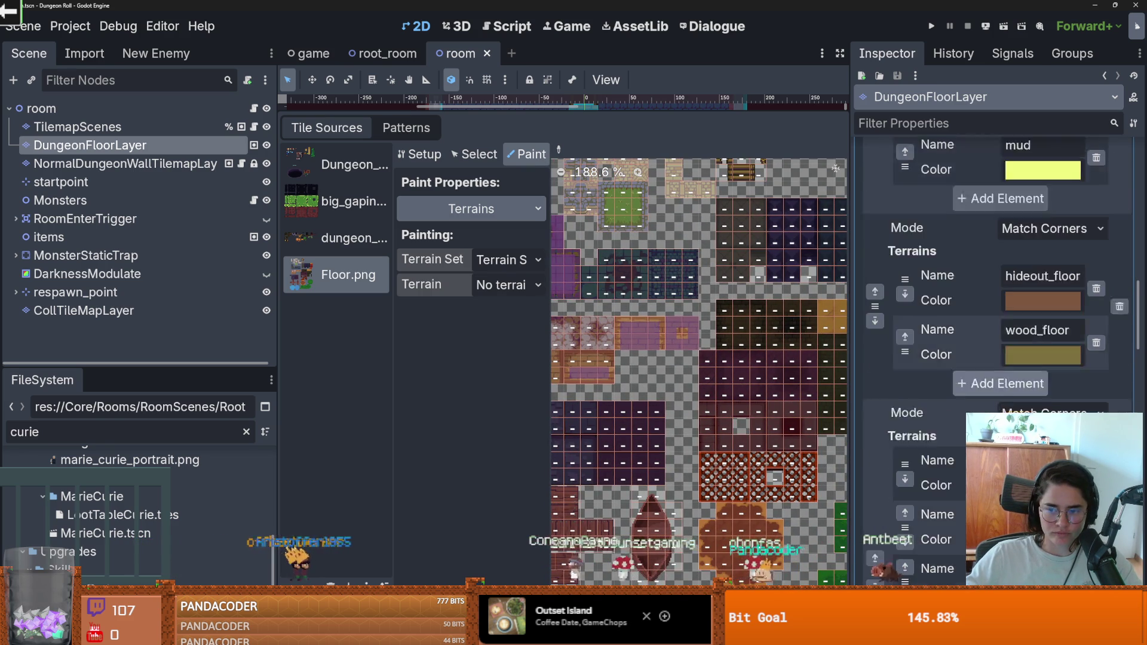
scroll(1033, 391, up, 2)
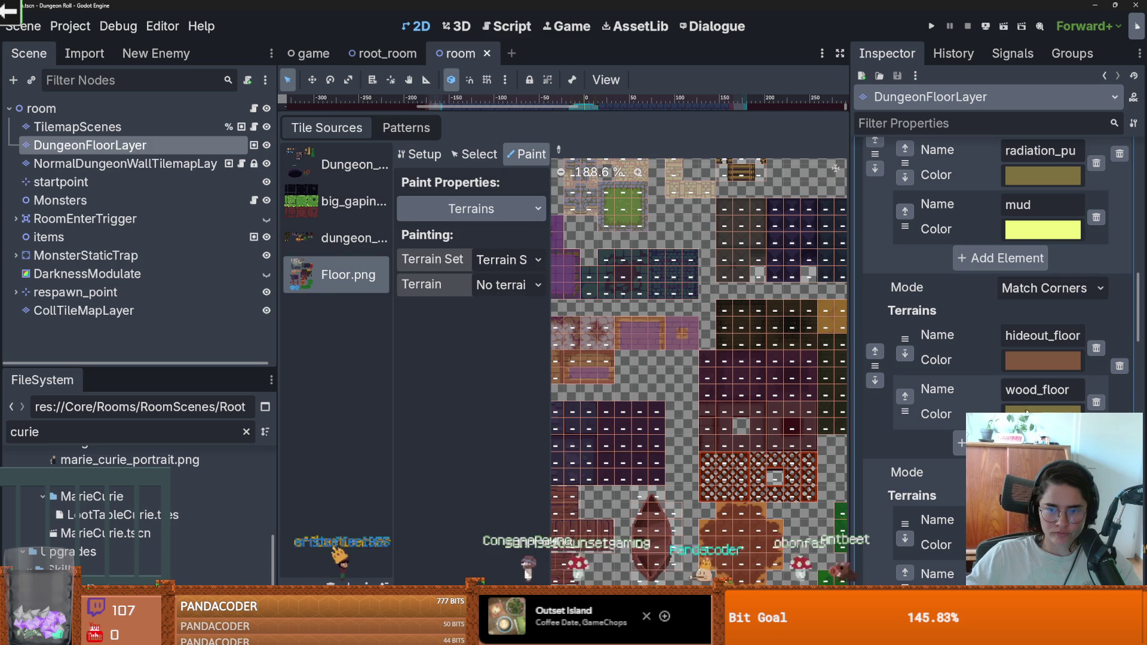
scroll(729, 351, up, 3)
scroll(729, 351, right, 3)
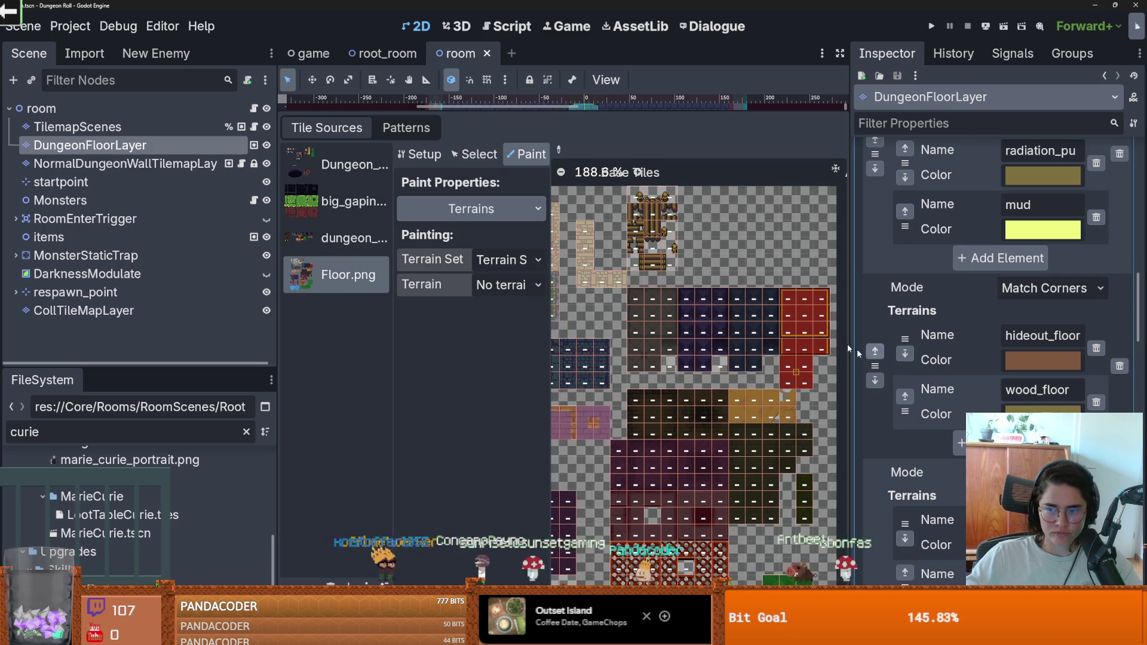
scroll(951, 317, up, 2)
scroll(991, 327, down, 2)
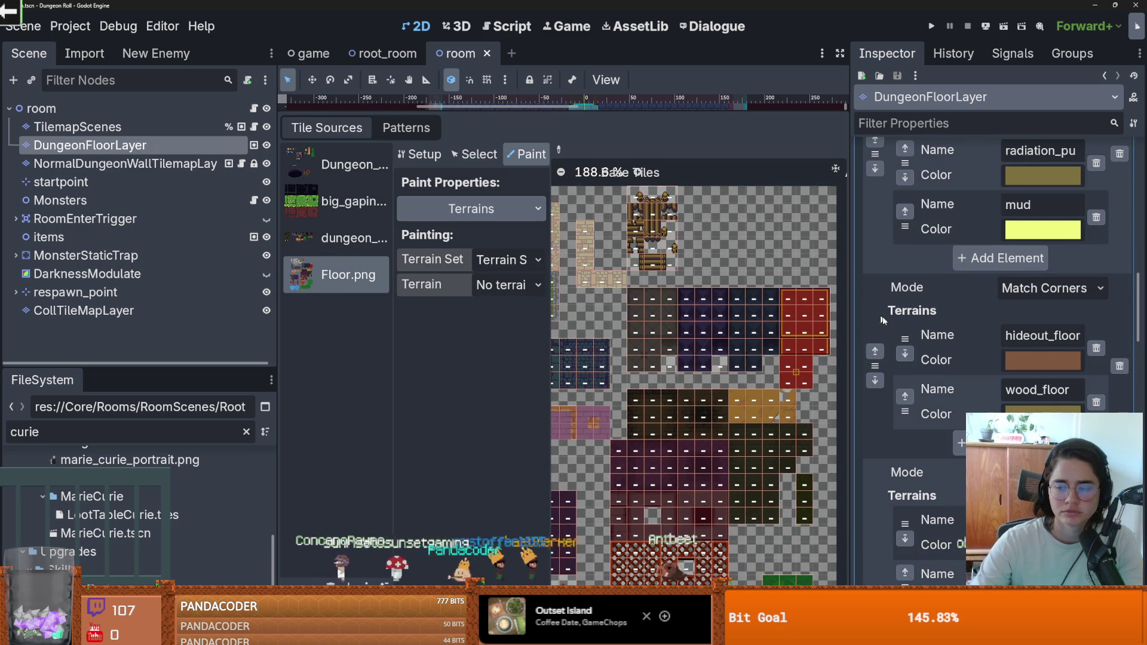
scroll(954, 436, down, 2)
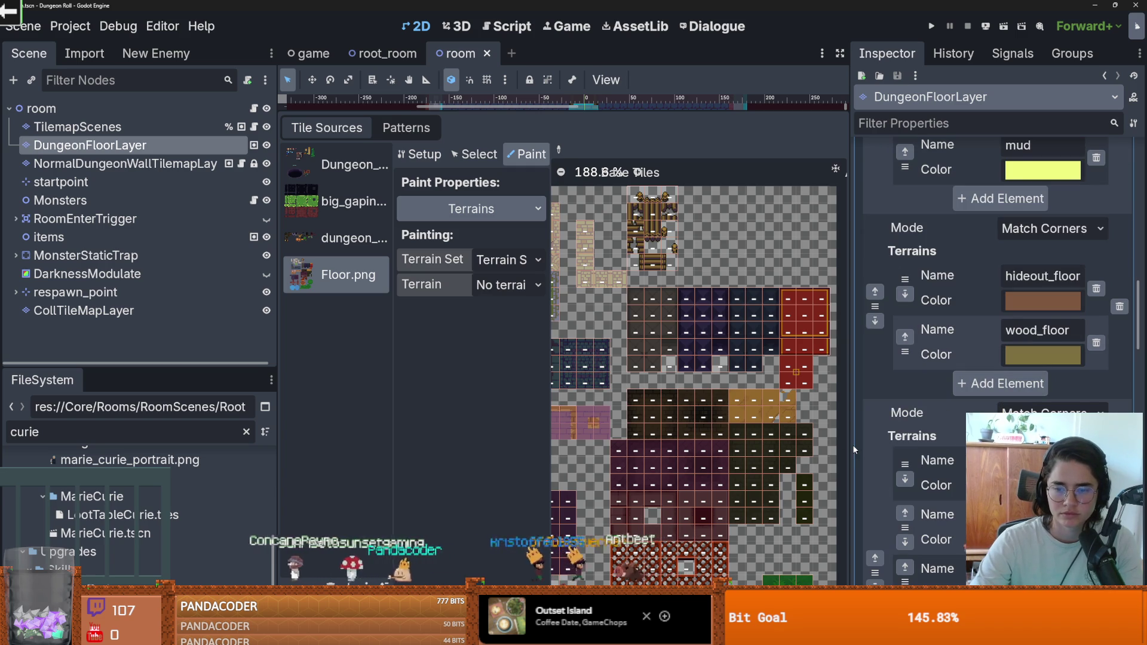
drag(848, 445, 701, 445)
scroll(893, 445, down, 3)
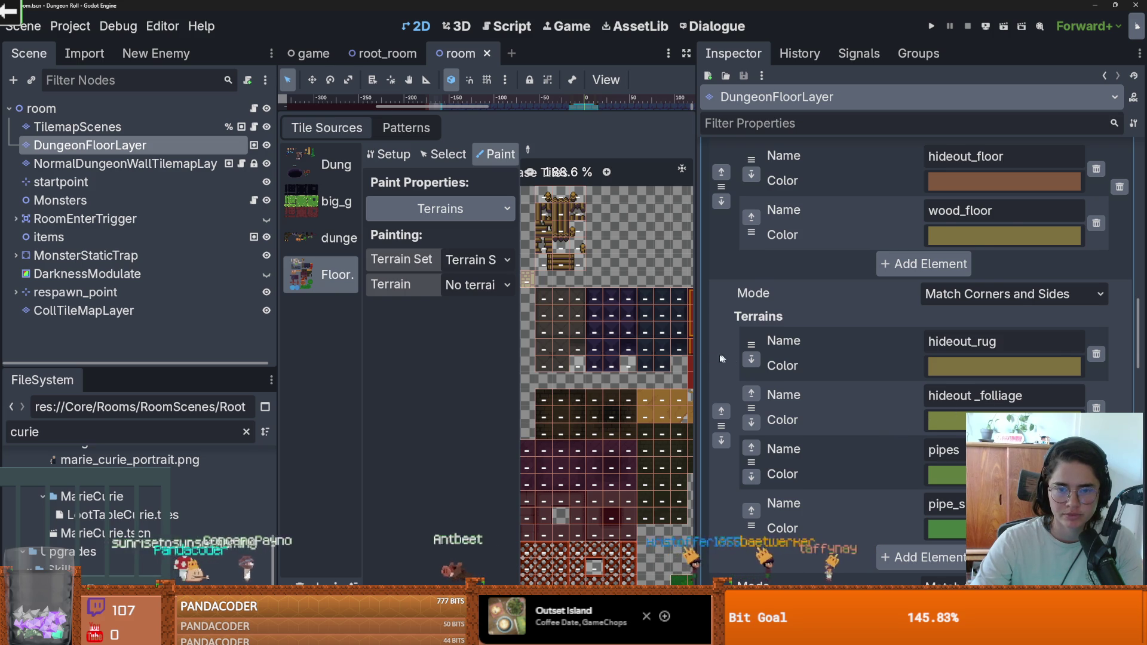
Delete the stone_floor, wood_floor, tiled_floor and desert_walls terrains from the first terrain set.
scroll(725, 353, up, 2)
drag(697, 355, 721, 354)
scroll(865, 399, up, 8)
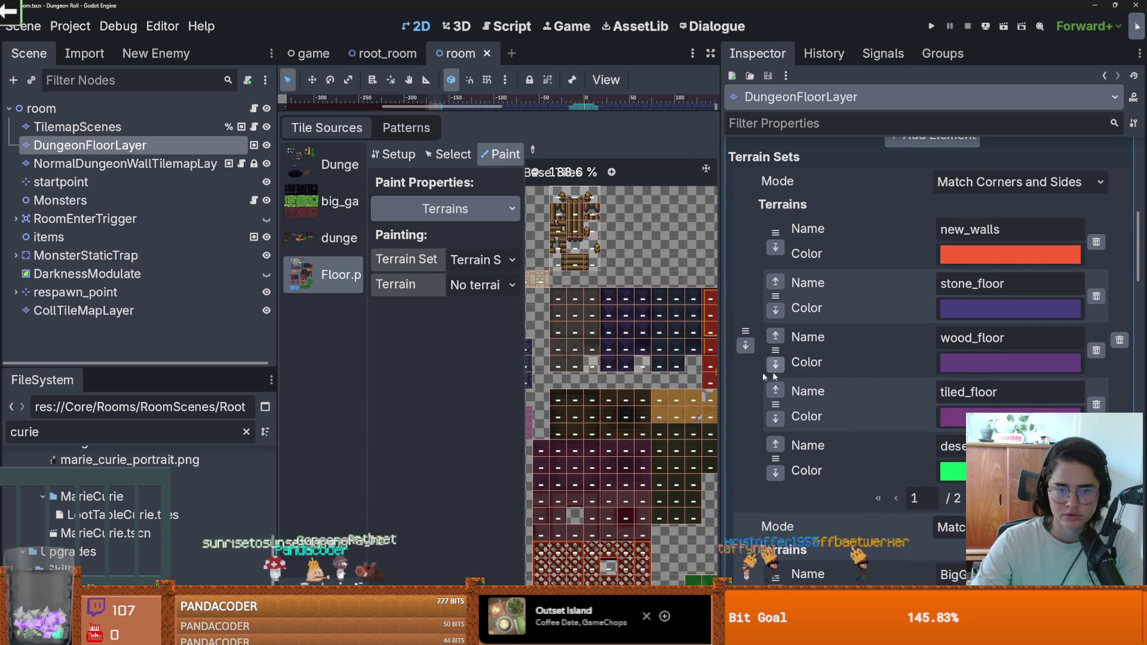
click(1097, 296)
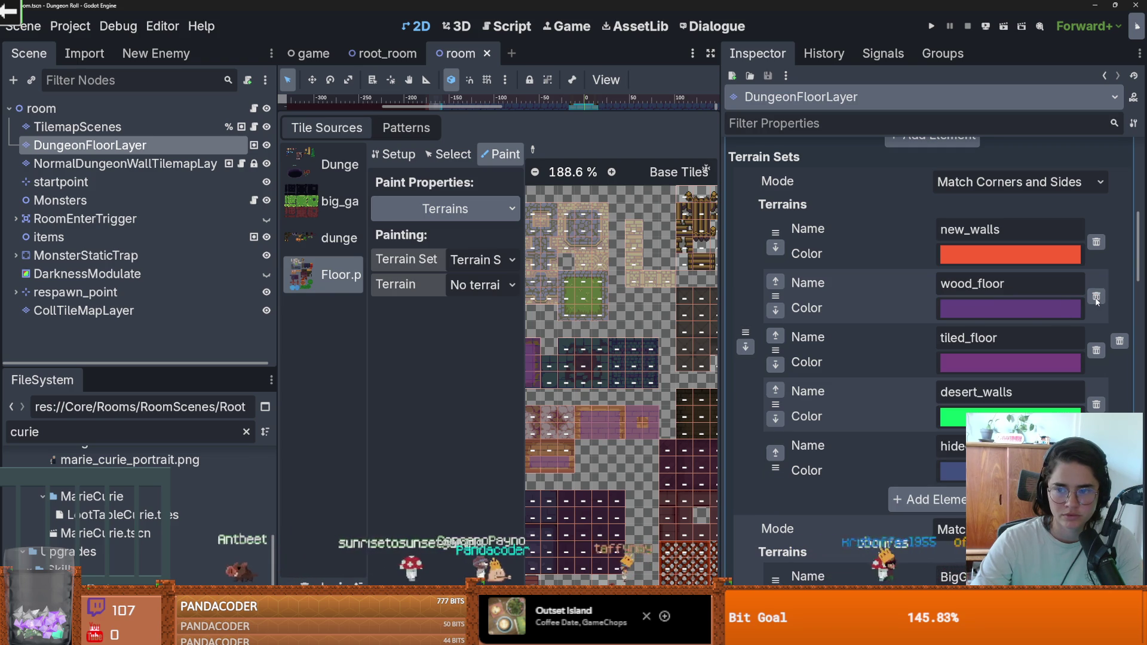
click(1096, 296)
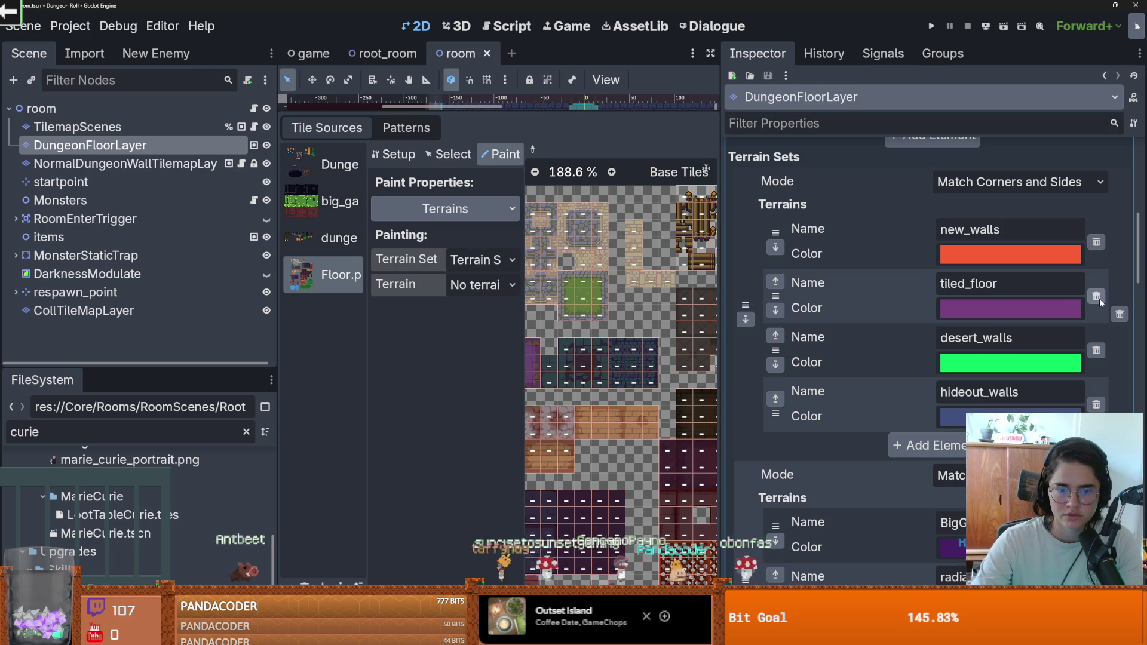
click(1097, 296)
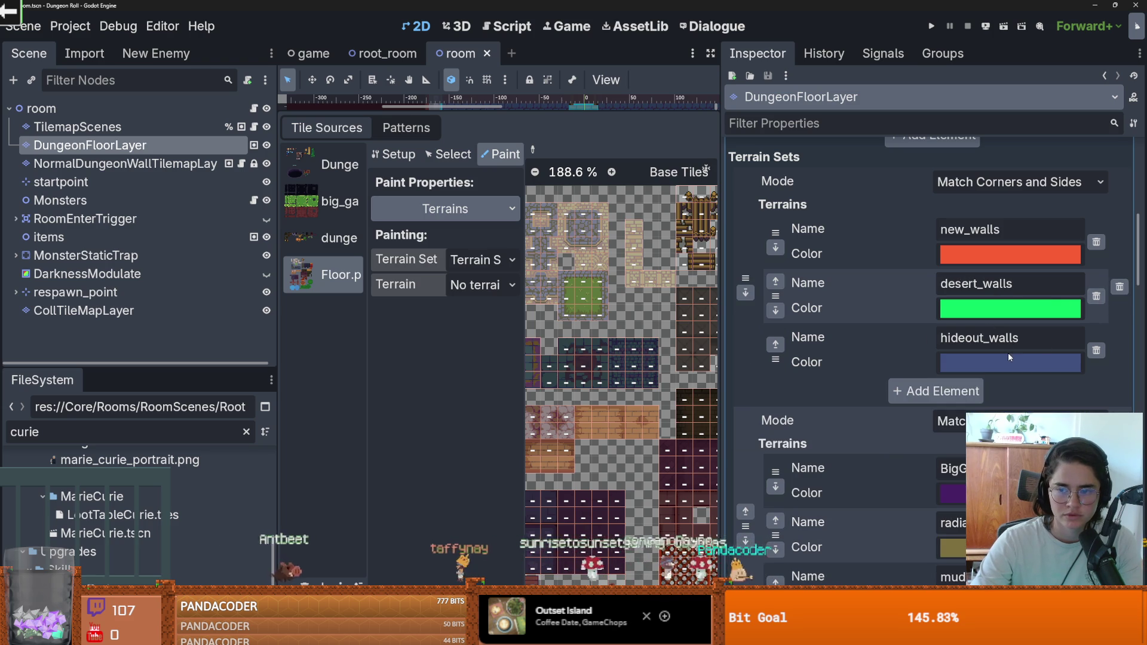
click(1096, 296)
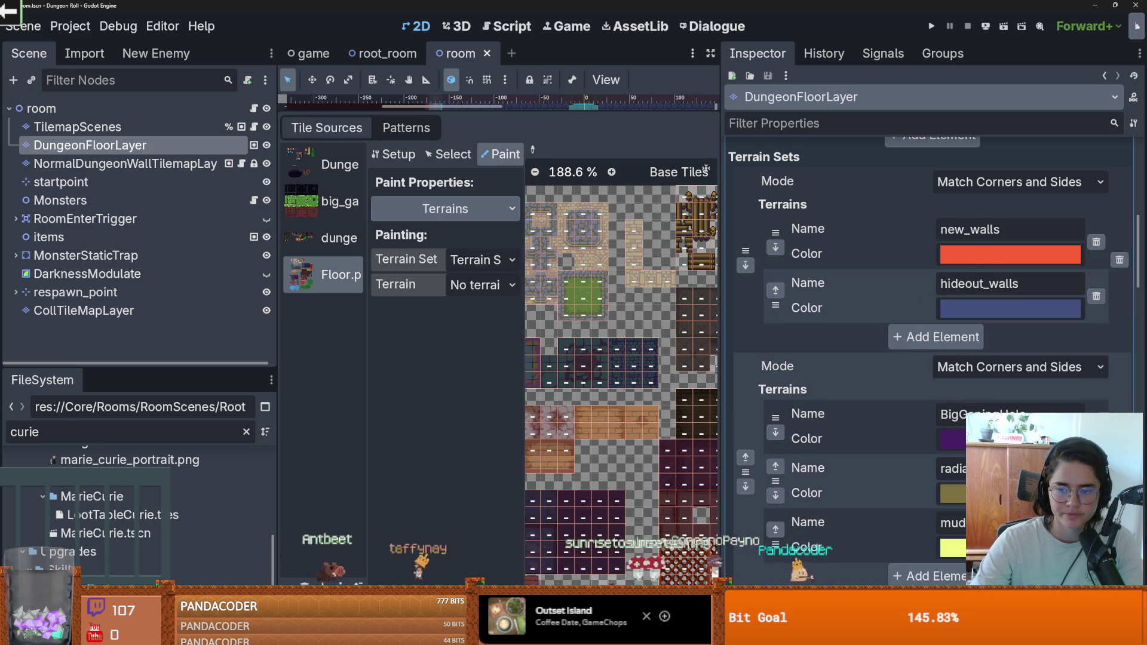
scroll(1096, 295, down, 5)
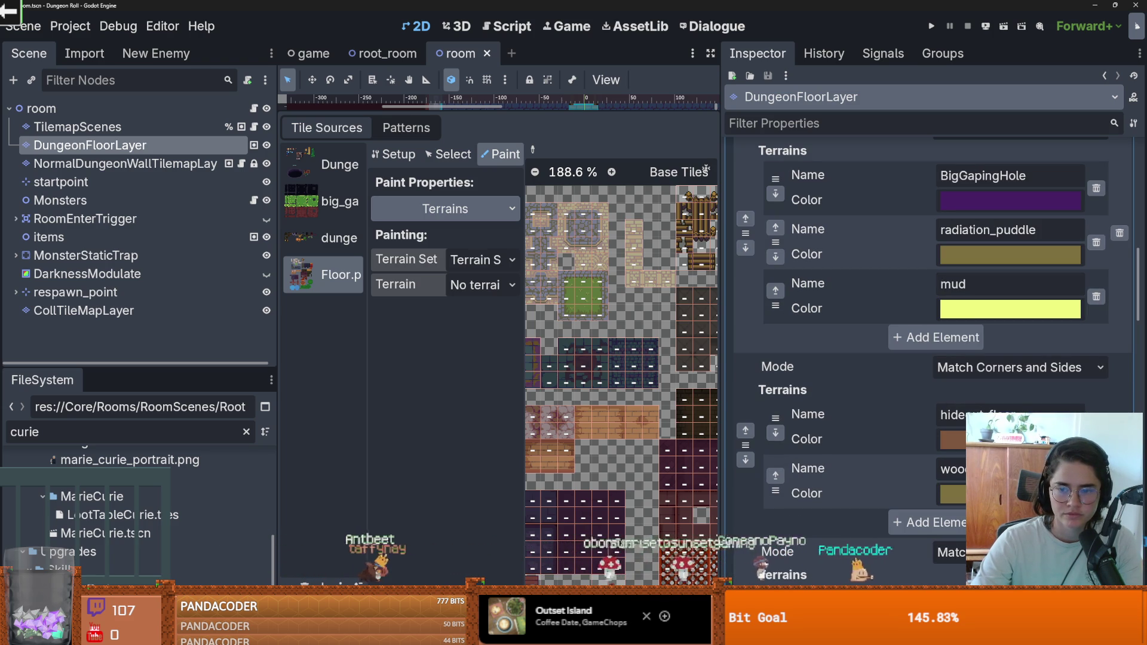
scroll(956, 342, down, 5)
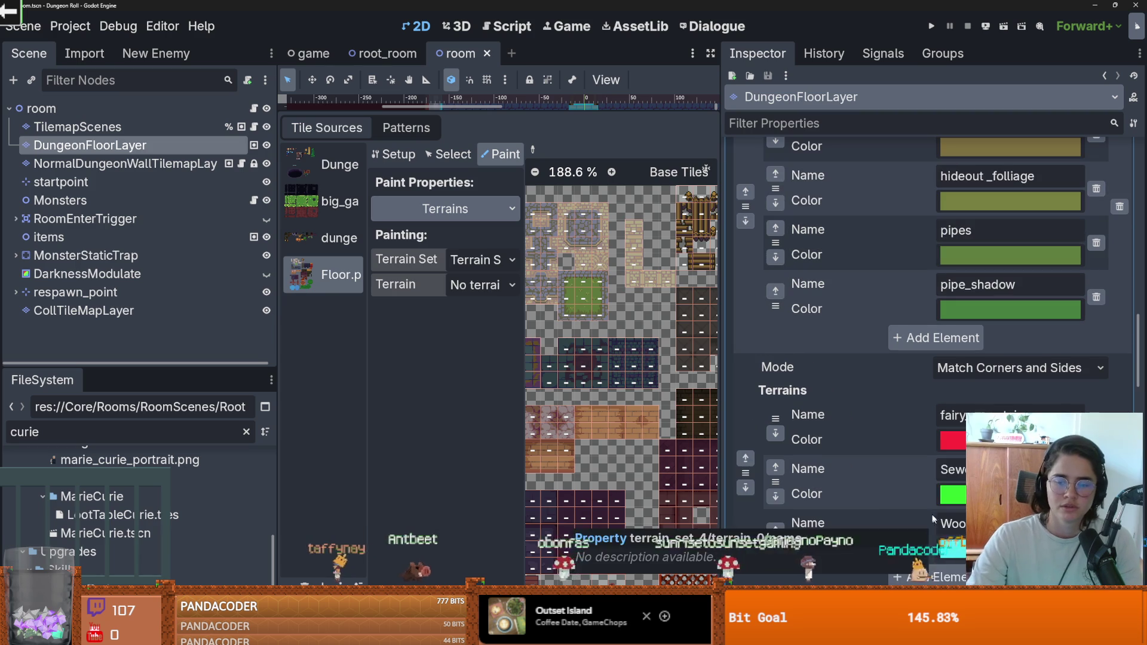
scroll(956, 342, down, 10)
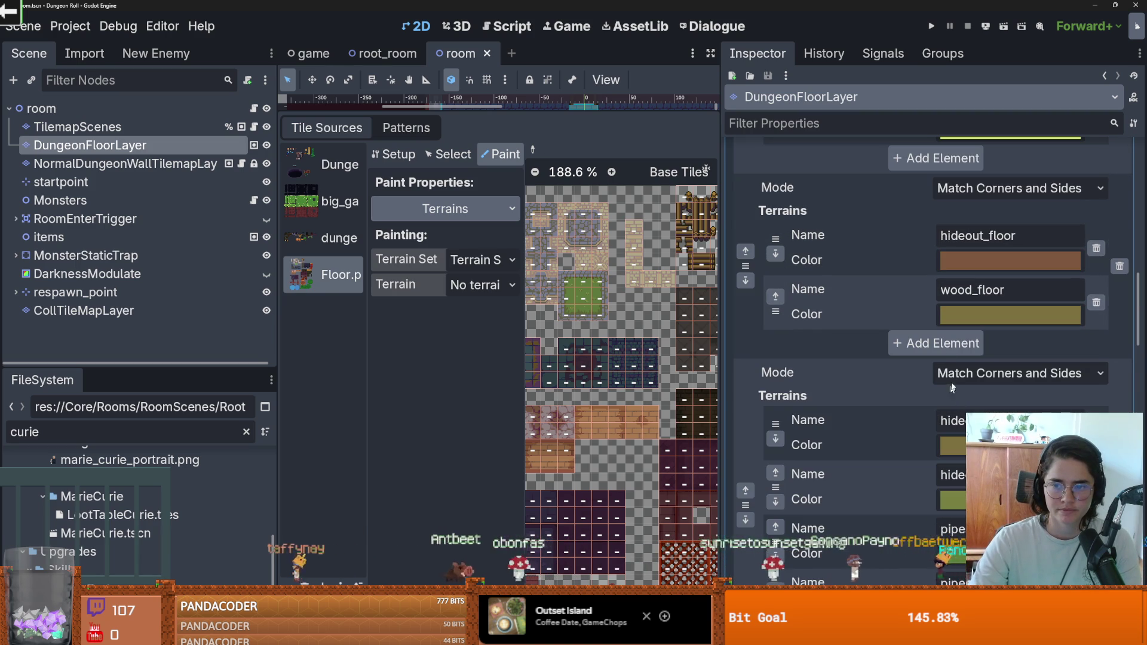
Add a terrain after wood_floor, name it tiled_floor, fix the typo, and save.
click(941, 343)
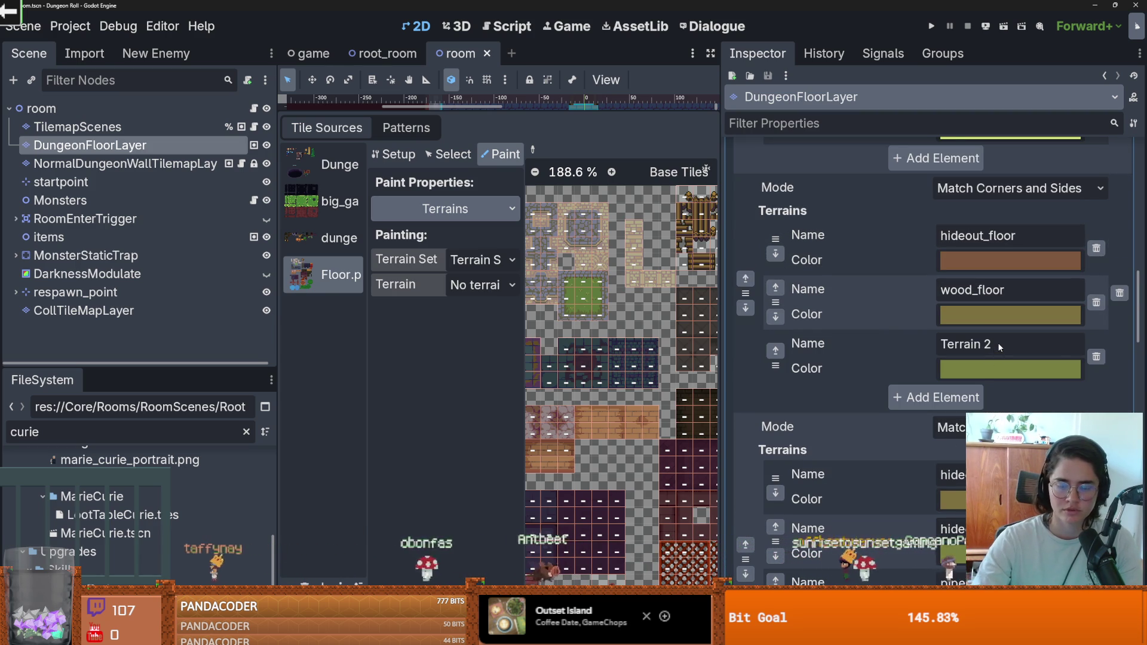
drag(997, 343, 937, 344)
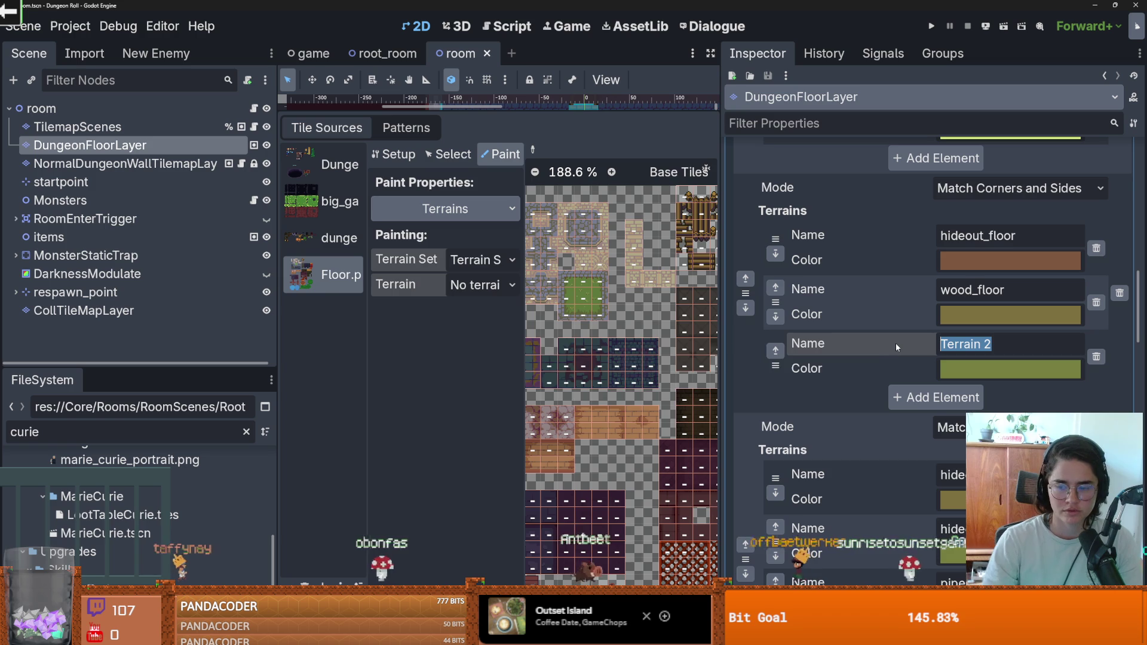
text(t)
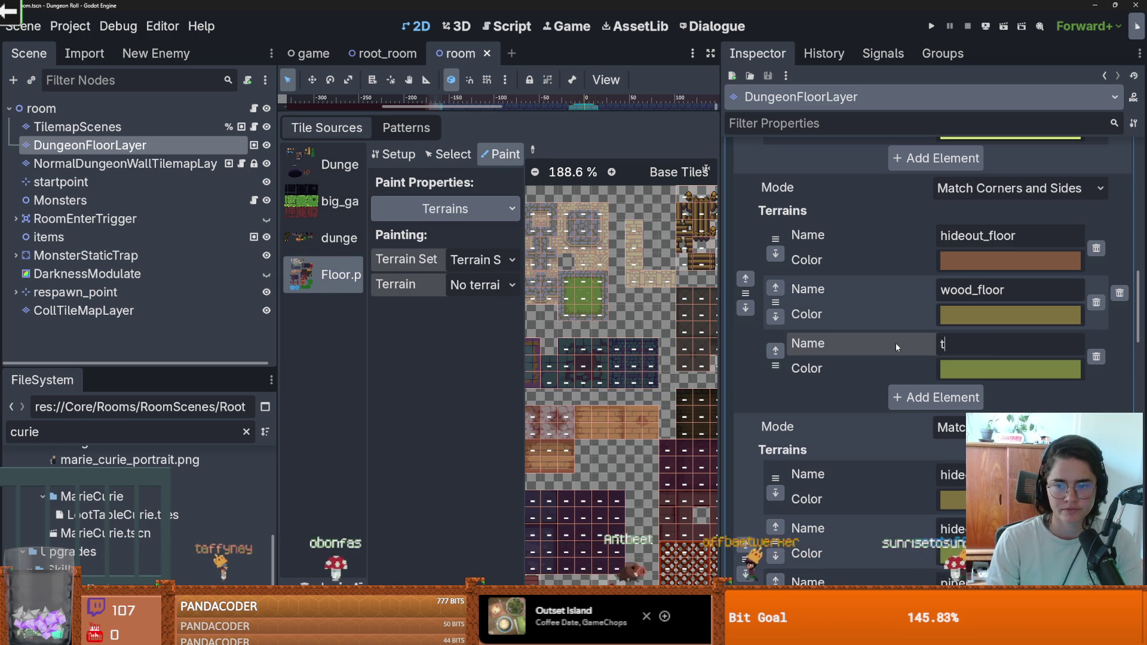
text(iled)
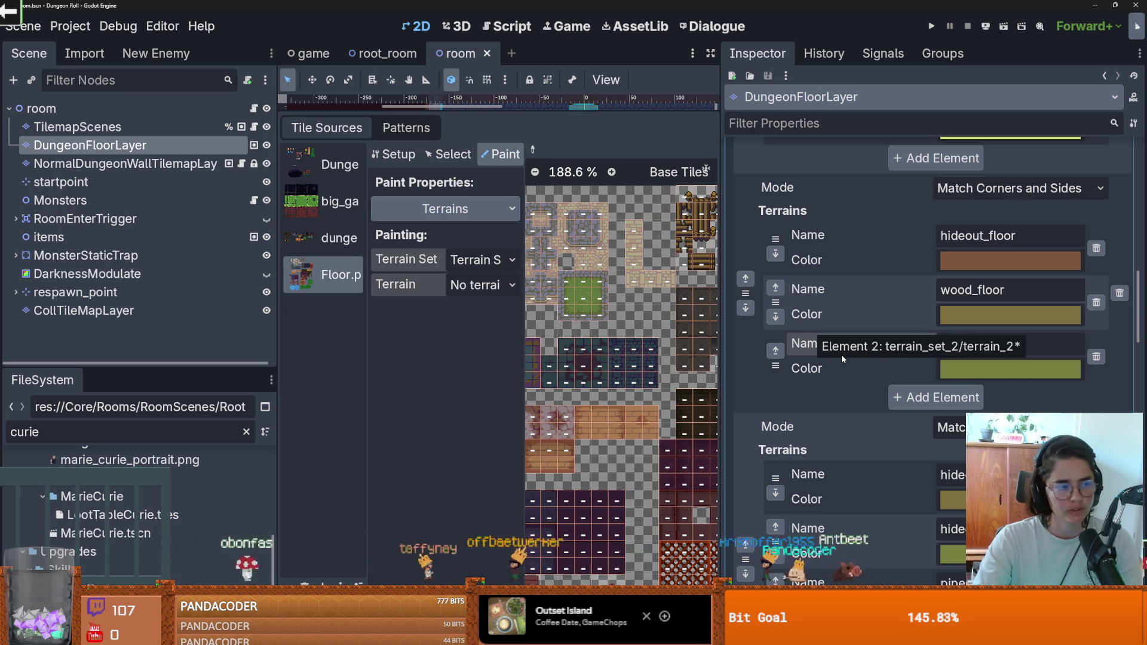
text(_dloor)
key(ctrl+s)
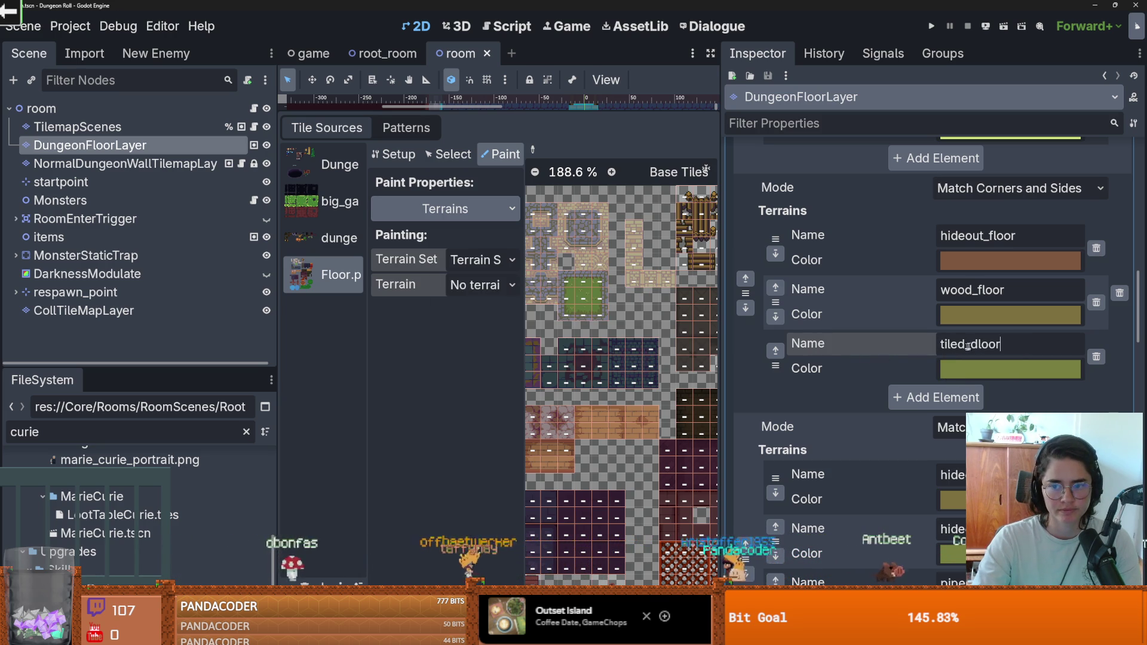
key(BackSpace)
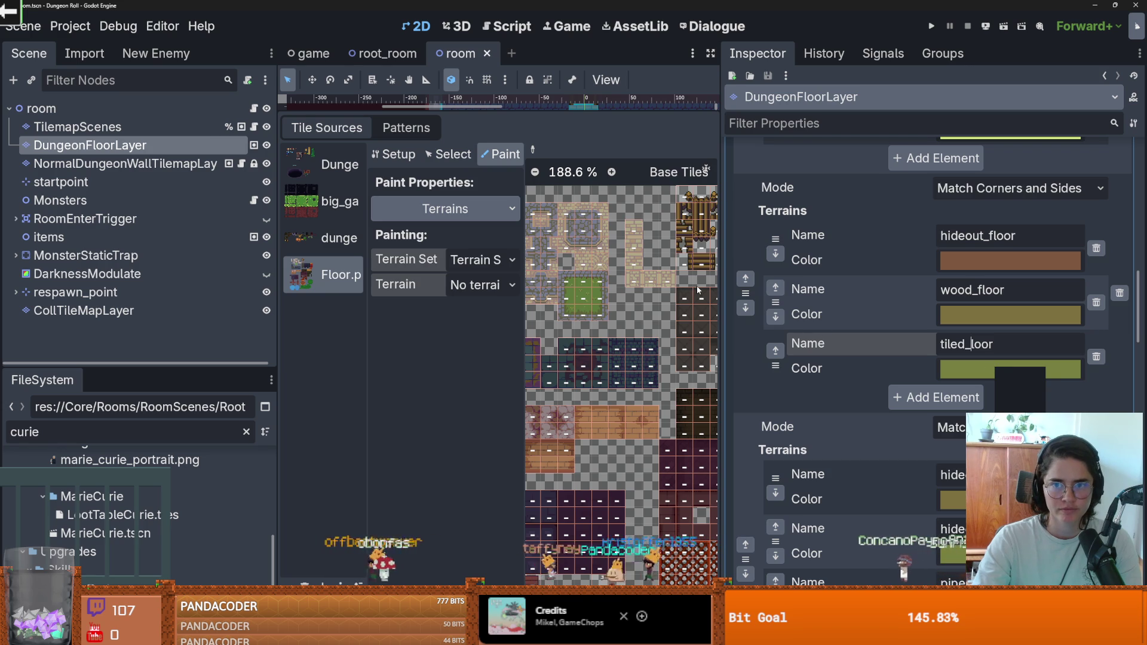
text(f)
key(ctrl+s)
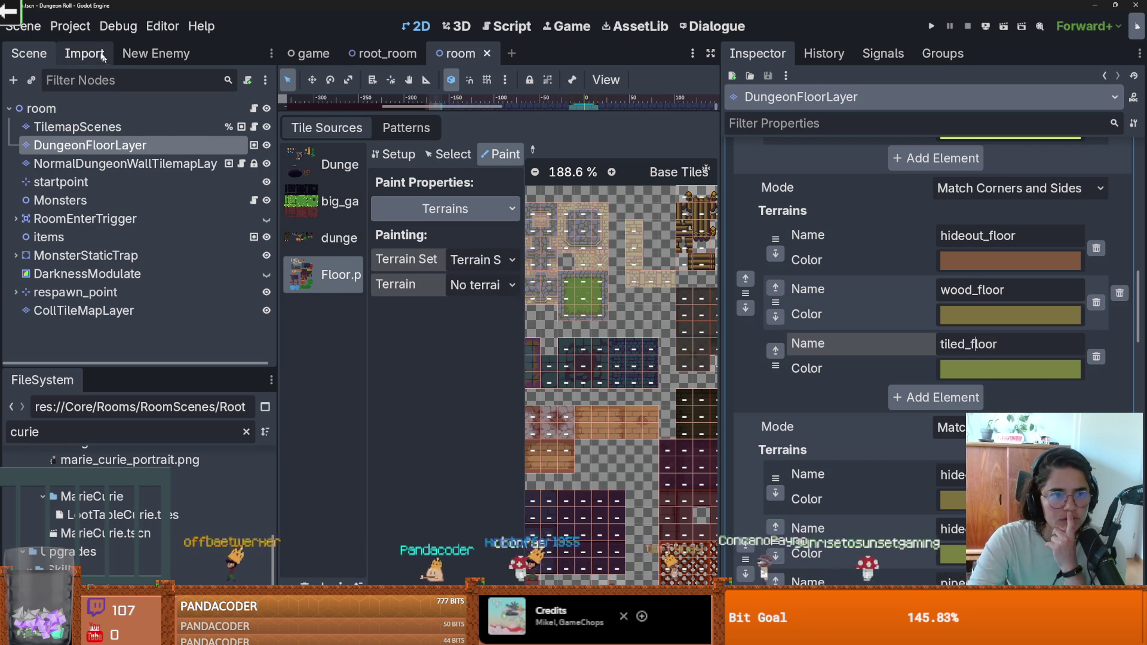
click(71, 27)
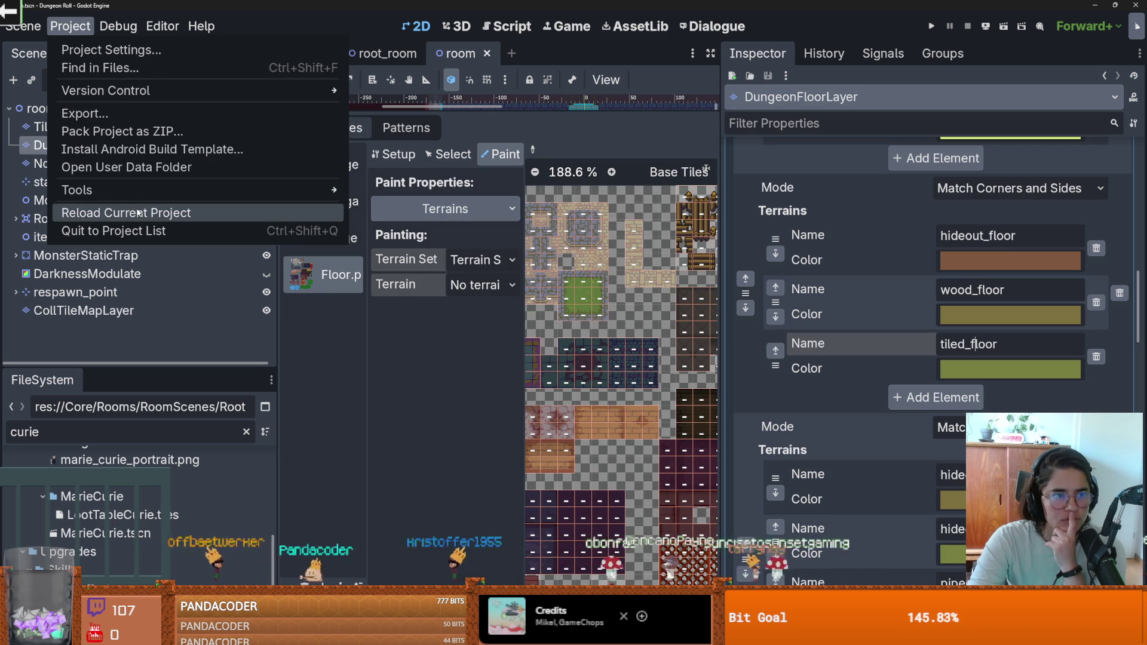
Reload the current project from the Project menu.
click(138, 214)
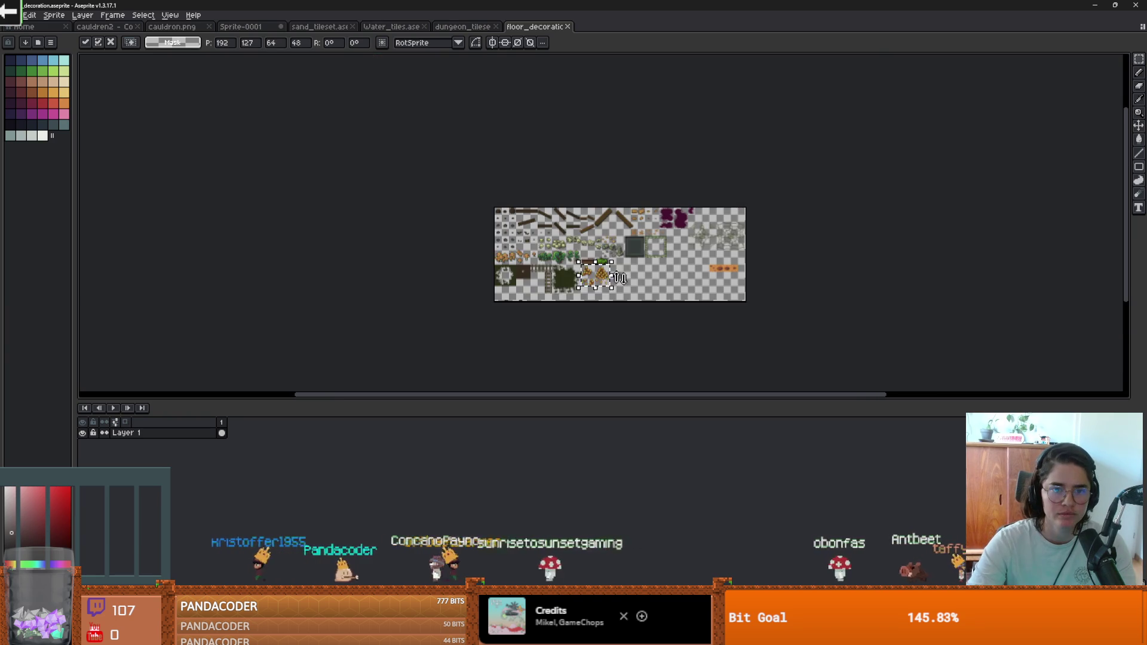
Close the floor decoration, dungeon, water, sand and cauldron sprites in Aseprite without saving.
click(568, 26)
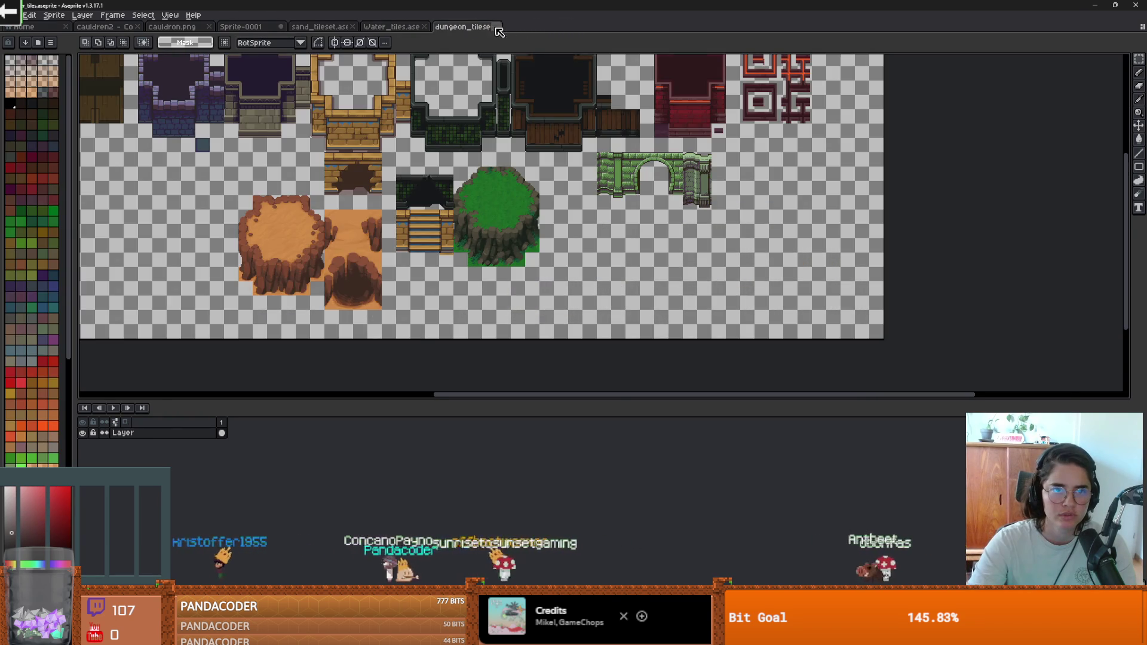
click(496, 26)
click(424, 27)
click(353, 27)
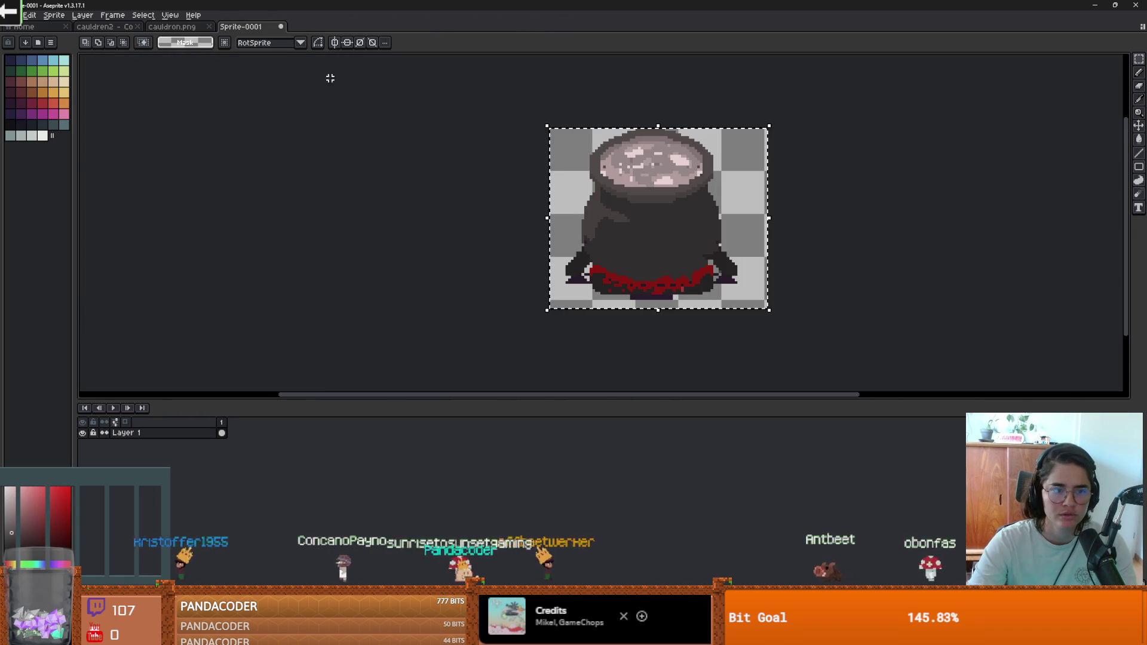
click(282, 28)
key(ctrl+w)
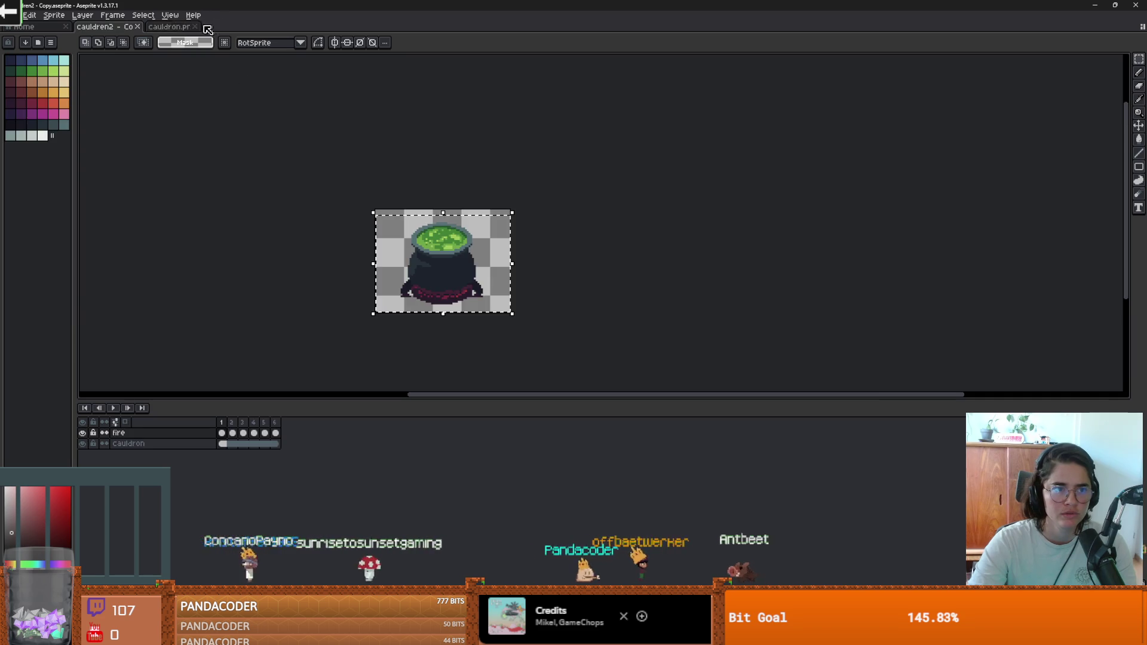
key(ctrl+w)
click(1115, 4)
click(774, 225)
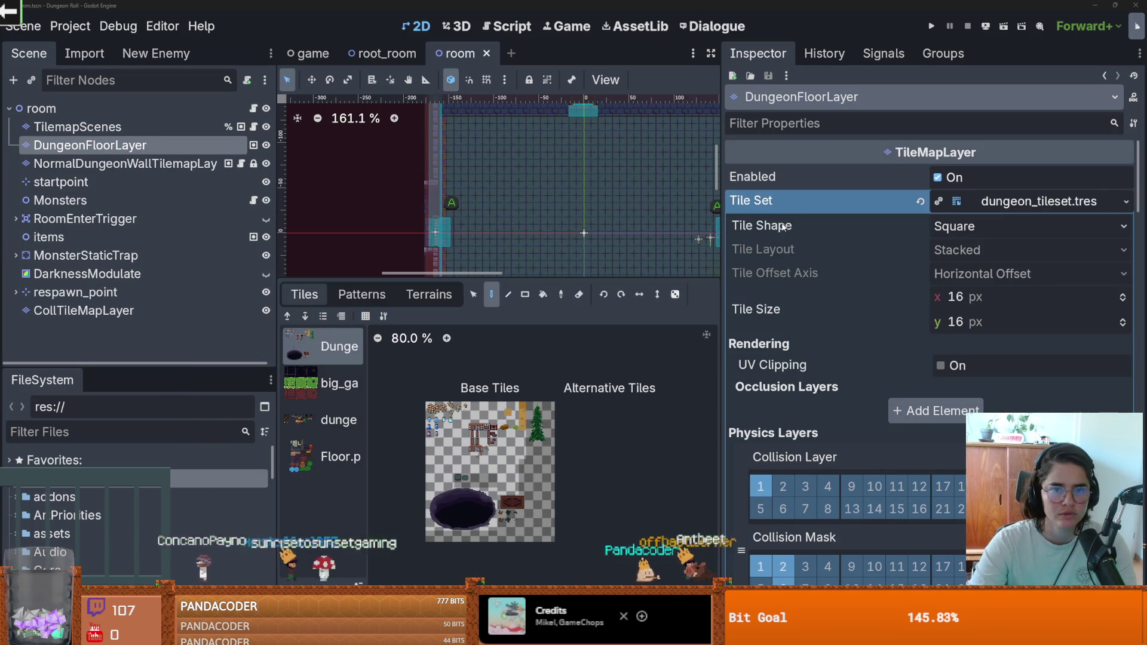
Resize the docks to give the room canvas and tile workspace more space.
drag(722, 198, 891, 198)
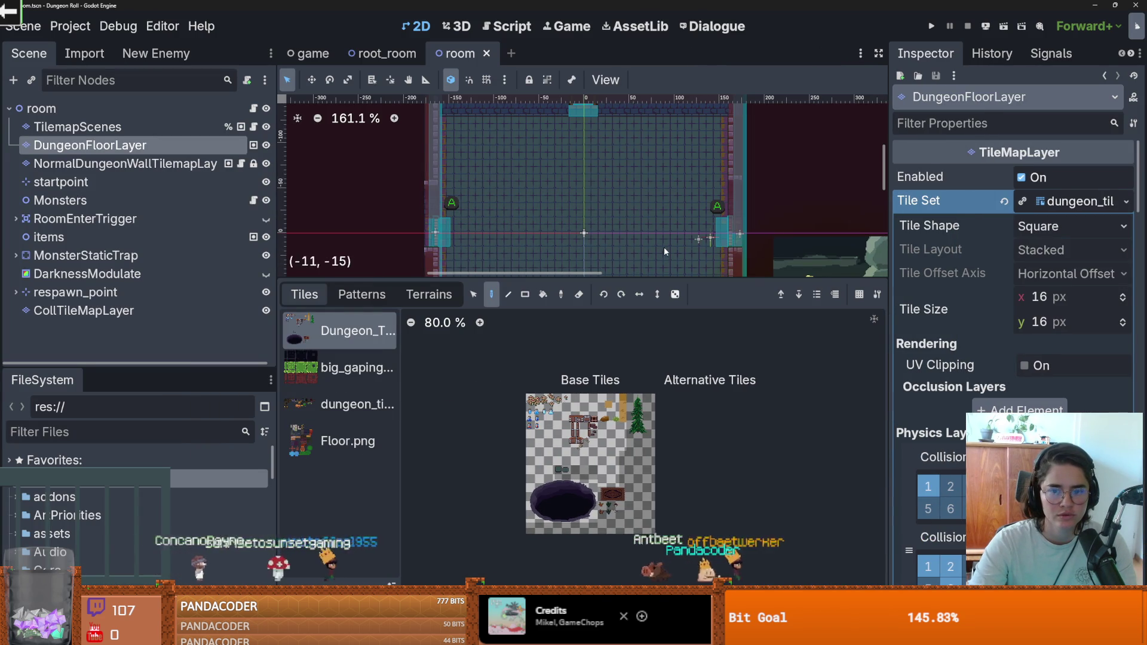
drag(681, 279, 699, 424)
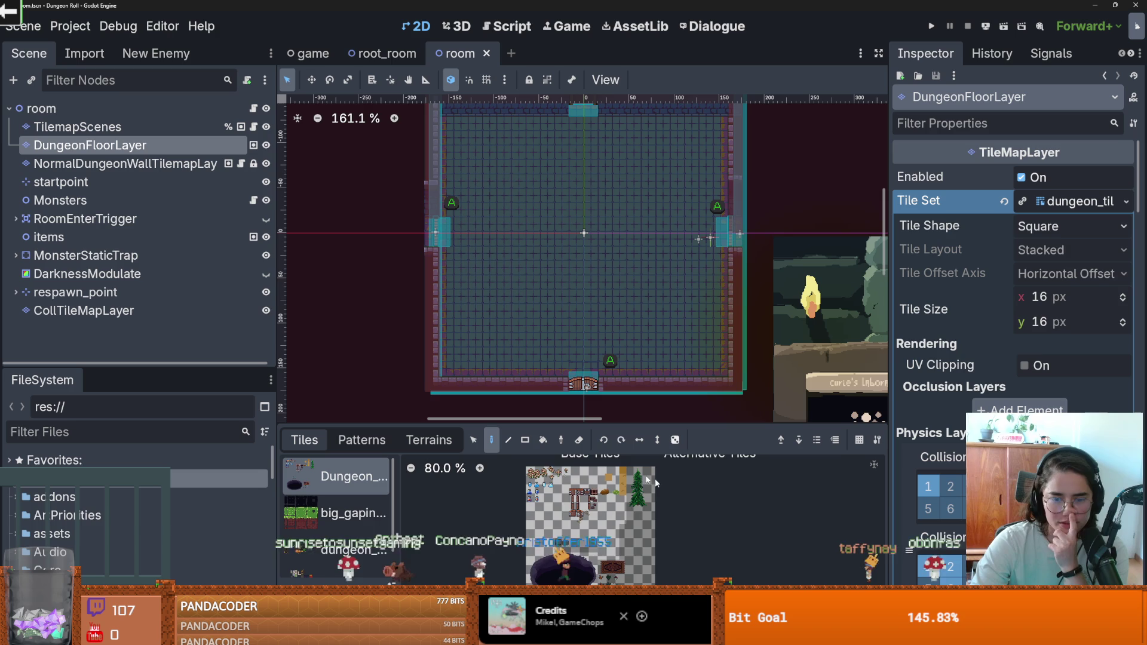
scroll(599, 533, up, 3)
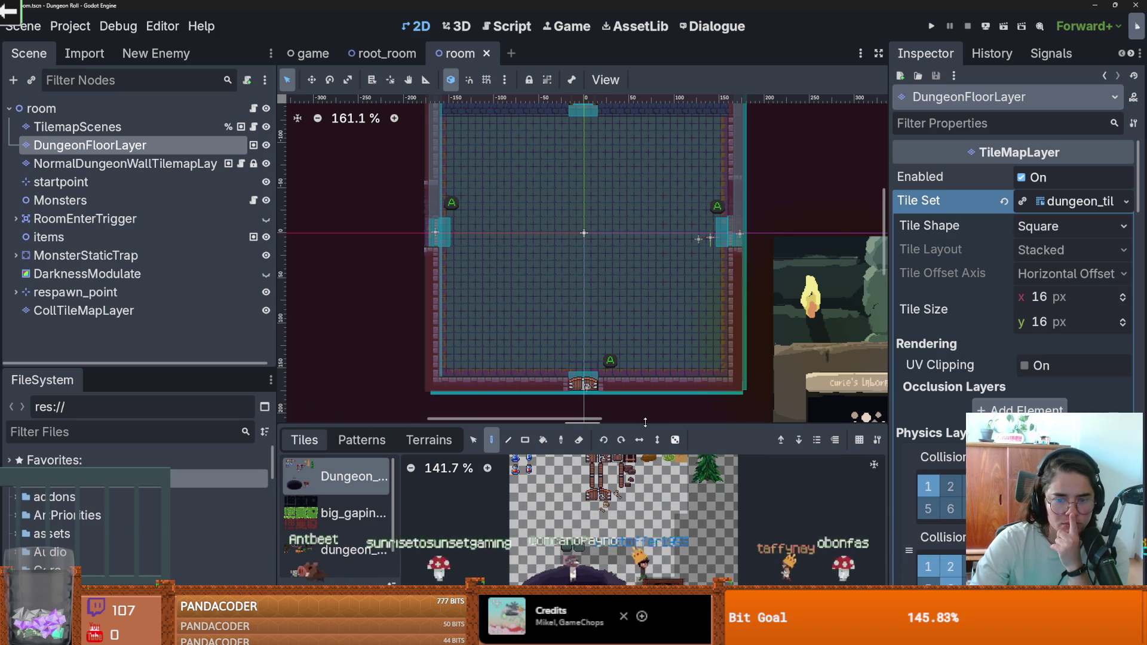
drag(598, 427, 598, 190)
Select Floor.png in the Tiles source list and open its atlas in the TileSet editor.
click(346, 317)
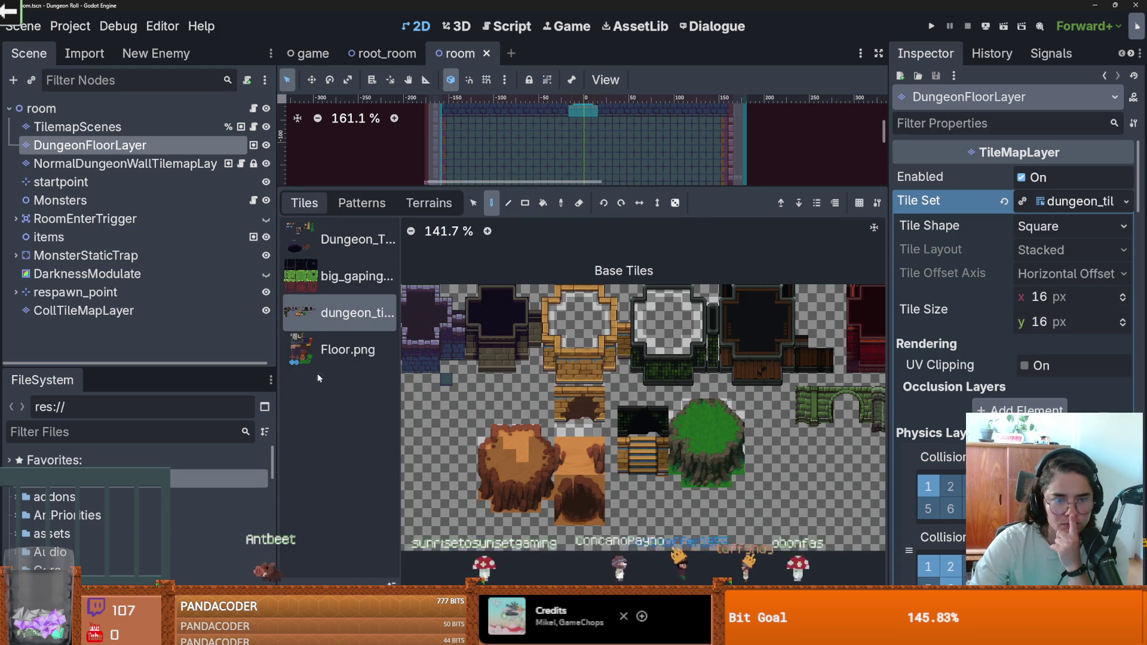
click(335, 349)
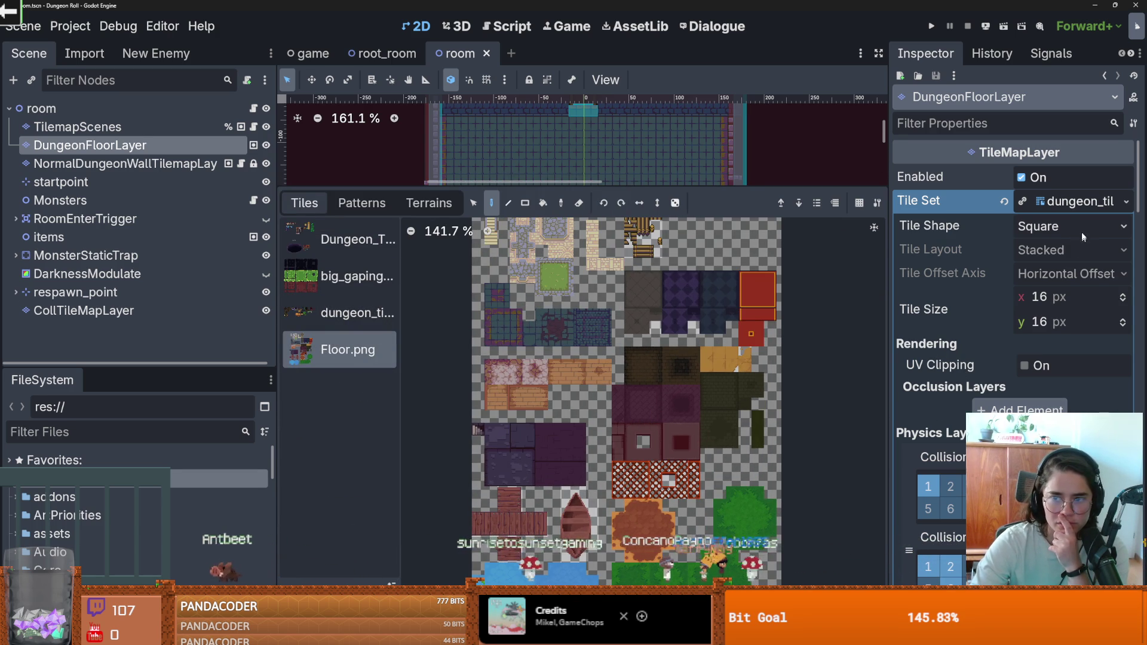
click(1076, 201)
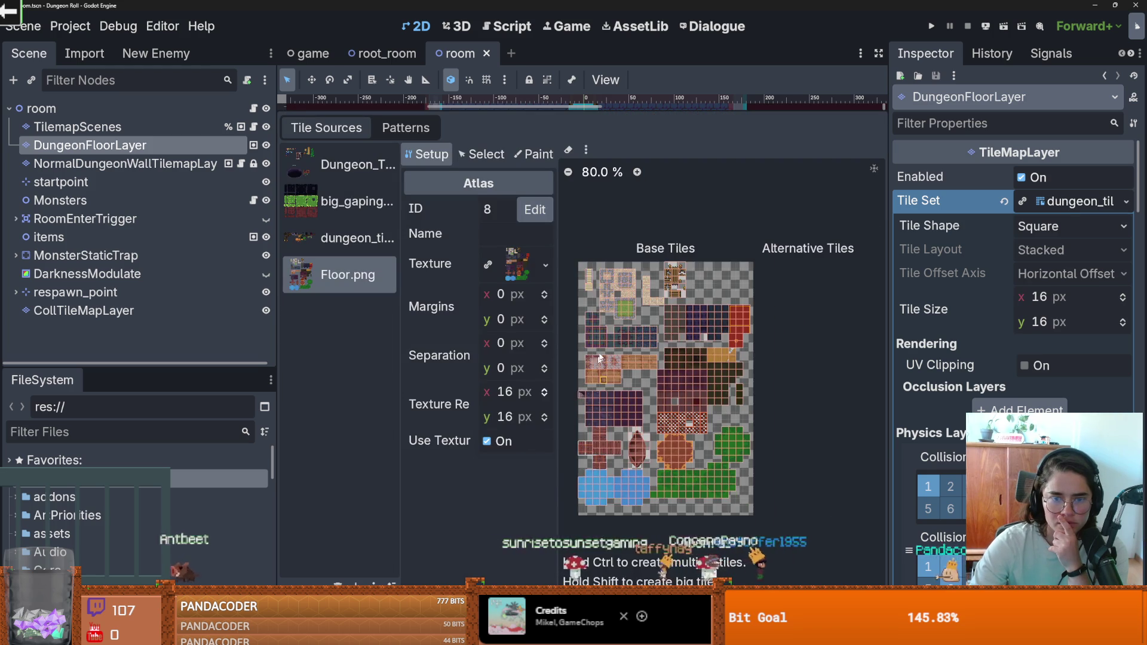
Put the Floor.png atlas in Paint mode and bring Terrain Sets and the room canvas into view.
scroll(680, 424, up, 2)
click(534, 154)
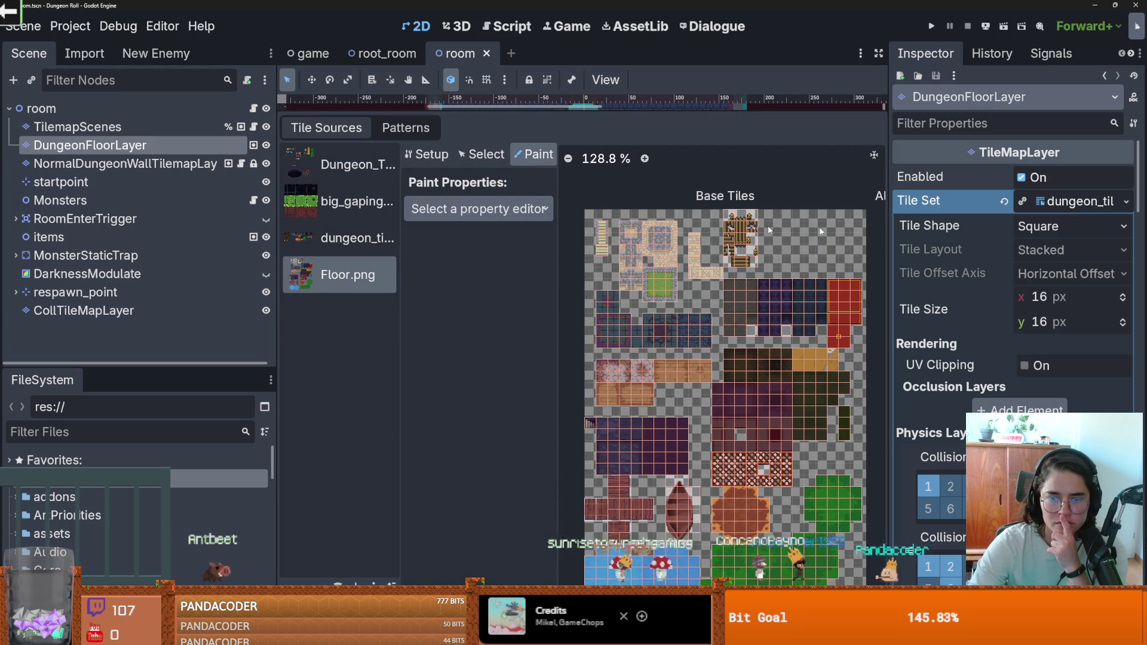
scroll(1015, 298, down, 6)
scroll(1016, 299, down, 5)
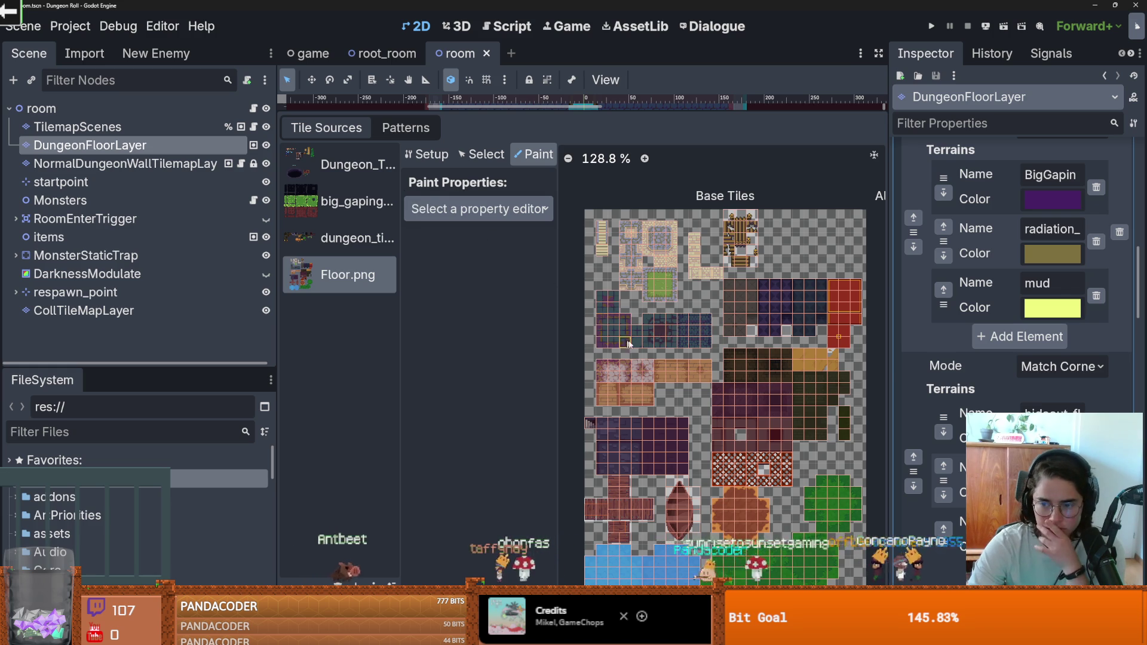
scroll(658, 332, up, 2)
scroll(870, 387, up, 5)
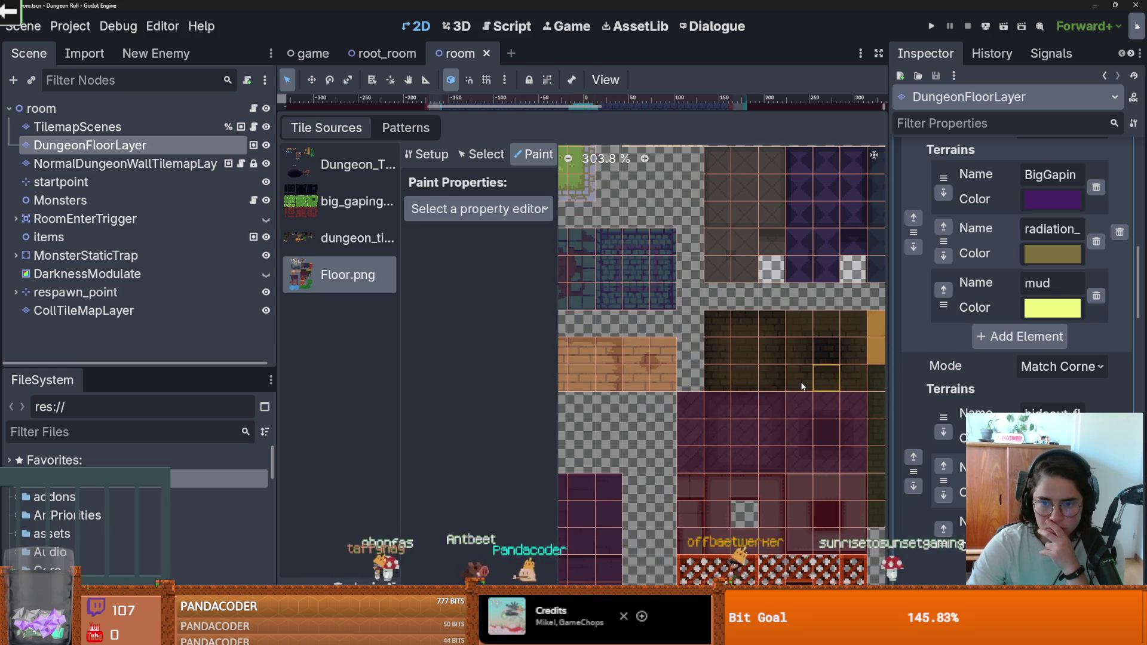
scroll(777, 388, right, 3)
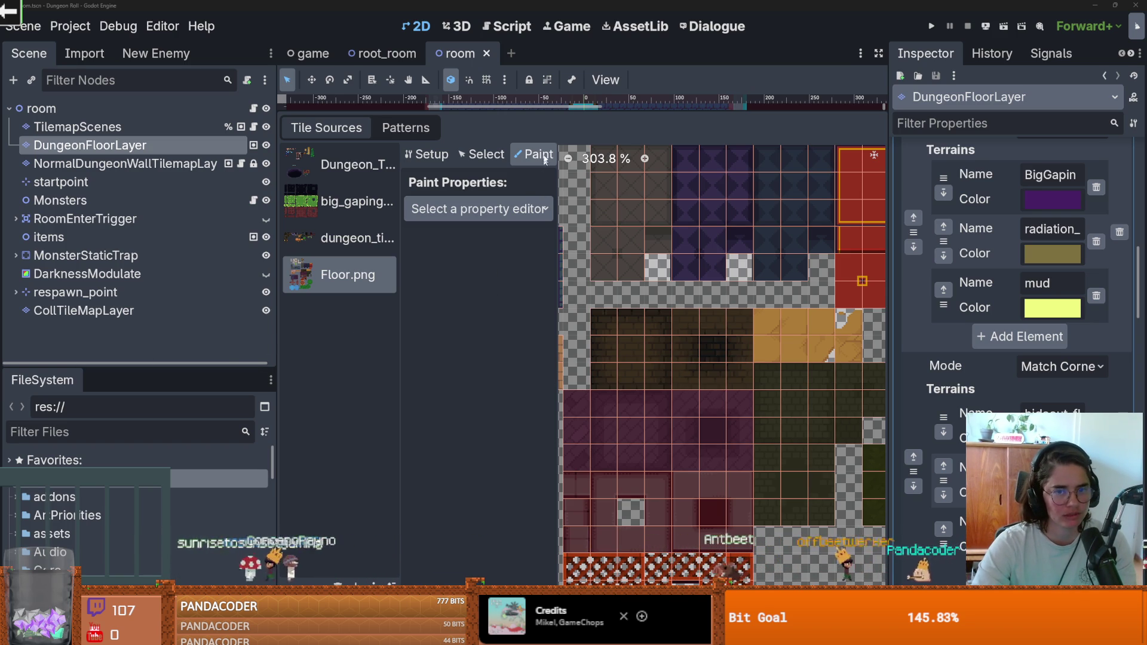
mouse_move(538, 117)
mouse_down()
mouse_move(542, 355)
mouse_move(544, 308)
mouse_move(603, 293)
mouse_move(573, 110)
mouse_up()
scroll(538, 274, up, 2)
scroll(666, 349, down, 2)
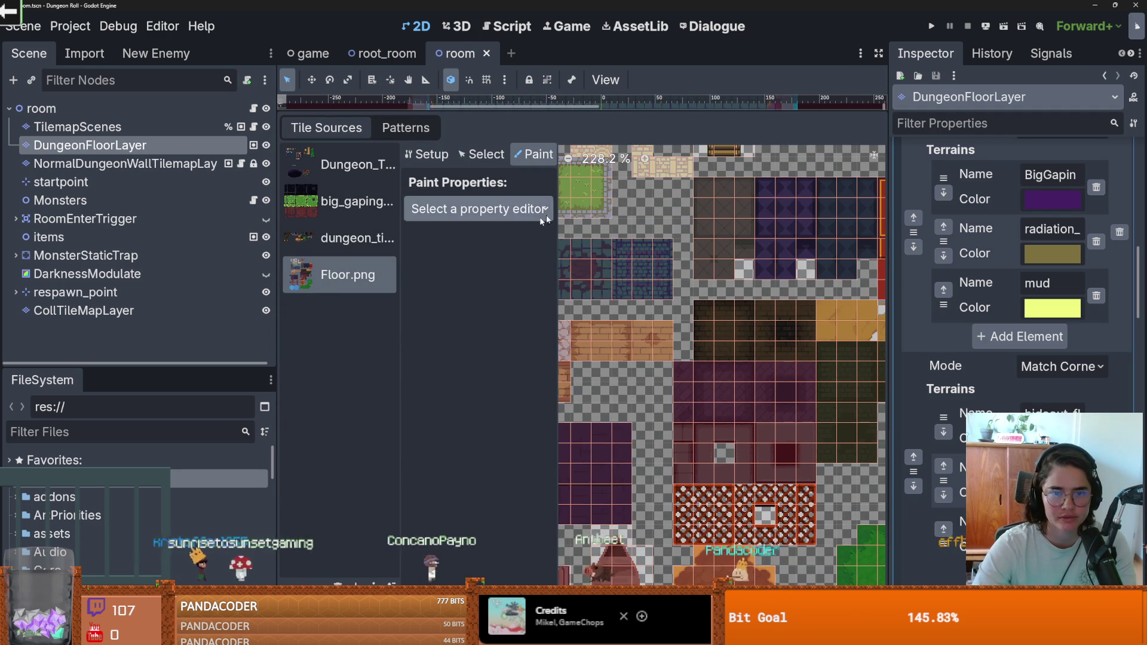
click(535, 218)
click(367, 350)
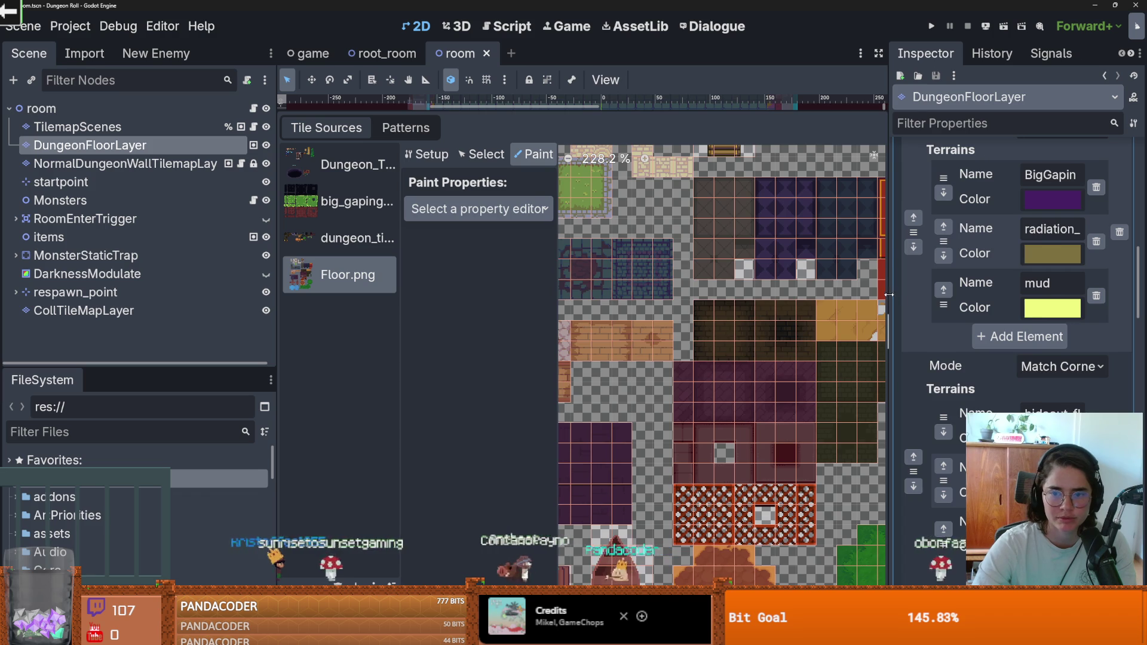
drag(890, 293, 962, 293)
scroll(738, 315, down, 1)
scroll(737, 315, up, 2)
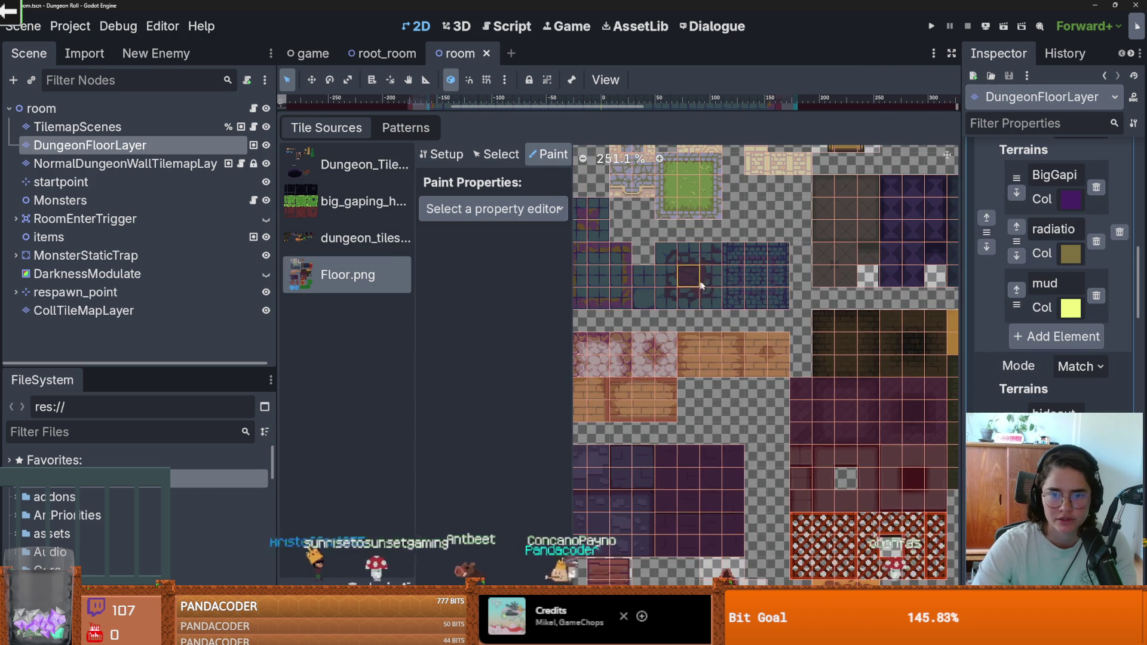
drag(602, 263, 711, 283)
drag(960, 378, 789, 325)
scroll(693, 338, up, 3)
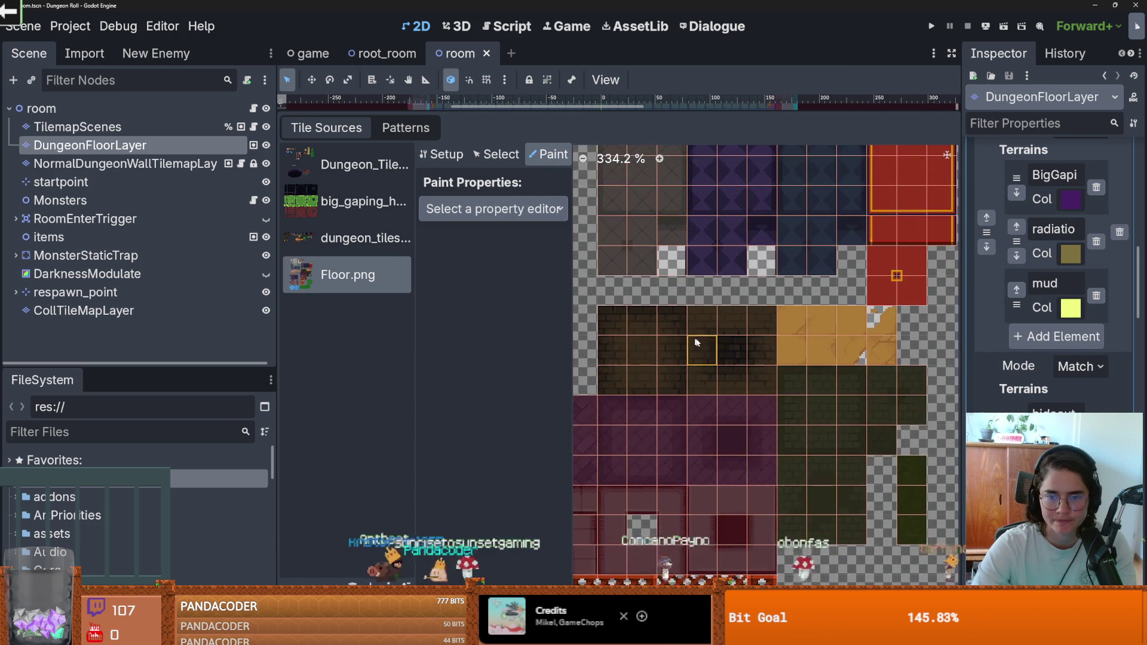
scroll(780, 433, up, 2)
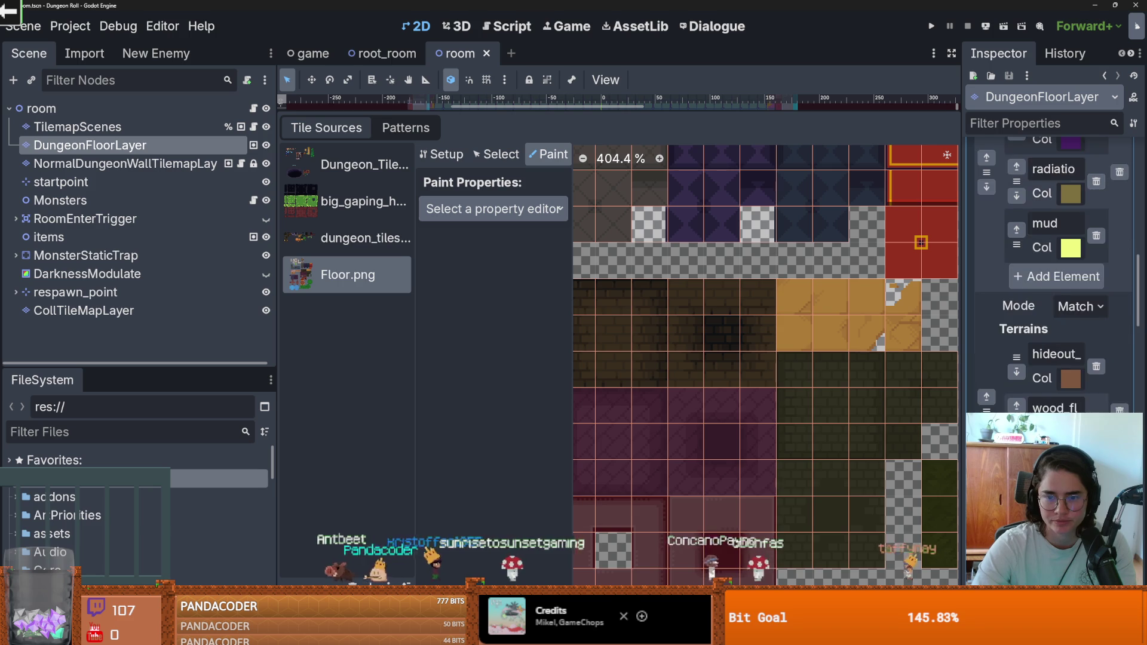
drag(962, 452, 894, 443)
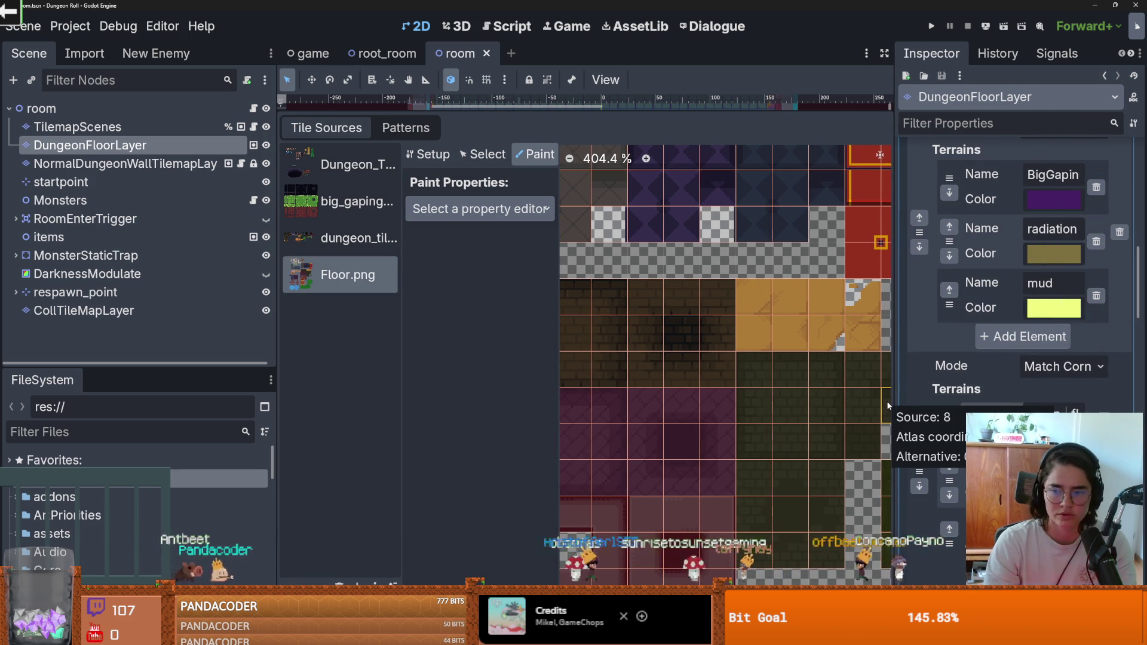
scroll(791, 353, down, 2)
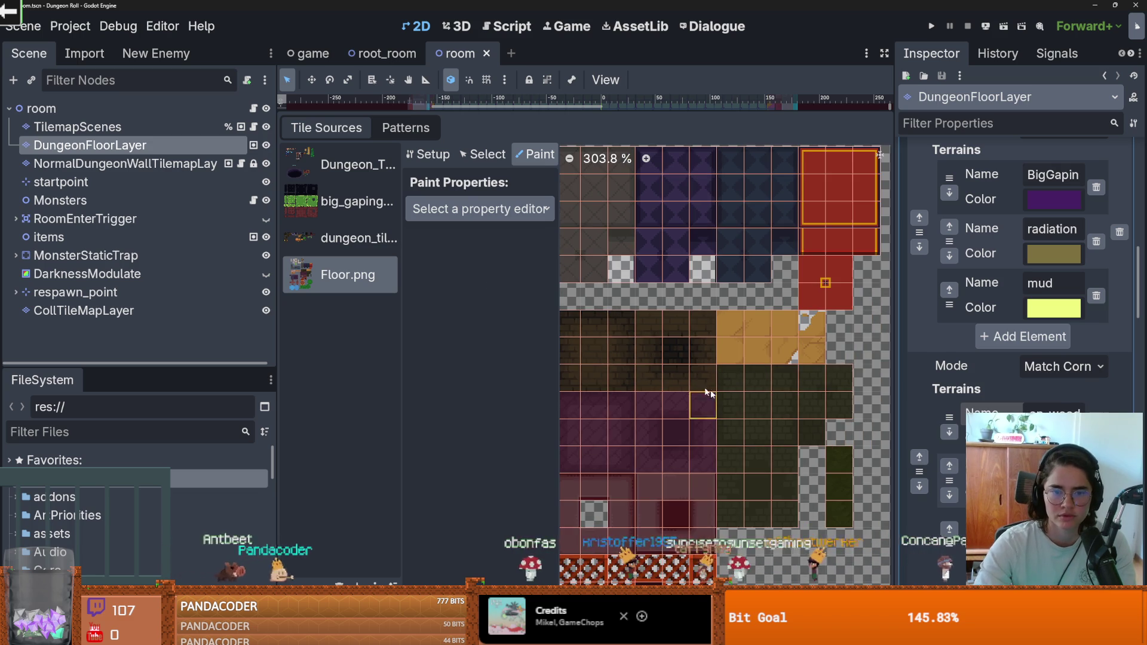
click(480, 209)
Paint Terrains on Floor.png with the floor terrain set and green_wood_floor, then save the scene.
click(444, 333)
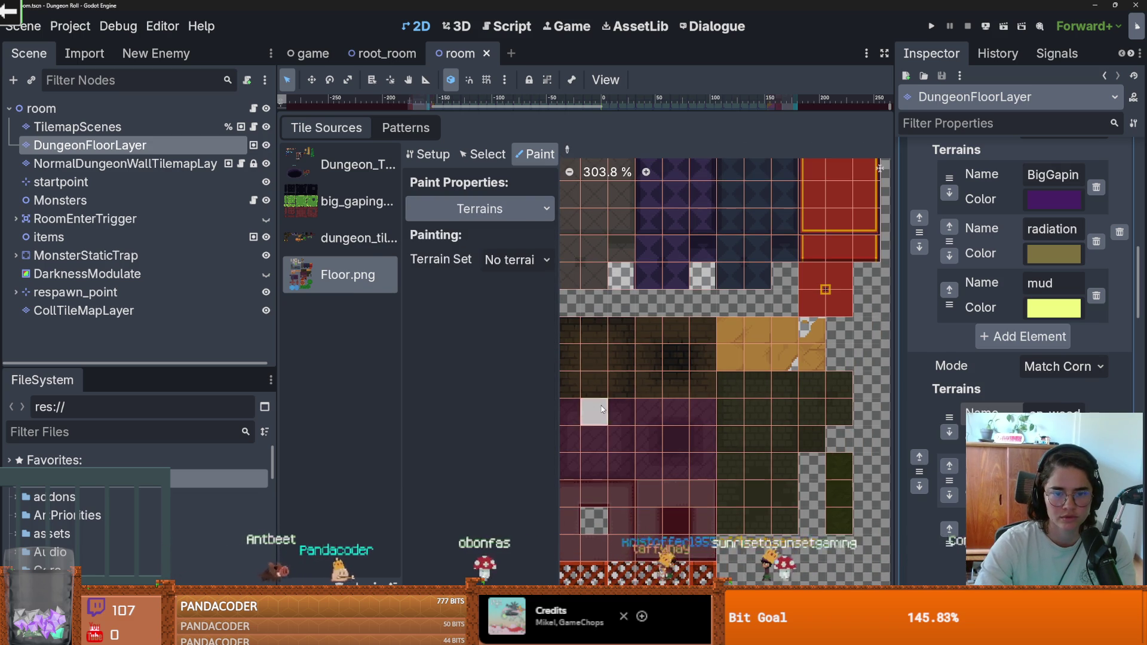
click(518, 259)
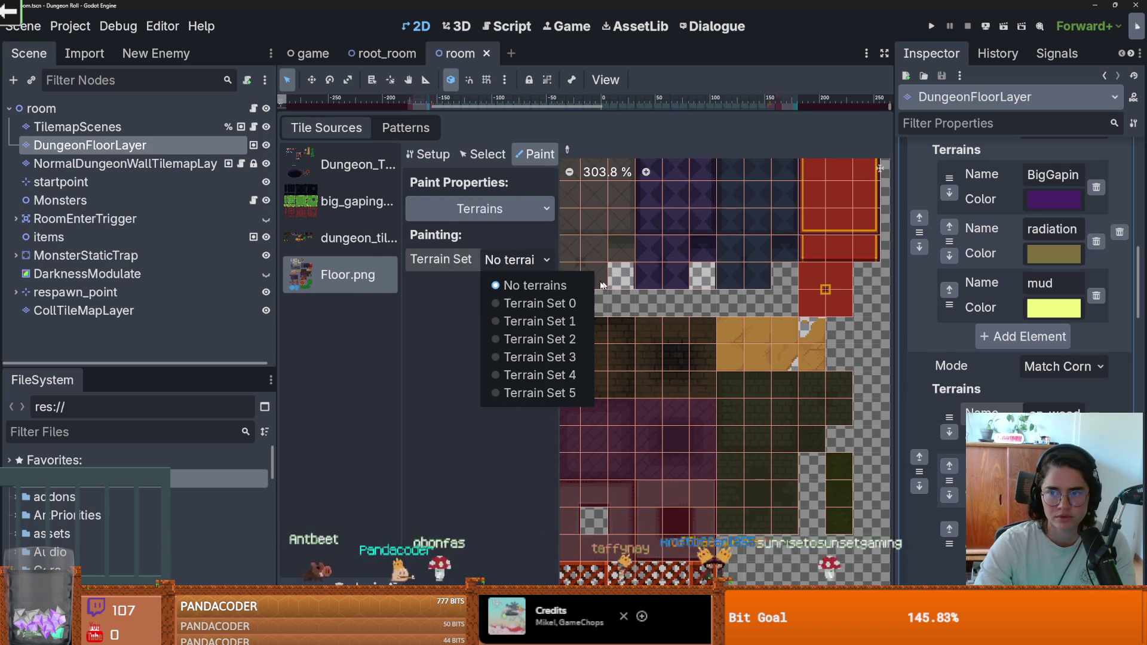
click(529, 339)
click(517, 285)
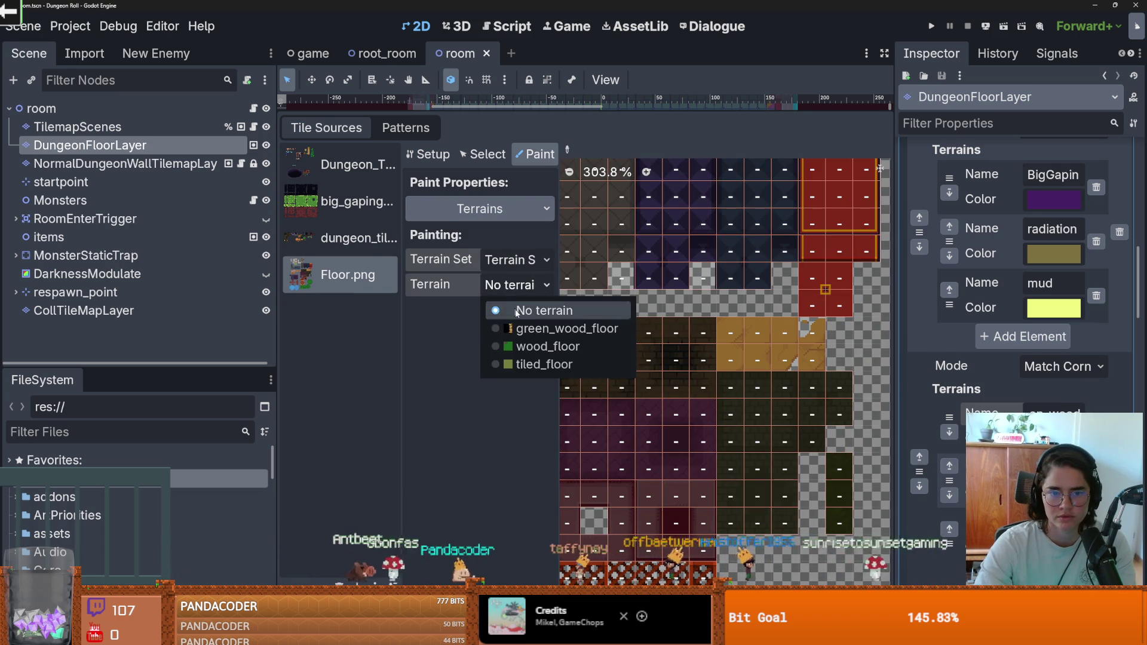
click(537, 328)
scroll(784, 426, up, 2)
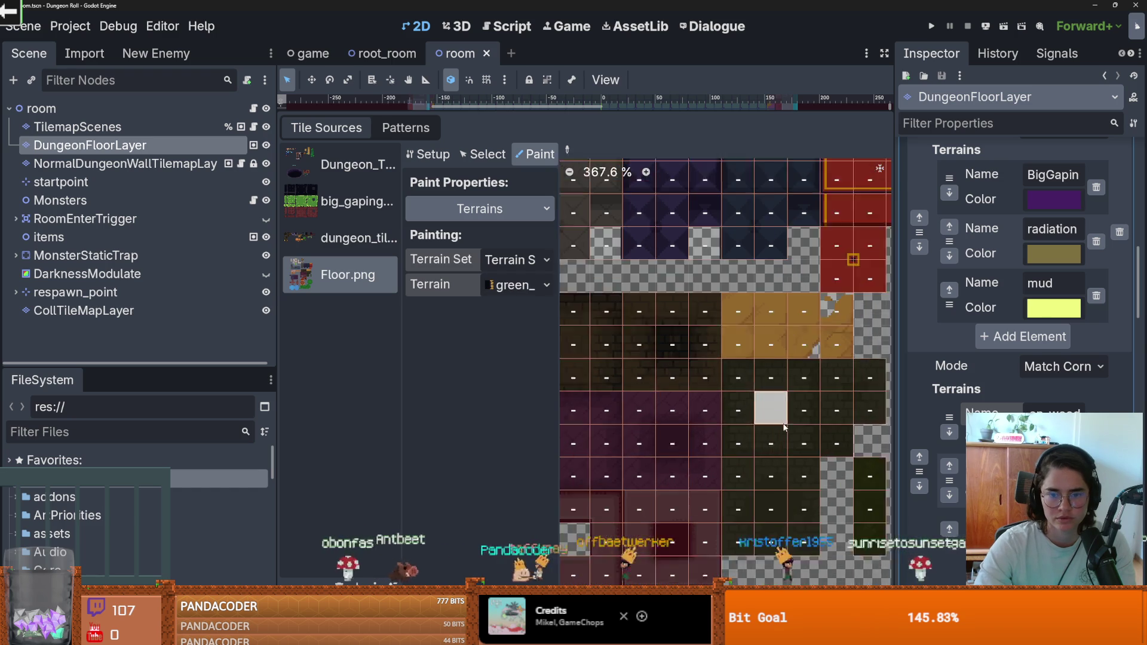
scroll(785, 427, up, 1)
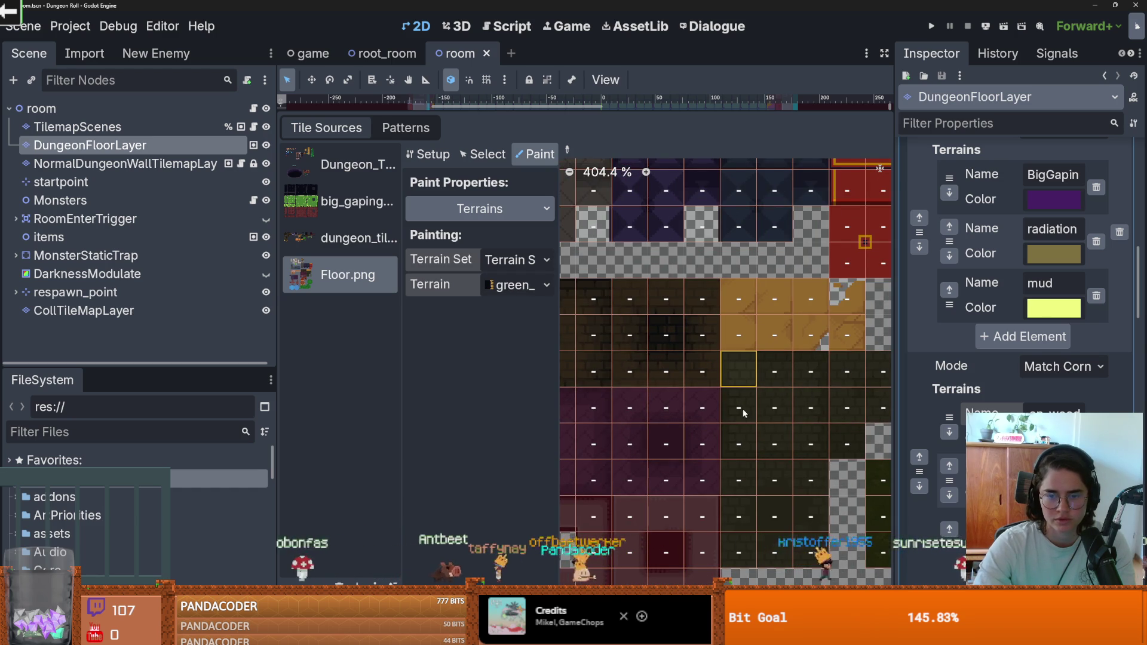
scroll(641, 358, down, 1)
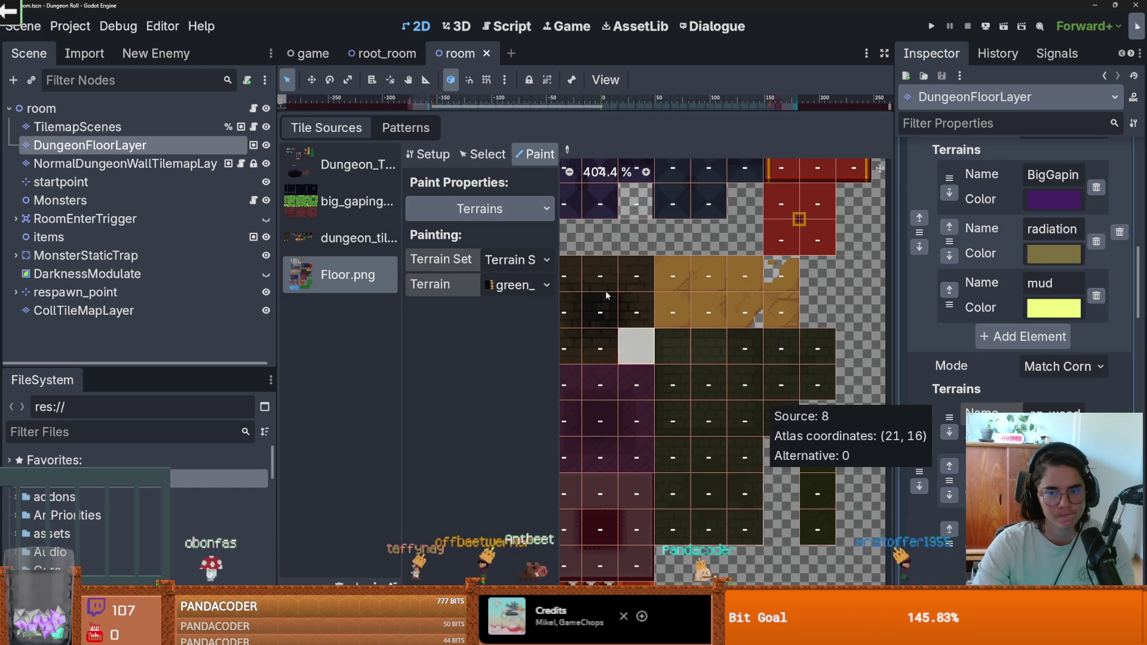
key(ctrl+s)
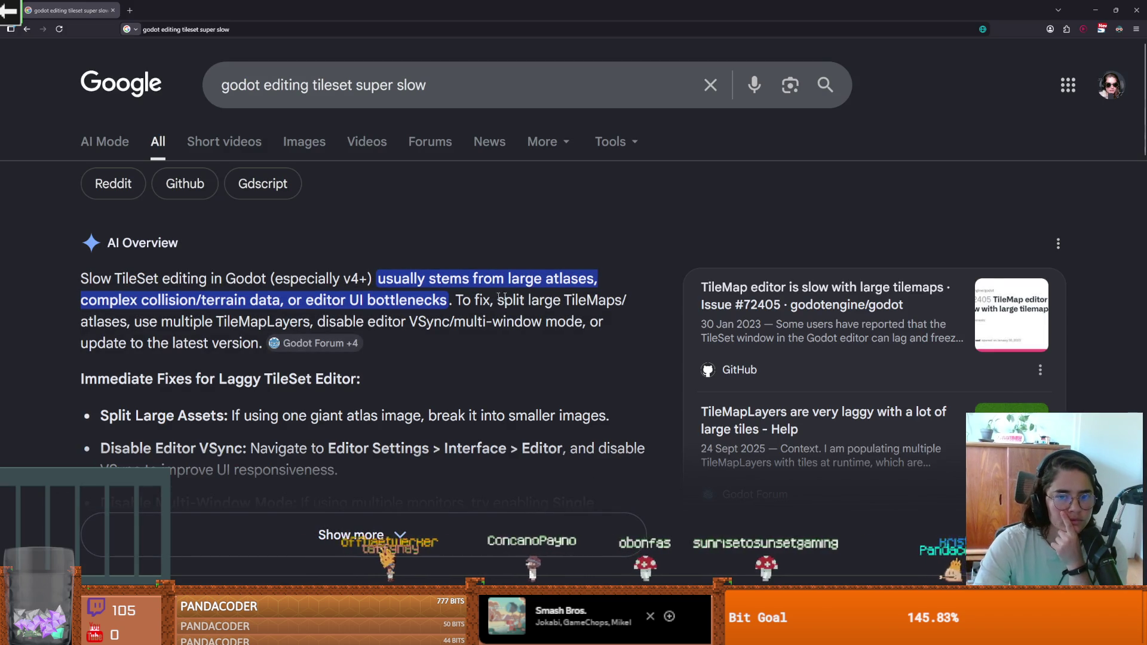
Expand the full AI Overview on slow Godot tileset editing, then open Godot's Editor menu.
scroll(327, 314, down, 2)
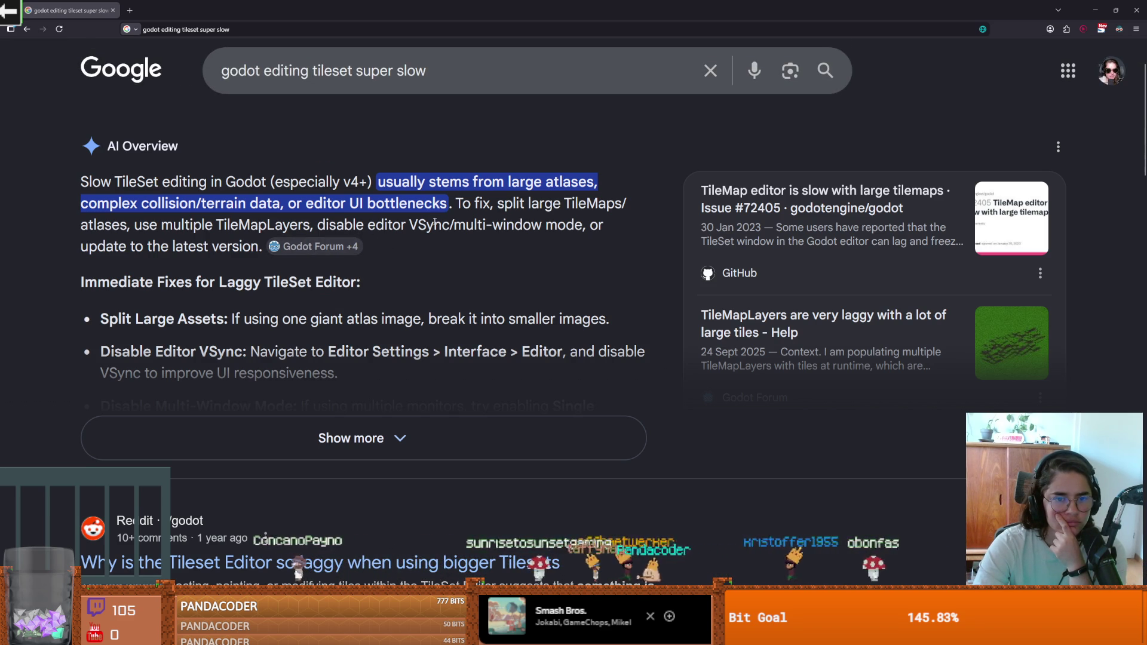
scroll(446, 233, down, 2)
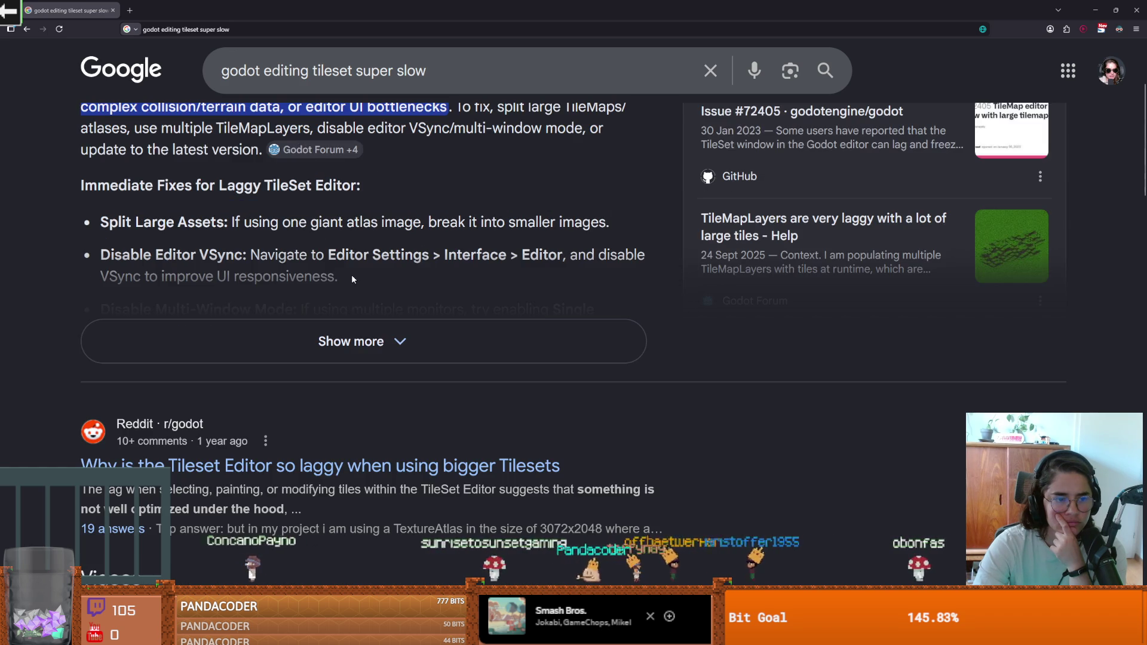
click(367, 338)
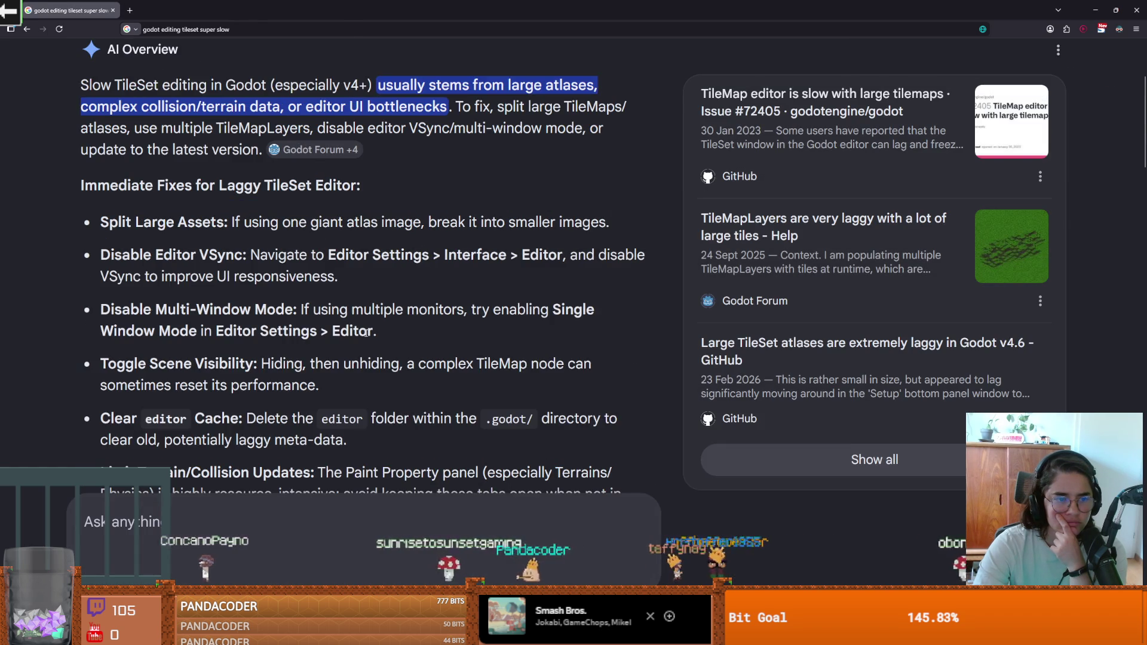
scroll(367, 336, down, 2)
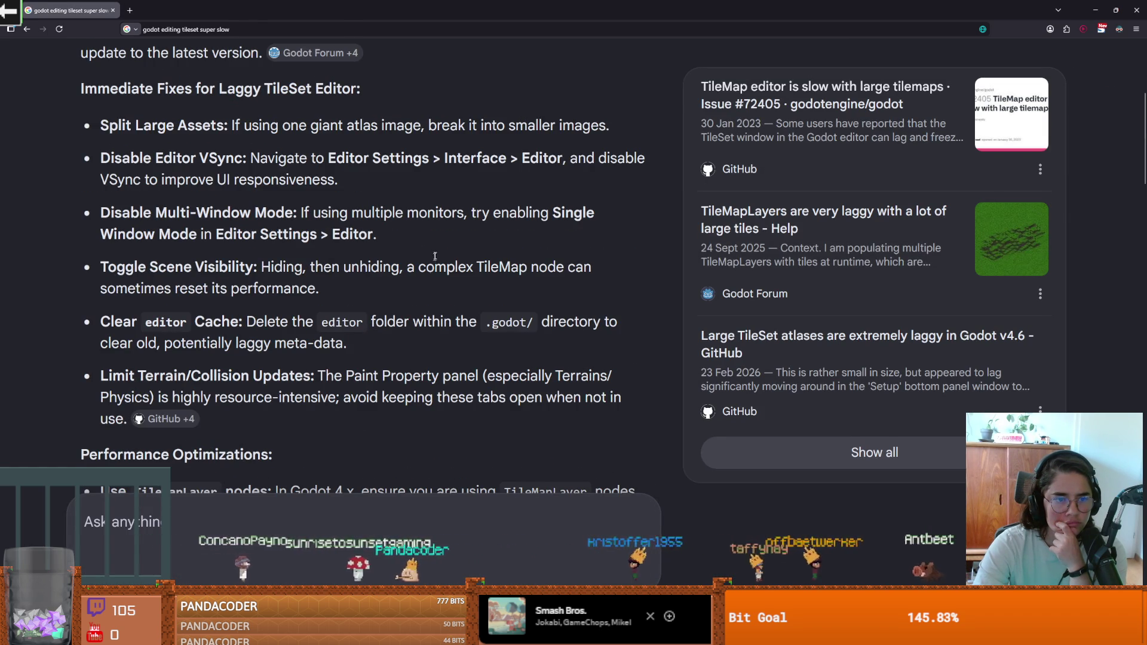
key(alt+Tab)
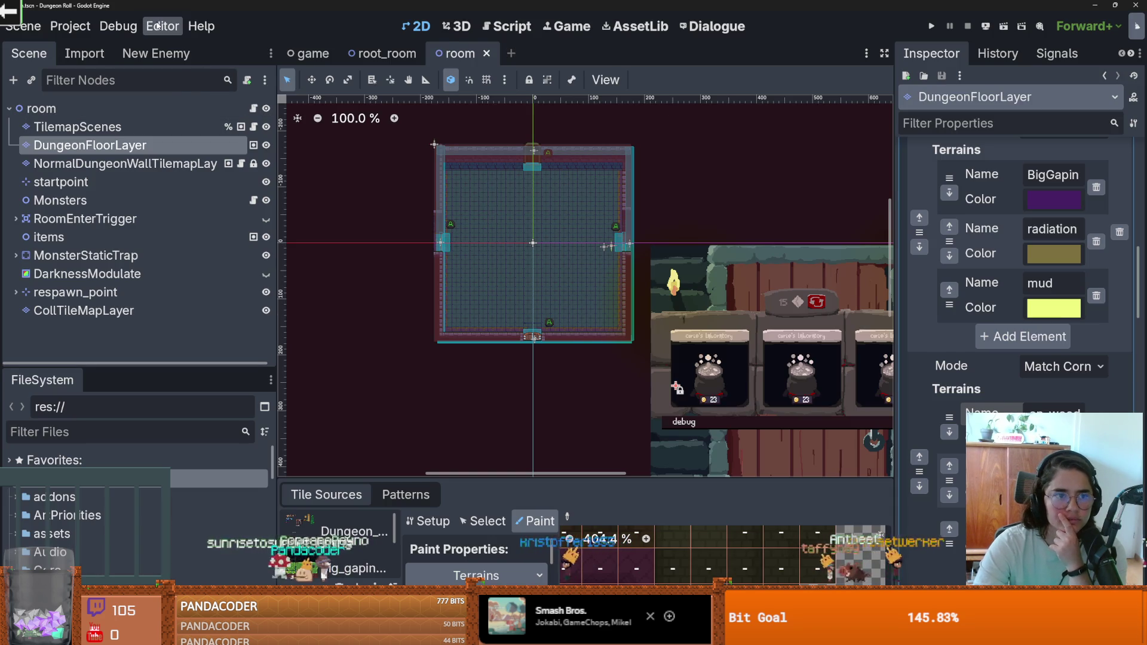
click(160, 26)
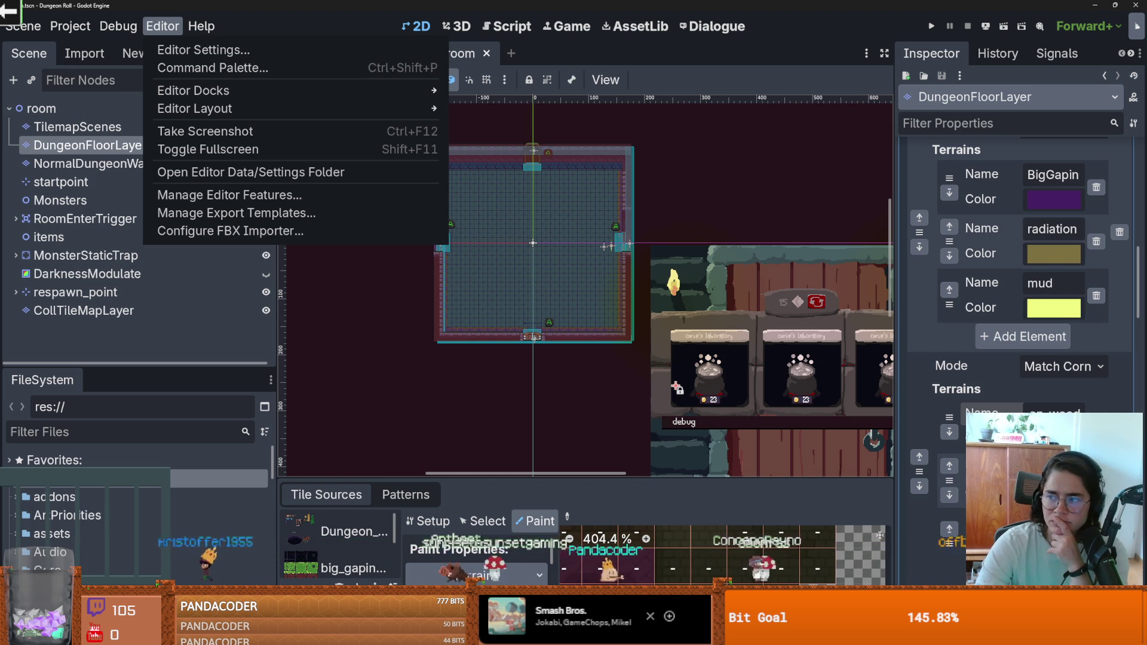
In Editor Settings, set V-Sync Mode to Disabled.
click(254, 52)
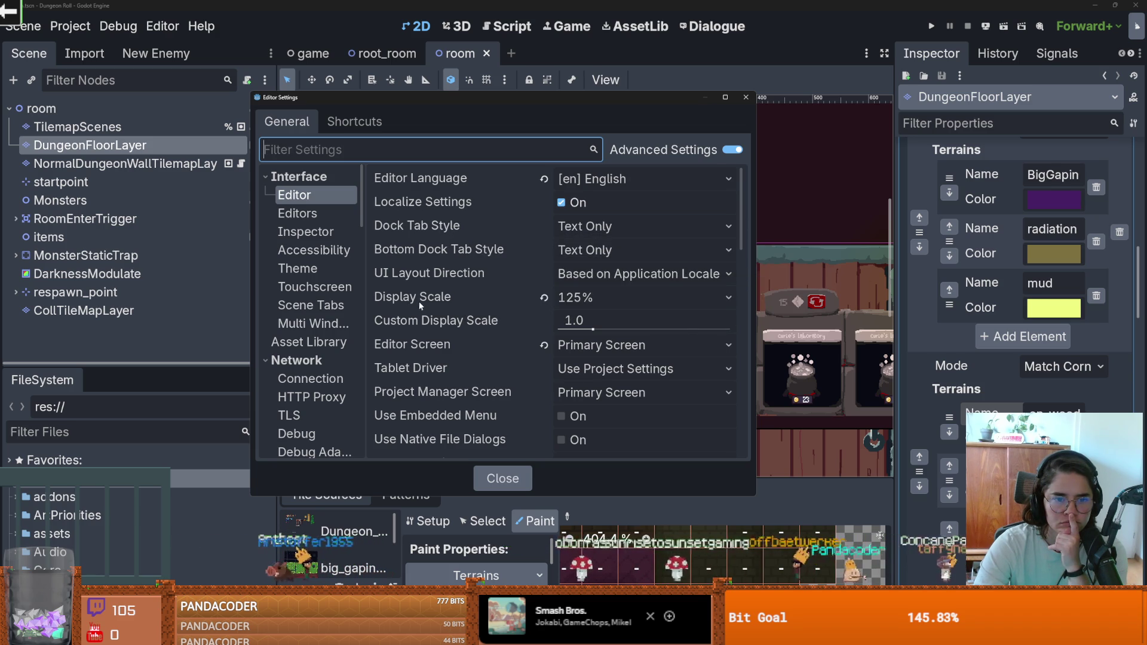
scroll(421, 304, down, 1)
scroll(421, 306, down, 1)
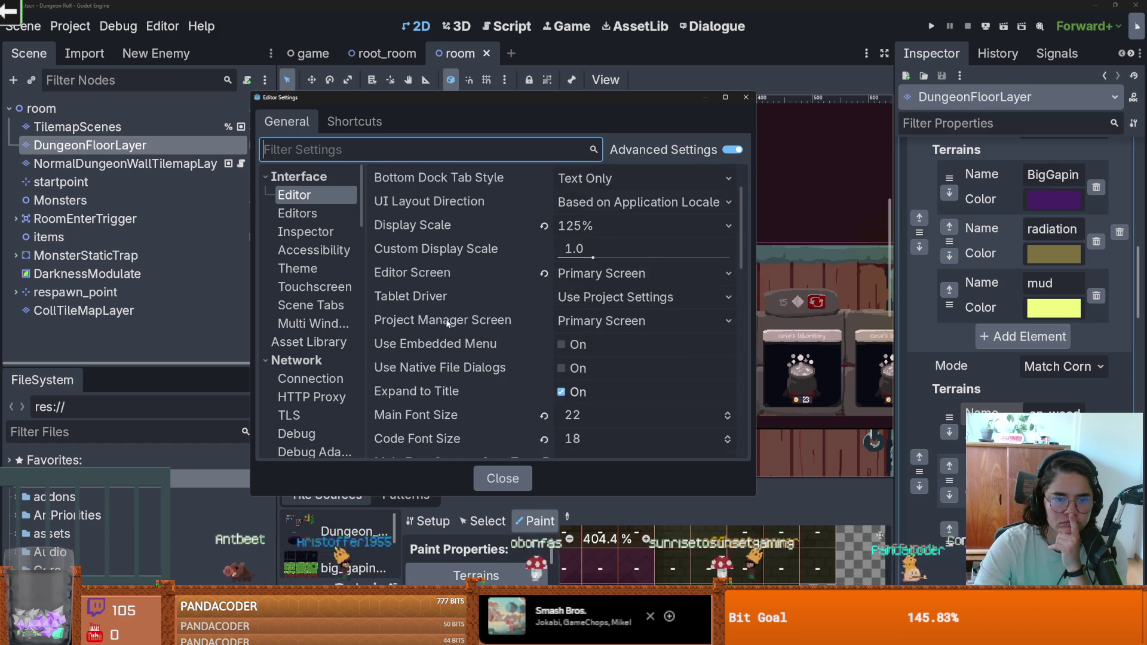
scroll(444, 323, down, 15)
scroll(454, 316, down, 4)
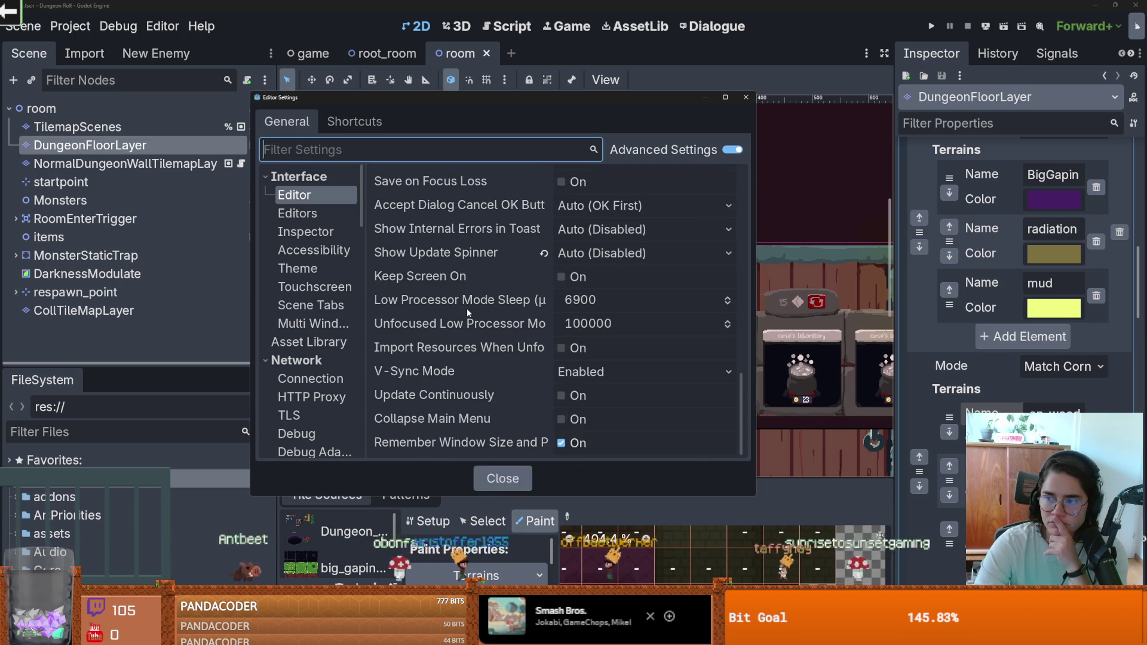
mouse_move(467, 308)
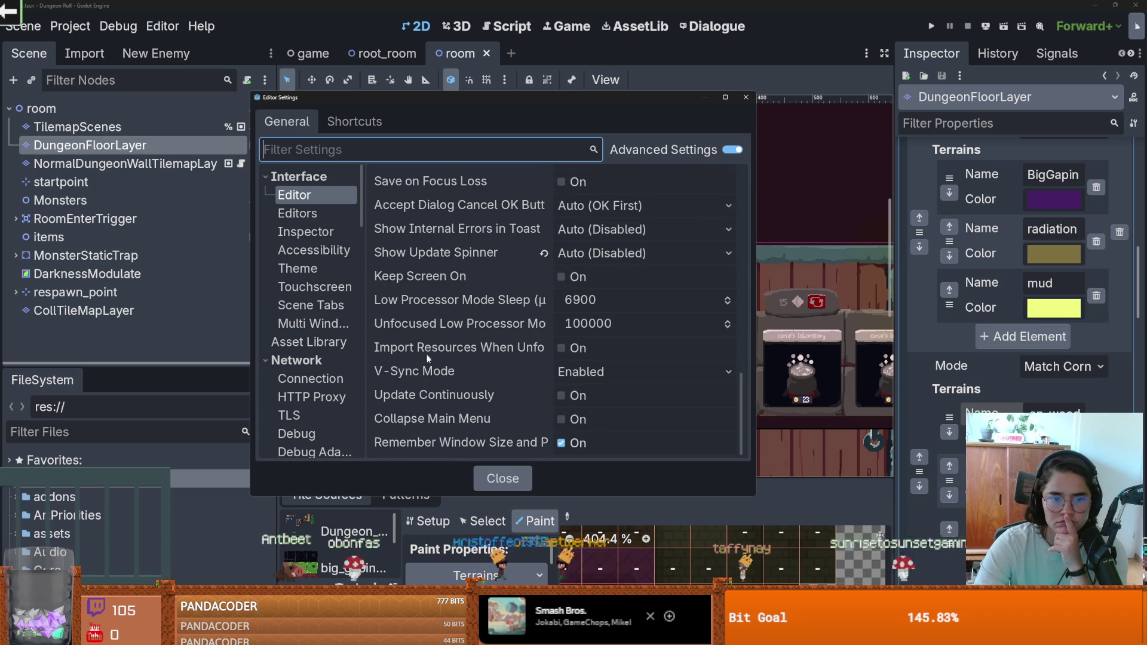
click(599, 379)
click(595, 395)
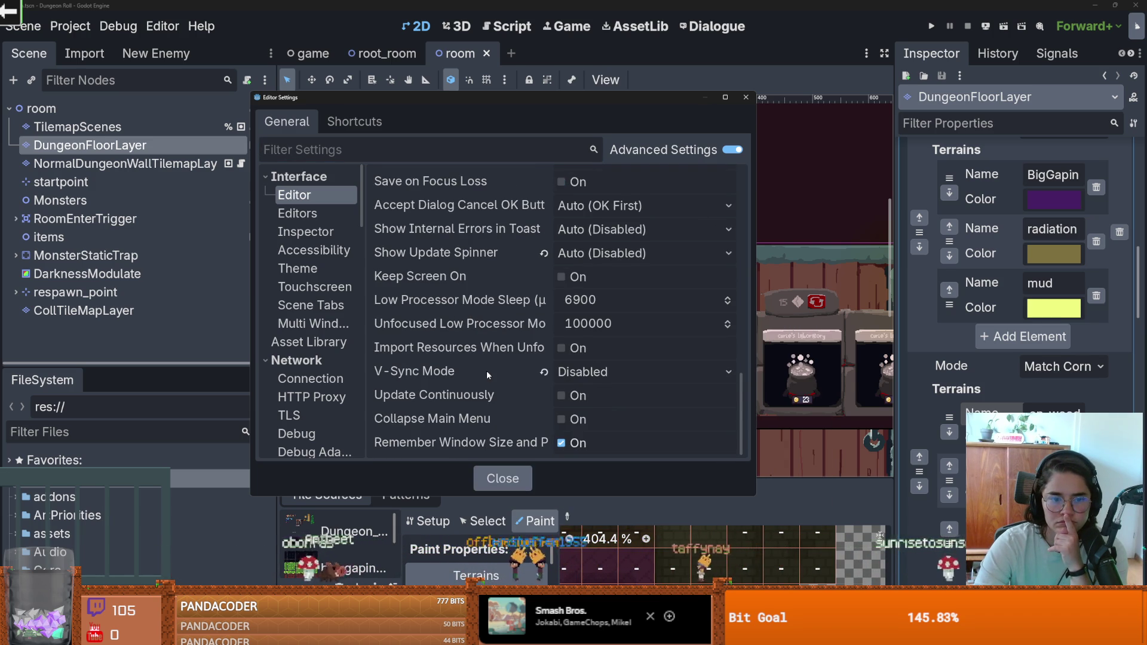
Enable Single Window Mode and save the settings with an editor restart.
scroll(487, 374, up, 2)
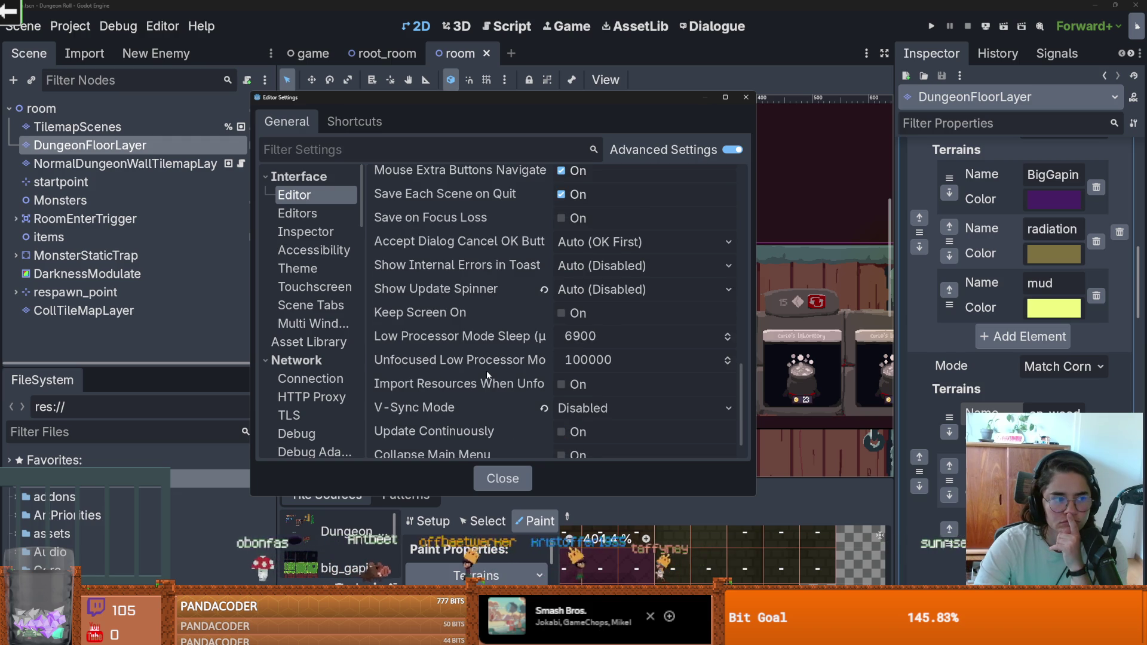
scroll(487, 374, up, 2)
scroll(487, 374, up, 2)
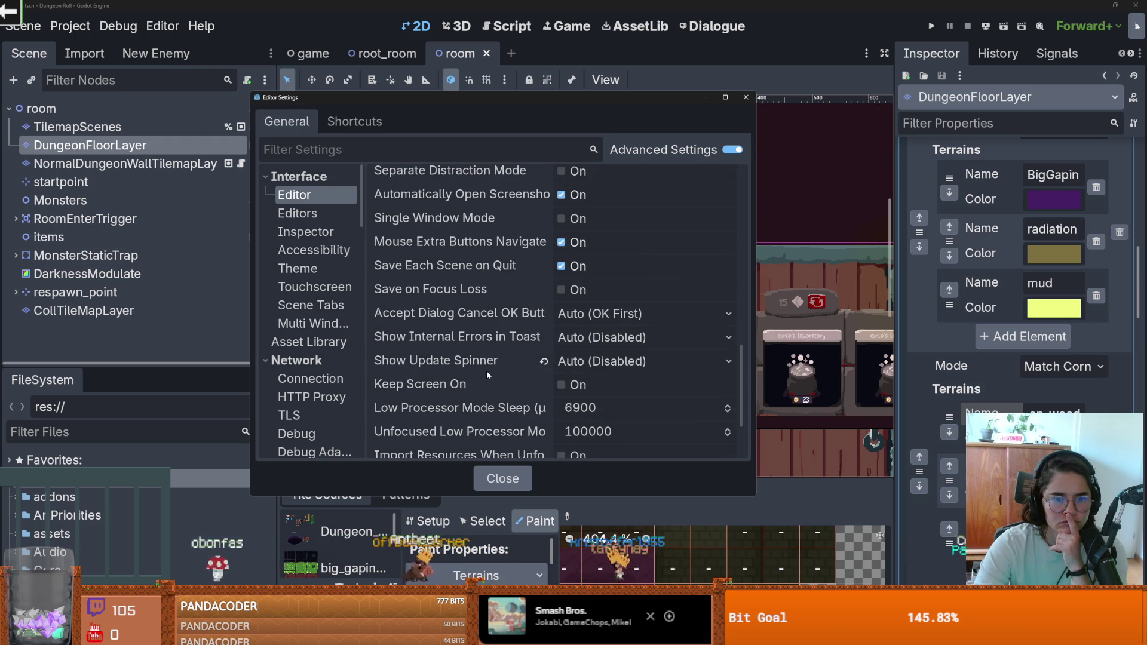
scroll(487, 374, up, 2)
scroll(487, 375, up, 2)
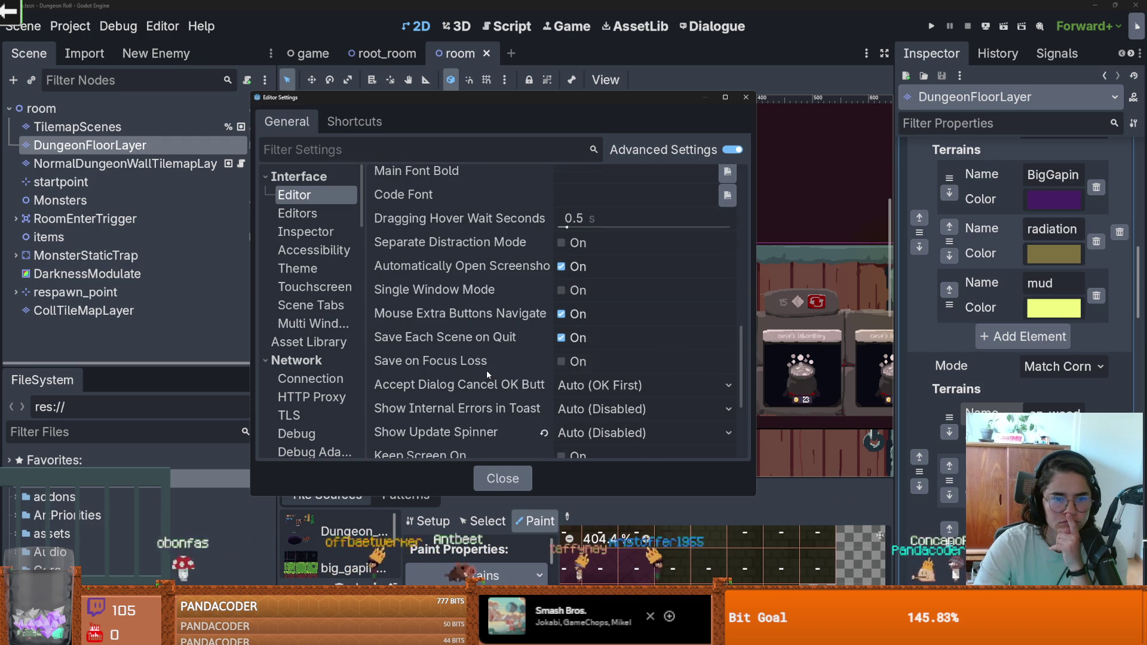
click(562, 290)
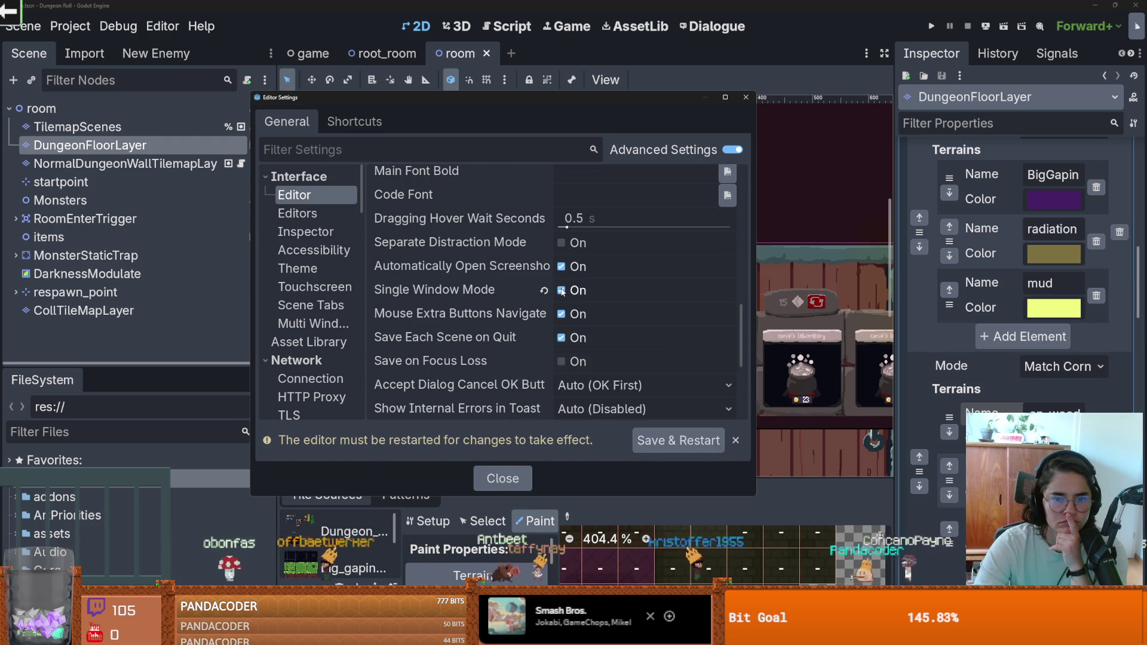
click(690, 441)
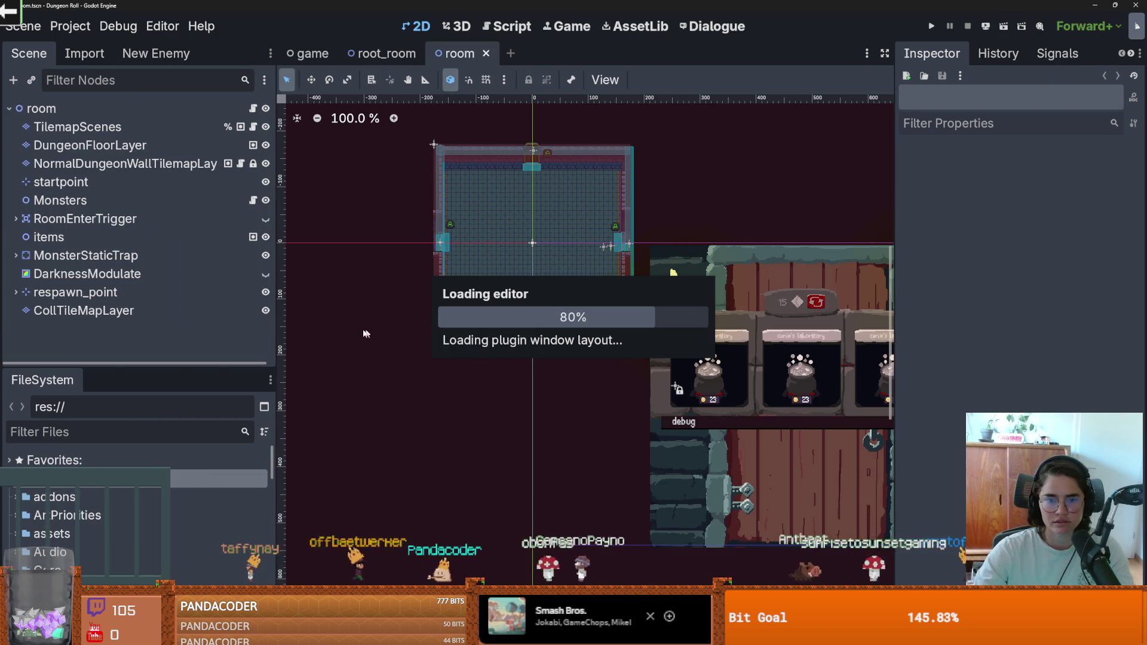
Select DungeonFloorLayer, show the Floor.png atlas tiles, and enlarge the room view above the panel.
scroll(475, 259, up, 4)
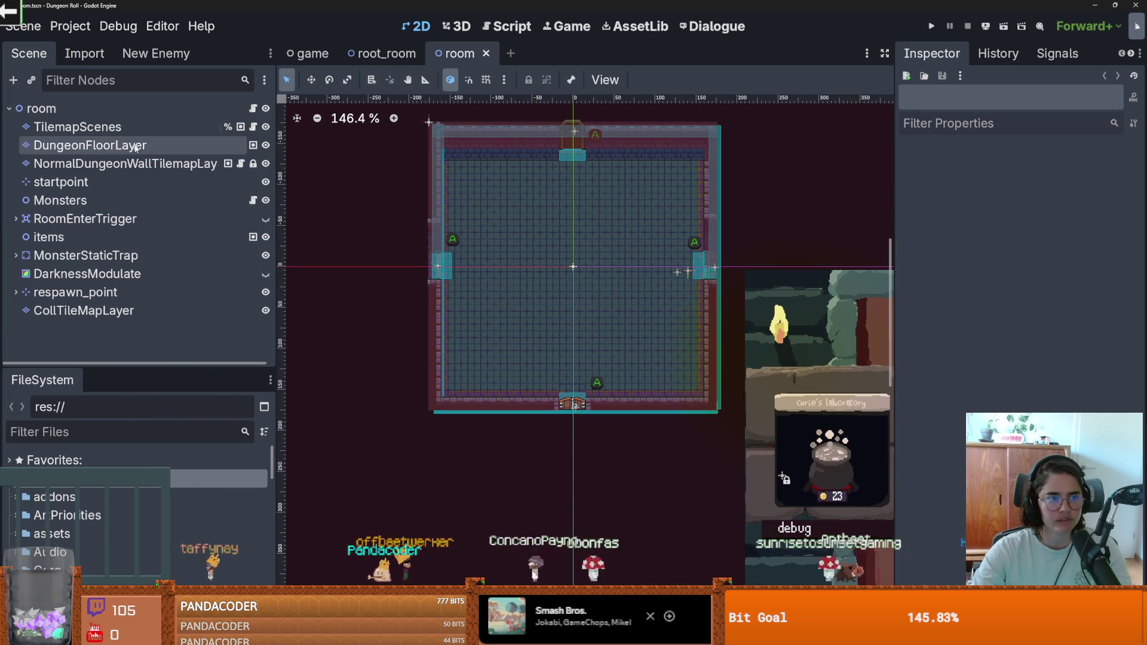
click(145, 141)
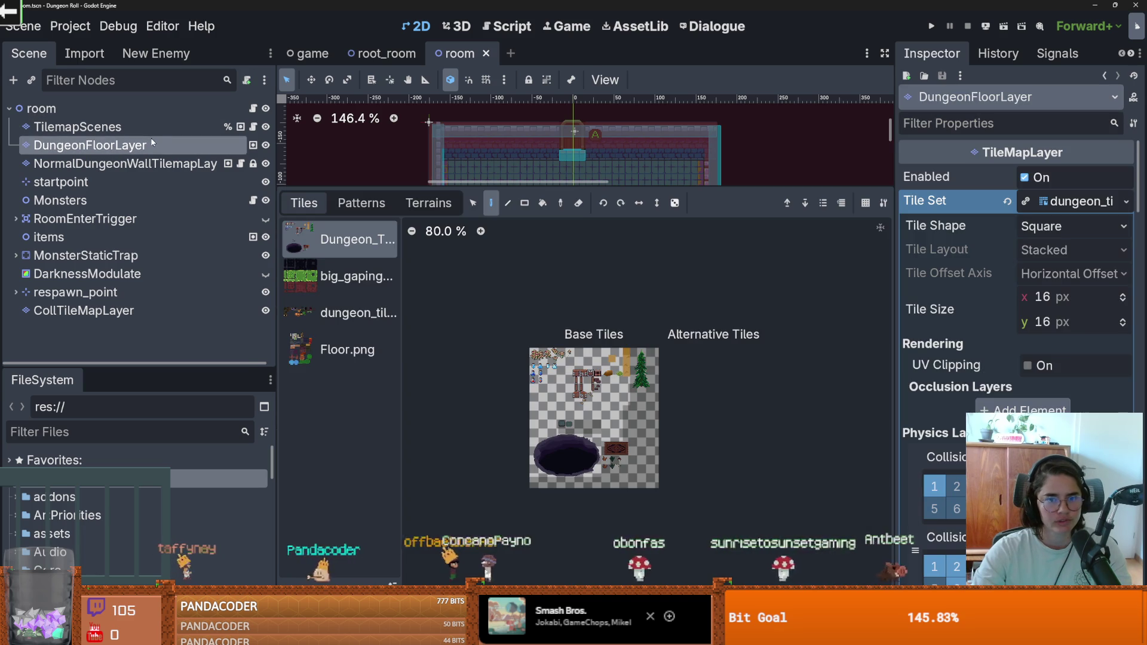
click(394, 358)
scroll(496, 350, up, 2)
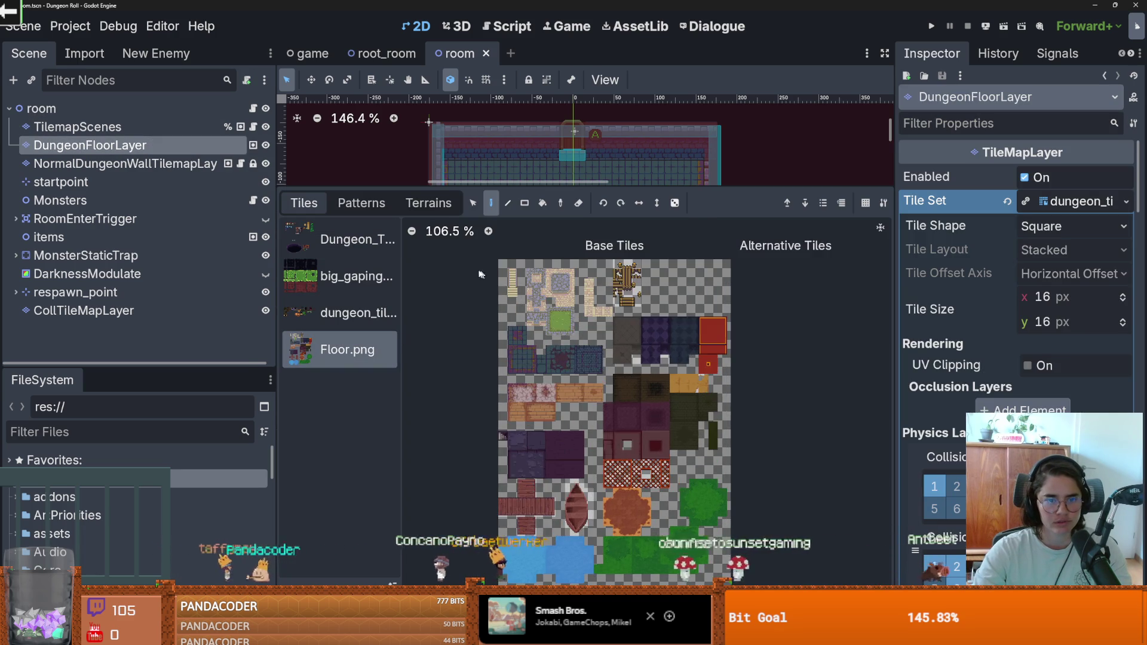
mouse_move(544, 188)
mouse_down()
mouse_move(544, 478)
mouse_move(544, 241)
mouse_up()
scroll(718, 446, up, 2)
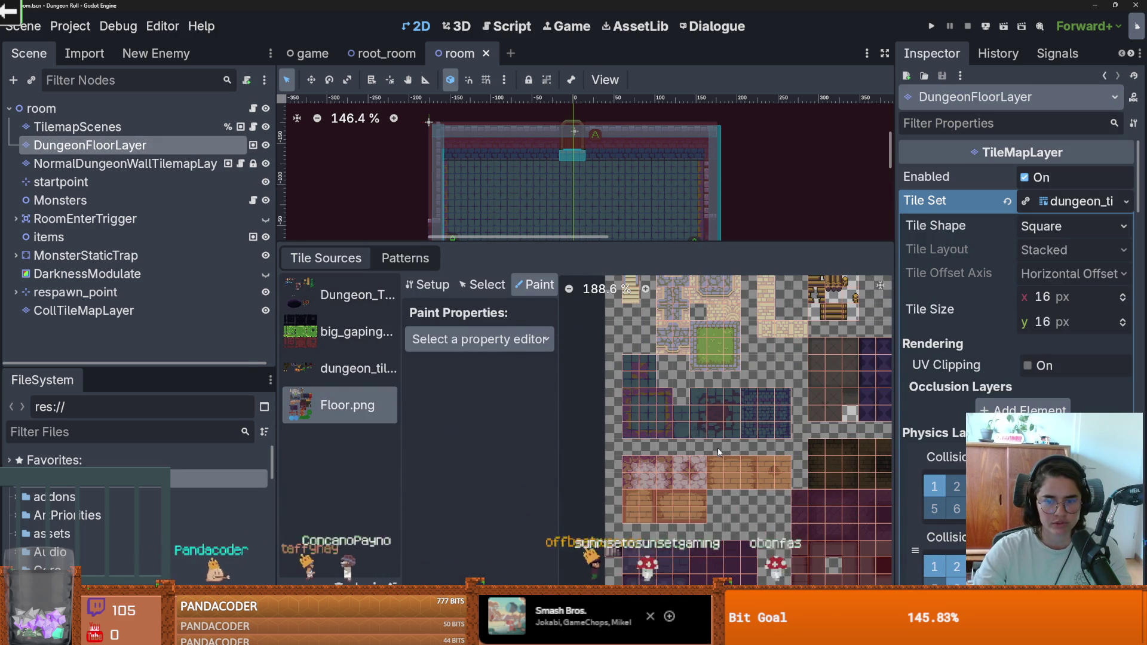
Set the painted property to Terrains, with a terrain set and green_wood_floor chosen.
click(480, 339)
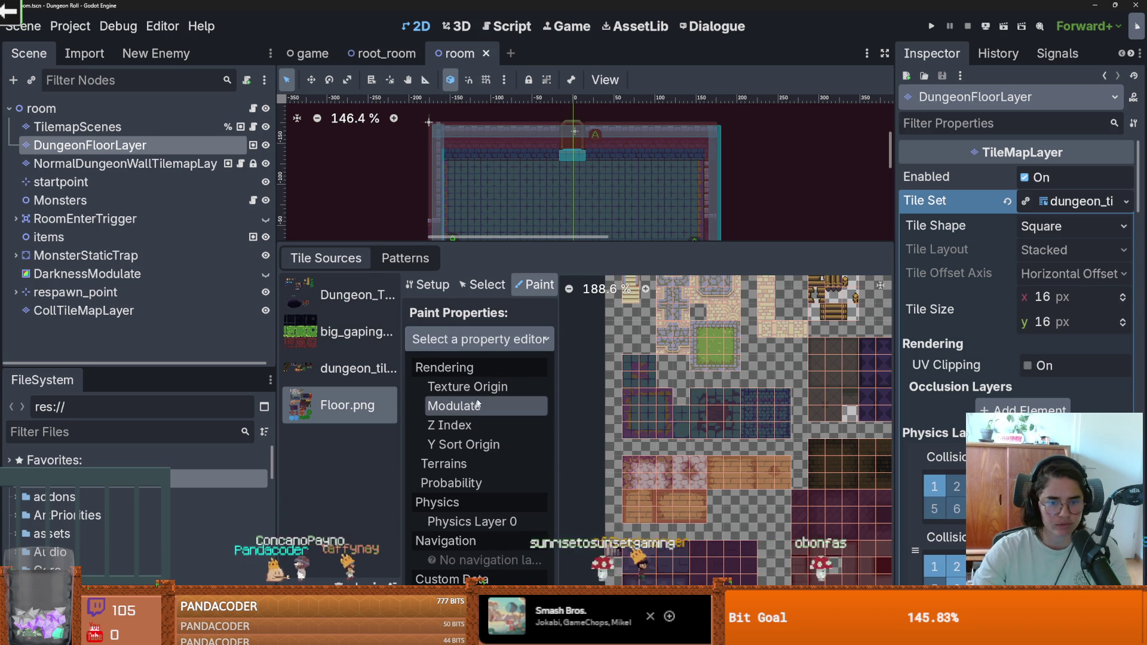
click(466, 464)
click(517, 390)
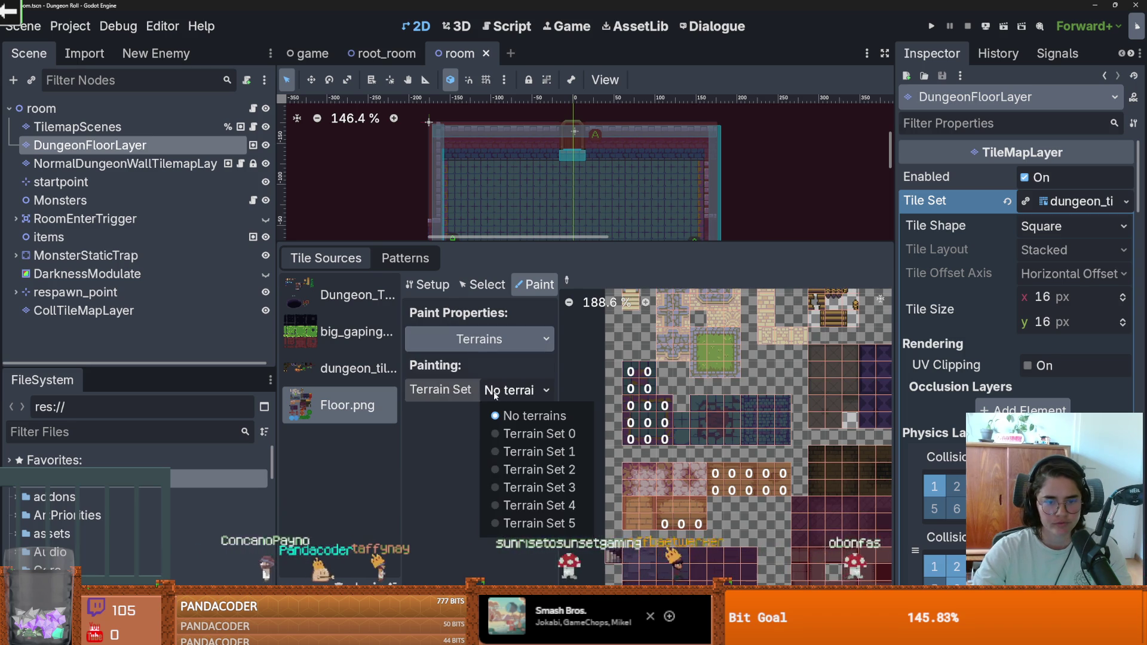
click(528, 461)
click(525, 416)
click(541, 459)
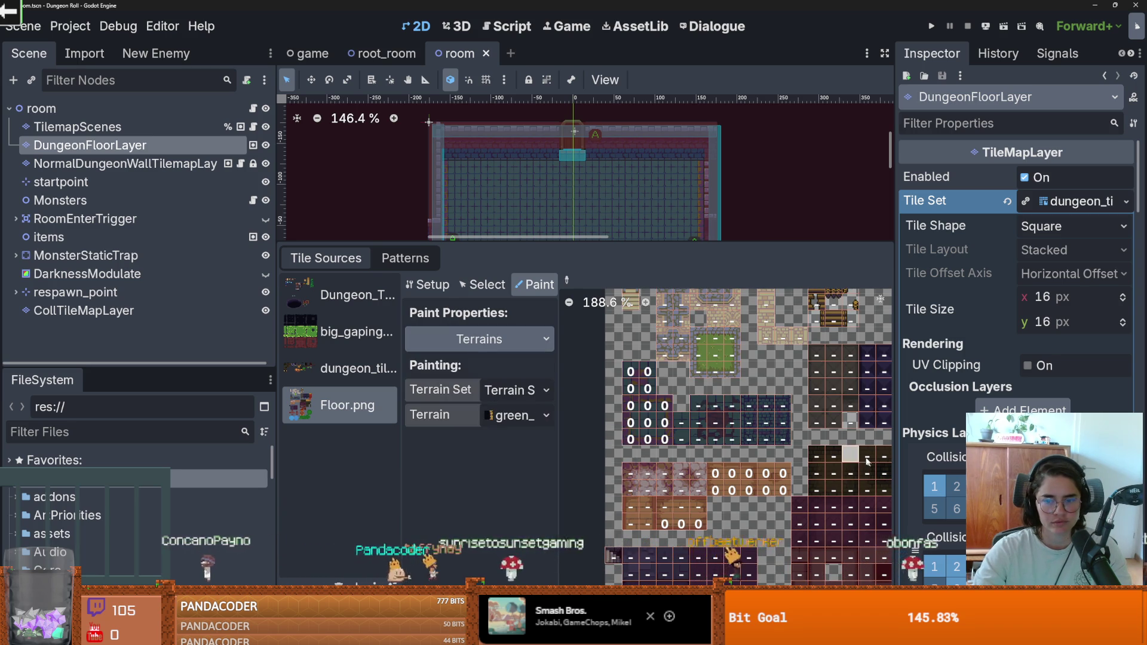
scroll(709, 405, up, 3)
scroll(709, 405, up, 2)
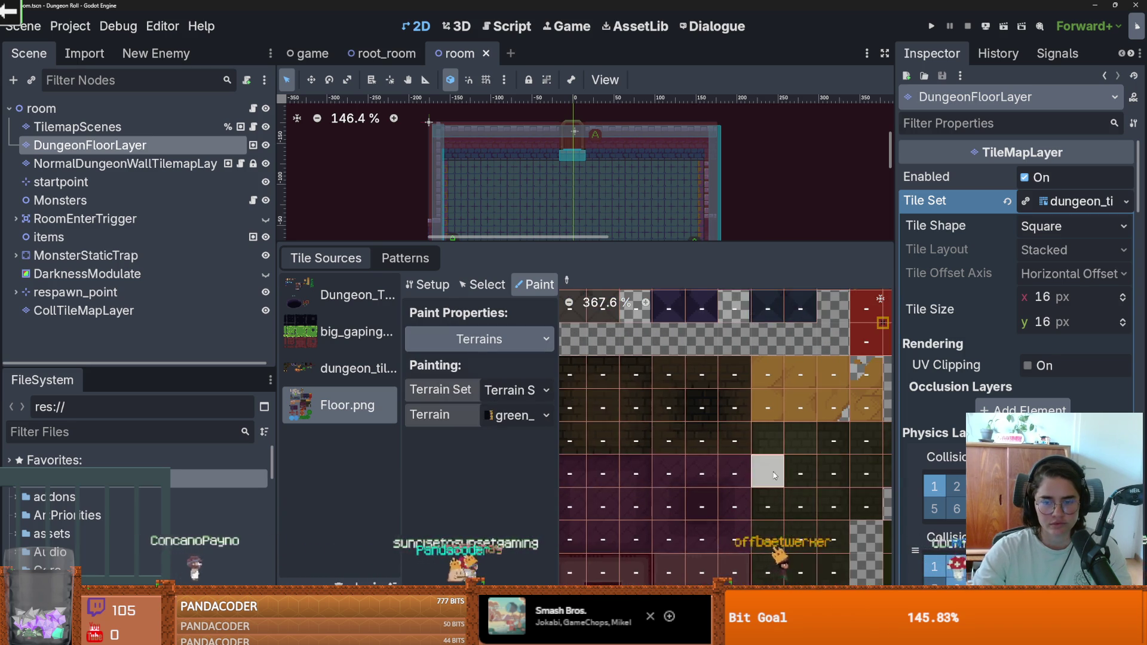
Paint green_wood_floor onto two dark floor tiles in the atlas and save the scene.
click(667, 403)
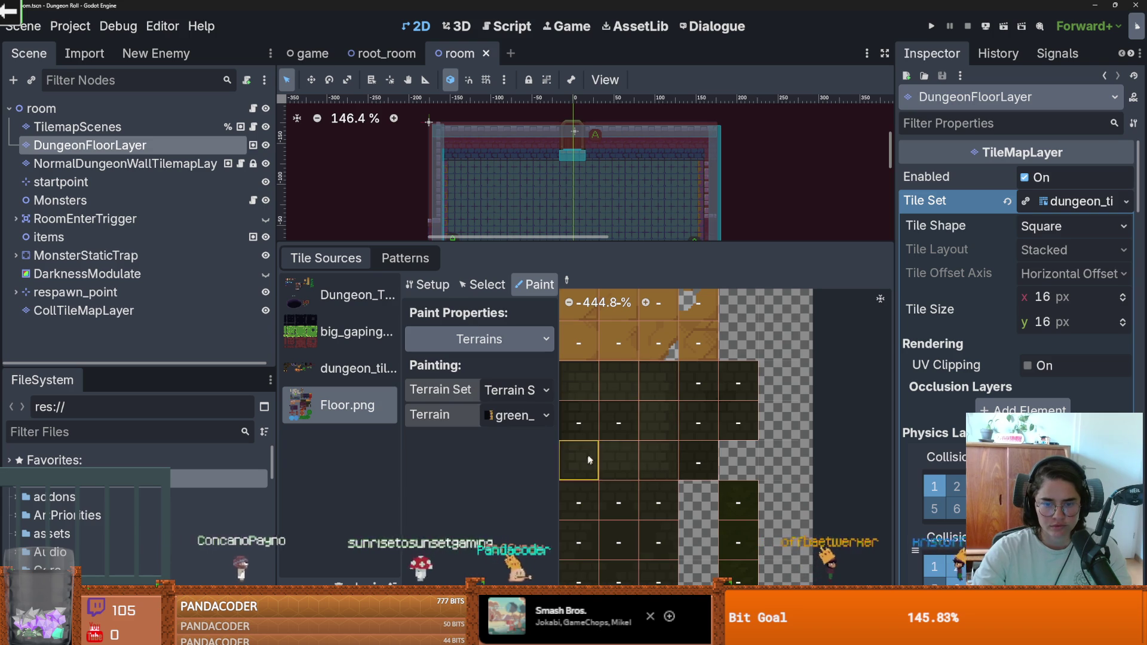
scroll(632, 369, up, 1)
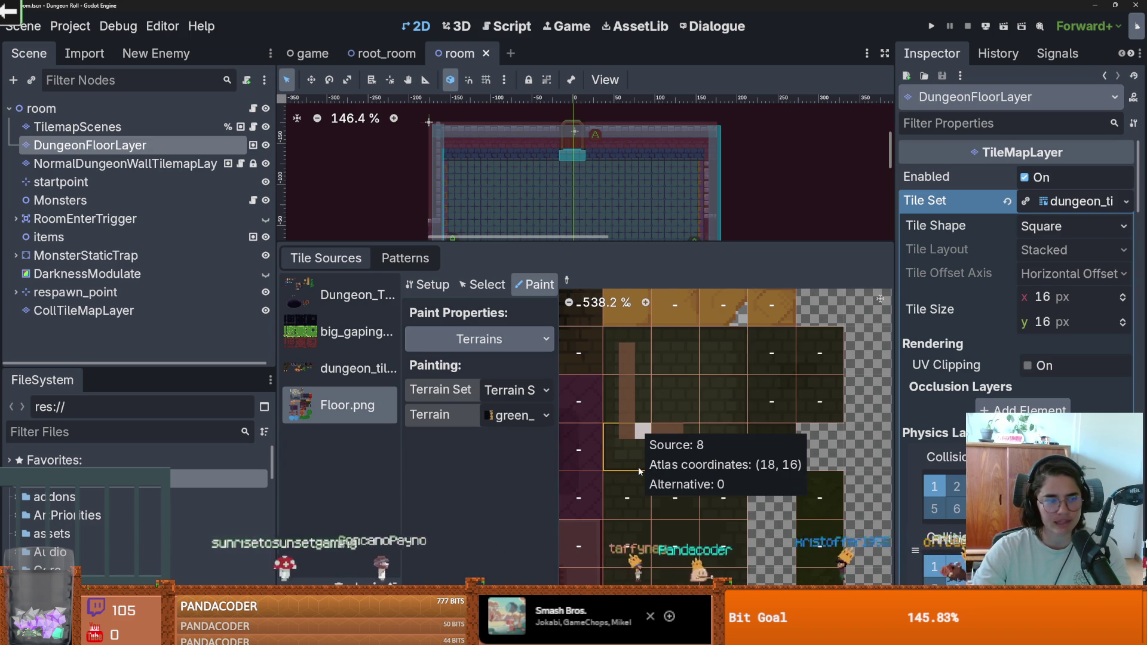
click(583, 413)
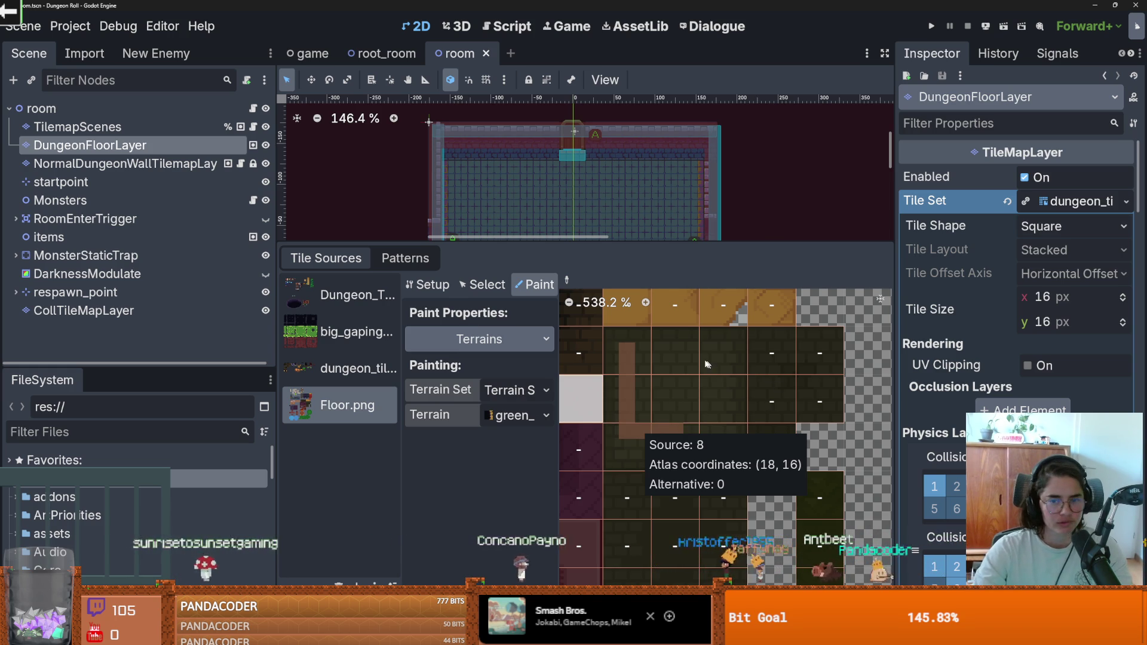
key(ctrl+s)
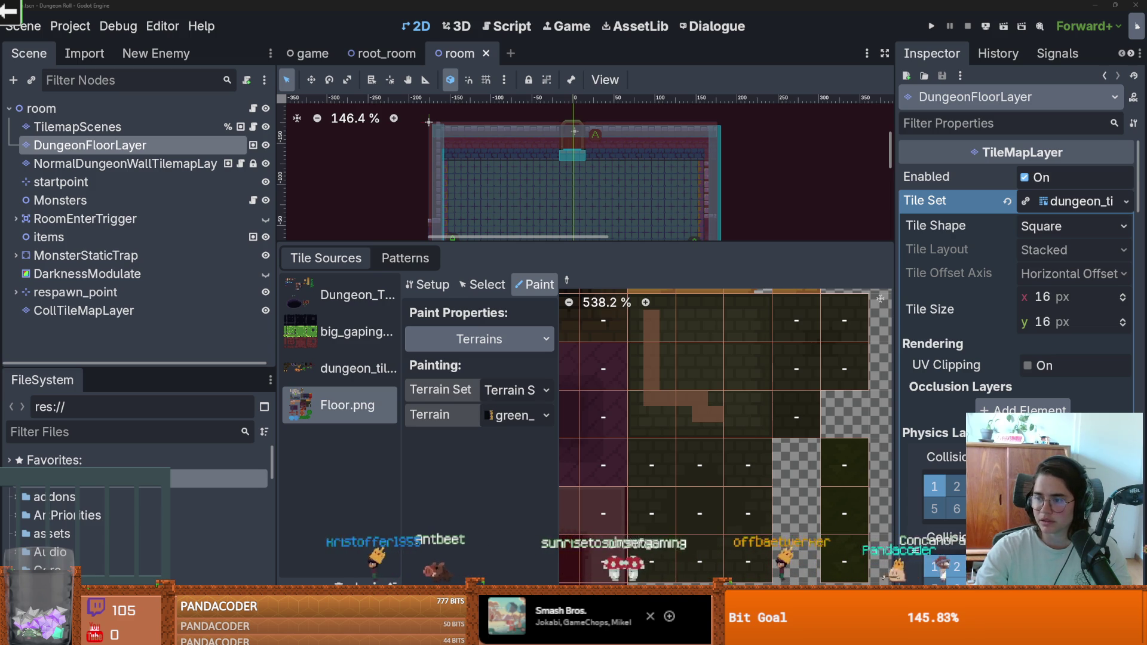
Save, minimize Godot and GitHub Desktop, and close the Focusrite and room_icons windows.
key(ctrl+s)
click(1097, 5)
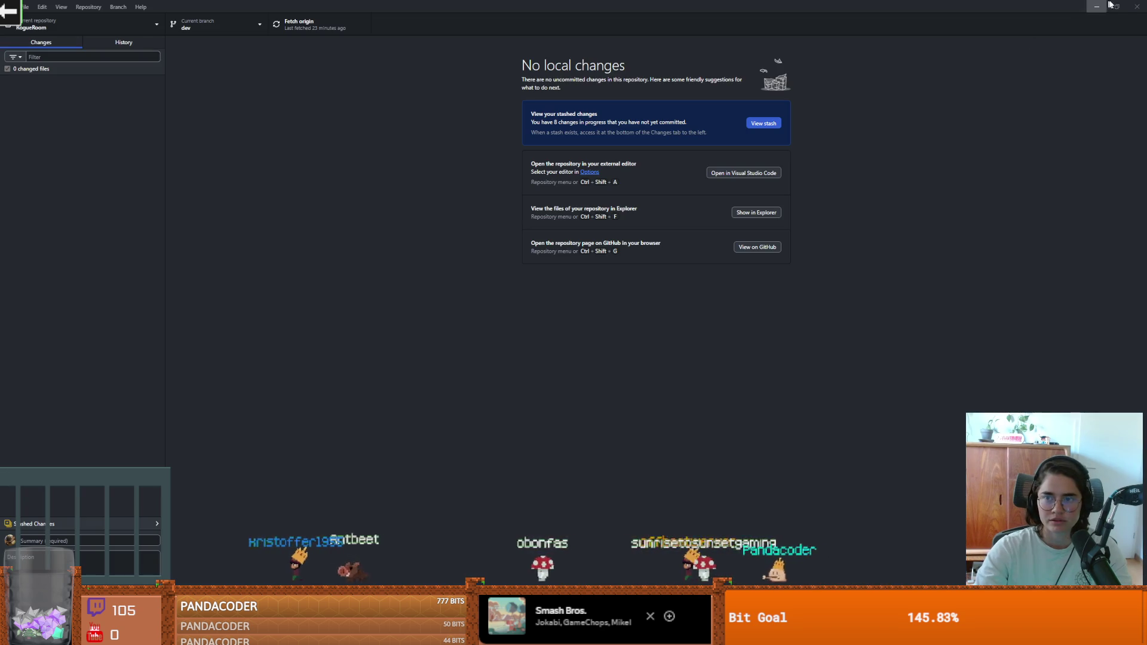
click(1103, 6)
click(1104, 6)
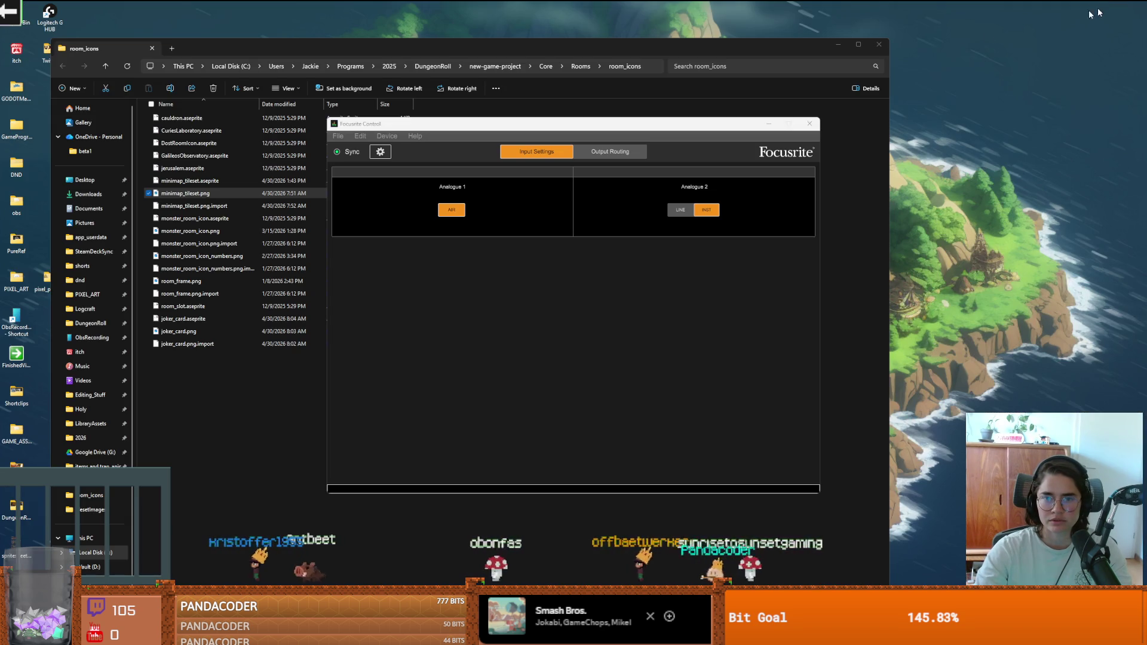
click(811, 124)
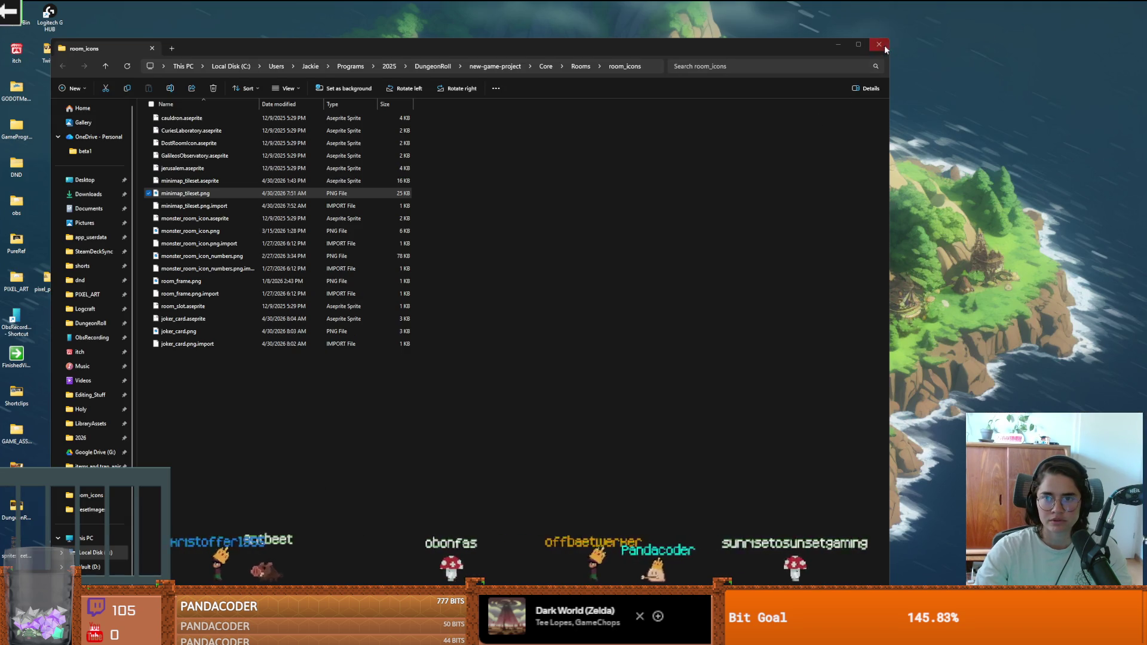
click(878, 44)
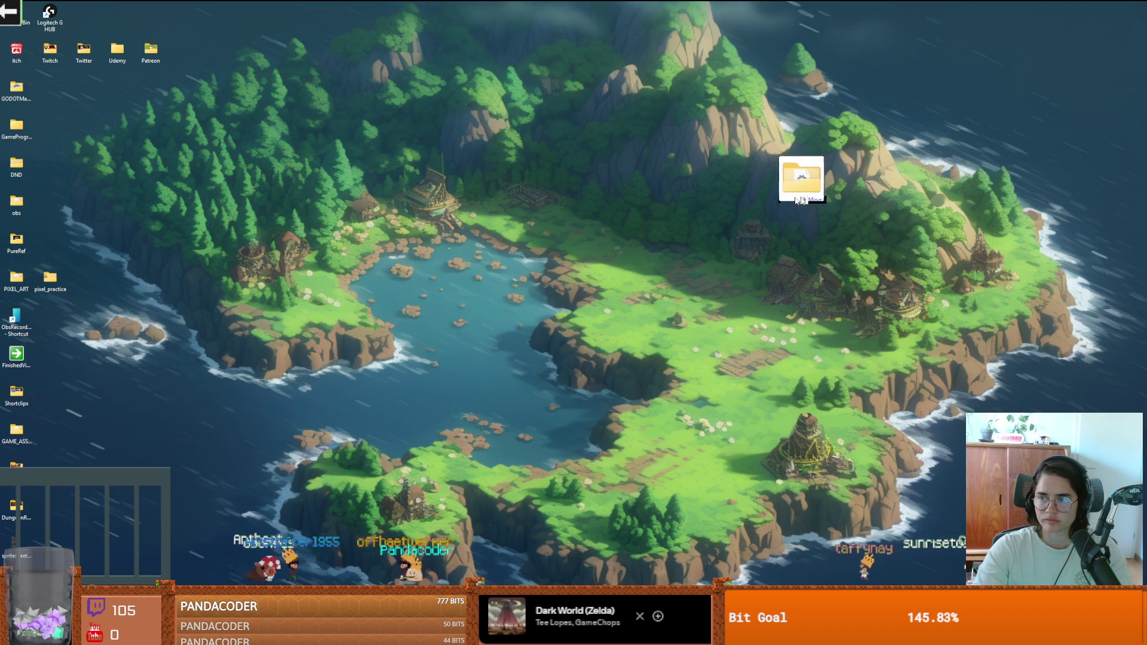
drag(795, 173, 790, 195)
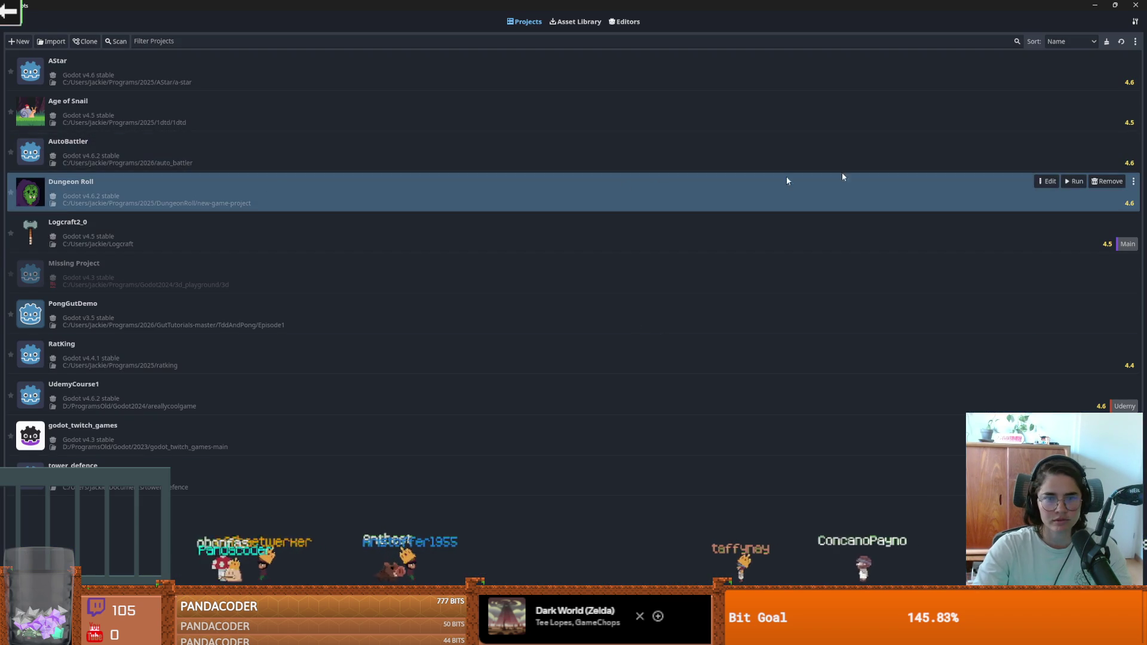
Open the Dungeon Roll project for editing from the Project Manager and confirm.
click(1046, 181)
click(541, 346)
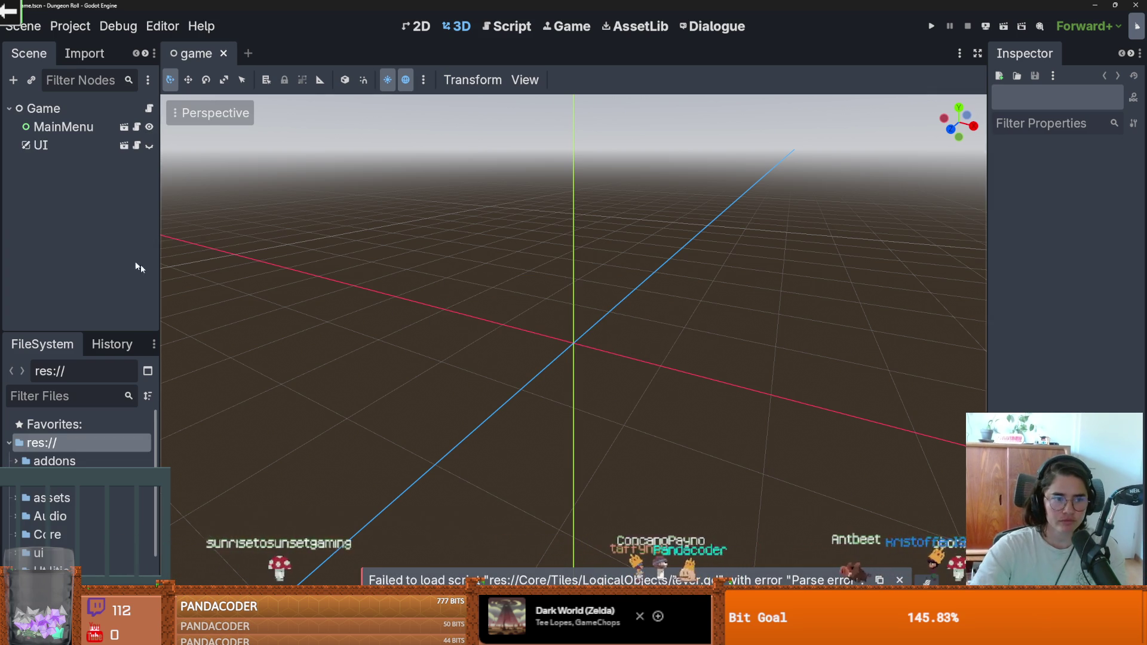
Save, filter the FileSystem for 'root', and open room.tscn.
mouse_move(159, 272)
mouse_down()
mouse_move(256, 268)
mouse_move(151, 268)
mouse_up()
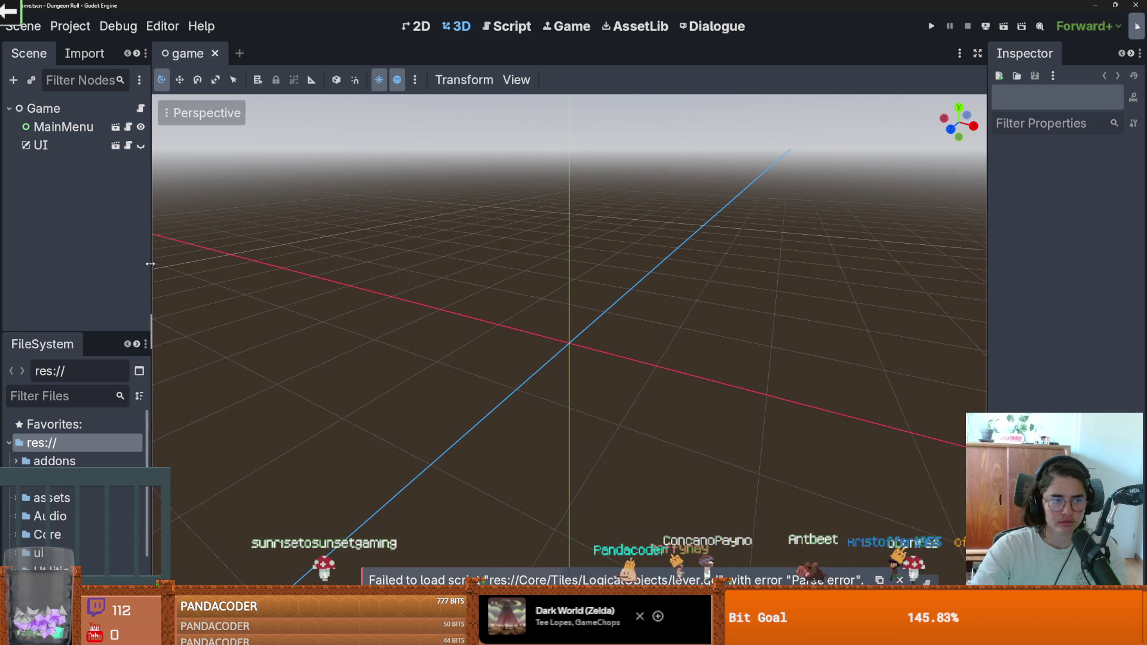
key(ctrl+s)
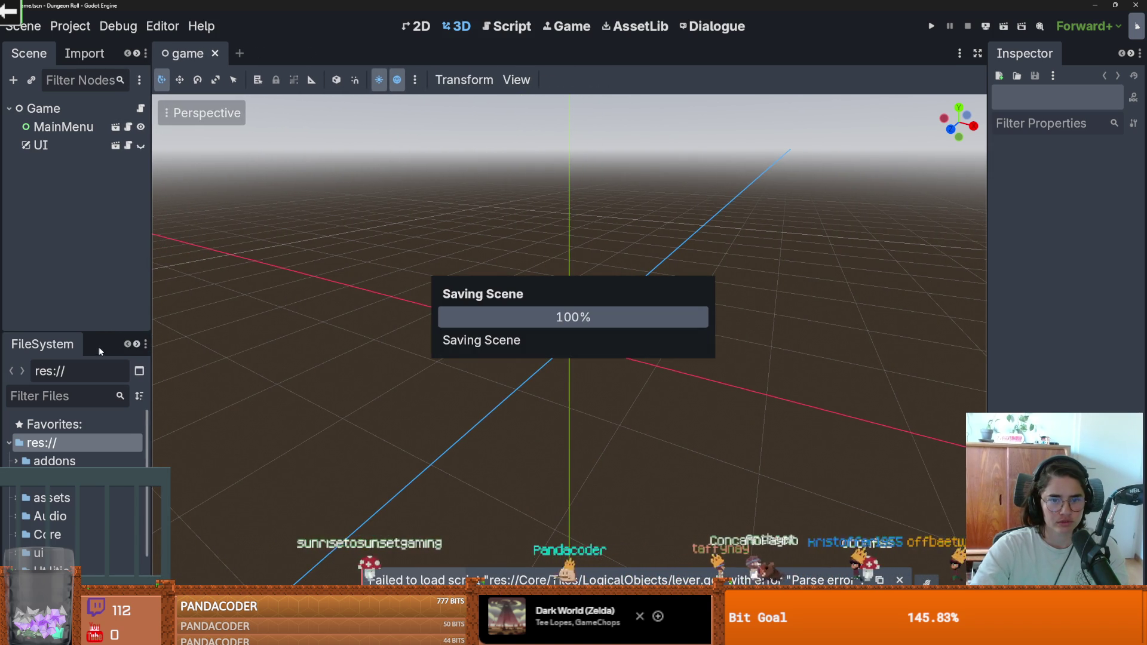
drag(105, 342, 88, 235)
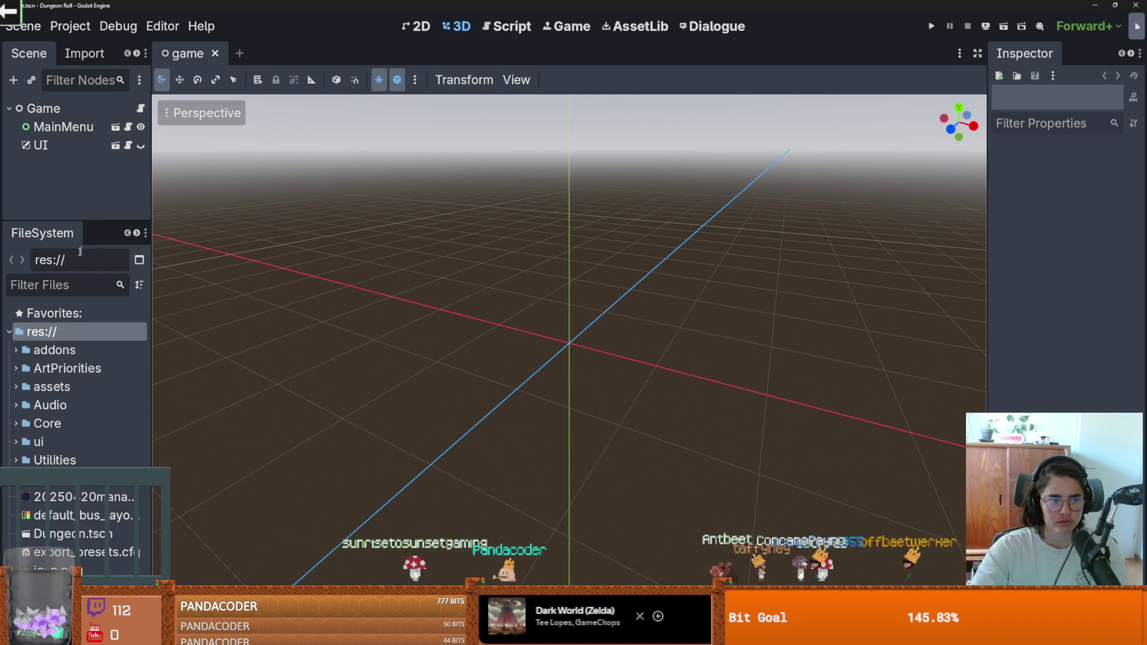
click(66, 286)
text(root)
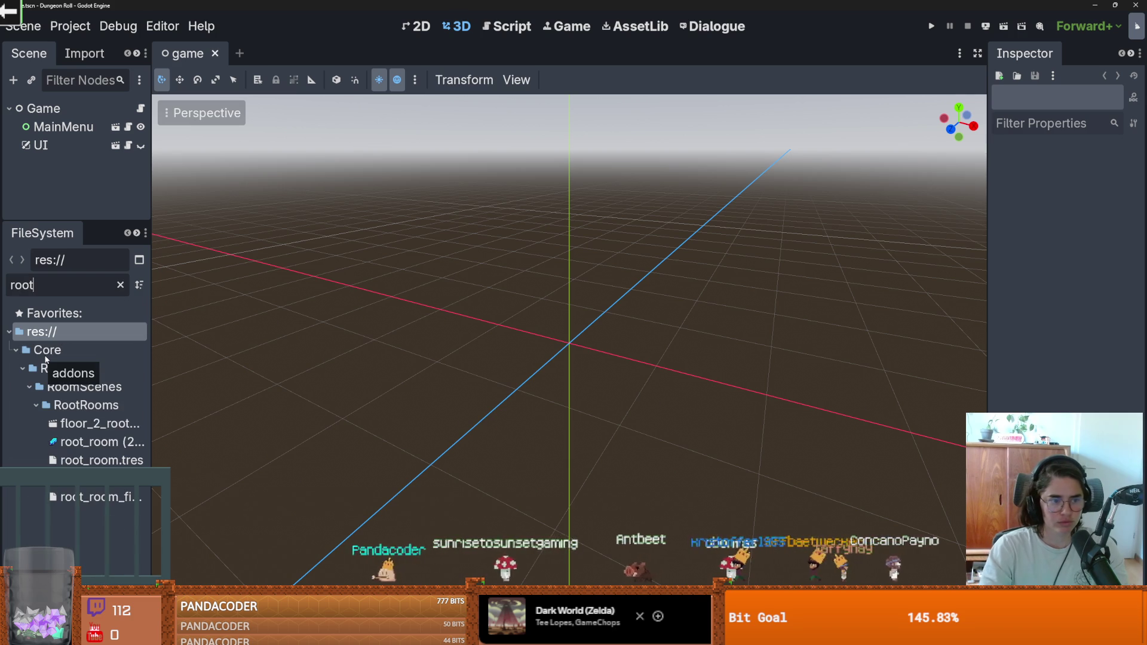
double_click(111, 455)
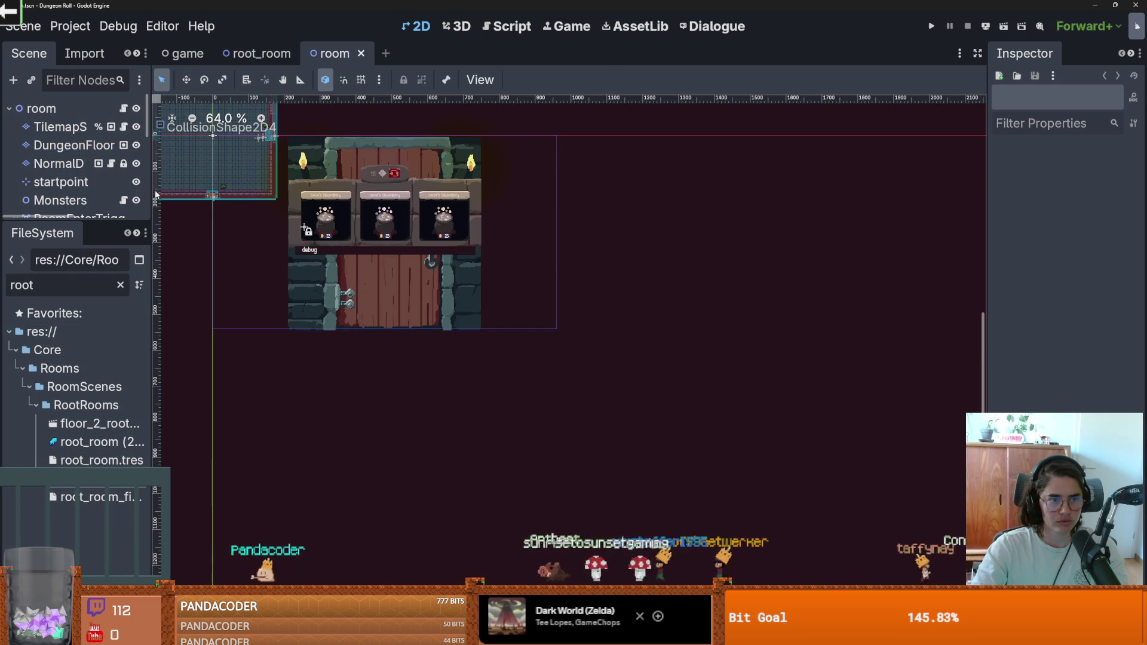
Select the DungeonFloor layer and show the Floor.png atlas in the tile panel.
click(74, 145)
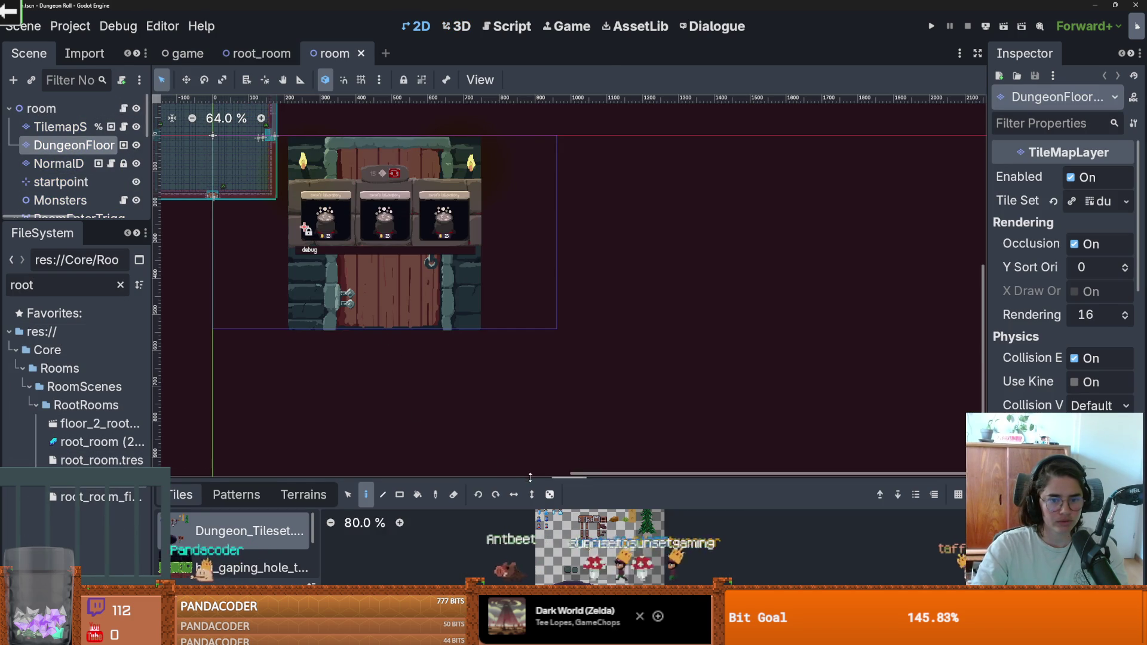
drag(530, 477, 528, 239)
click(222, 404)
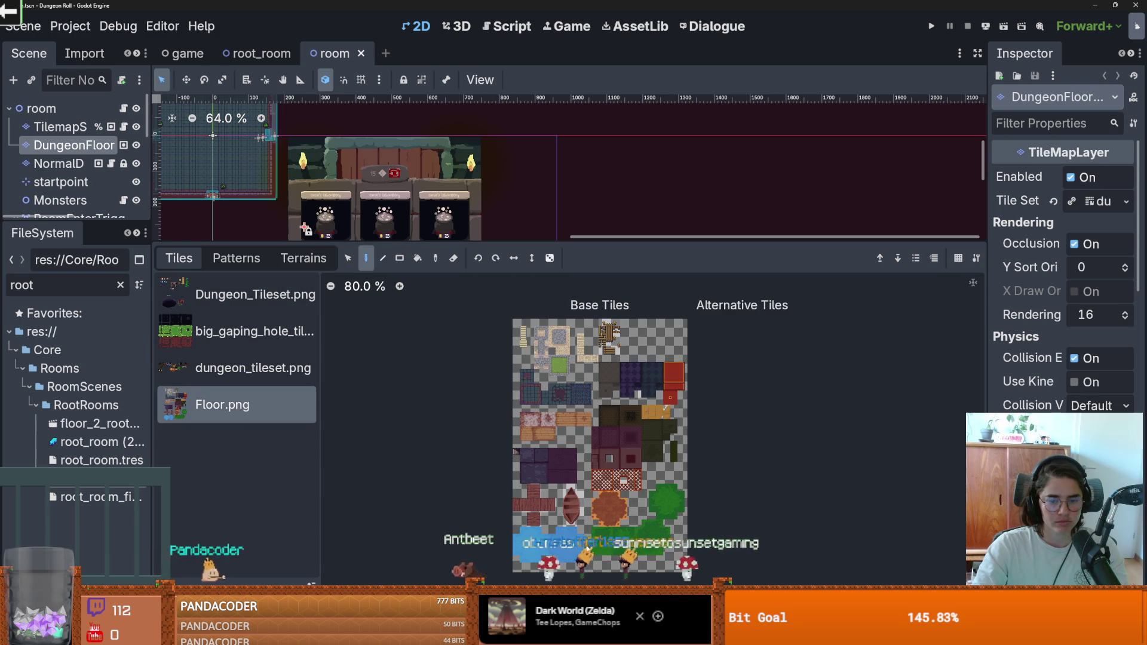
mouse_move(680, 239)
mouse_down()
mouse_move(661, 475)
mouse_move(680, 454)
mouse_move(680, 126)
mouse_up()
In the Paint tab, choose Terrains with the terrain set and green_wood_floor.
click(454, 171)
click(407, 232)
click(403, 355)
click(435, 276)
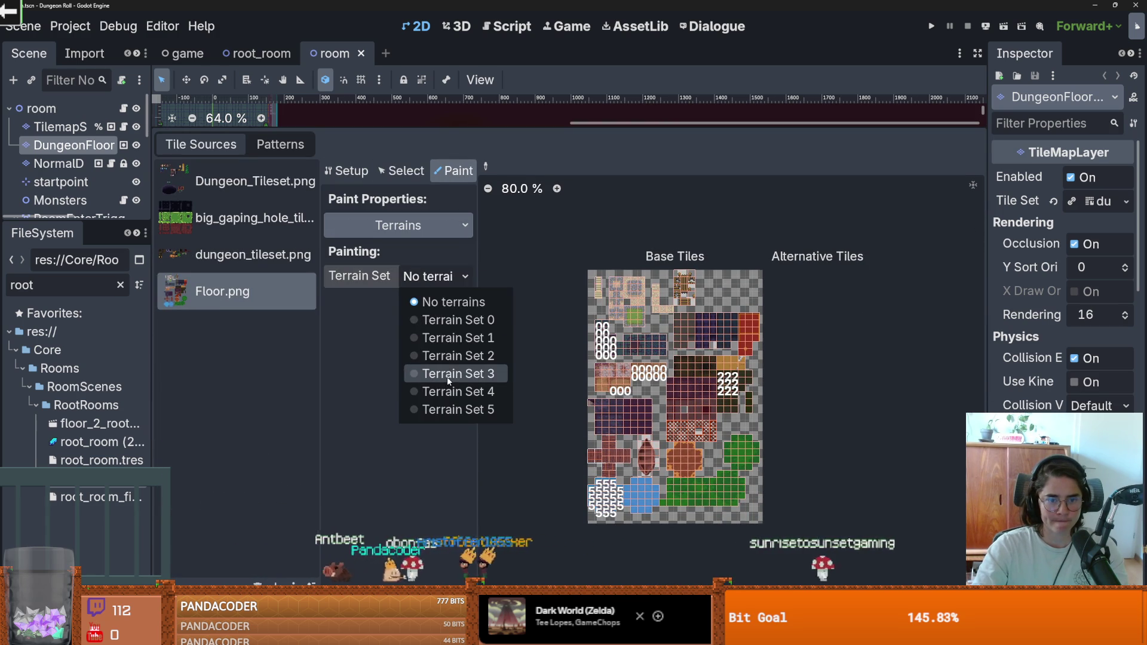
click(458, 356)
click(435, 302)
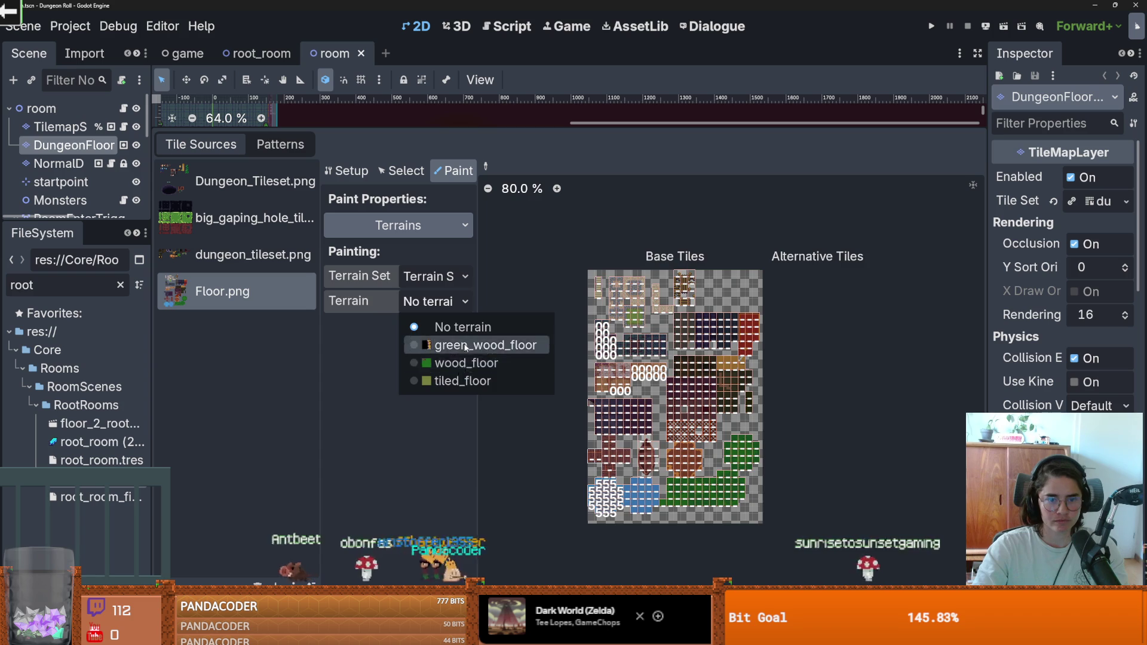
click(465, 346)
scroll(773, 389, up, 5)
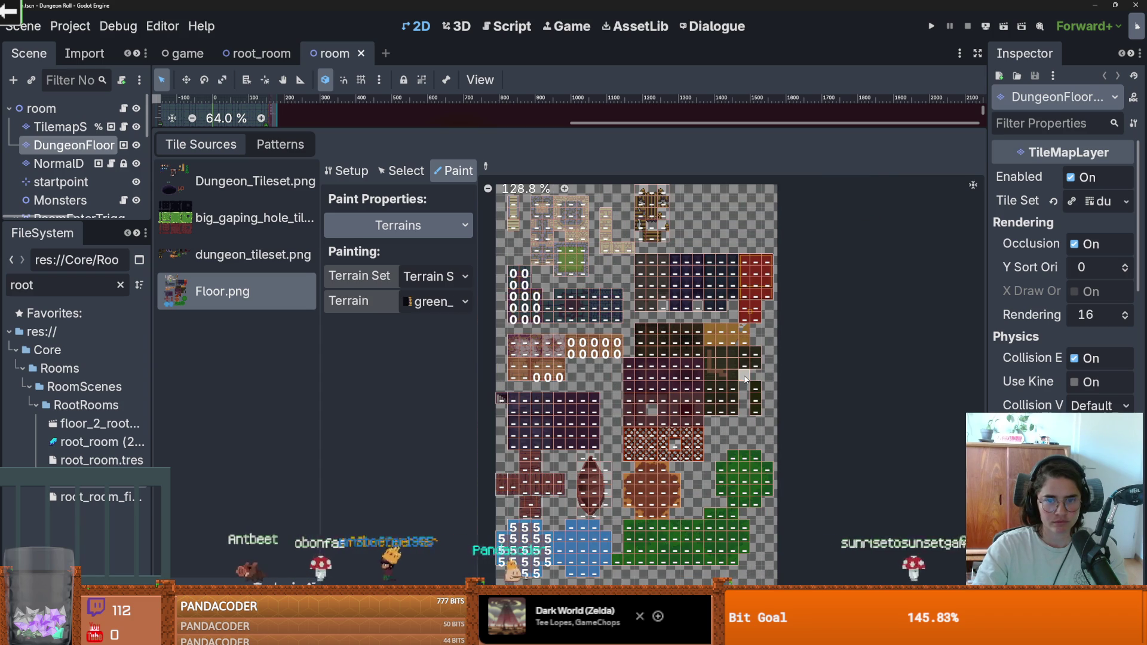
scroll(746, 379, up, 12)
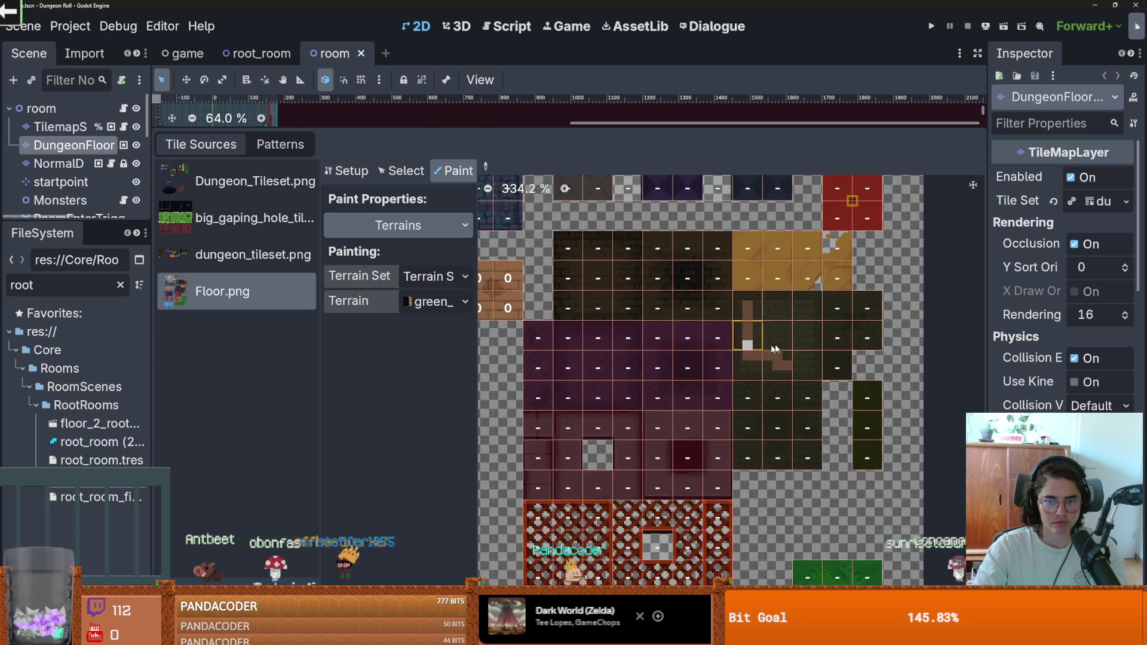
scroll(688, 368, up, 2)
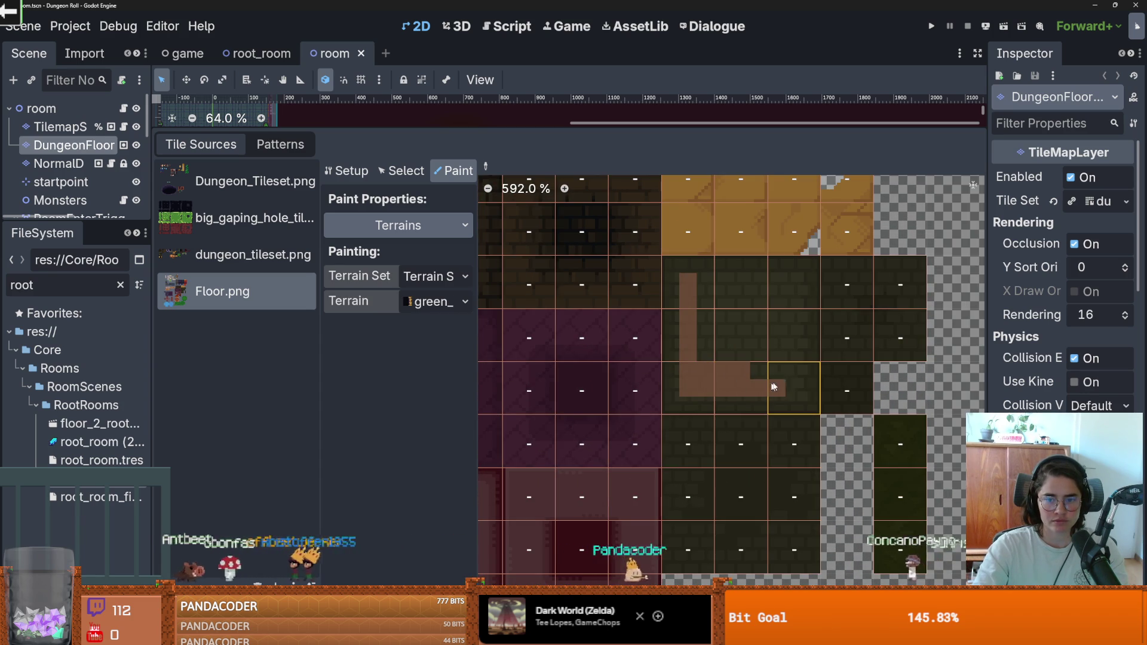
Paint green_wood_floor bits around the ring tiles and the tile to its left, save, and run the game.
drag(792, 383, 790, 296)
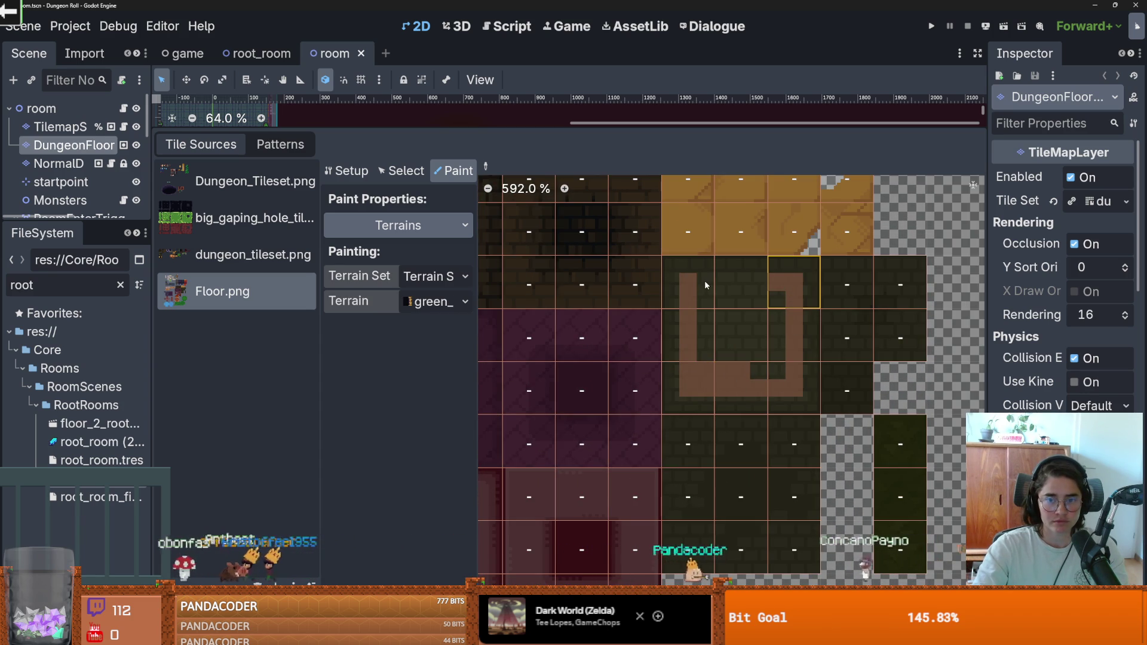
click(712, 310)
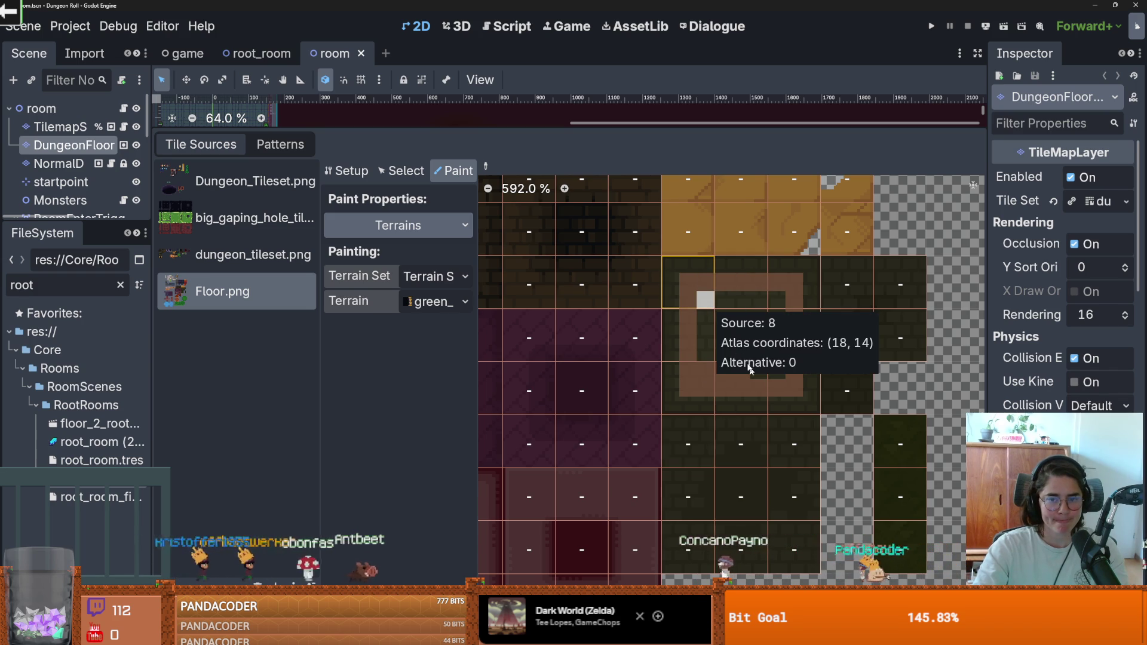
key(ctrl+s)
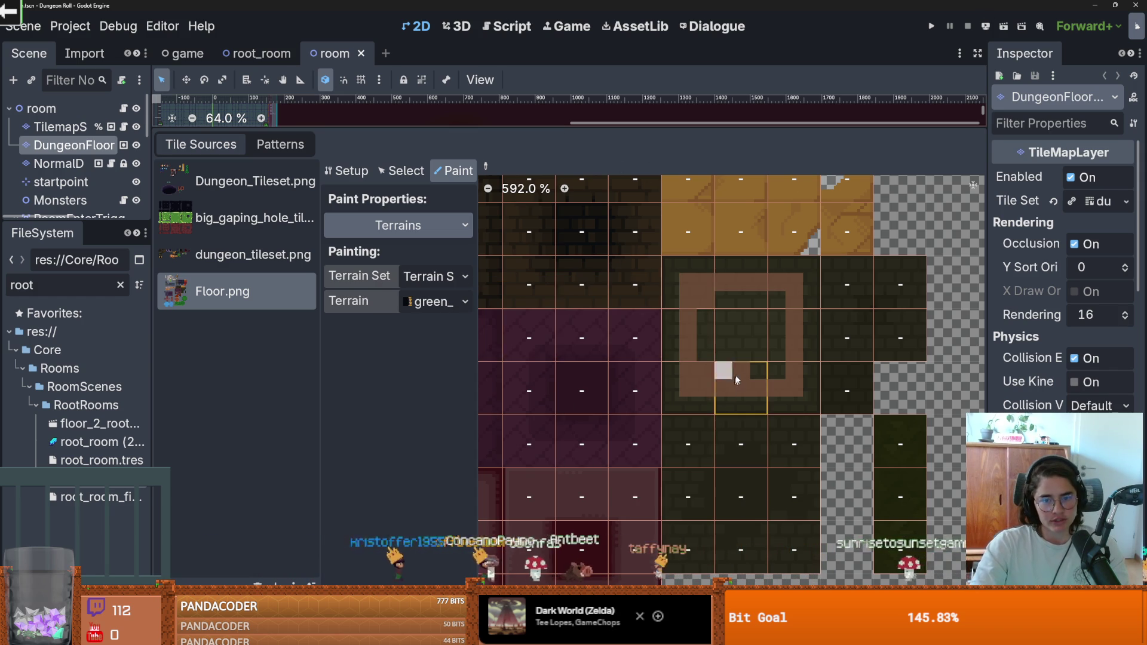
click(723, 354)
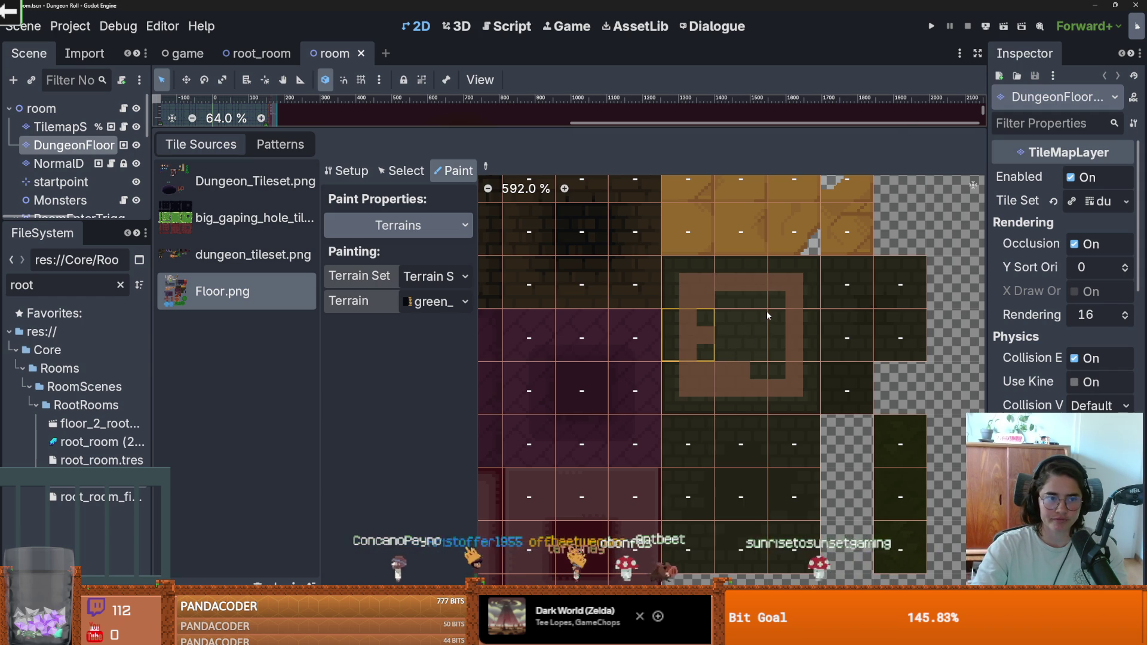
key(shift+F12)
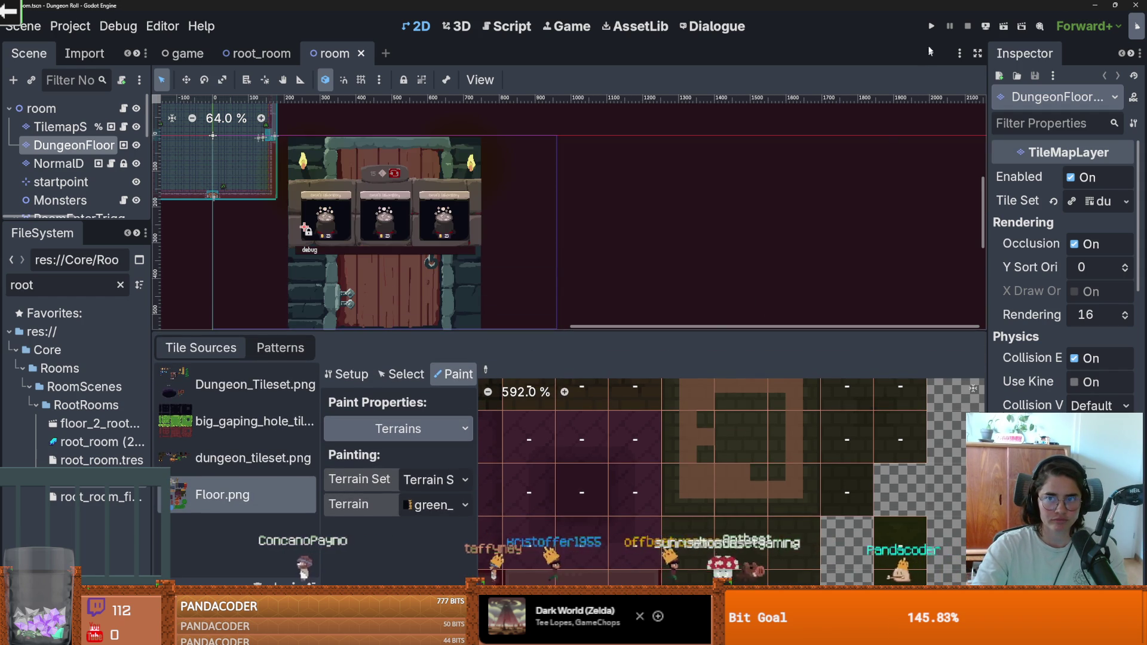
click(931, 26)
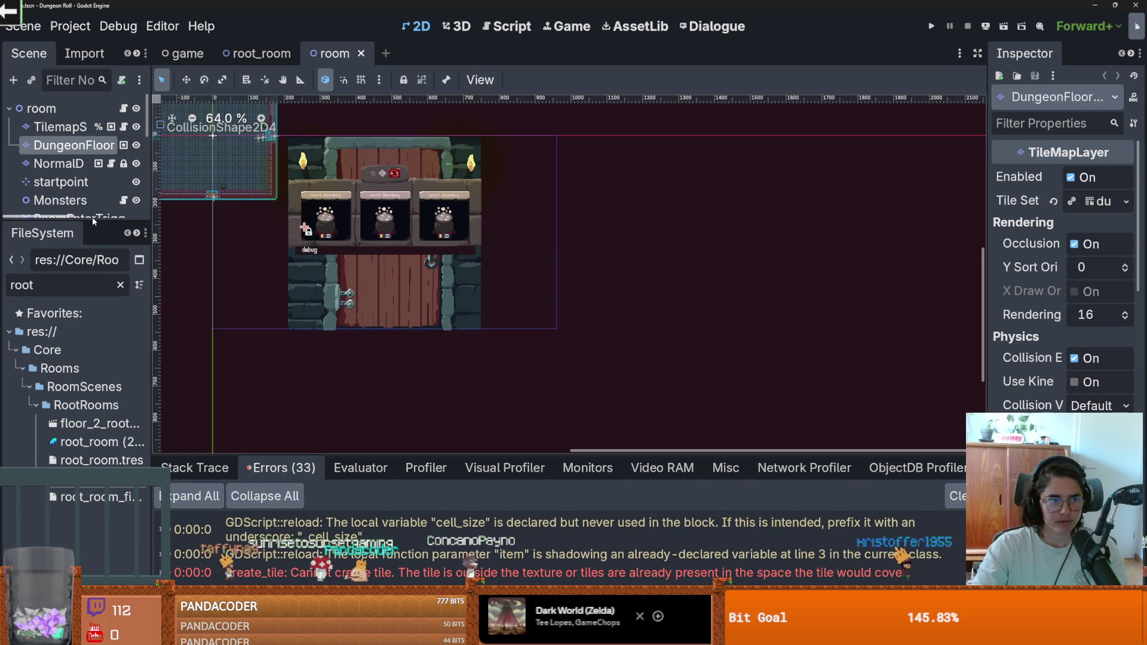
Quit Dungeon Roll to the project list and confirm closing the editor.
drag(36, 217, 104, 220)
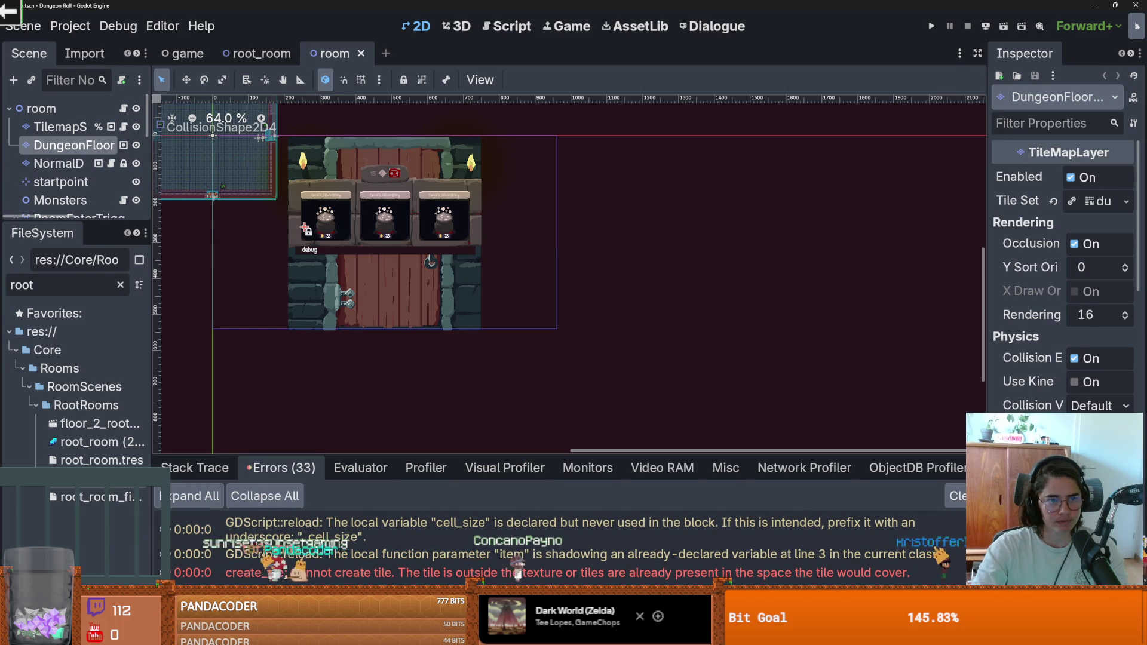
click(70, 26)
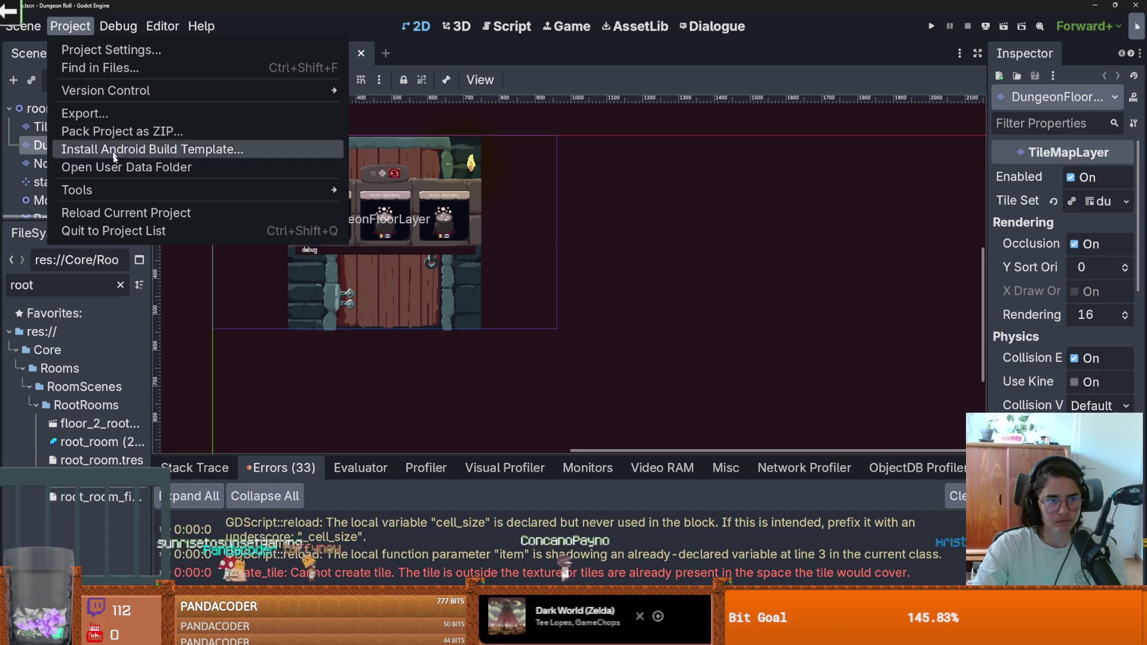
click(123, 232)
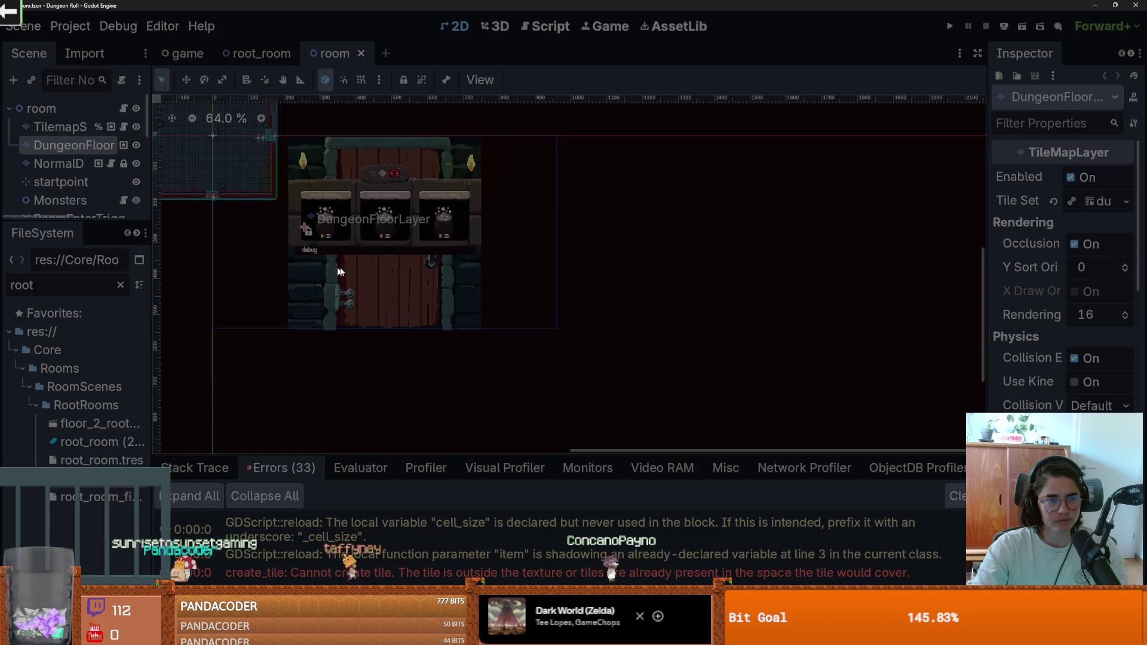
key(Return)
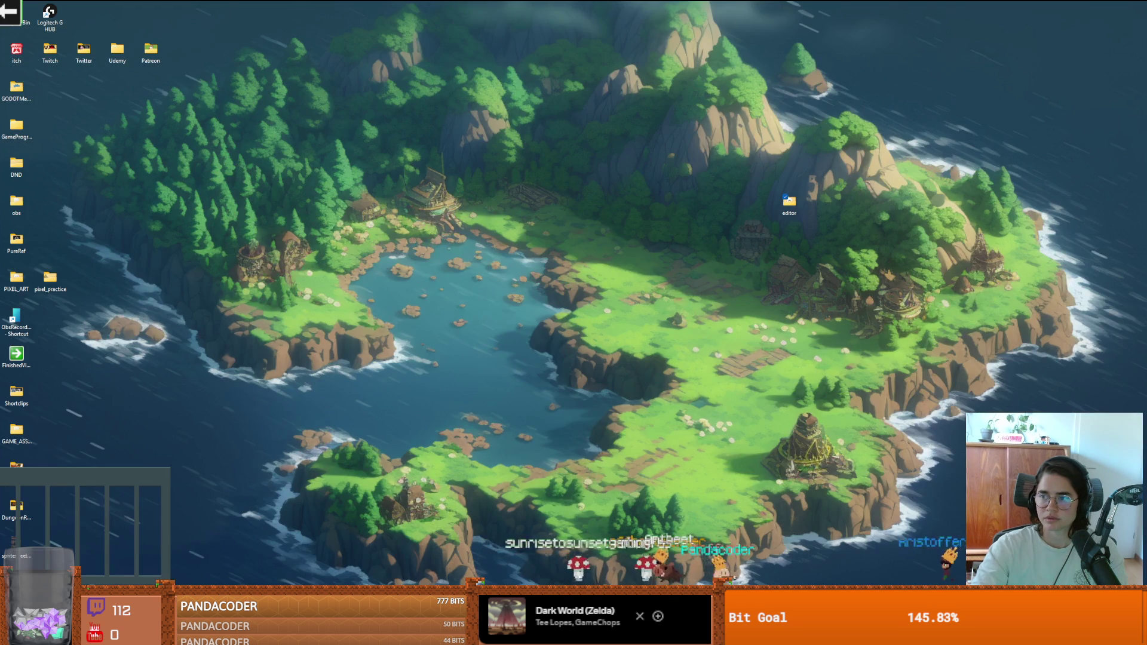
drag(852, 177, 707, 215)
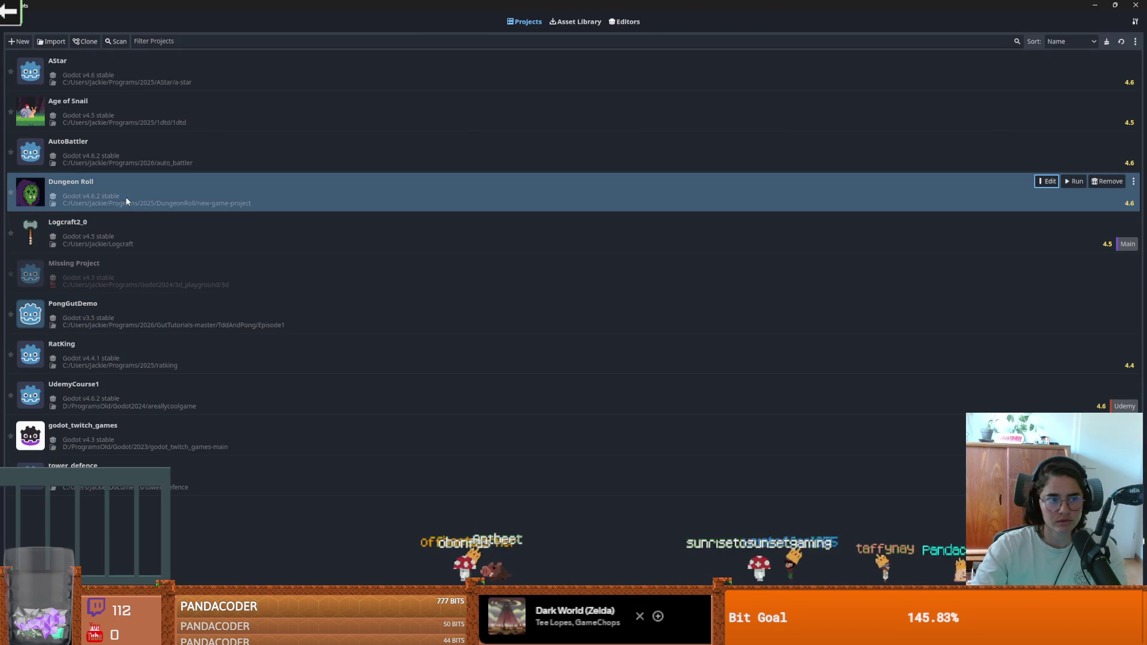
Open Dungeon Roll for editing and confirm using the Godot v4.6.2 stable editor.
click(1047, 181)
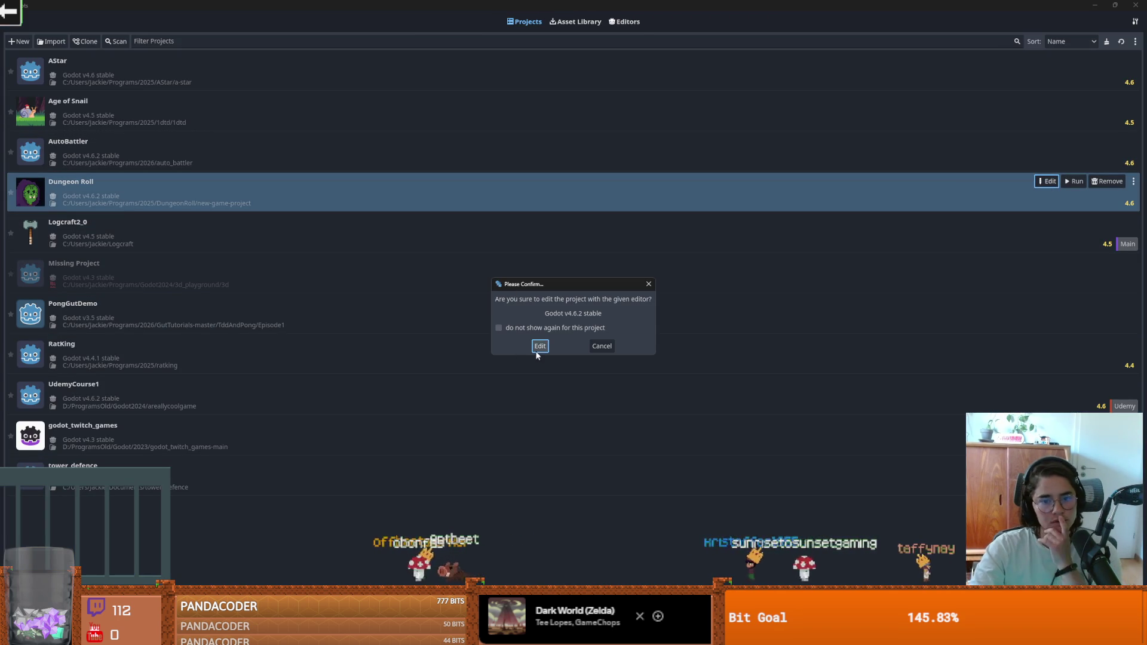
click(539, 346)
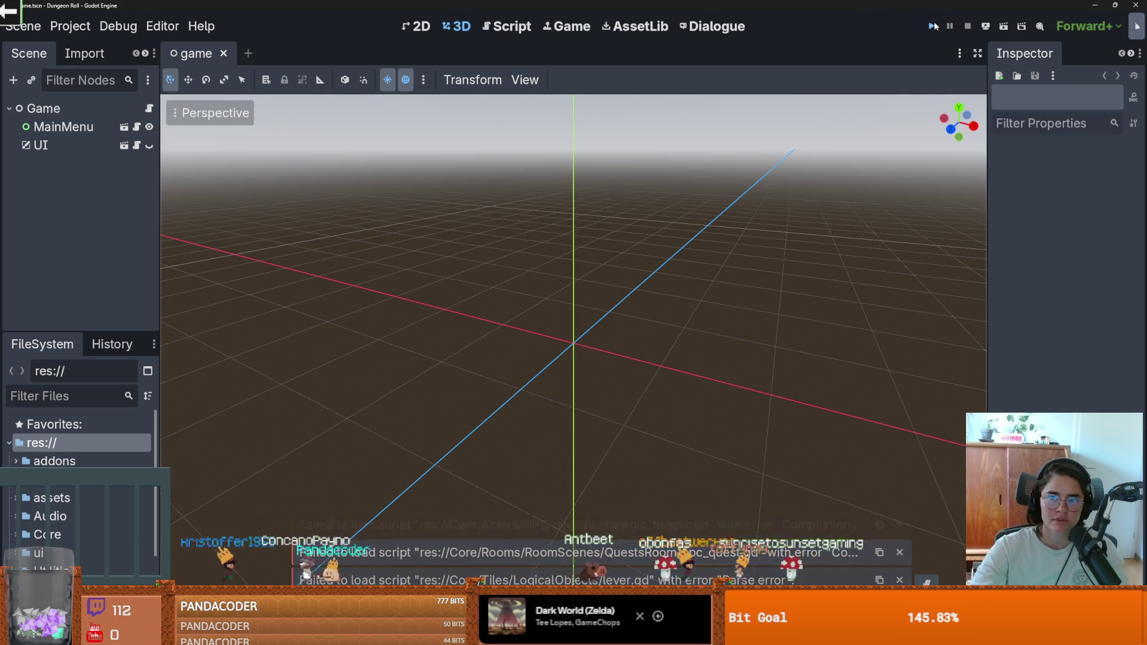
Test-run the game, then filter FileSystem by 'root' and open root_room.tscn.
key(F5)
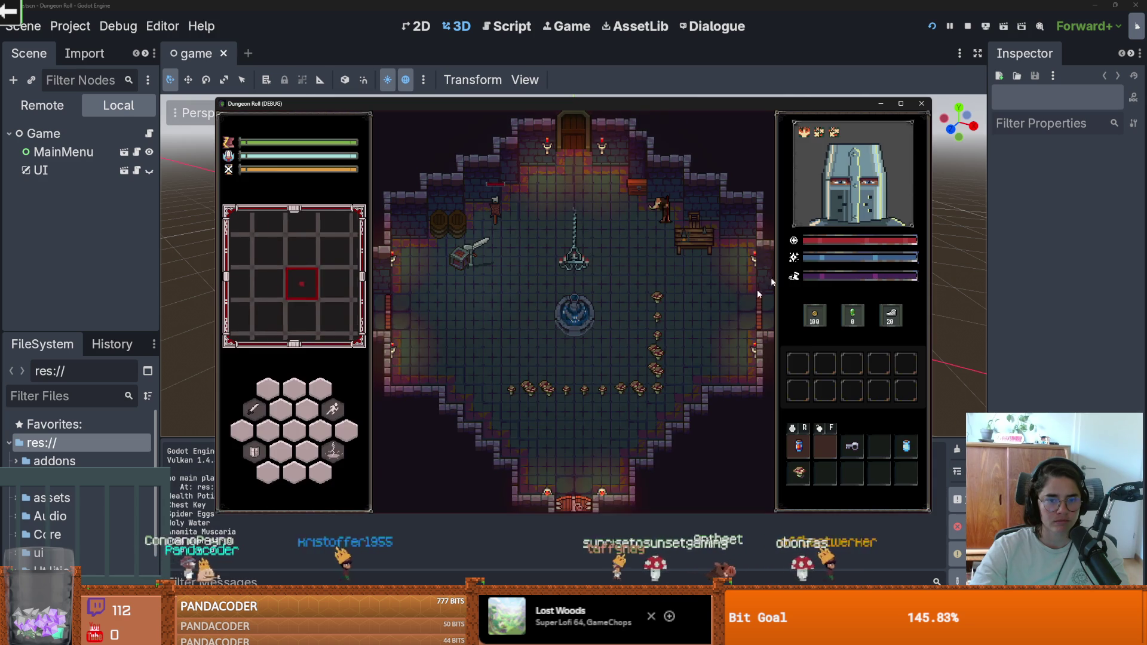
click(922, 104)
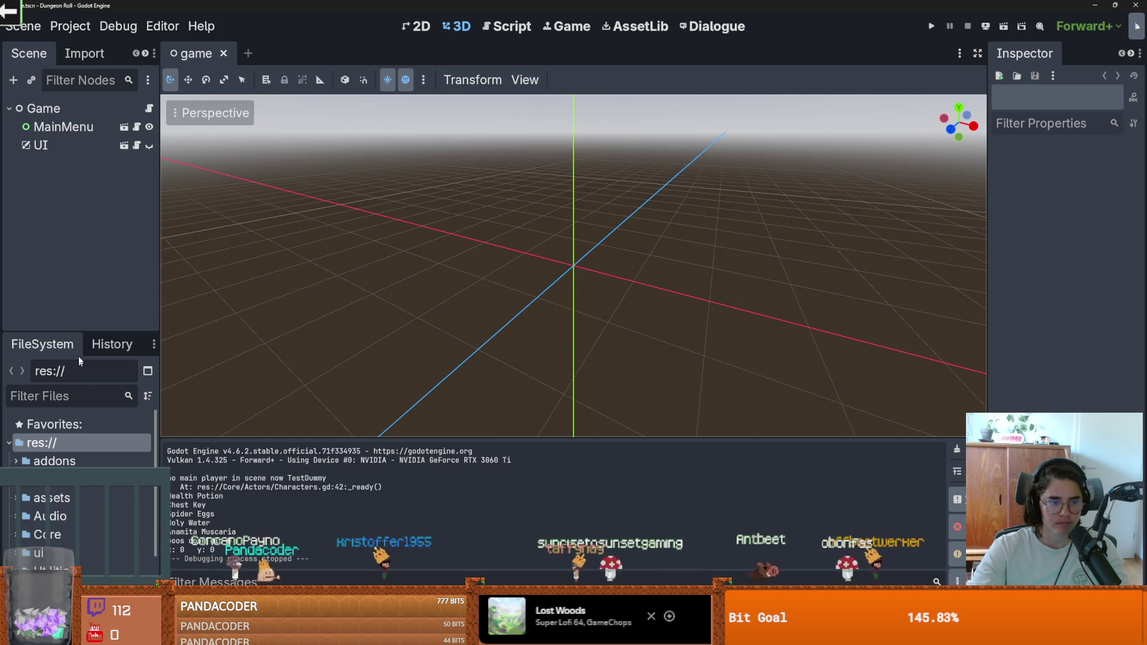
drag(84, 333, 109, 232)
click(81, 304)
text(root)
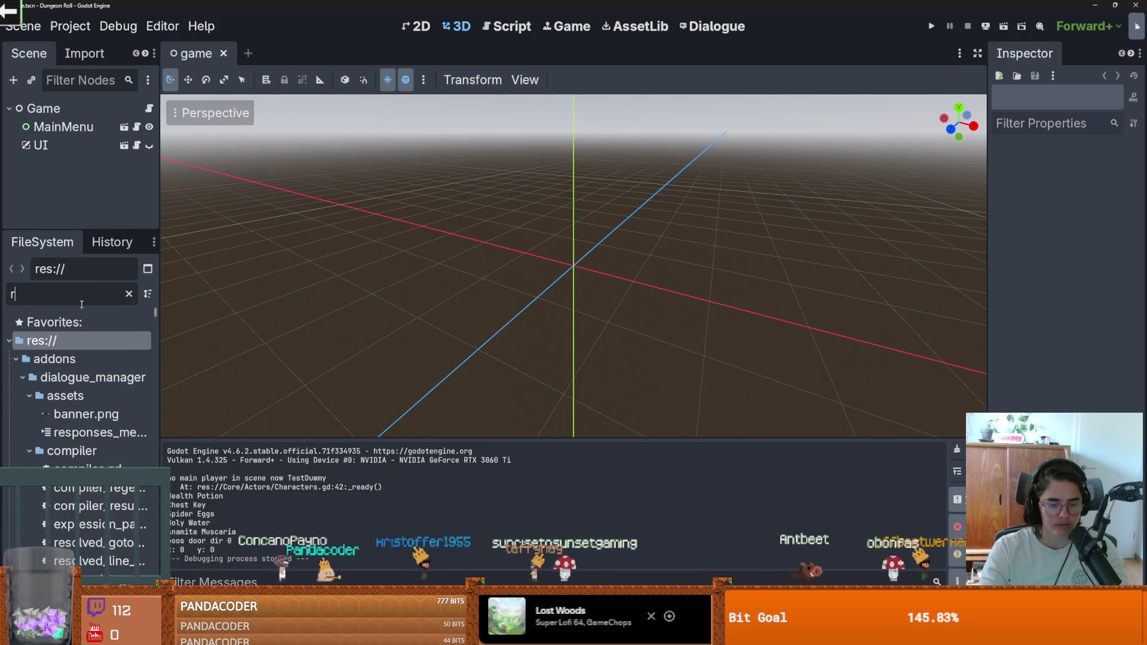
double_click(102, 487)
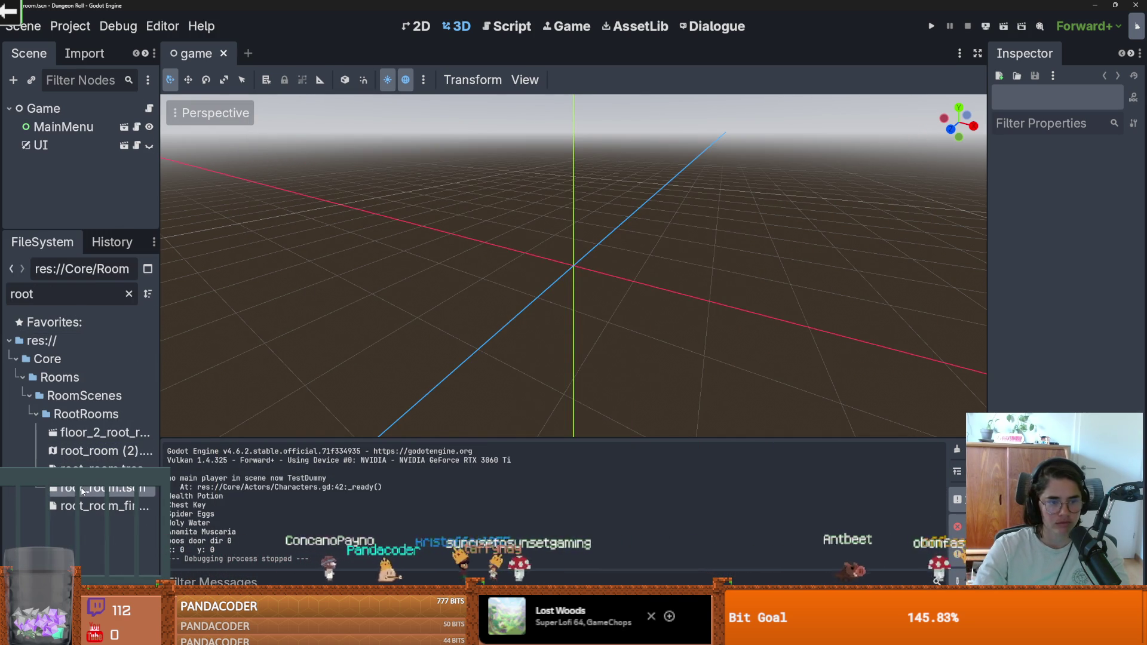
drag(107, 229, 98, 427)
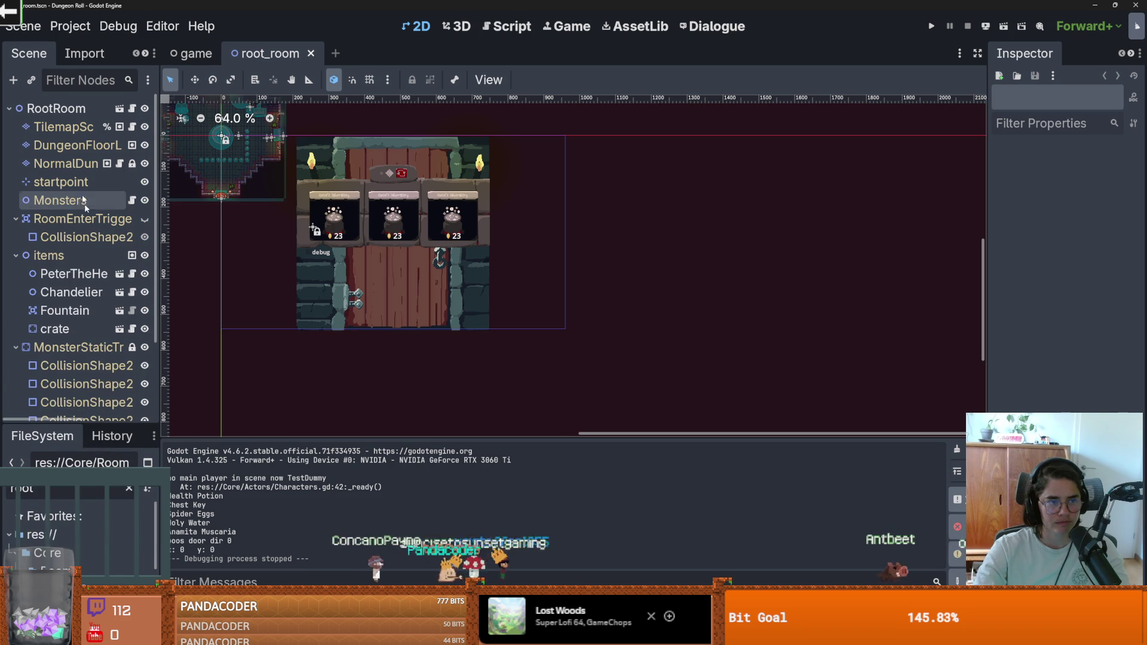
Look through the root_room tile layers, selecting DungeonFloorLayer and then CollTileMapLayer.
click(77, 145)
scroll(482, 250, up, 5)
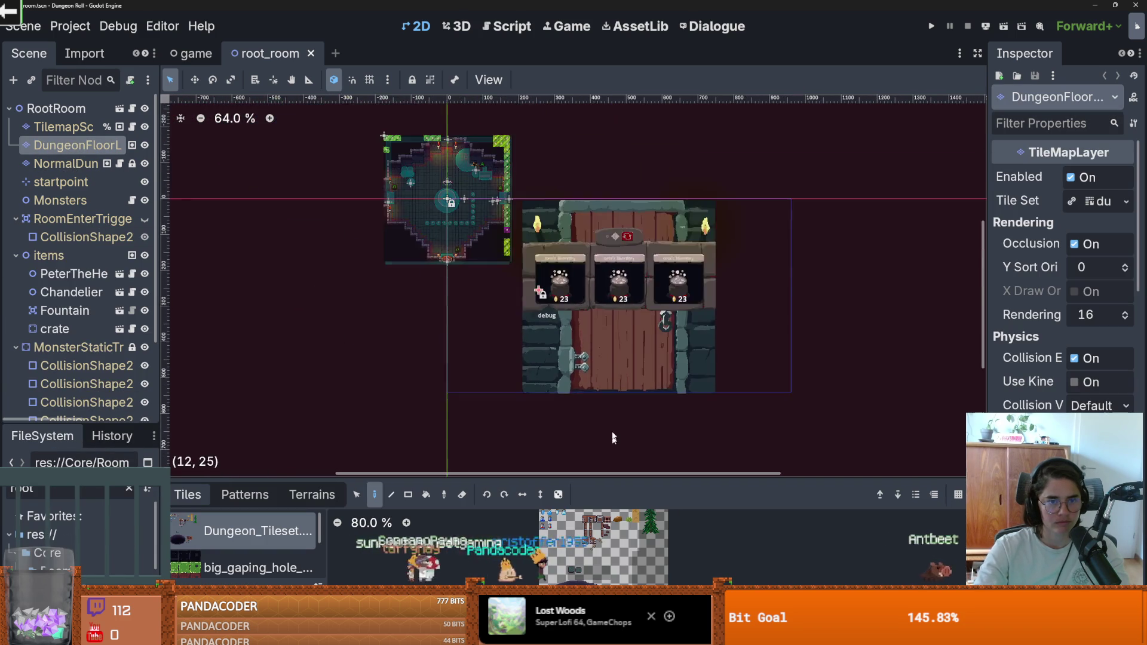
scroll(542, 282, up, 3)
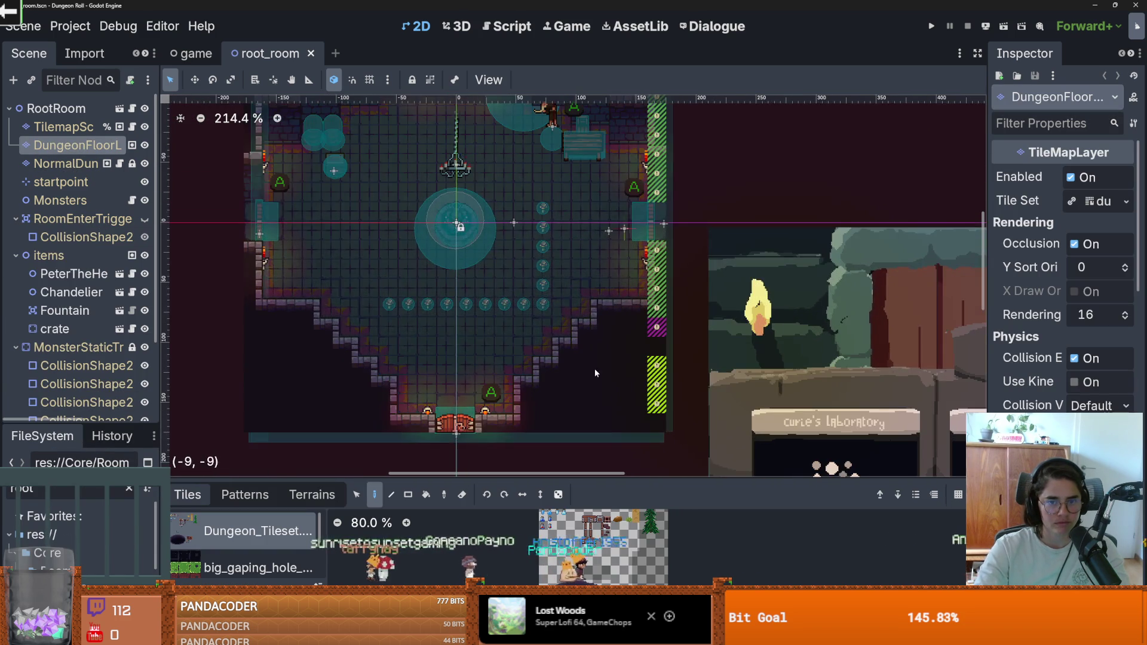
scroll(570, 286, down, 2)
scroll(570, 285, up, 2)
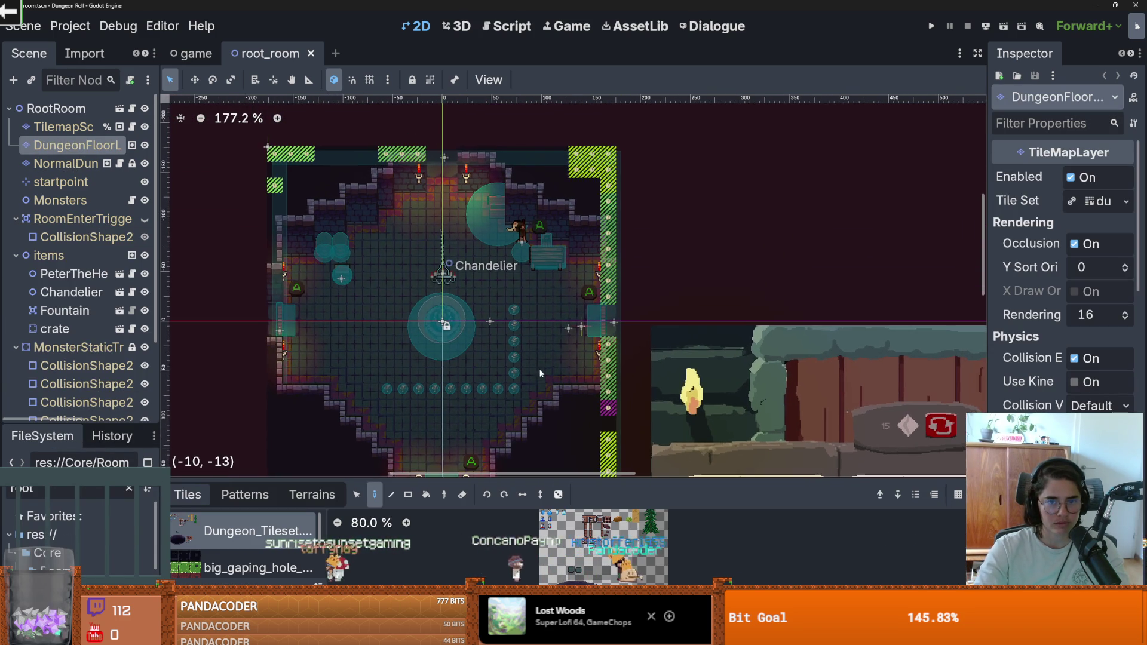
scroll(553, 308, down, 2)
scroll(529, 349, up, 3)
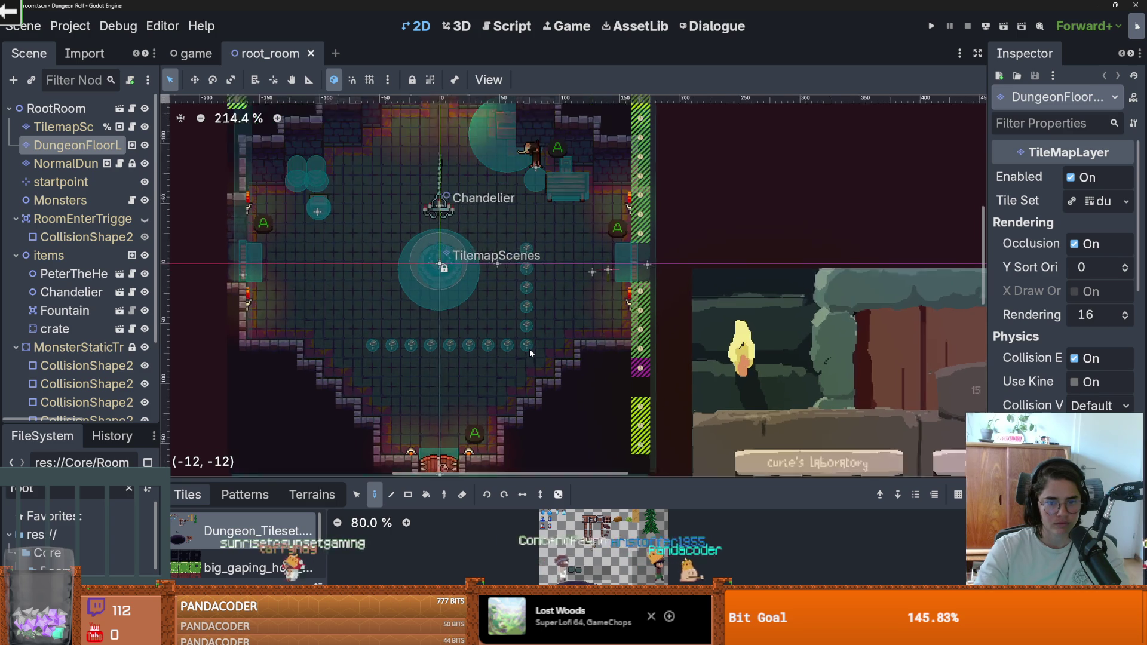
scroll(67, 376, down, 3)
click(83, 400)
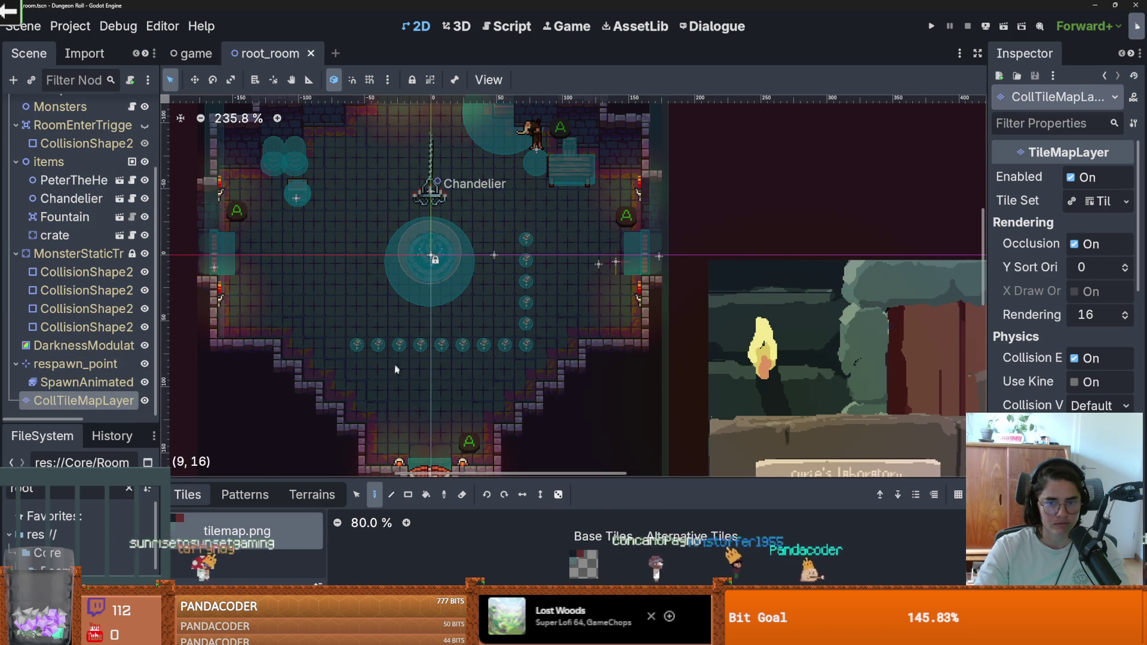
scroll(391, 377, down, 3)
scroll(87, 205, up, 3)
Select DungeonFloorLayer, enlarge the tile palette, and pick the Floor.png source.
click(63, 127)
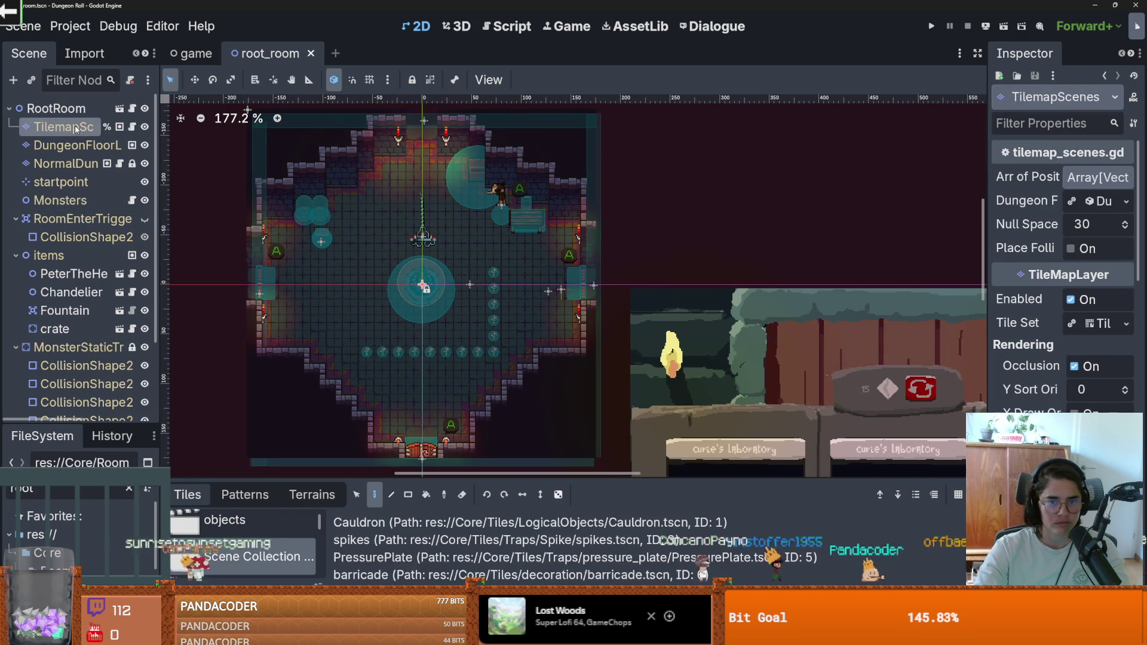
click(65, 163)
click(71, 146)
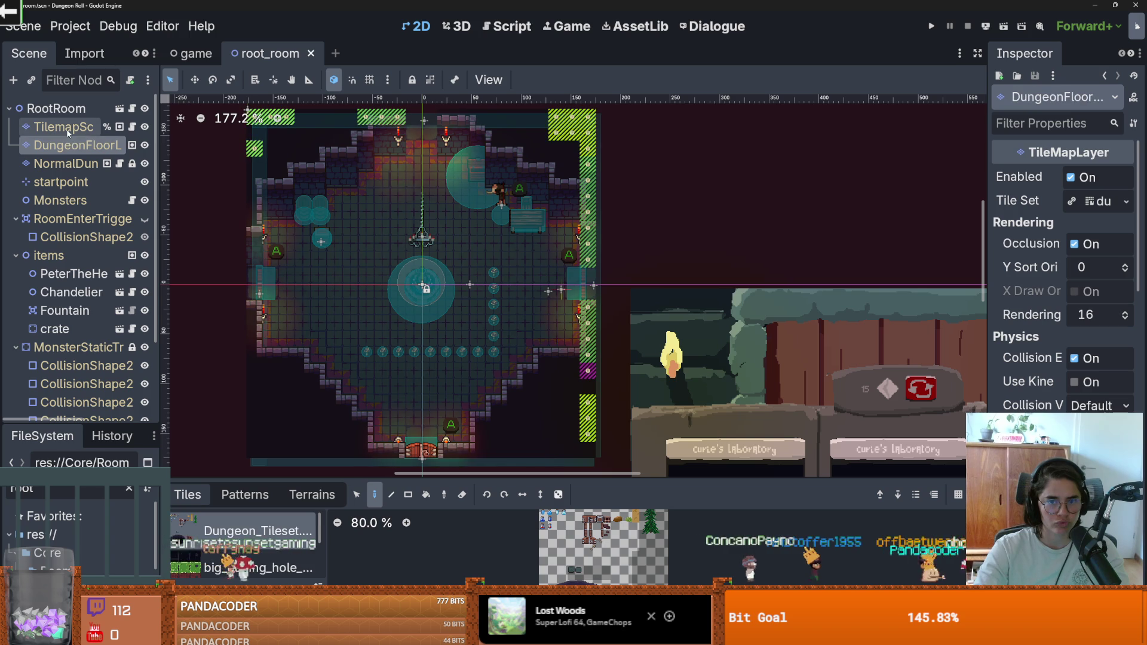
scroll(397, 325, down, 2)
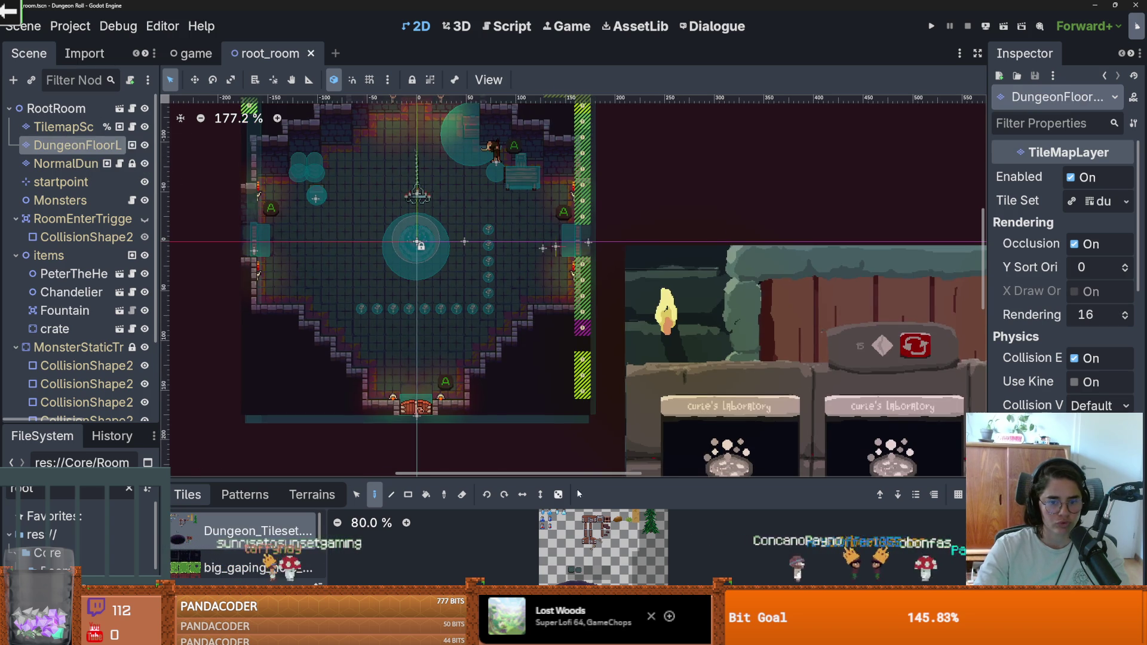
drag(582, 478, 574, 255)
click(233, 418)
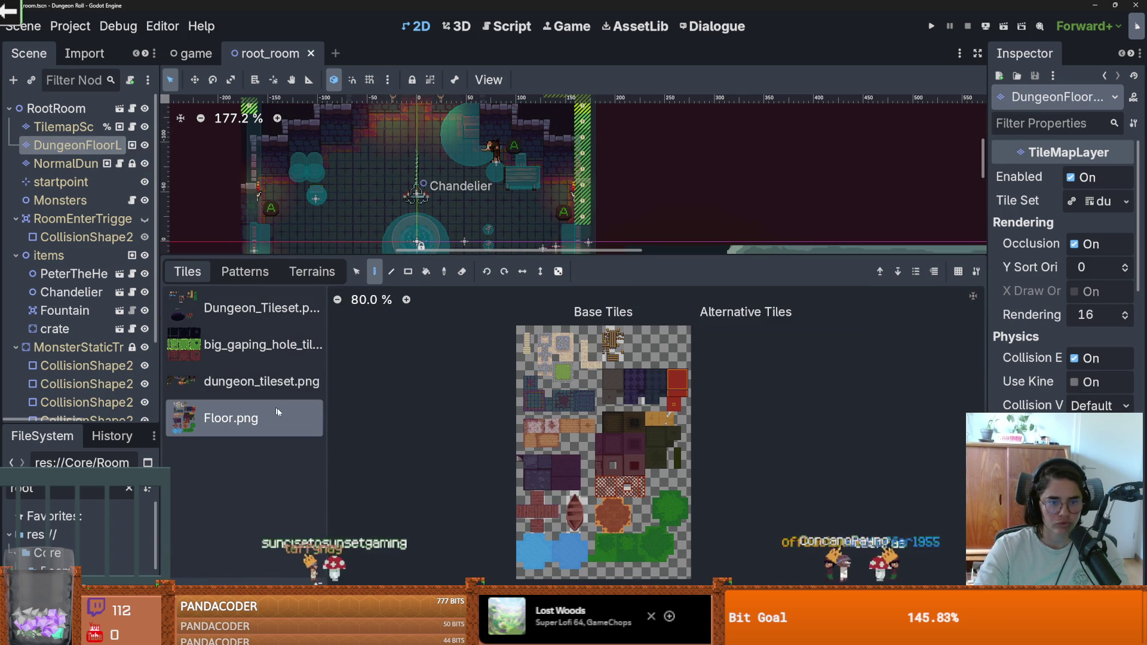
In the TileSet editor, set Paint to Terrains with the green_wood_floor terrain selected.
click(884, 598)
drag(573, 478, 574, 150)
click(457, 191)
click(419, 246)
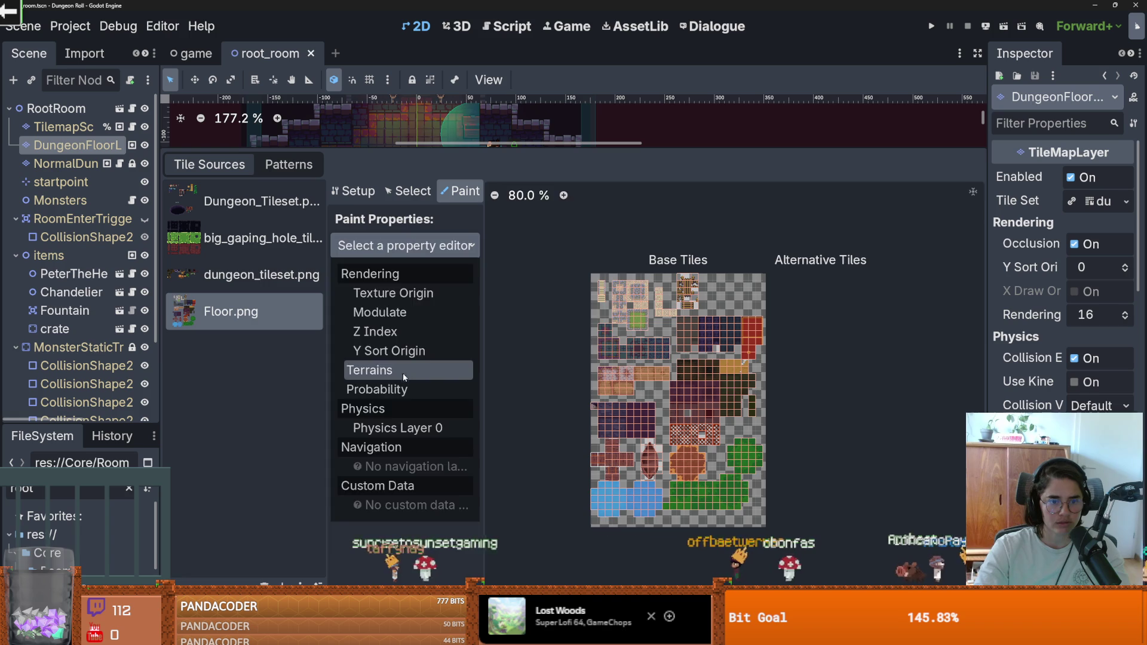
click(391, 368)
click(443, 297)
click(442, 375)
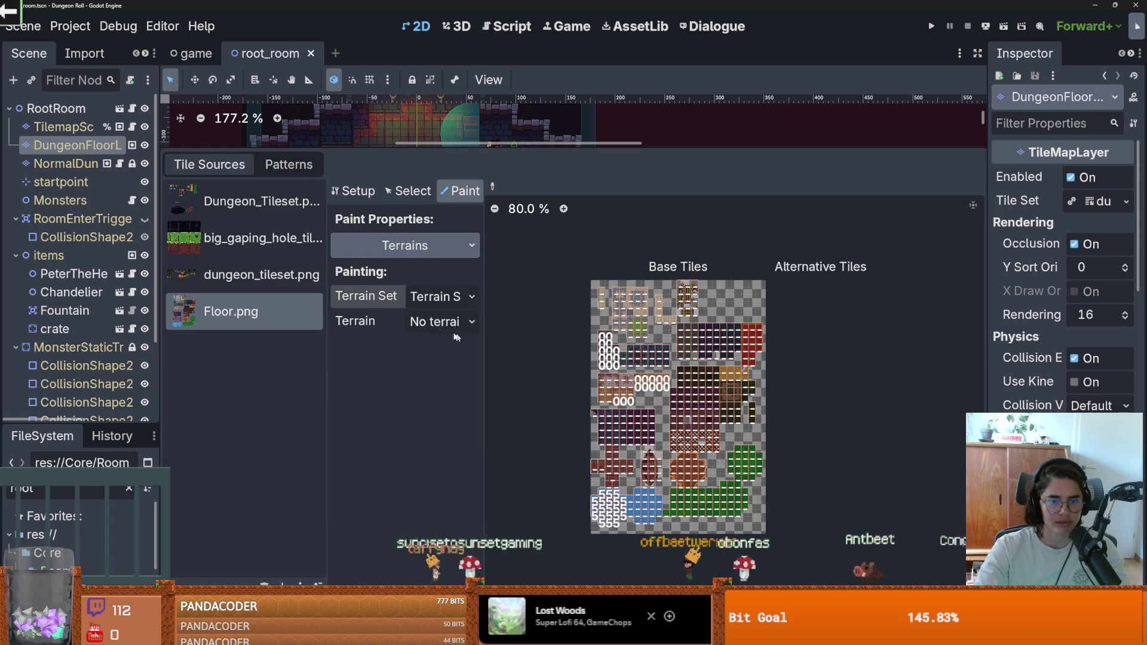
click(454, 322)
click(472, 365)
Paint green_wood_floor onto a tile in Floor.png's brown square and save the scene.
scroll(775, 392, up, 6)
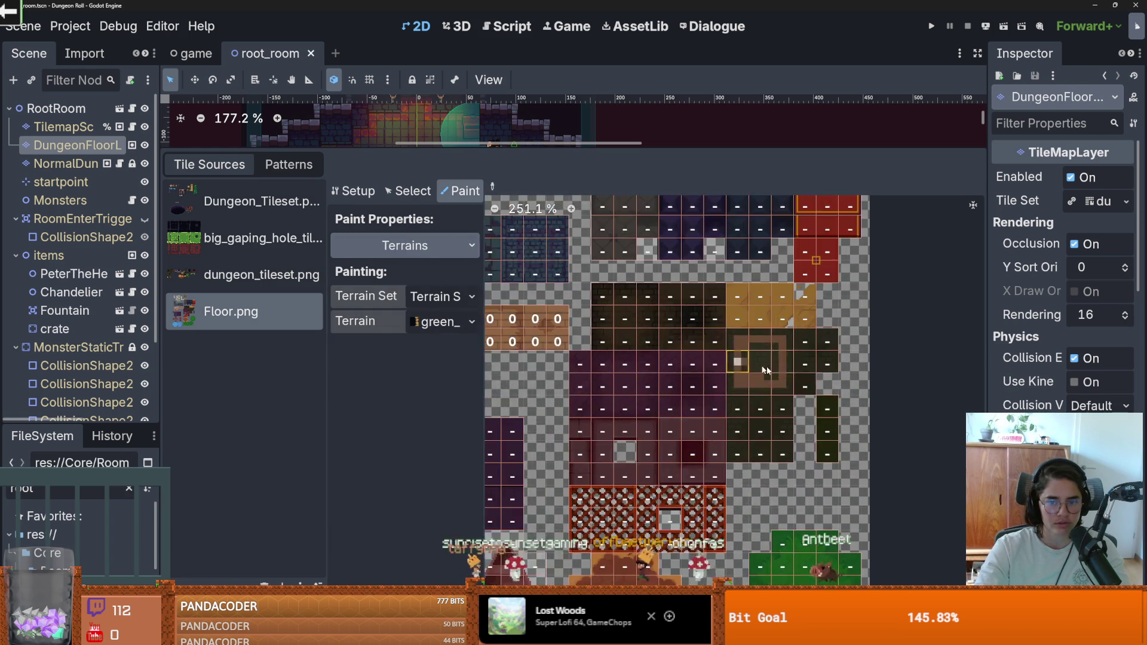
drag(793, 370, 686, 393)
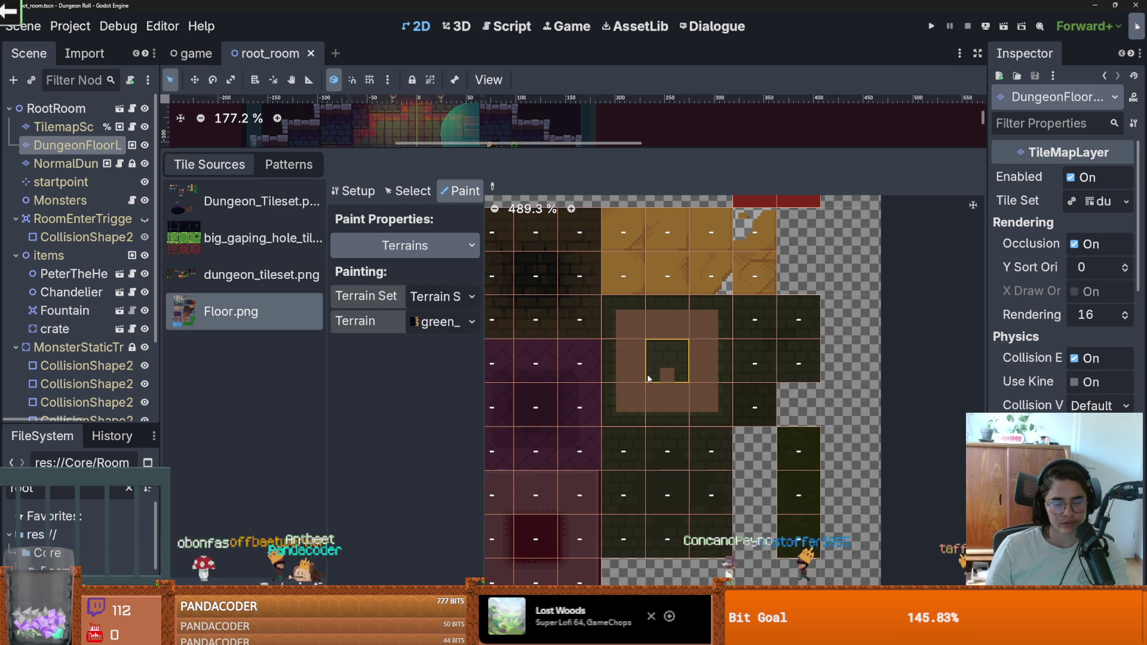
click(681, 352)
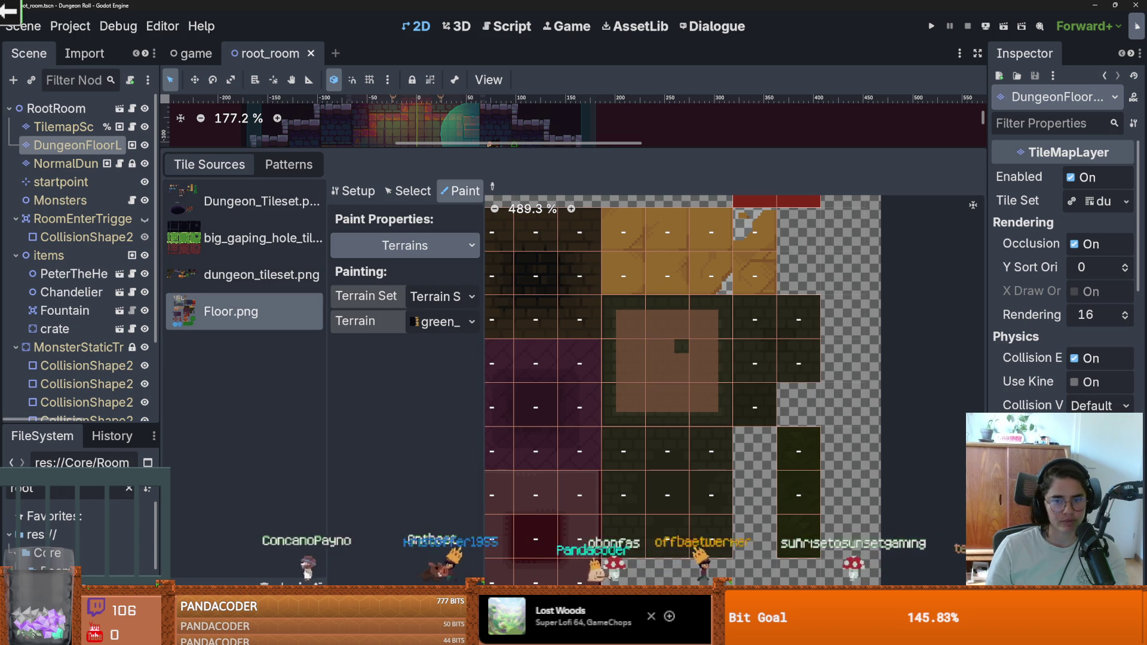
key(ctrl+s)
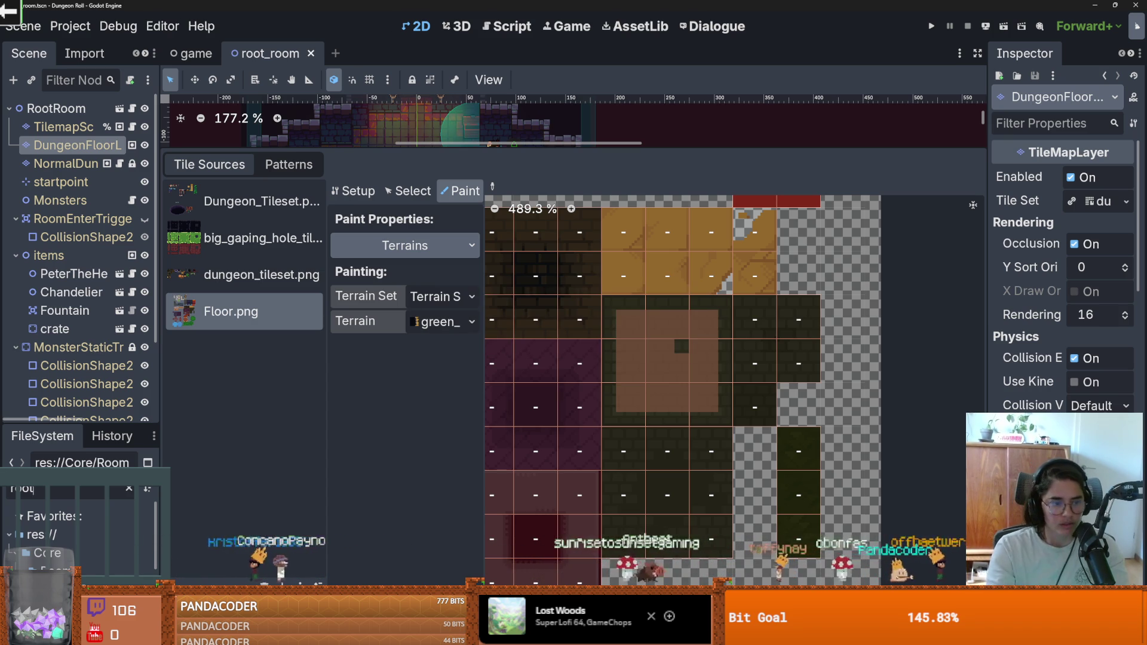
Filter FileSystem by 'monster' and open the monster_room_7 scene.
key(BackSpace)
key(BackSpace)
key(BackSpace)
text(monster)
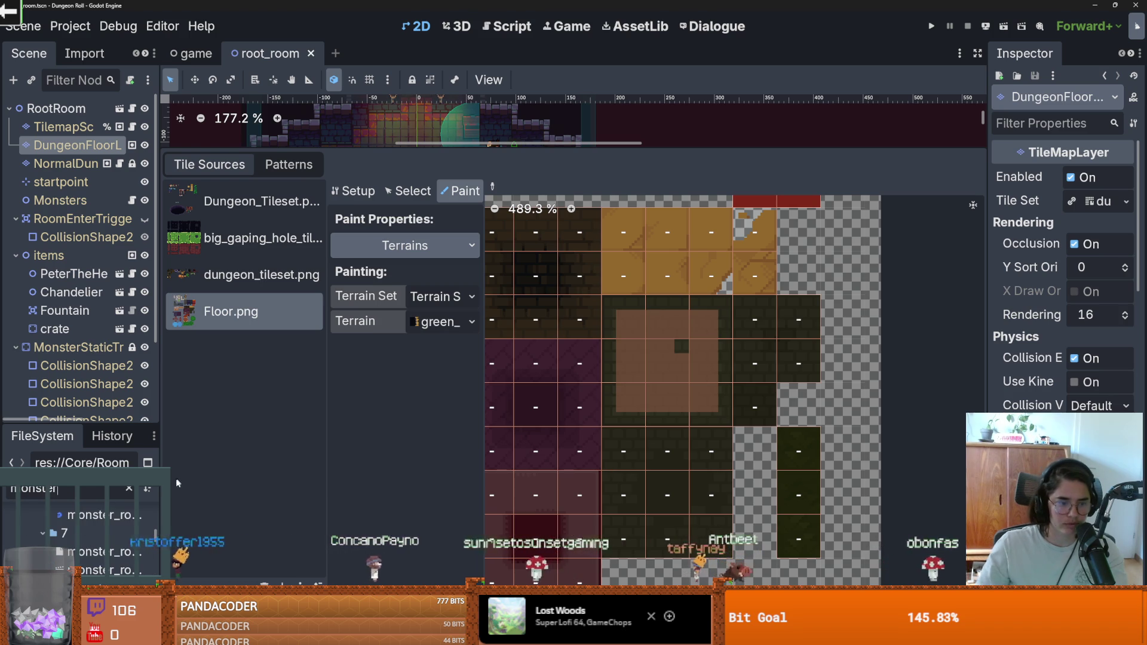
double_click(102, 570)
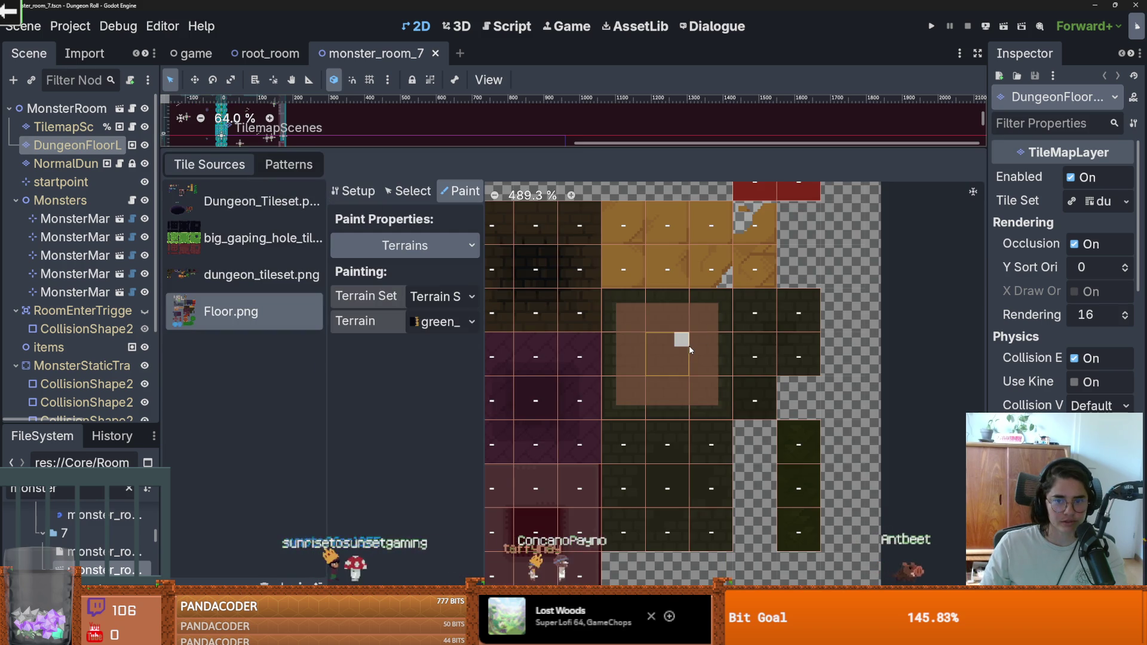
Paint the terrain onto the dark tile inside Floor.png's brown square and view its neighbours.
click(687, 346)
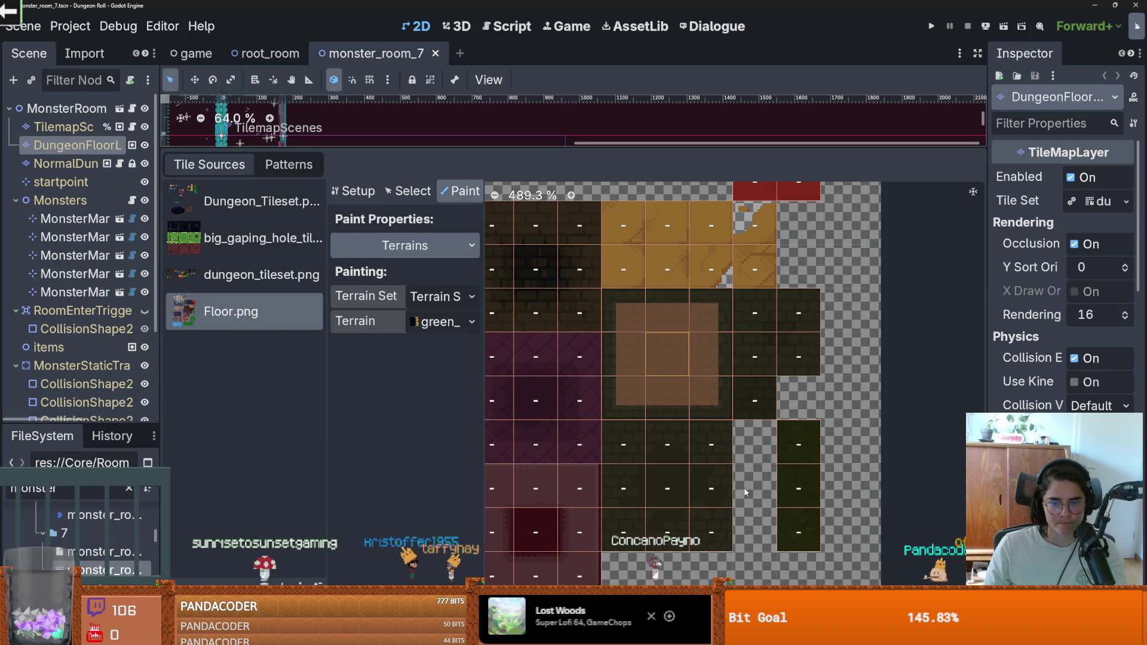
scroll(735, 496, up, 1)
scroll(747, 502, up, 4)
scroll(765, 504, up, 3)
scroll(765, 504, down, 3)
scroll(872, 481, up, 2)
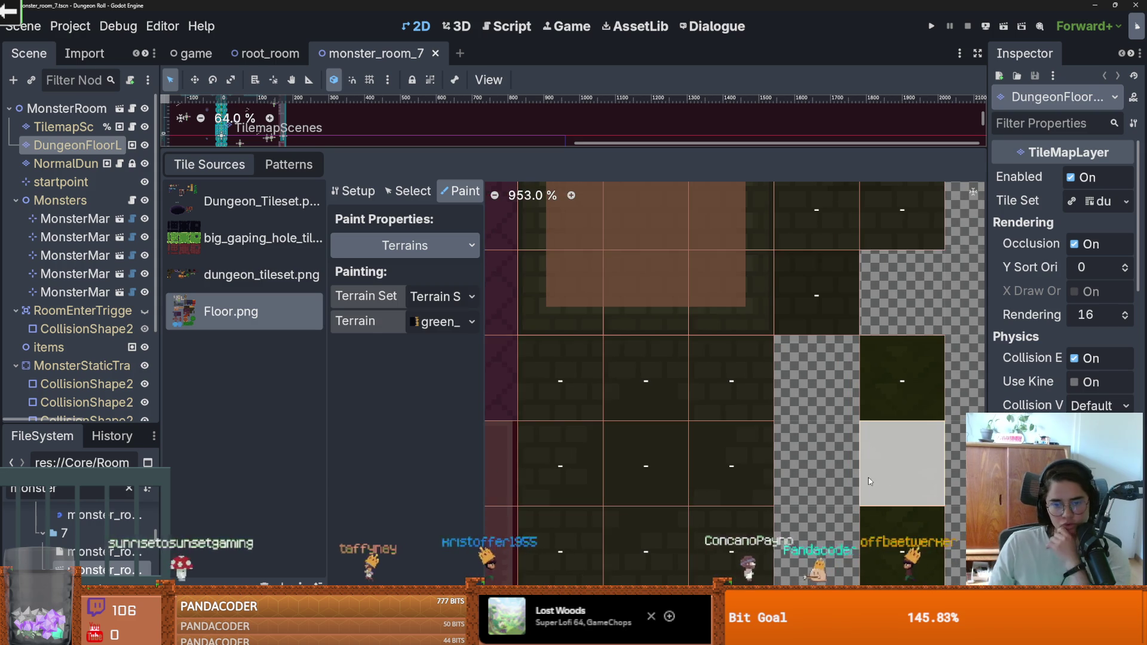
mouse_move(872, 481)
mouse_down()
mouse_move(698, 577)
mouse_move(726, 507)
mouse_up()
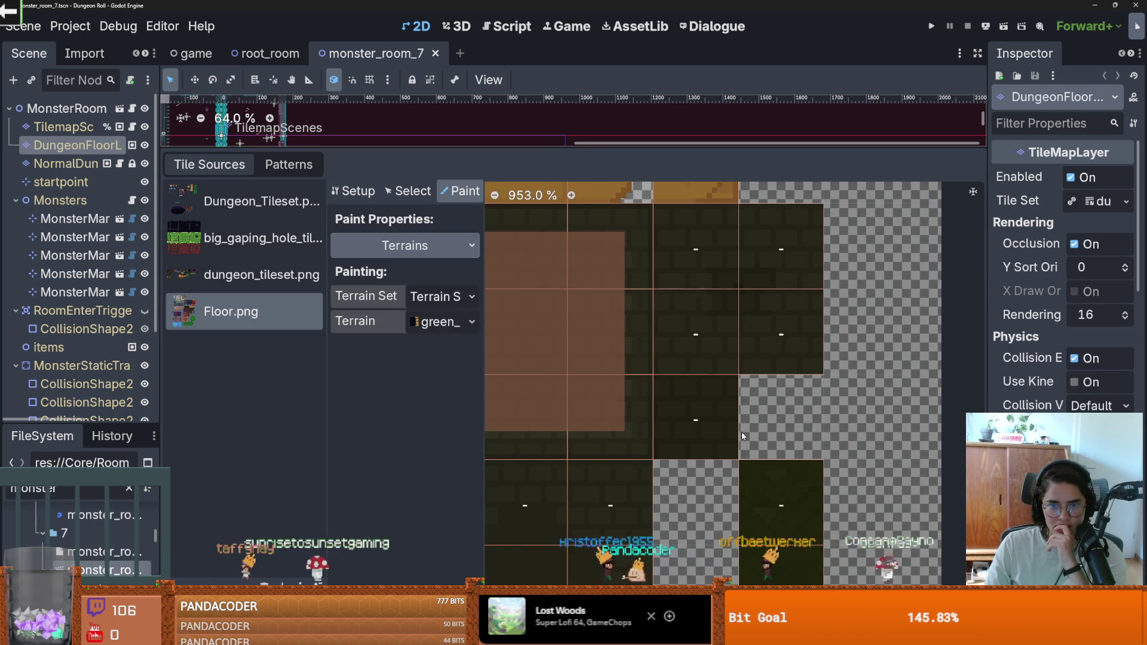
Widen the property Inspector panel to show the tile properties.
scroll(711, 464, down, 1)
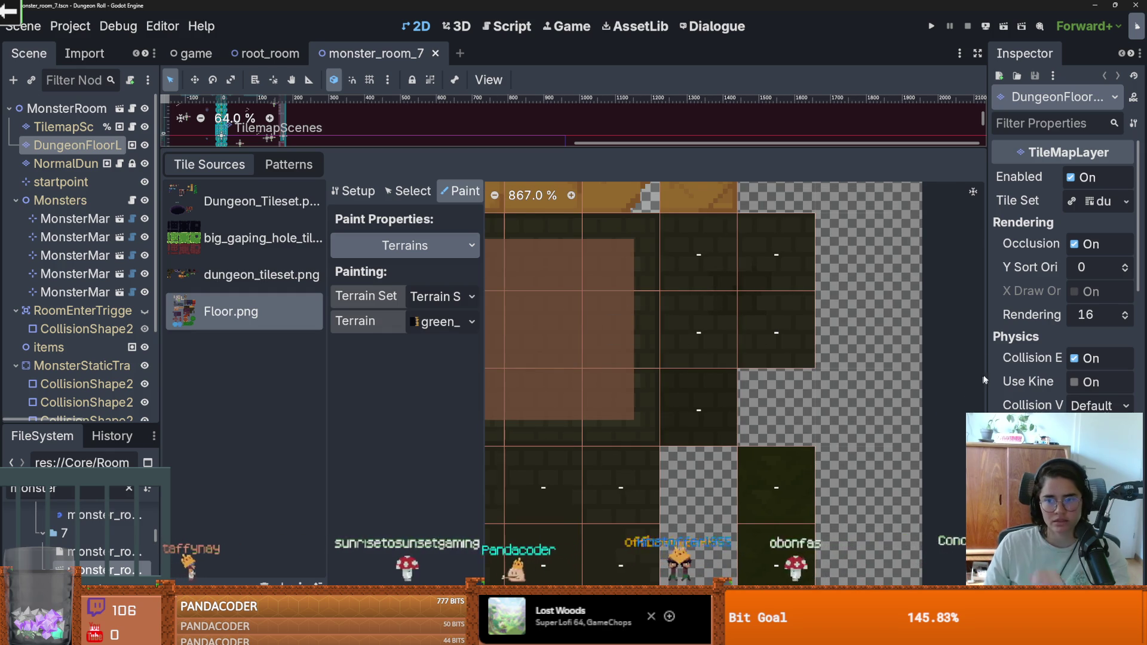
drag(985, 377, 805, 358)
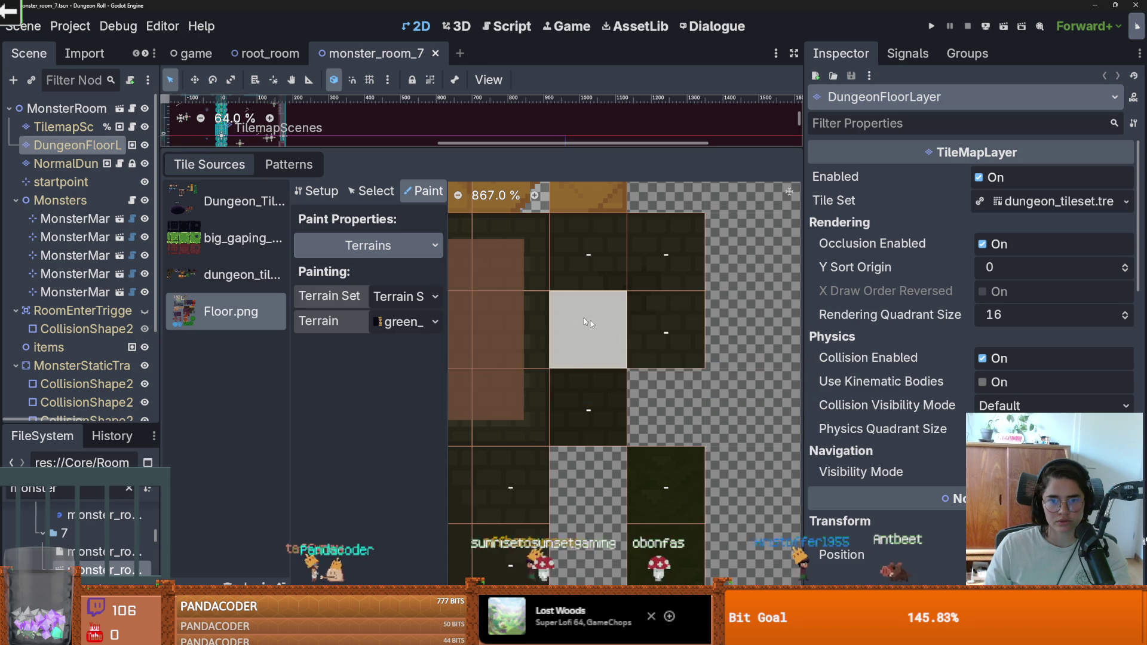
scroll(575, 319, down, 3)
scroll(748, 349, up, 3)
scroll(684, 385, down, 1)
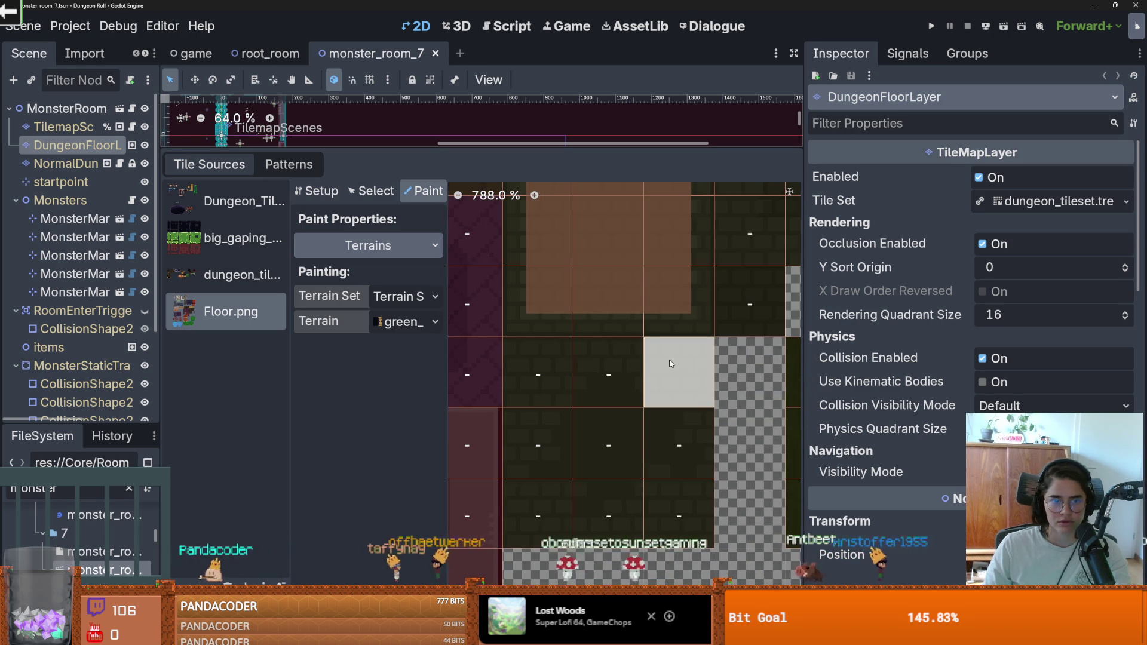
In the atlas Setup view, delete the two unwanted dark brick tiles.
click(338, 190)
right_click(548, 449)
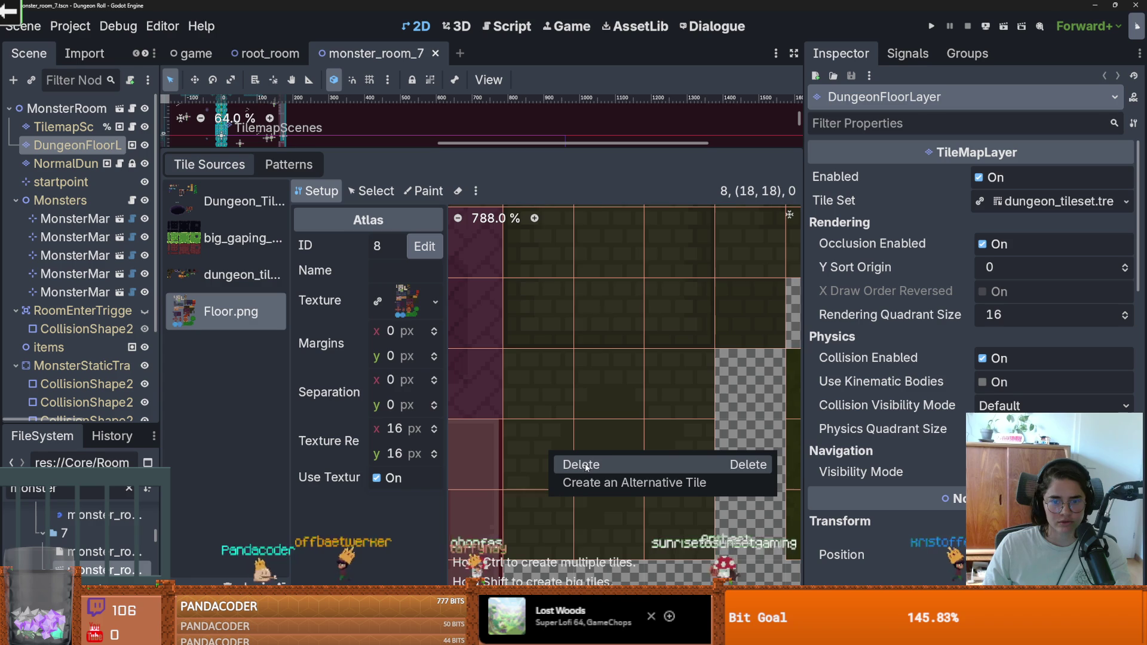
click(608, 457)
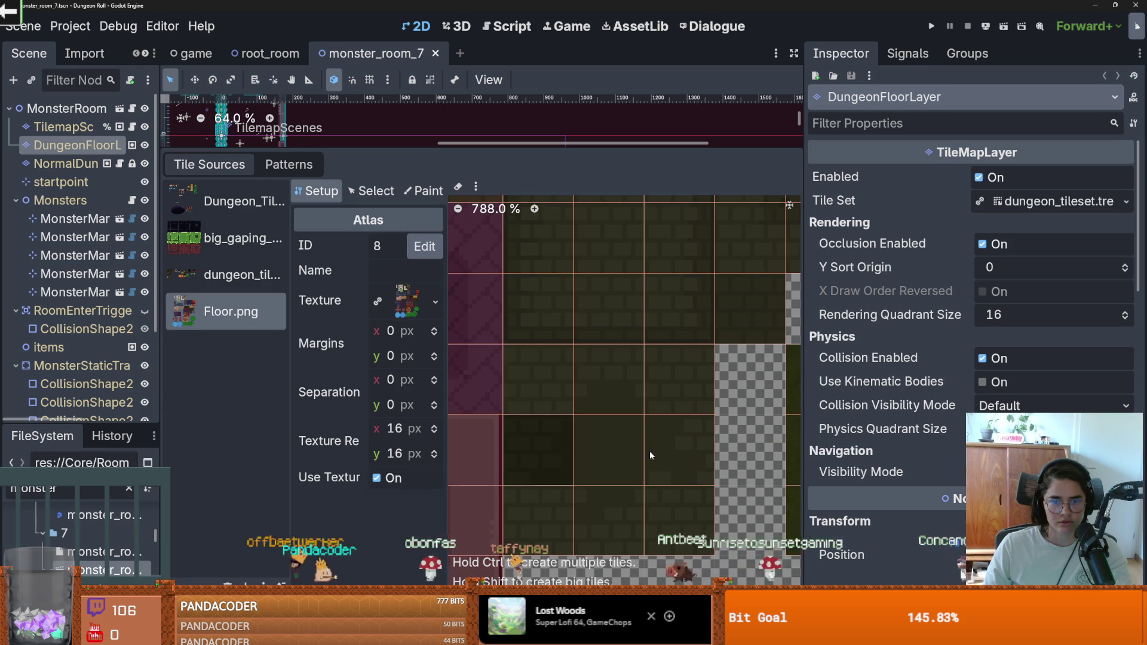
right_click(612, 451)
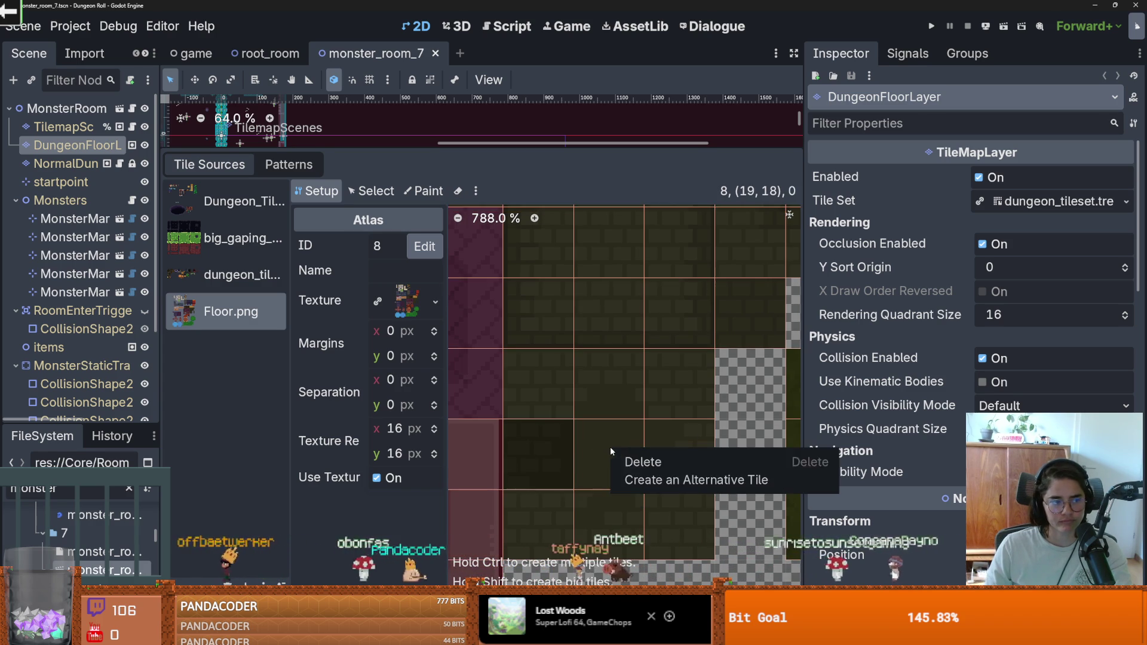
click(651, 462)
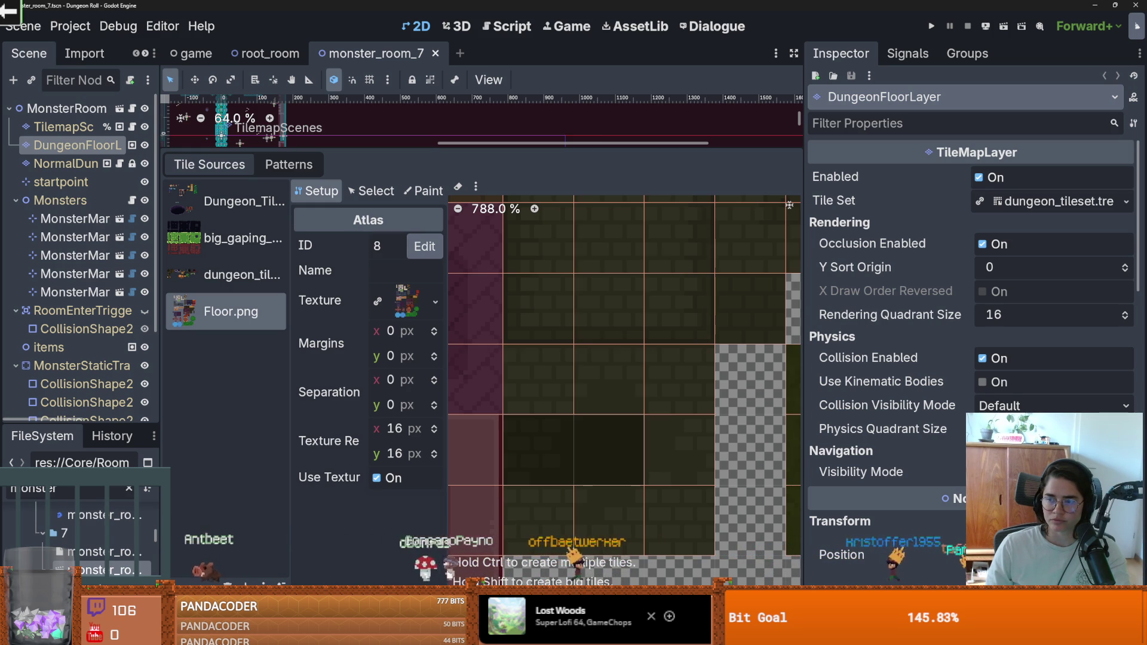
scroll(639, 485, down, 2)
scroll(639, 485, down, 7)
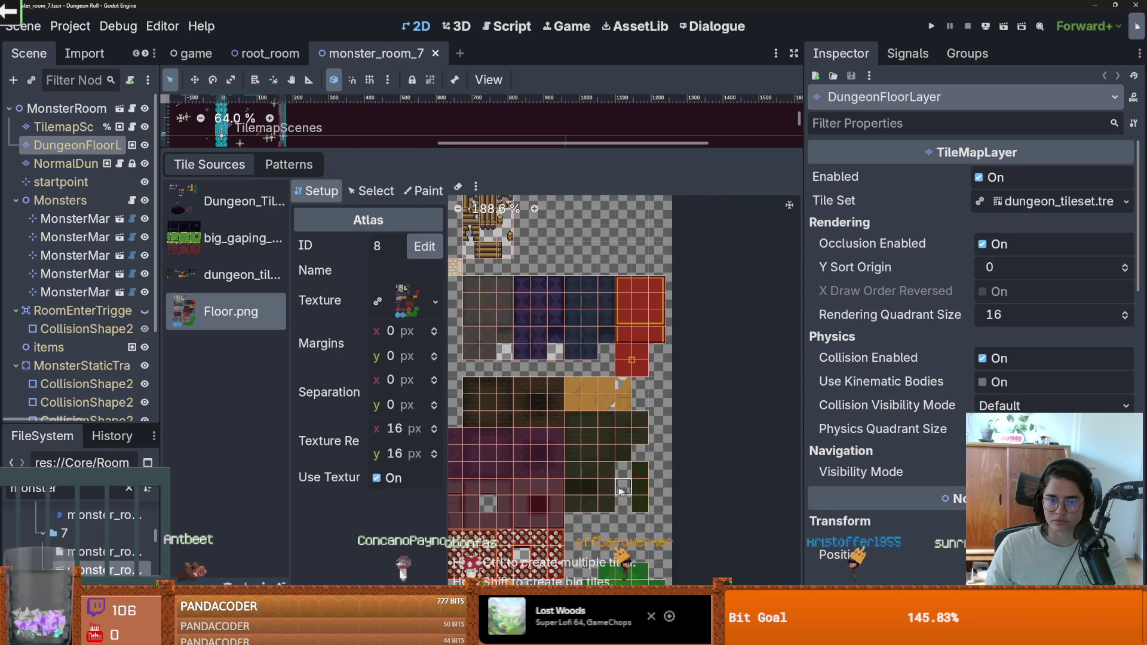
Close the root_room scene tab and switch back to monster_room_7.
scroll(708, 339, up, 4)
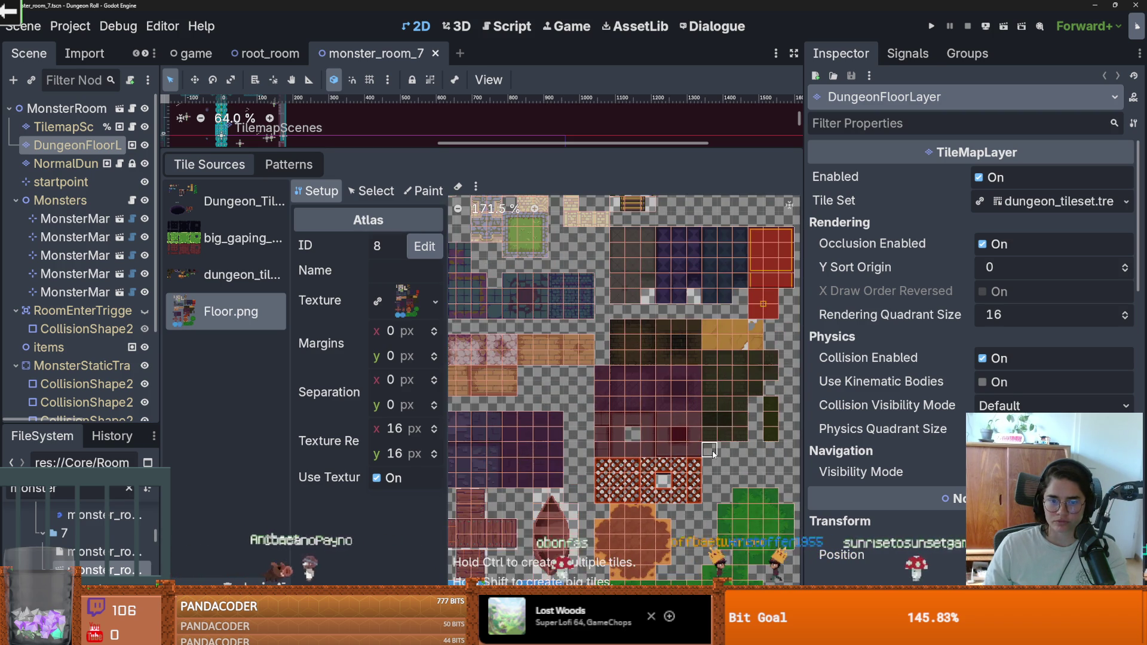
scroll(713, 452, up, 7)
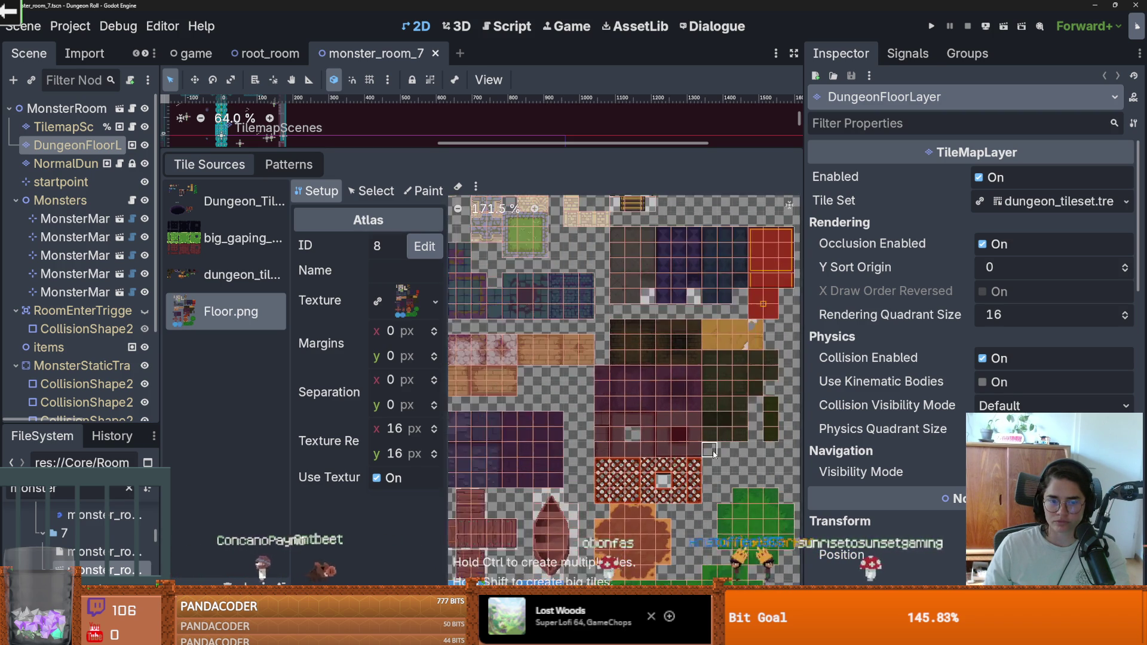
drag(728, 445, 610, 472)
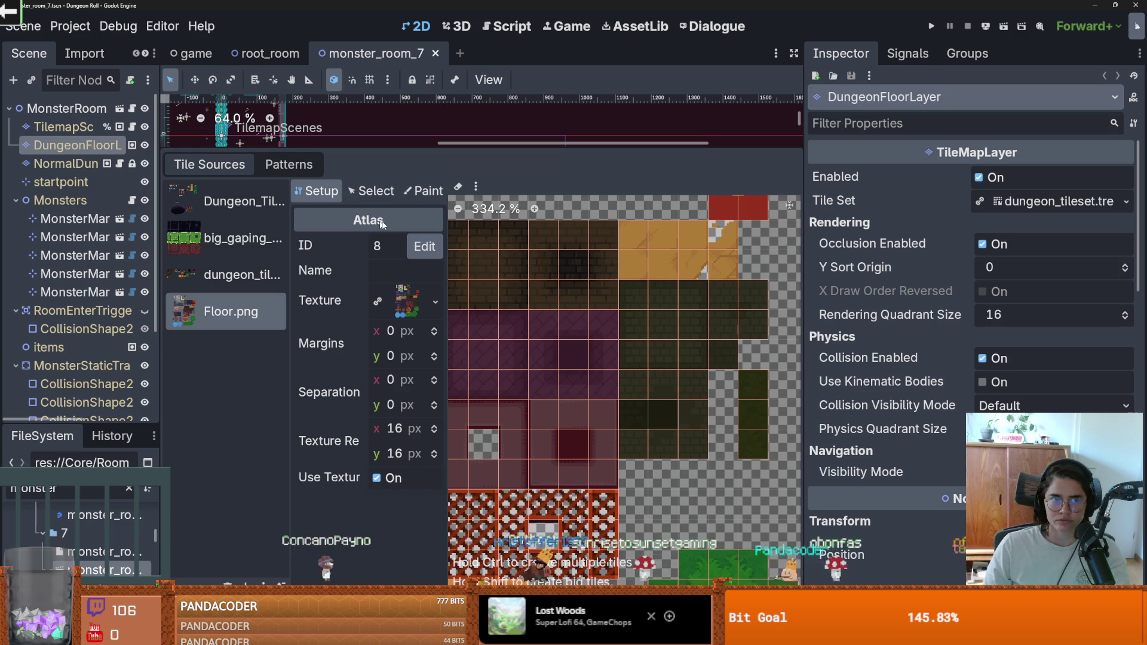
click(301, 55)
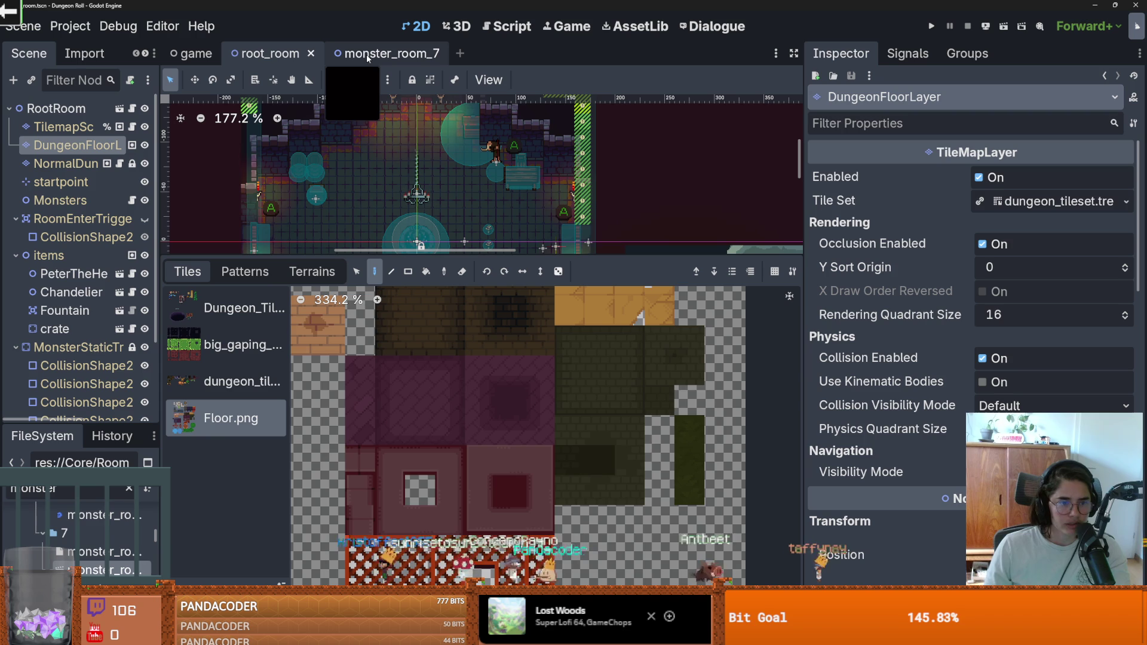
click(311, 55)
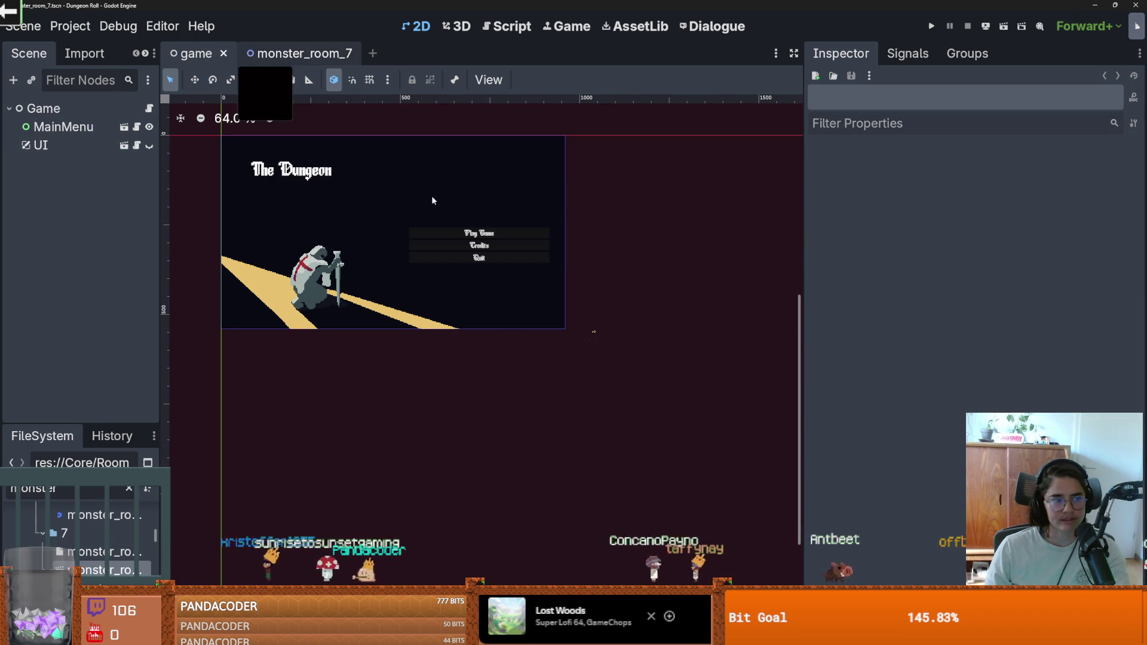
key(ctrl+Tab)
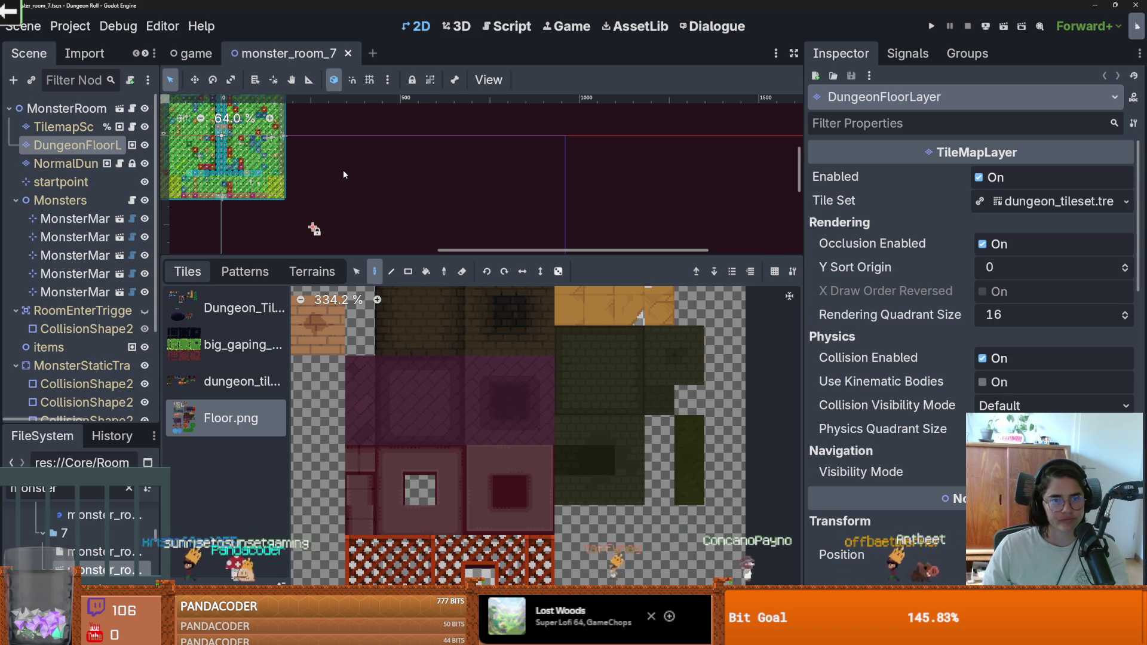
Open the Floor.png atlas in the TileSet editor's Setup view from the Tiles palette.
scroll(633, 372, up, 3)
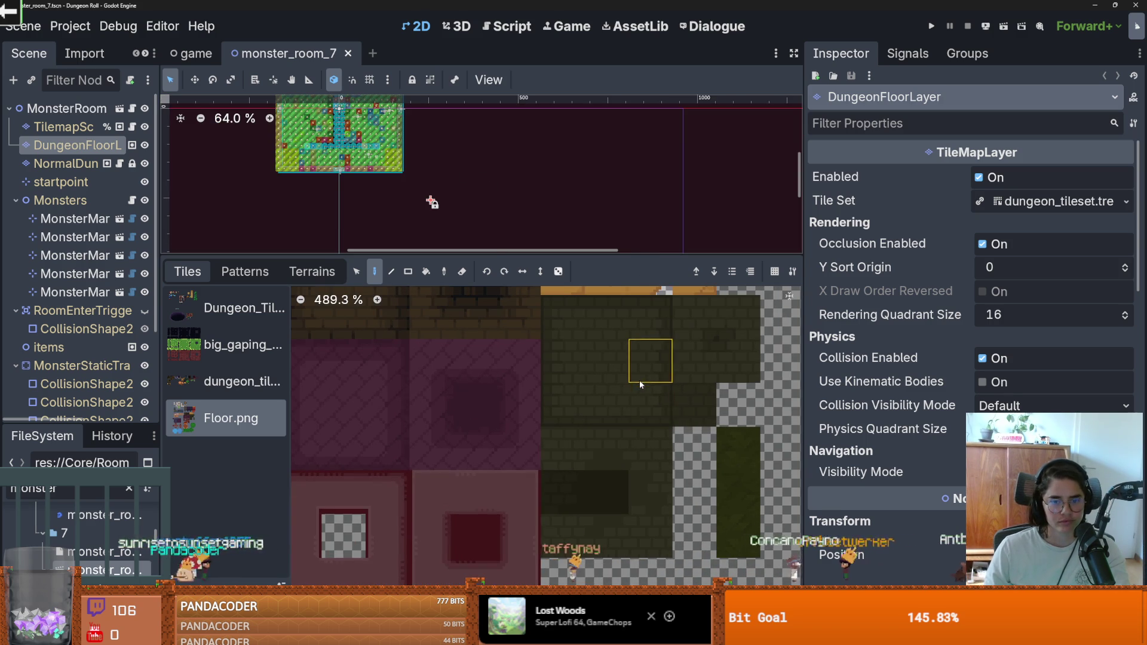
scroll(618, 519, down, 2)
scroll(618, 518, right, 2)
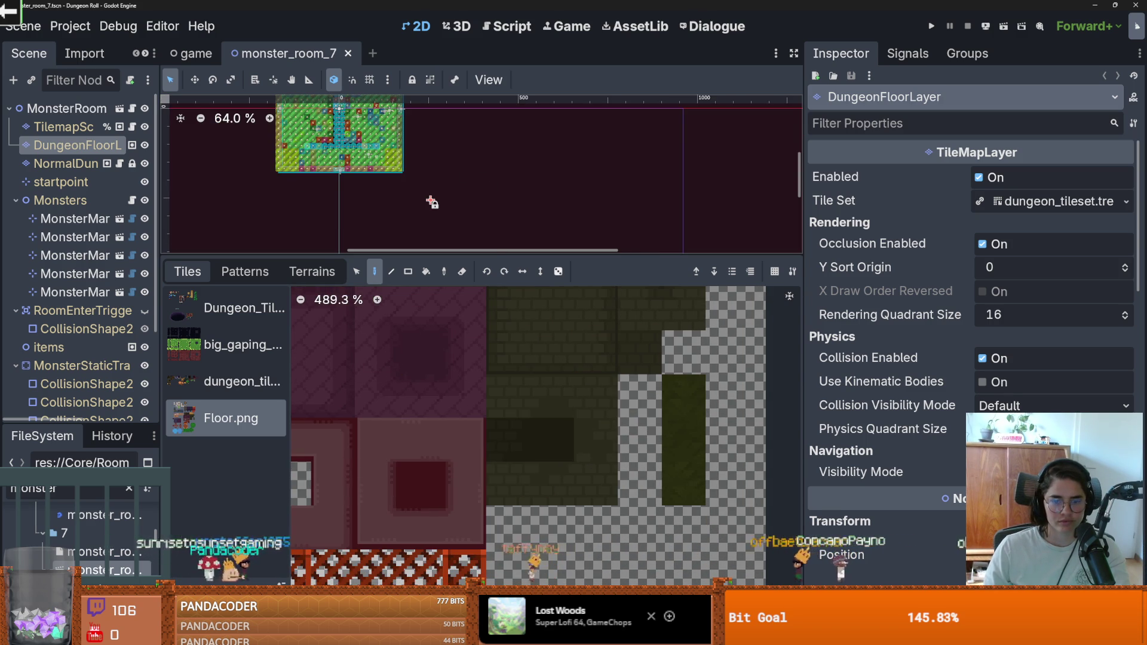
right_click(711, 457)
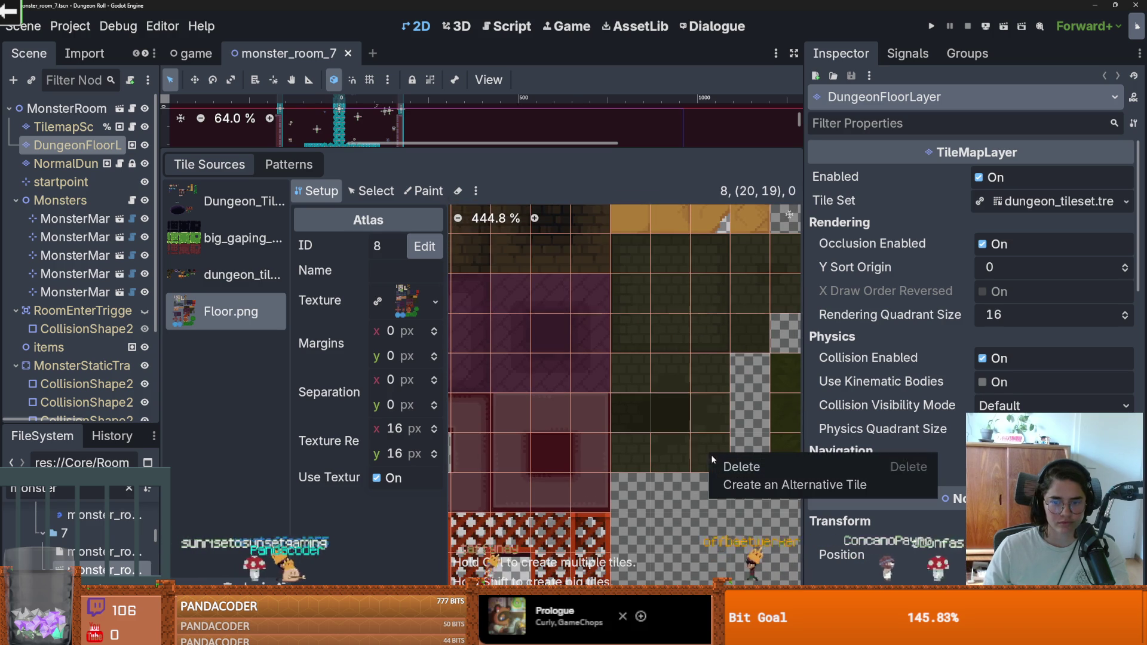
Hide the NormalDungeon layer in the scene.
click(681, 456)
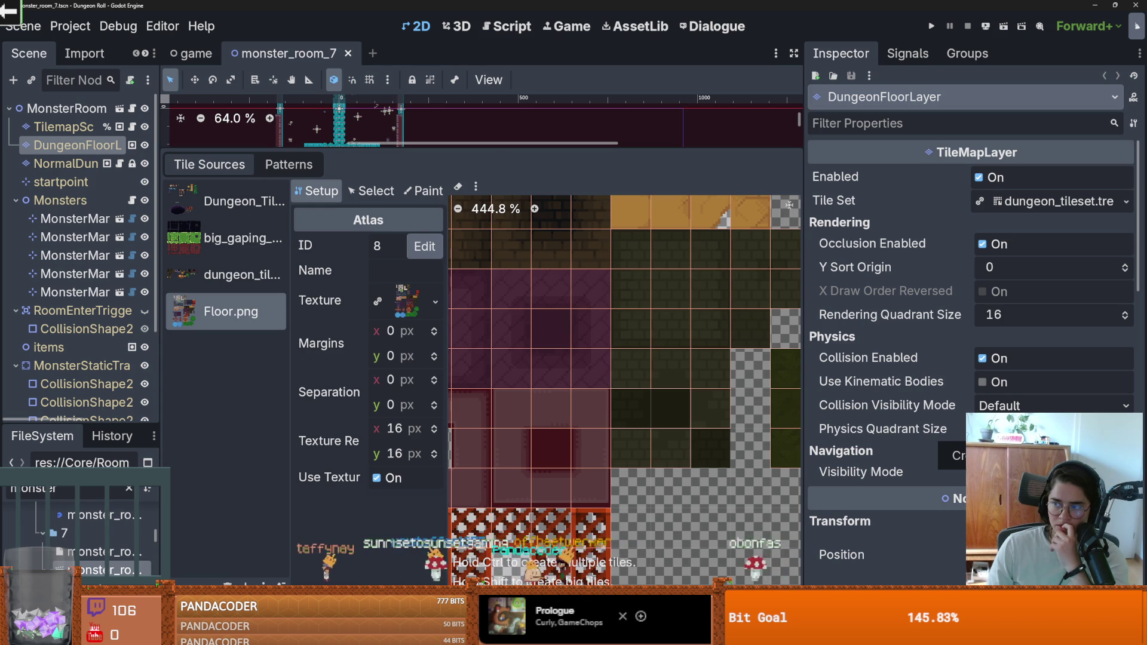
click(145, 163)
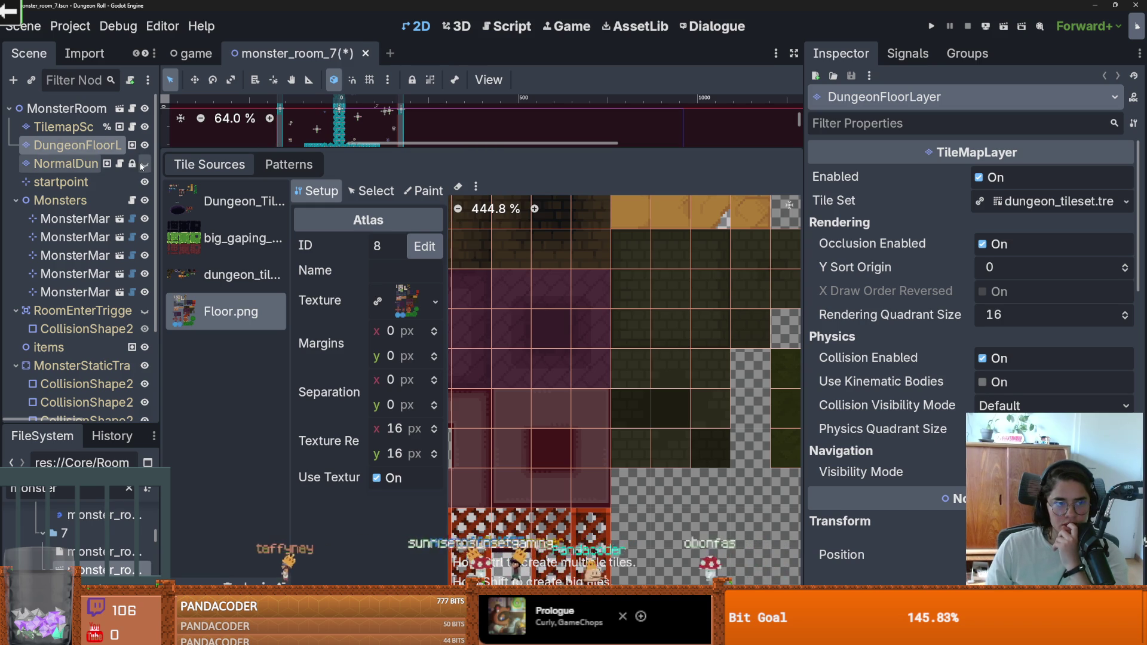
scroll(119, 299, down, 3)
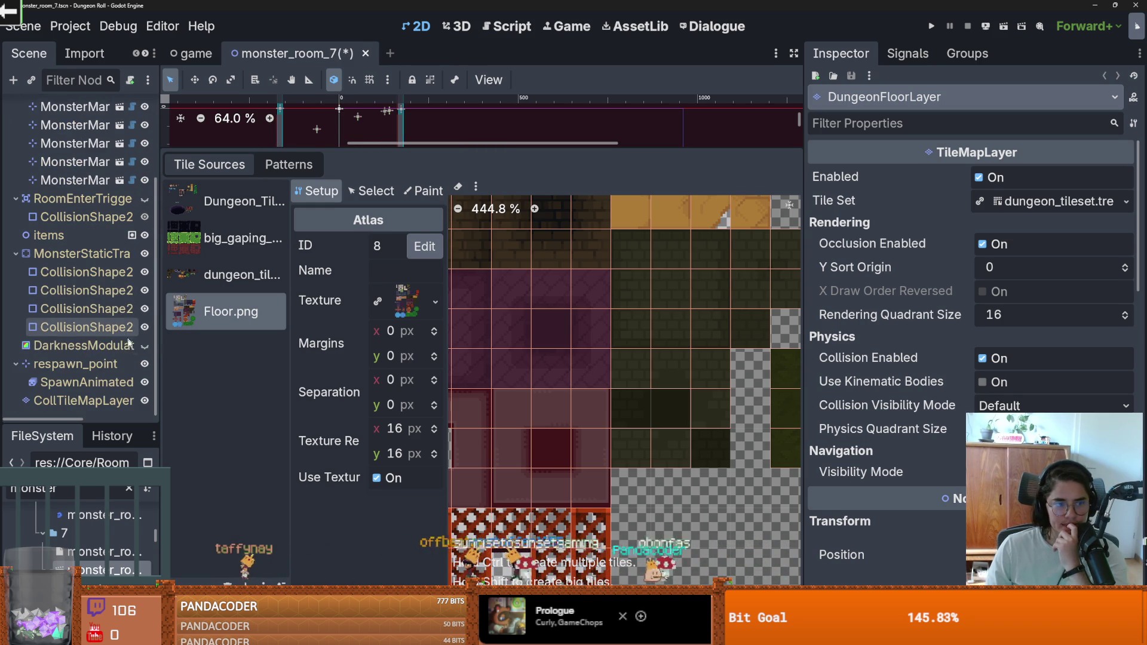
Check the options of several atlas tiles, including (18, 19), then switch to Select mode.
right_click(716, 417)
click(690, 442)
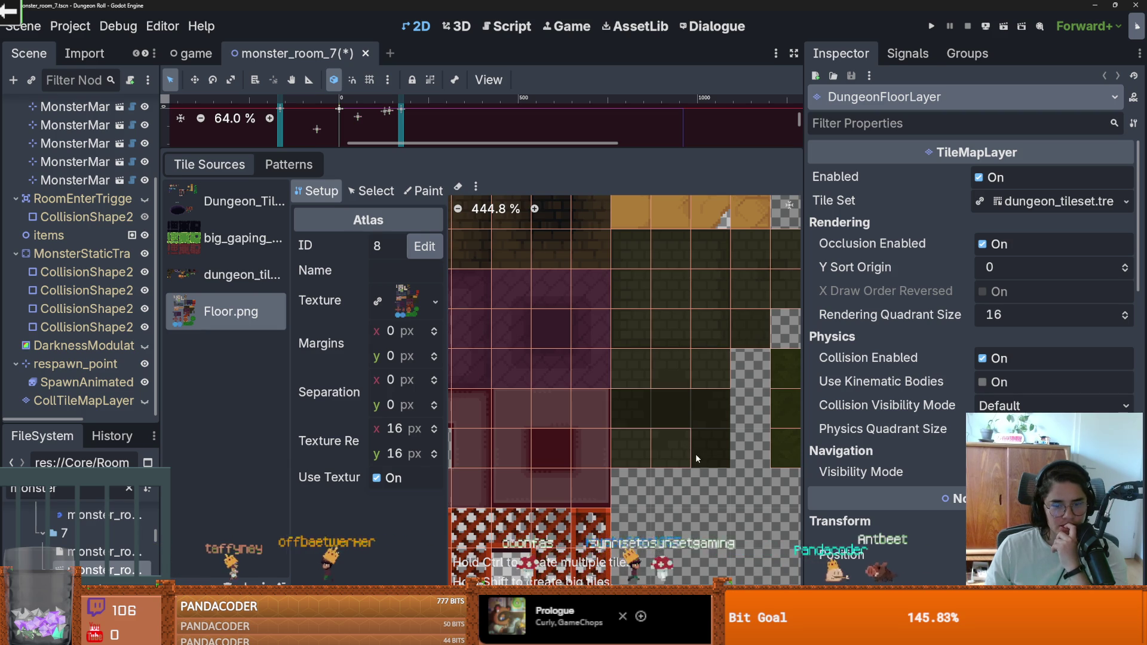
right_click(686, 453)
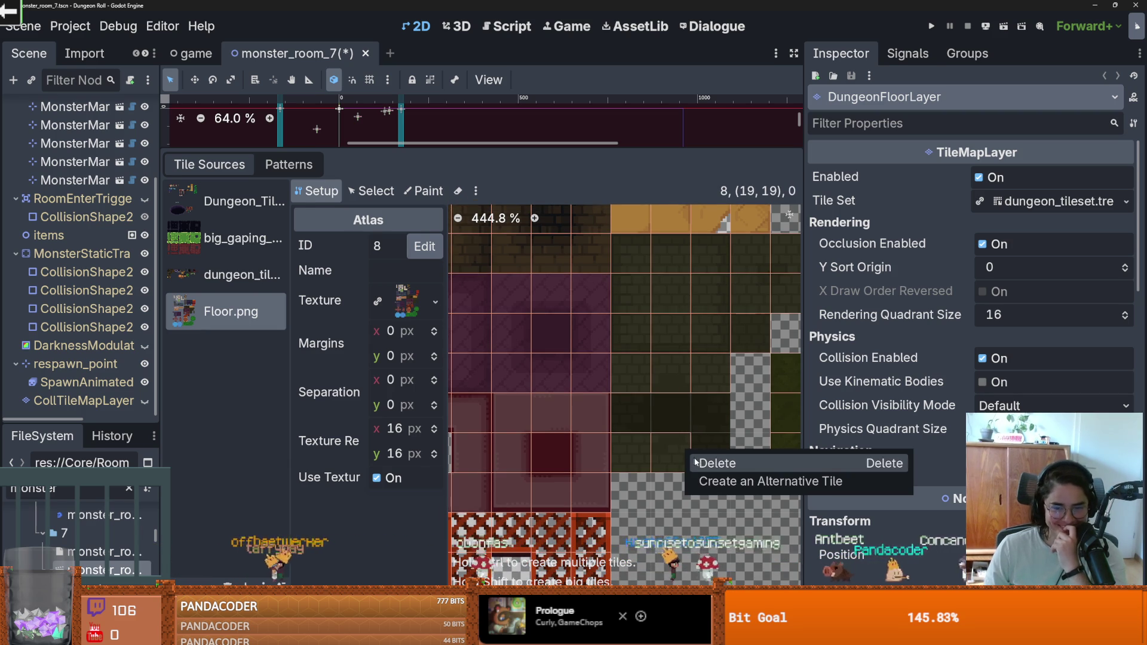
click(638, 450)
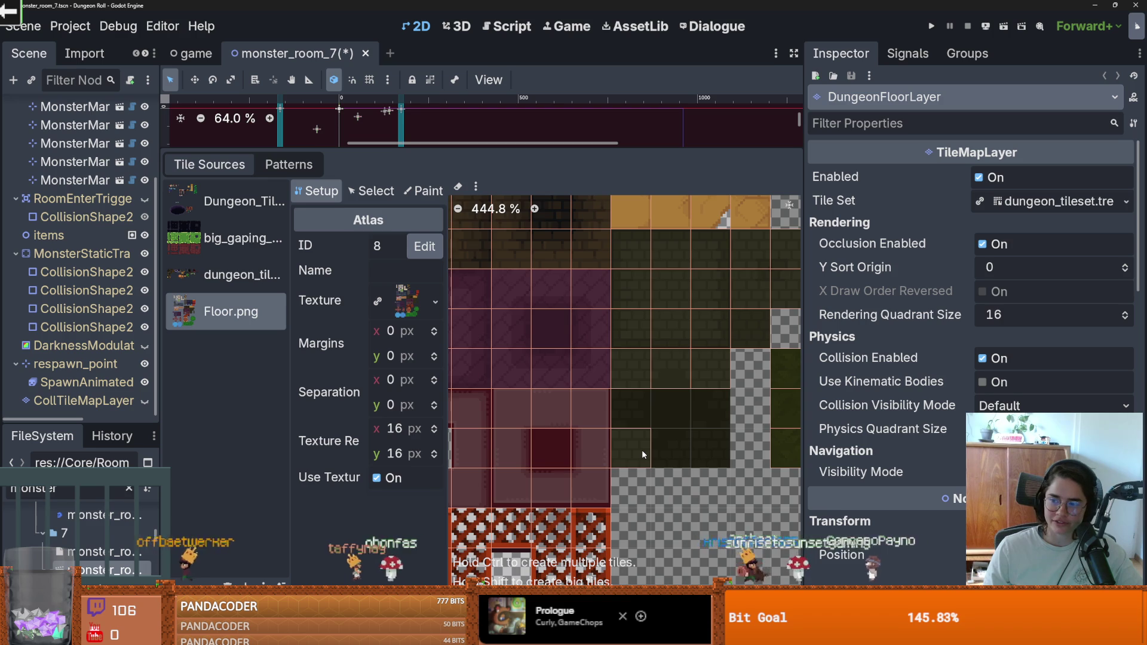
right_click(643, 454)
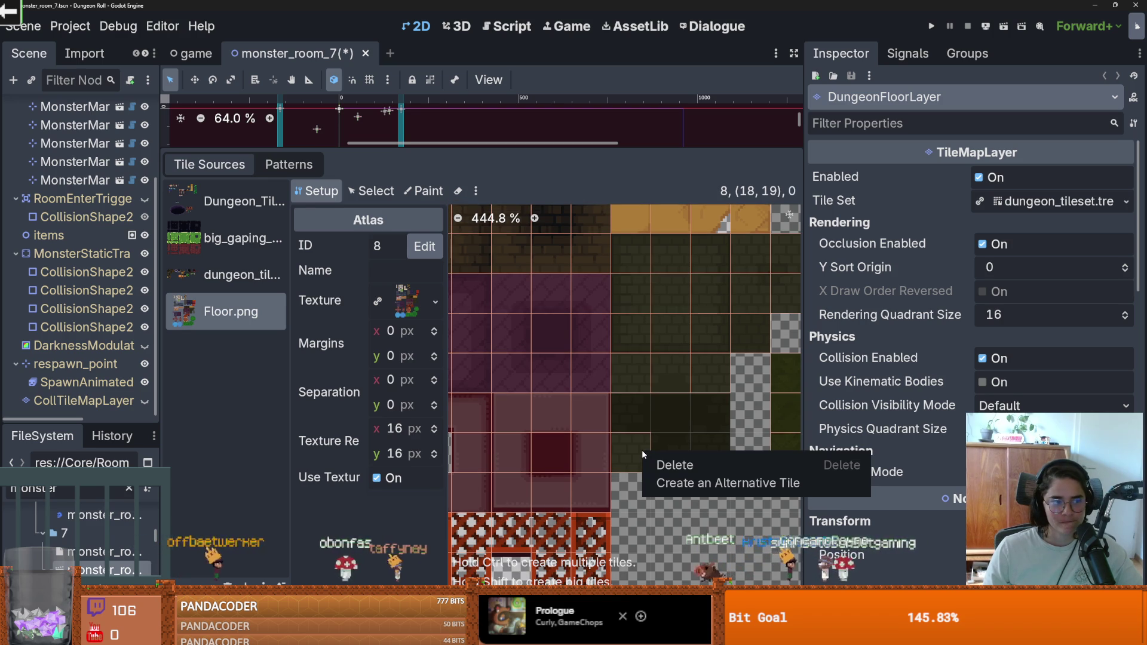
click(719, 389)
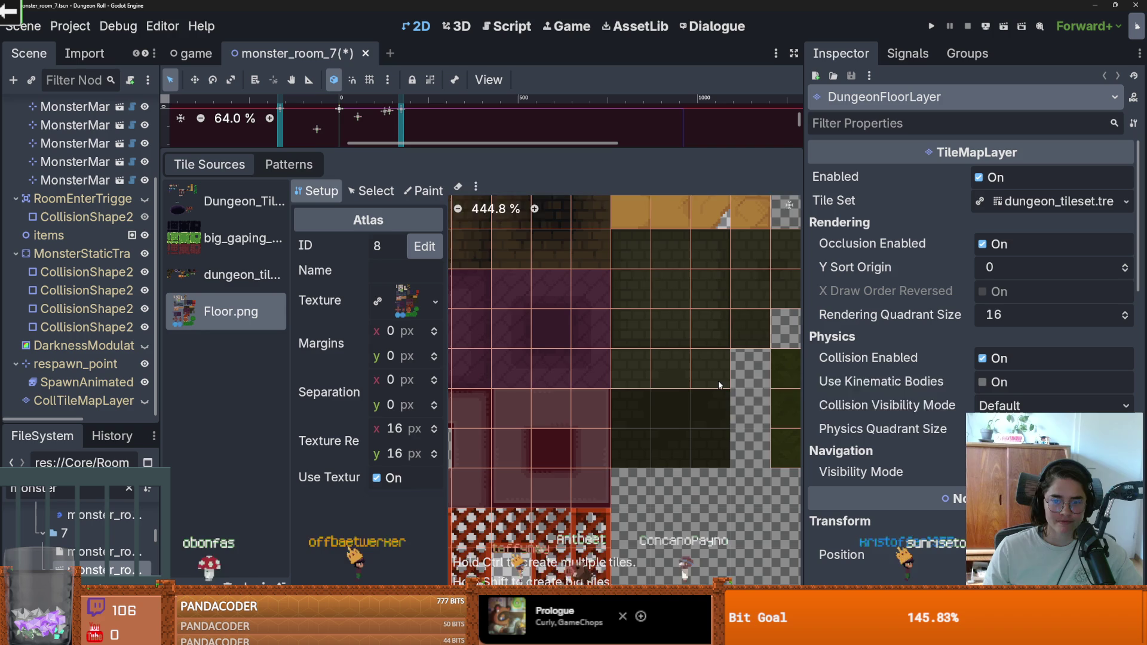
right_click(719, 385)
click(661, 375)
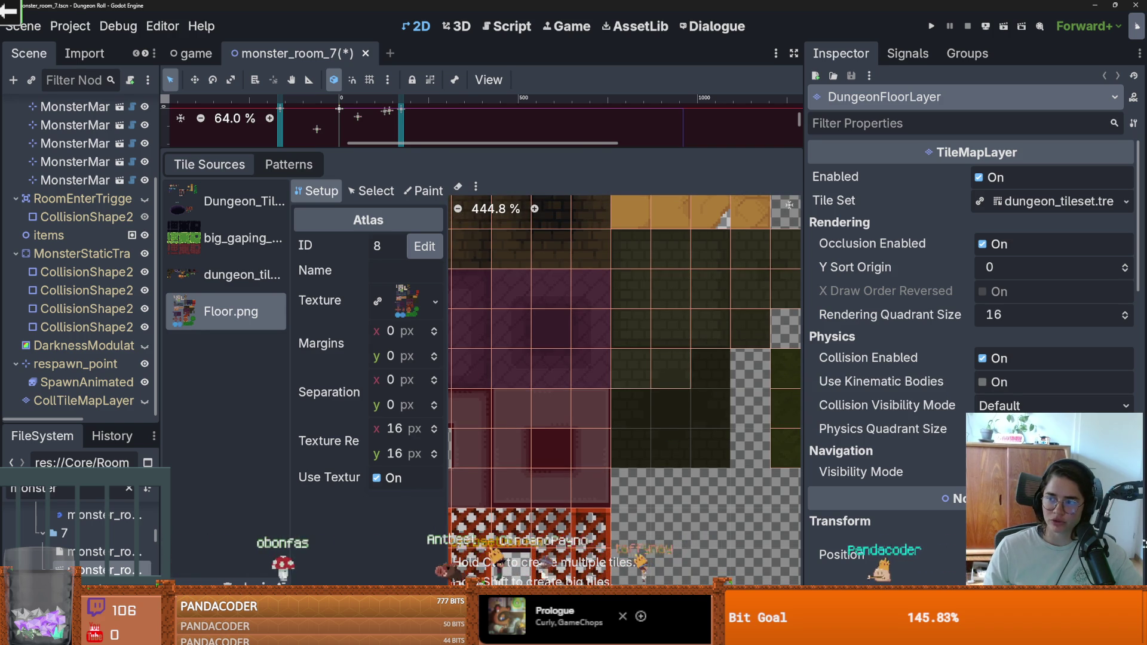
right_click(682, 374)
click(383, 186)
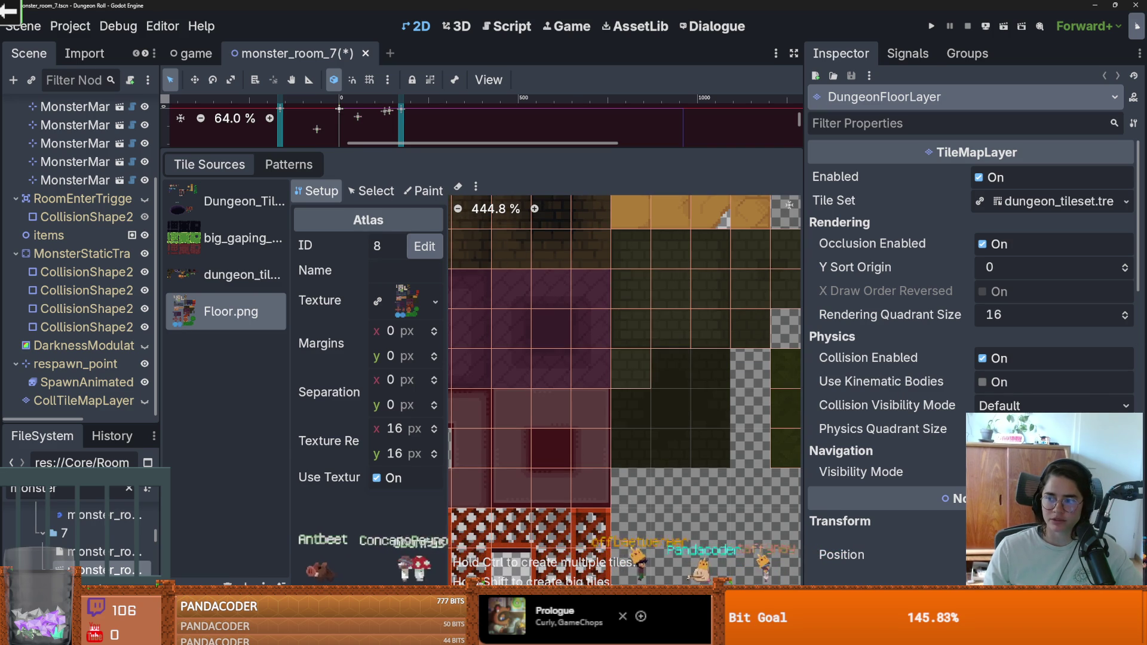
click(372, 191)
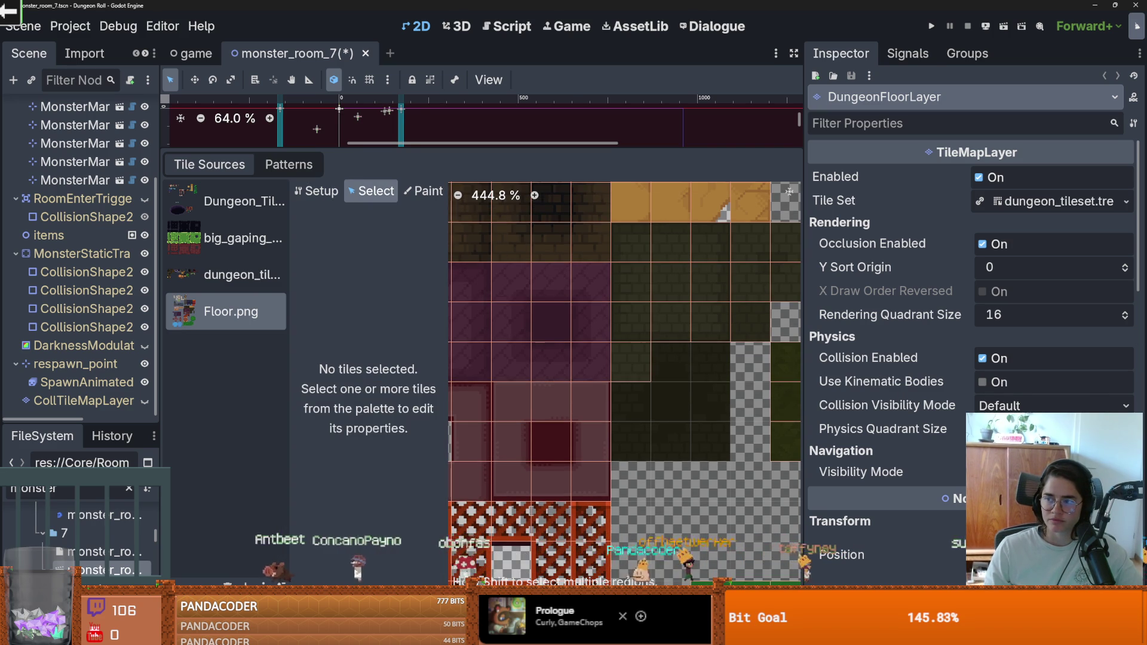
Enlarge the Floor.png tile at (18, 17) into a single 3×3 tile.
click(636, 352)
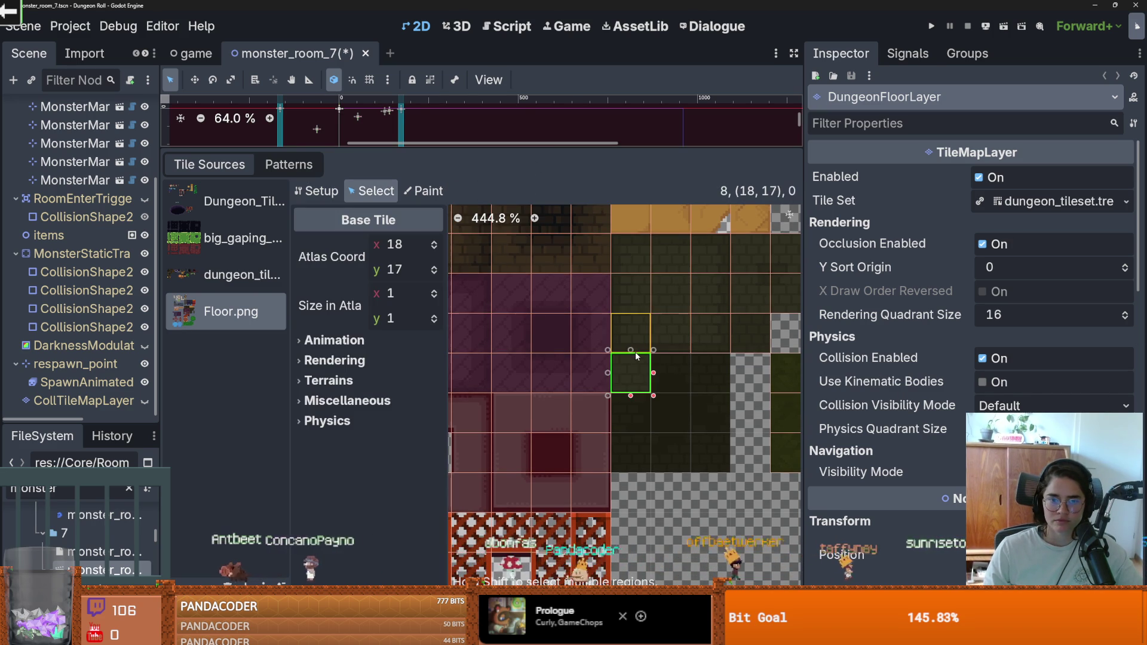
drag(721, 459, 723, 470)
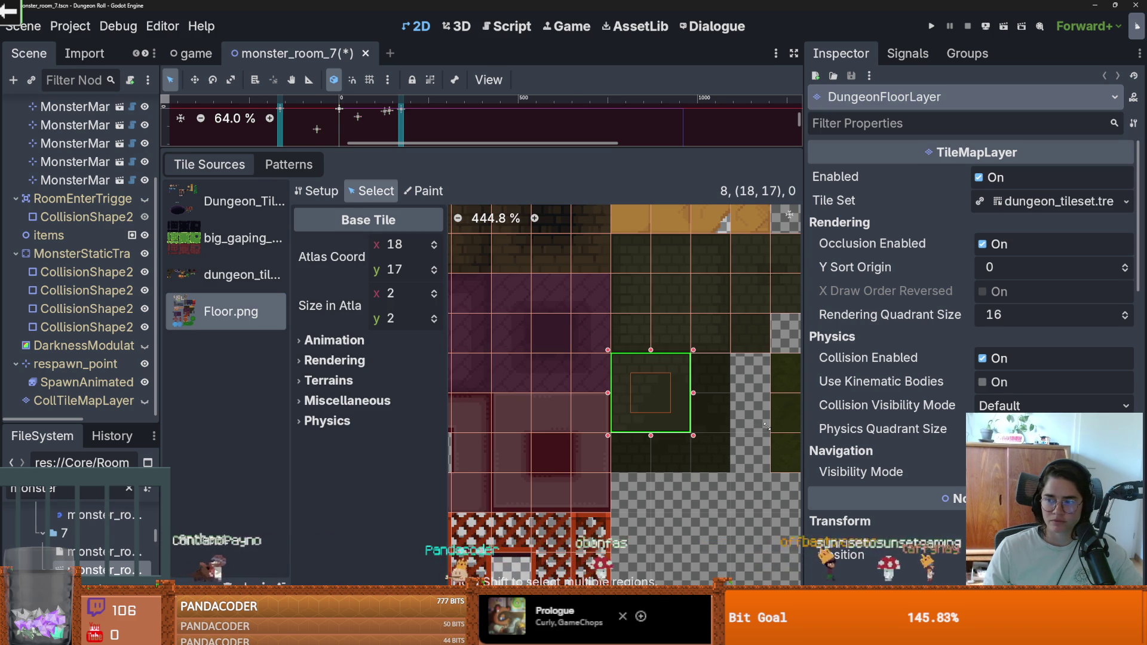
mouse_move(708, 429)
mouse_down()
mouse_move(730, 471)
mouse_move(670, 402)
mouse_up()
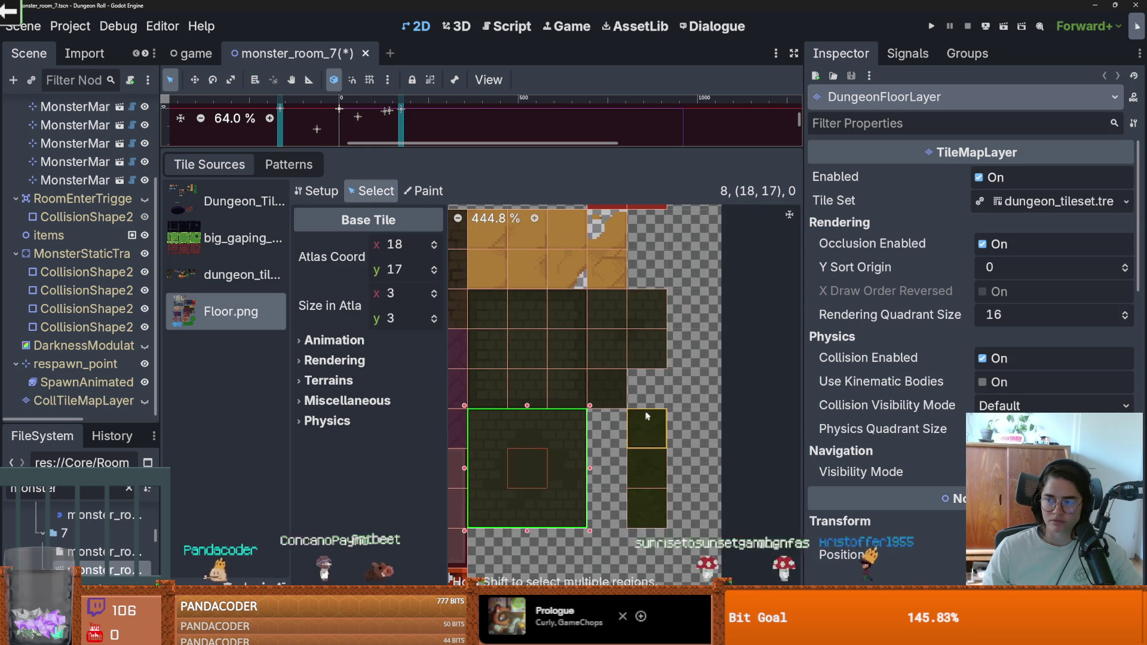
Delete the tile at (22, 15), return to Setup mode, and switch to the browser.
scroll(636, 366, up, 3)
right_click(664, 334)
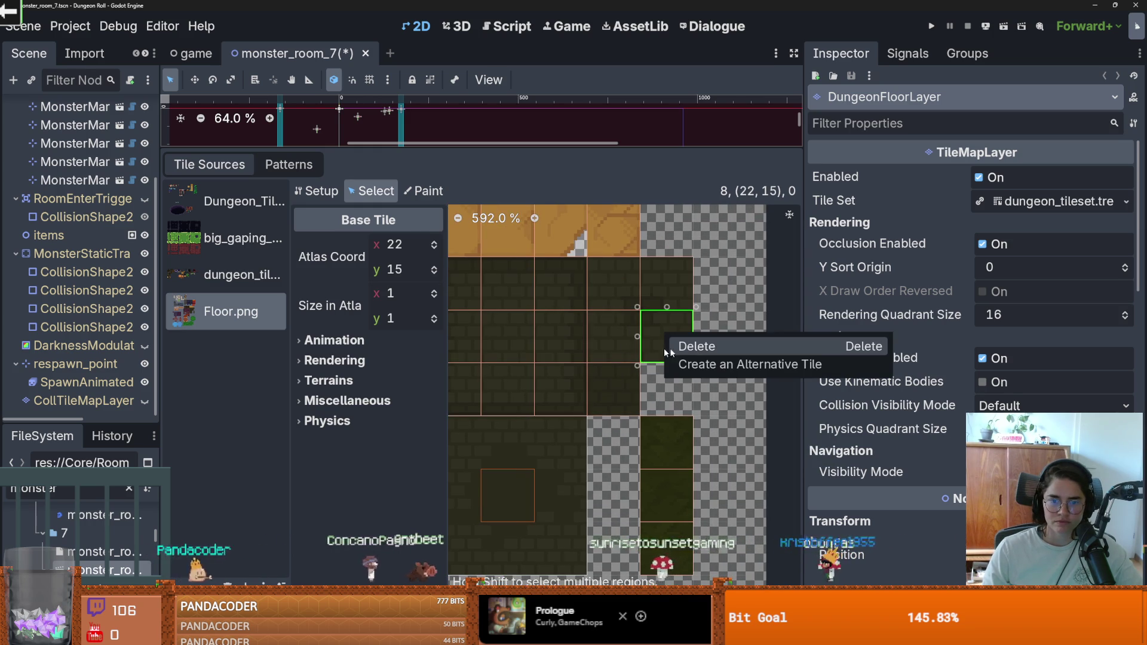
click(697, 346)
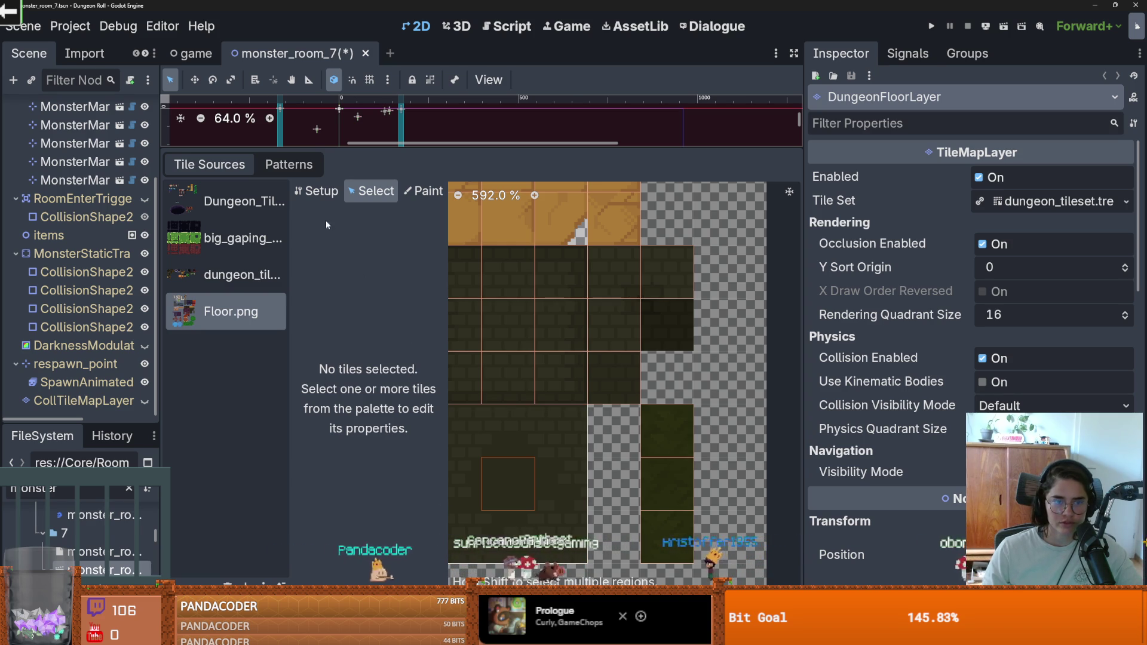
click(317, 191)
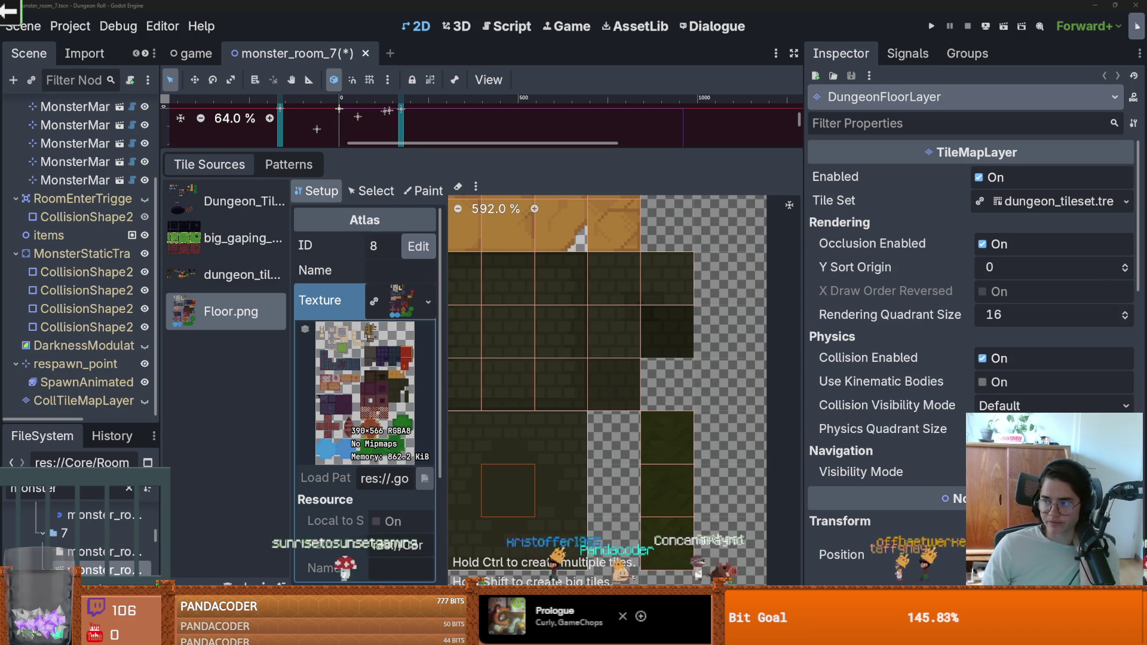
key(alt+Tab)
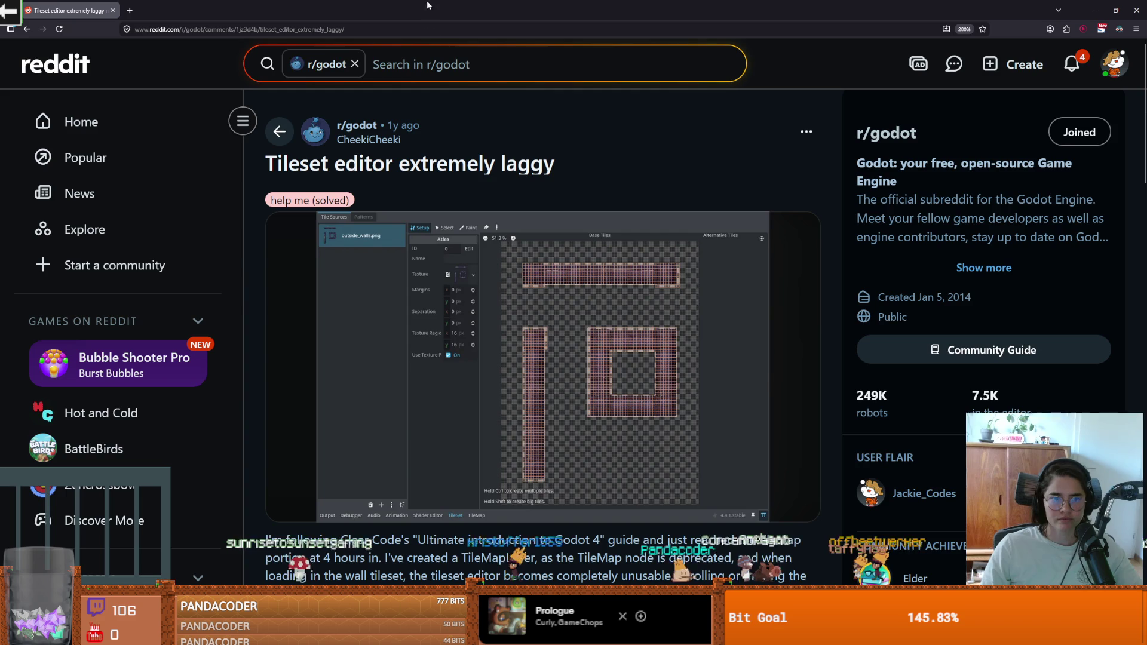
Read the Reddit lag fix, highlight the advice to set the texture region to 390x390, and return to Godot.
click(242, 122)
scroll(439, 316, down, 5)
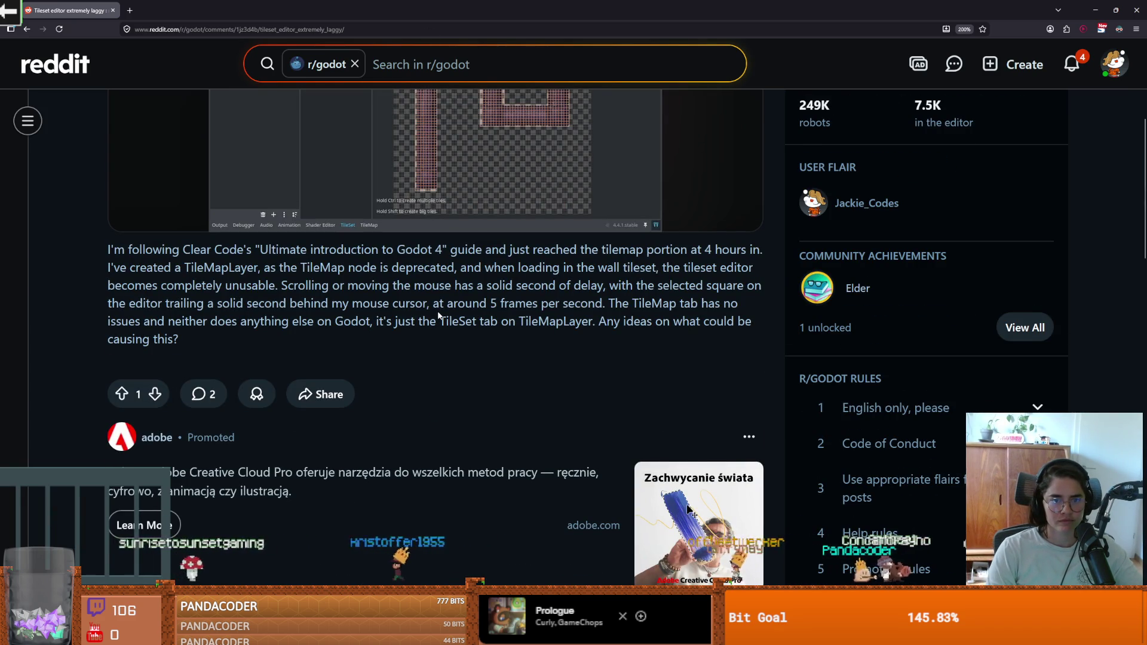
scroll(445, 340, up, 5)
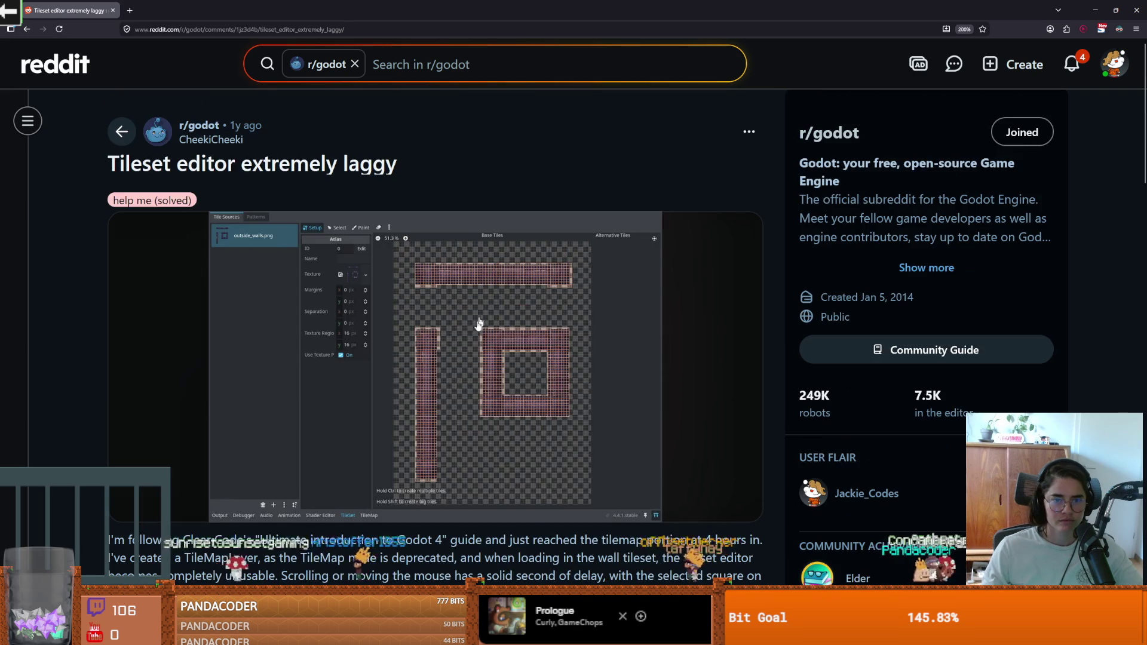
scroll(455, 374, down, 12)
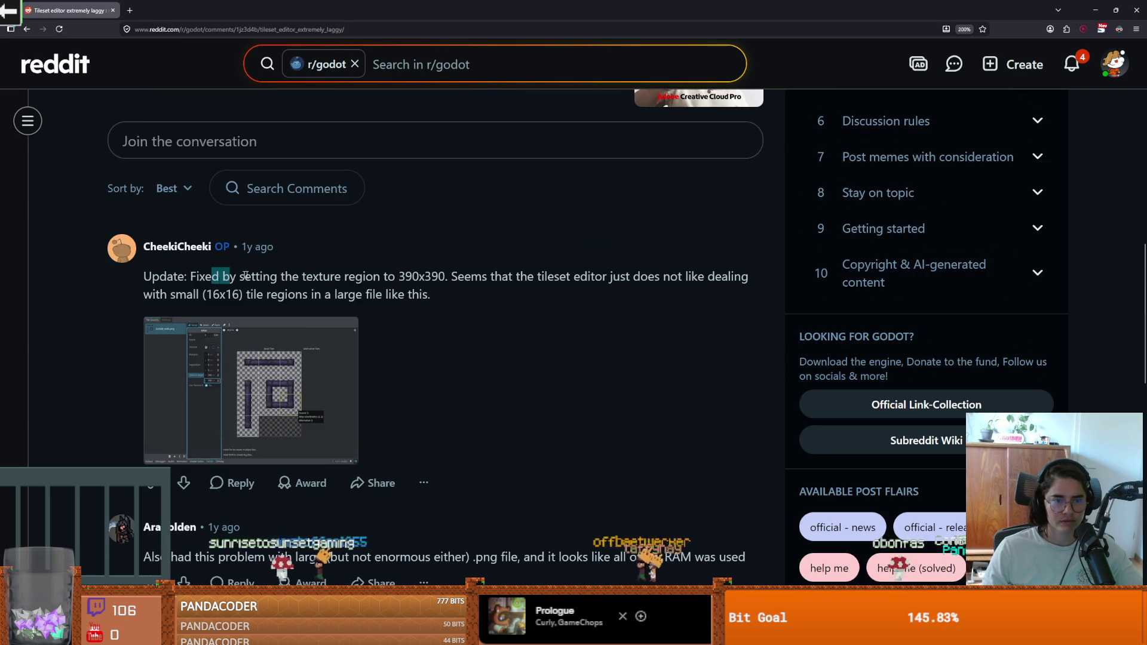
drag(226, 277, 354, 279)
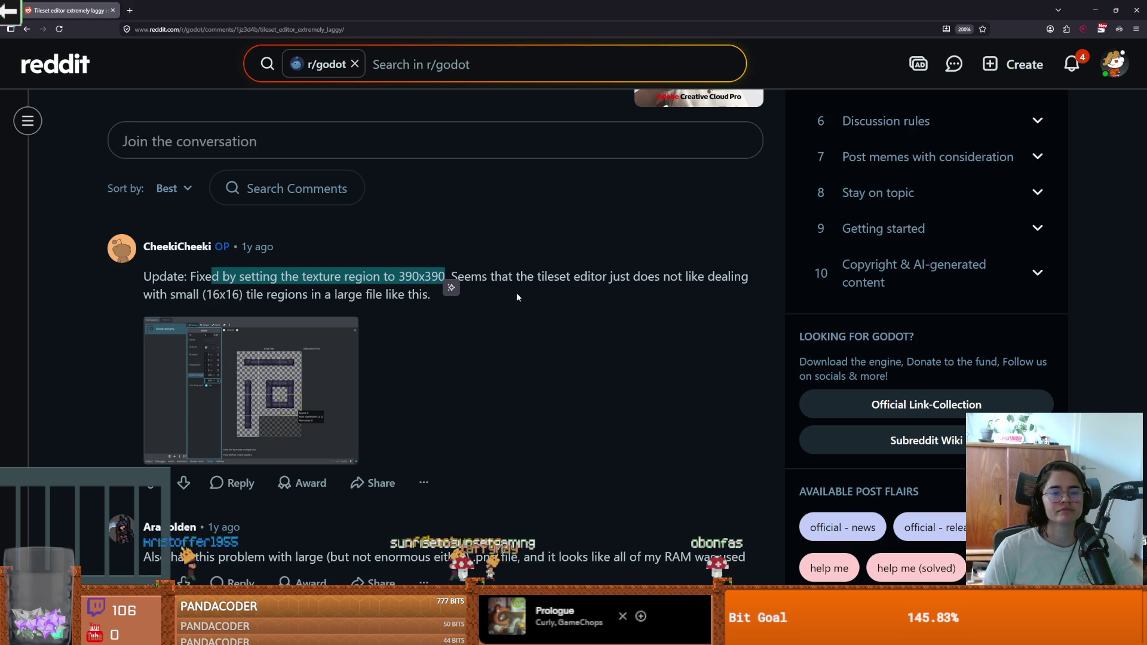
scroll(355, 403, down, 2)
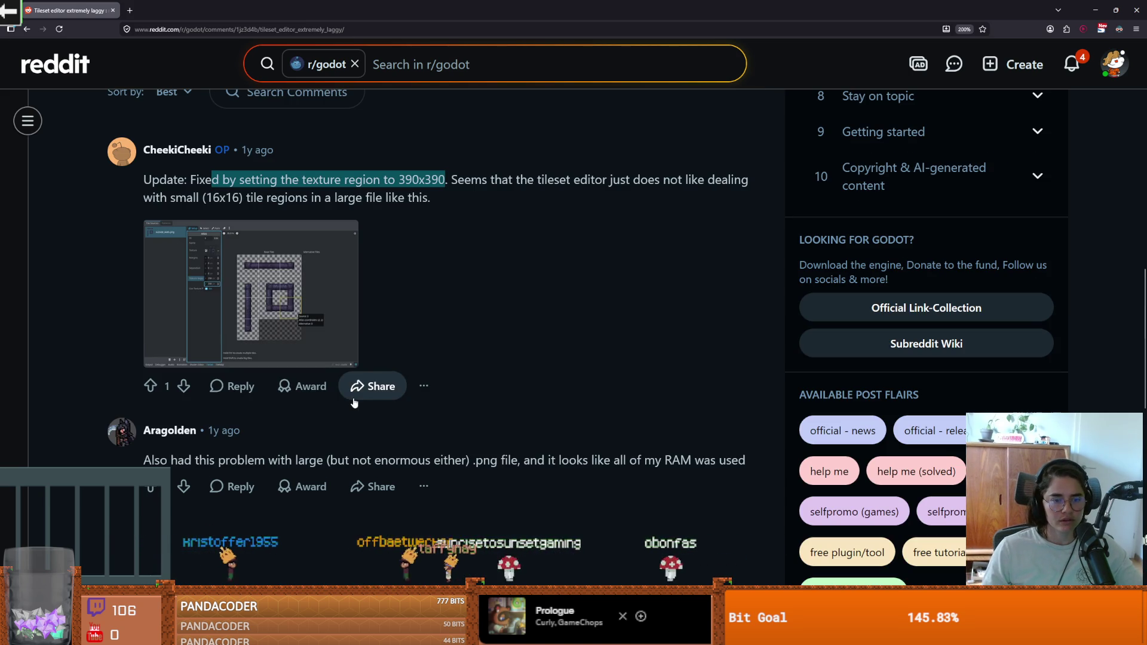
scroll(435, 403, up, 2)
scroll(436, 403, down, 2)
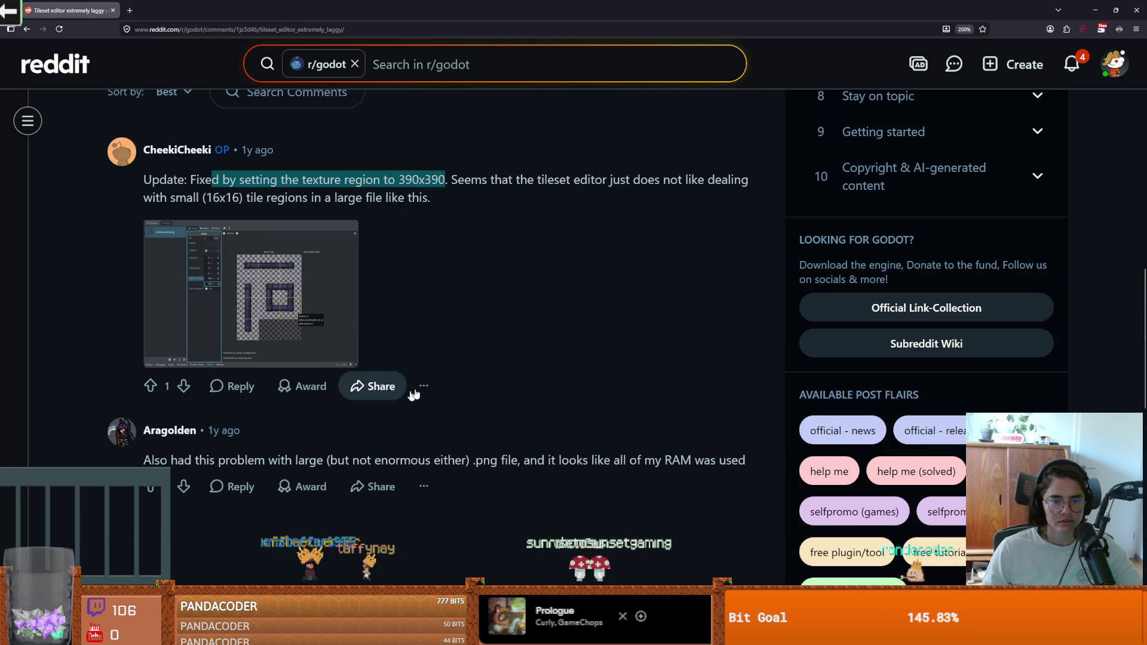
key(alt+Tab)
scroll(605, 324, down, 4)
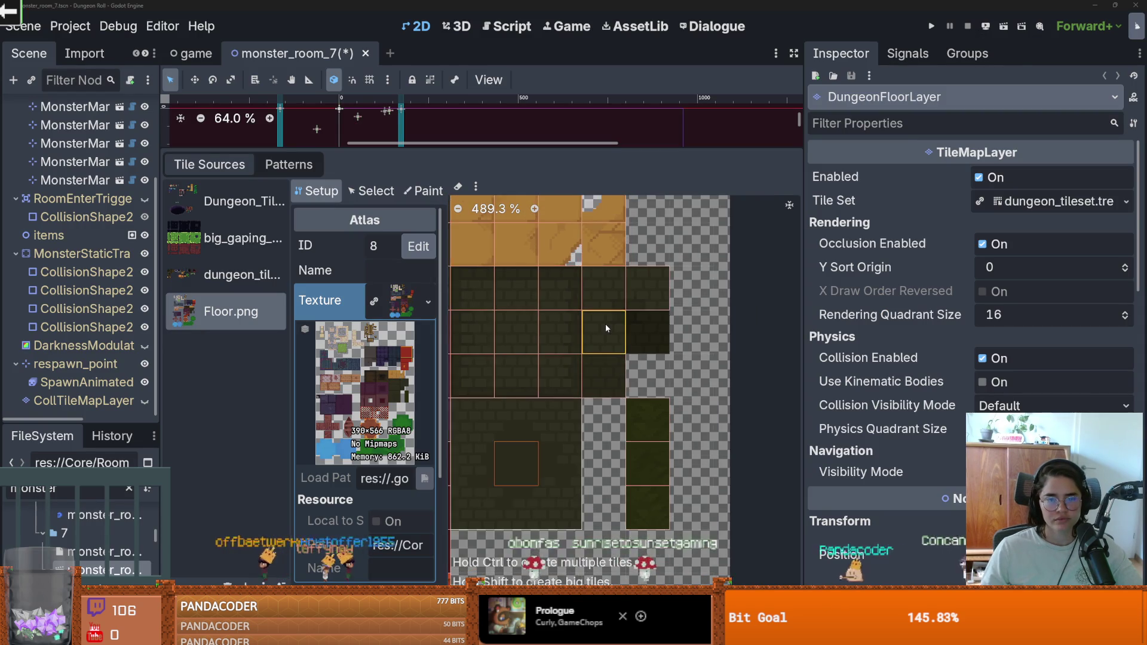
Compare the dungeon_tileset.png, big gaping tile and Floor.png atlas sources and their texture details.
scroll(492, 346, down, 2)
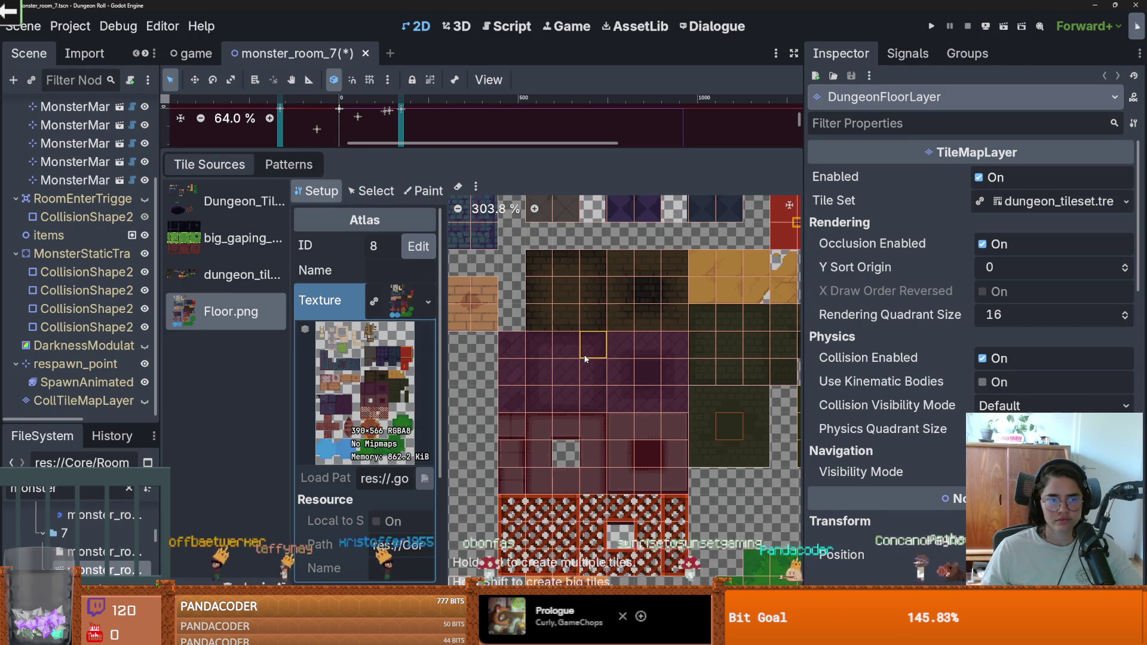
click(239, 275)
scroll(602, 402, down, 5)
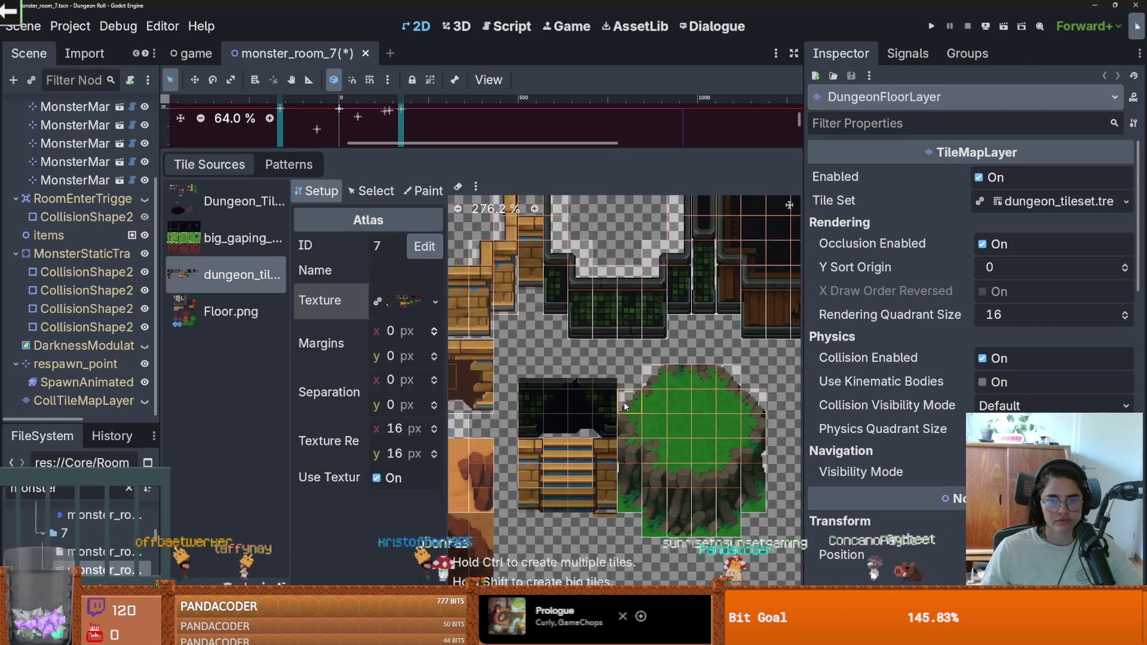
click(389, 307)
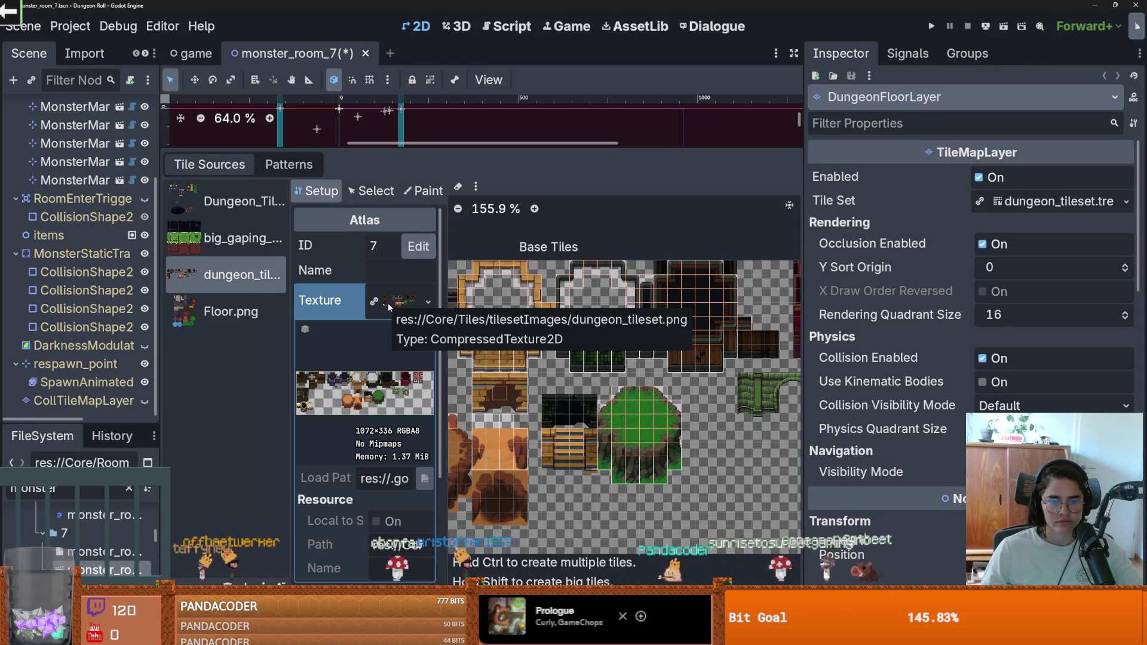
click(394, 307)
scroll(700, 397, down, 5)
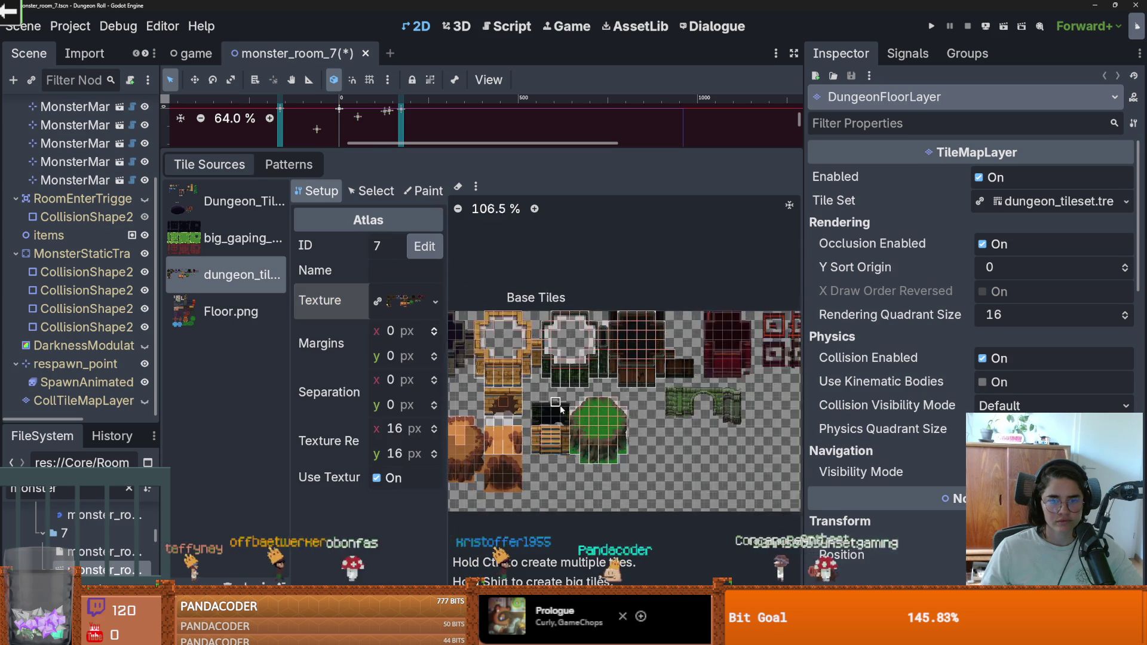
scroll(732, 374, up, 2)
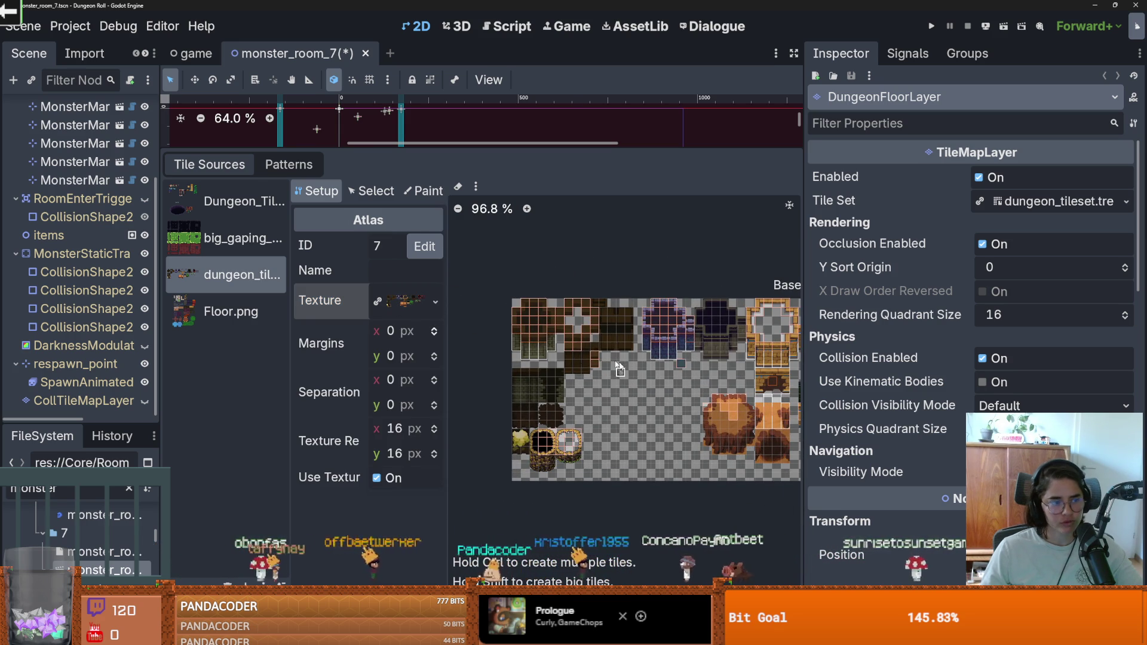
click(414, 302)
click(415, 301)
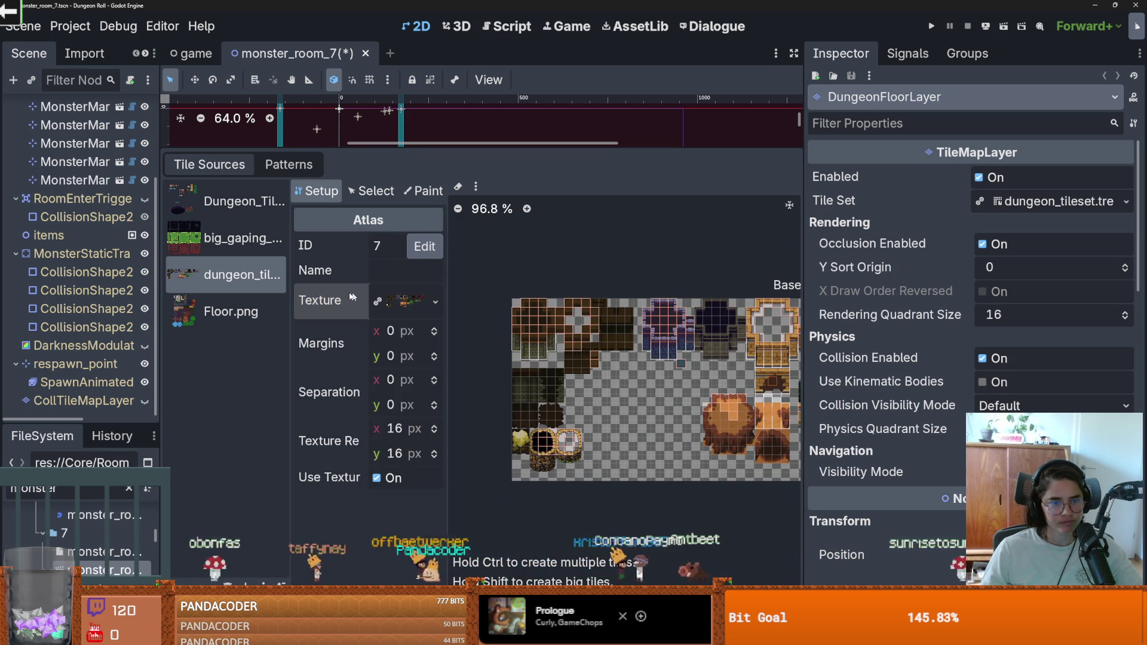
click(225, 248)
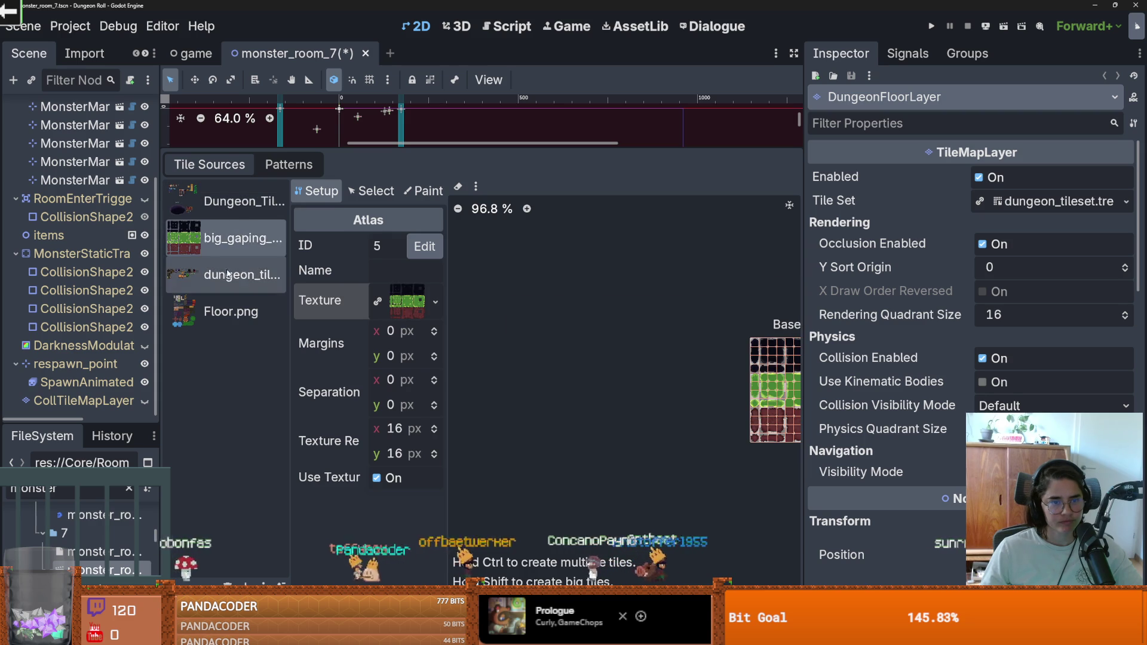
click(227, 312)
Look over the dungeon tile source's atlas again, then reselect the Floor.png atlas.
scroll(630, 394, up, 4)
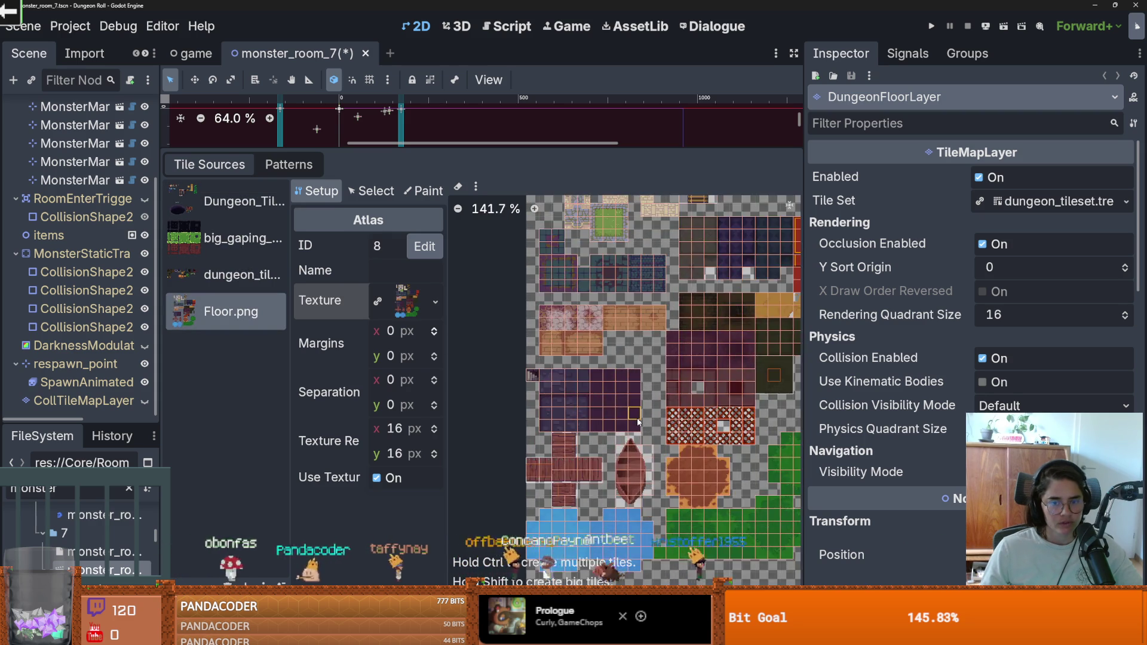
scroll(609, 430, up, 1)
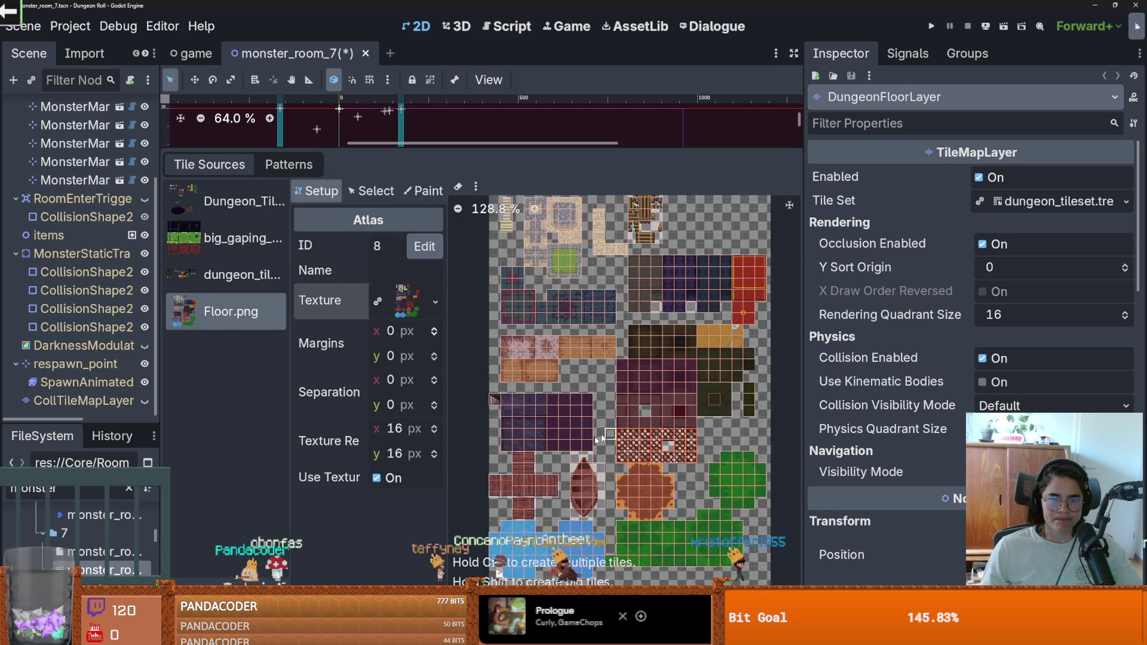
scroll(579, 445, down, 1)
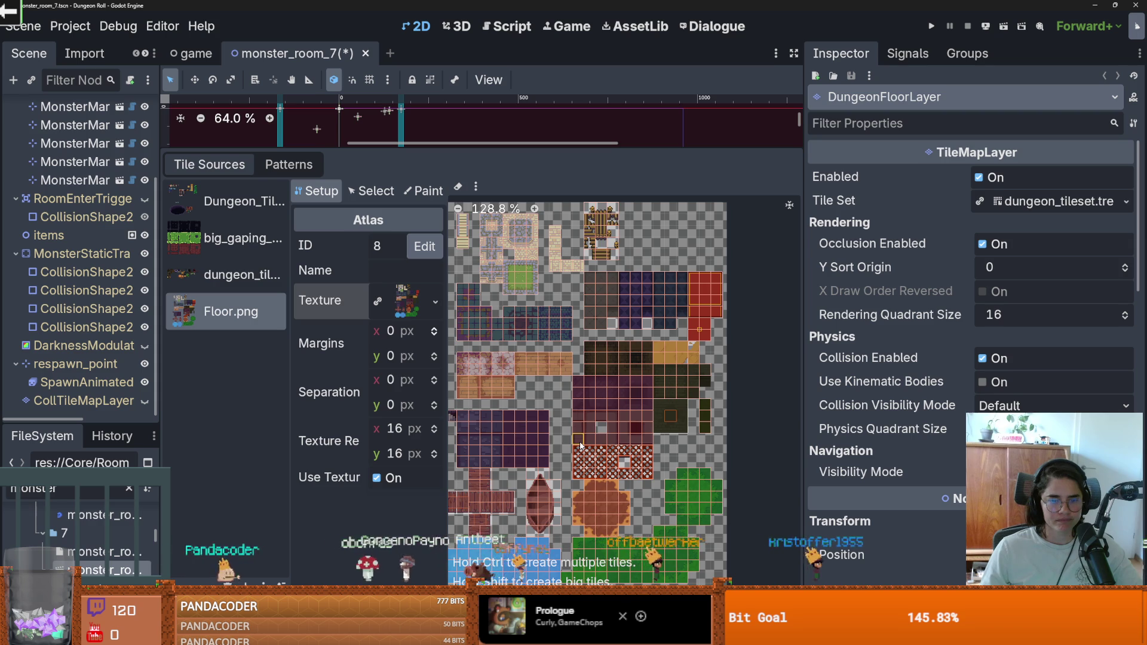
scroll(580, 445, down, 1)
scroll(580, 446, up, 1)
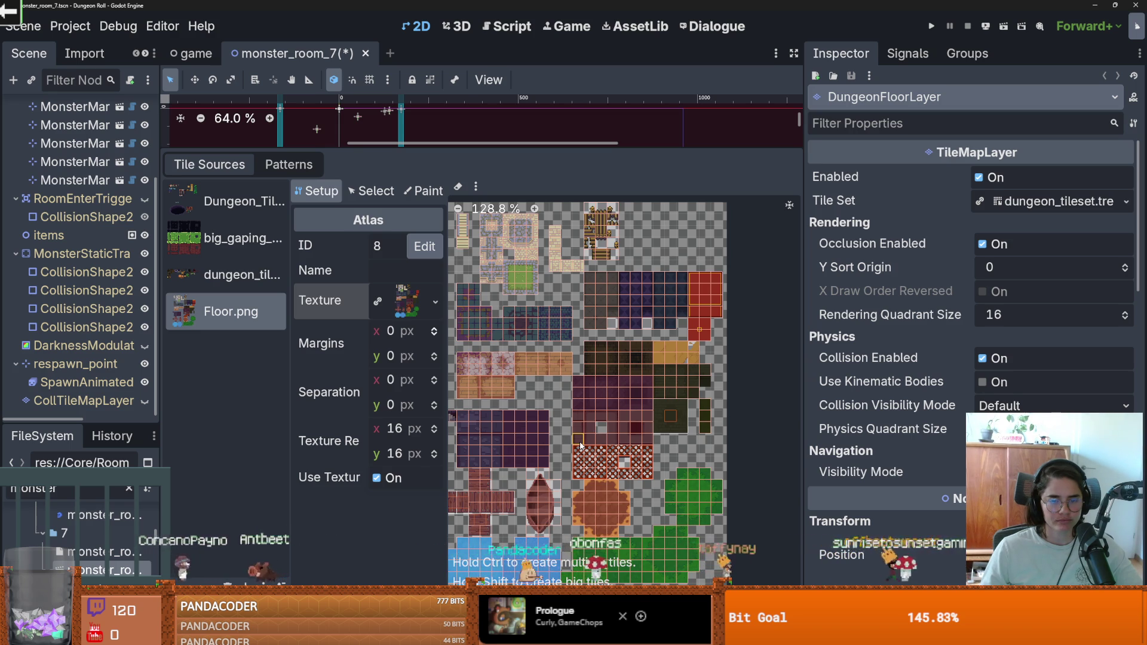
scroll(580, 445, up, 2)
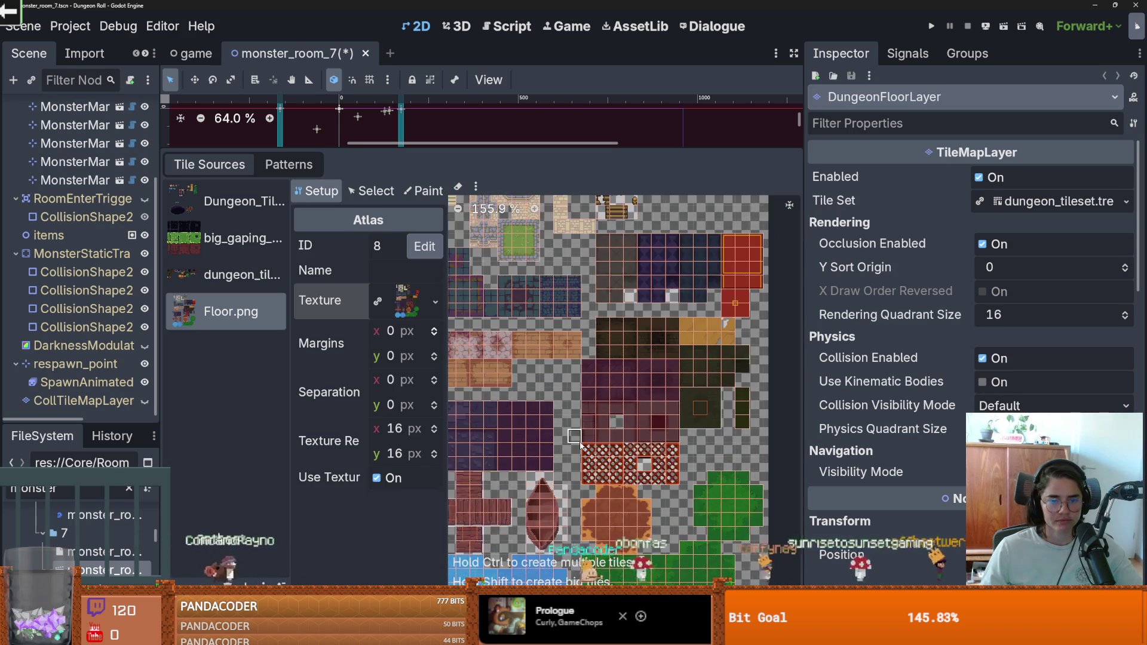
scroll(580, 445, down, 3)
scroll(580, 446, up, 2)
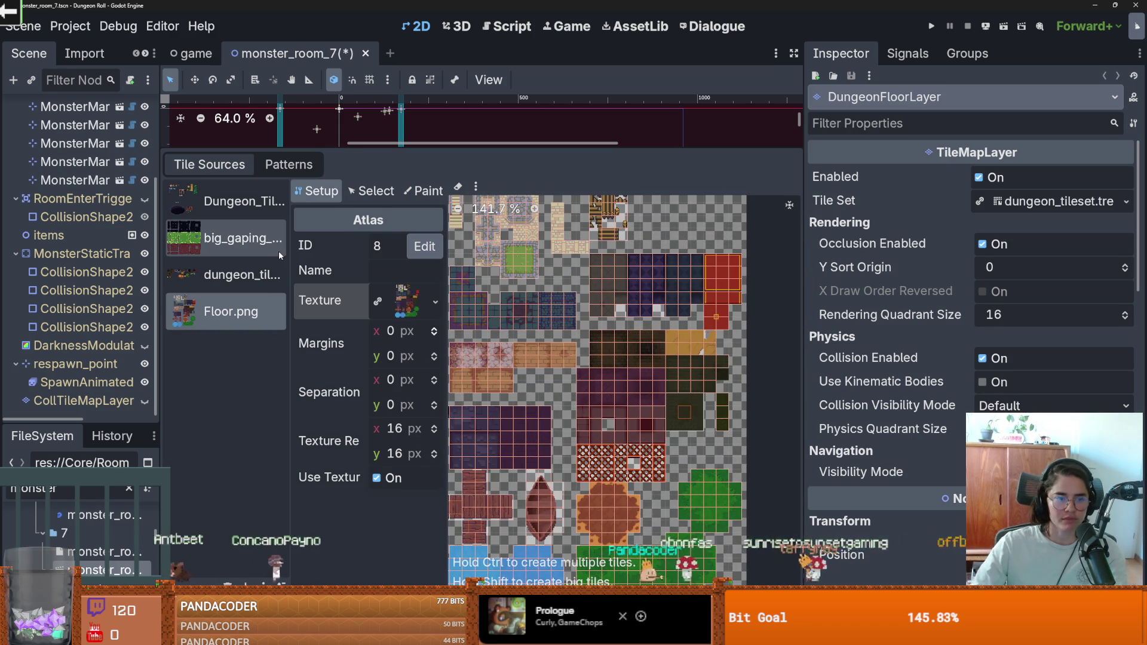
click(239, 275)
scroll(587, 422, down, 3)
scroll(587, 422, down, 1)
scroll(589, 420, up, 1)
scroll(590, 416, down, 2)
scroll(592, 412, up, 1)
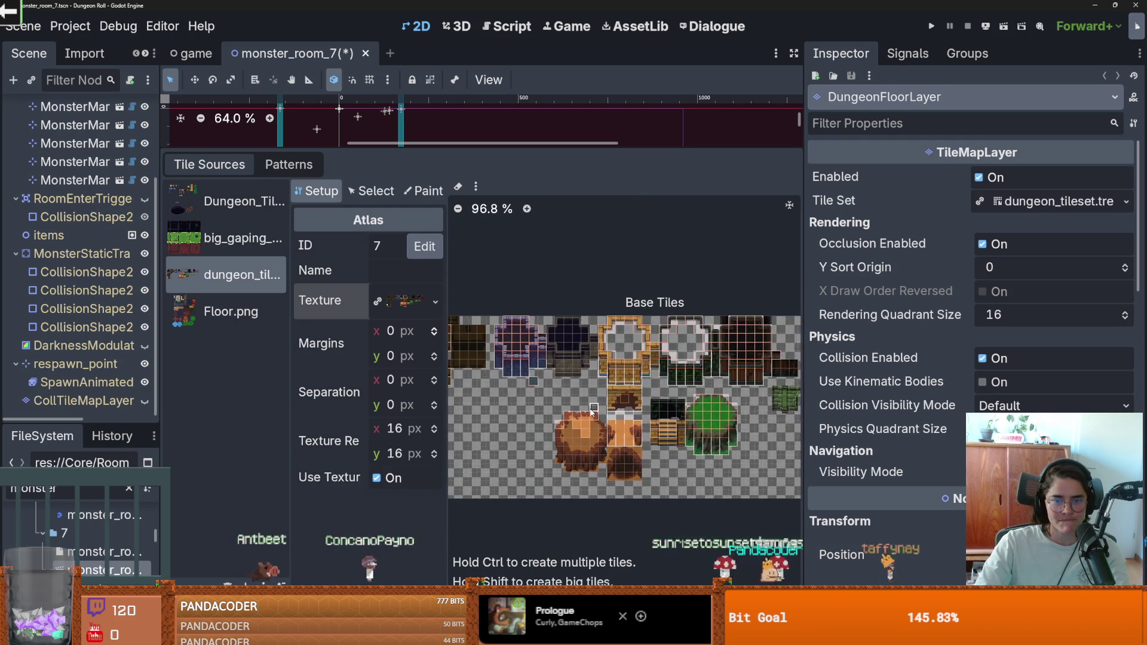
scroll(592, 413, down, 1)
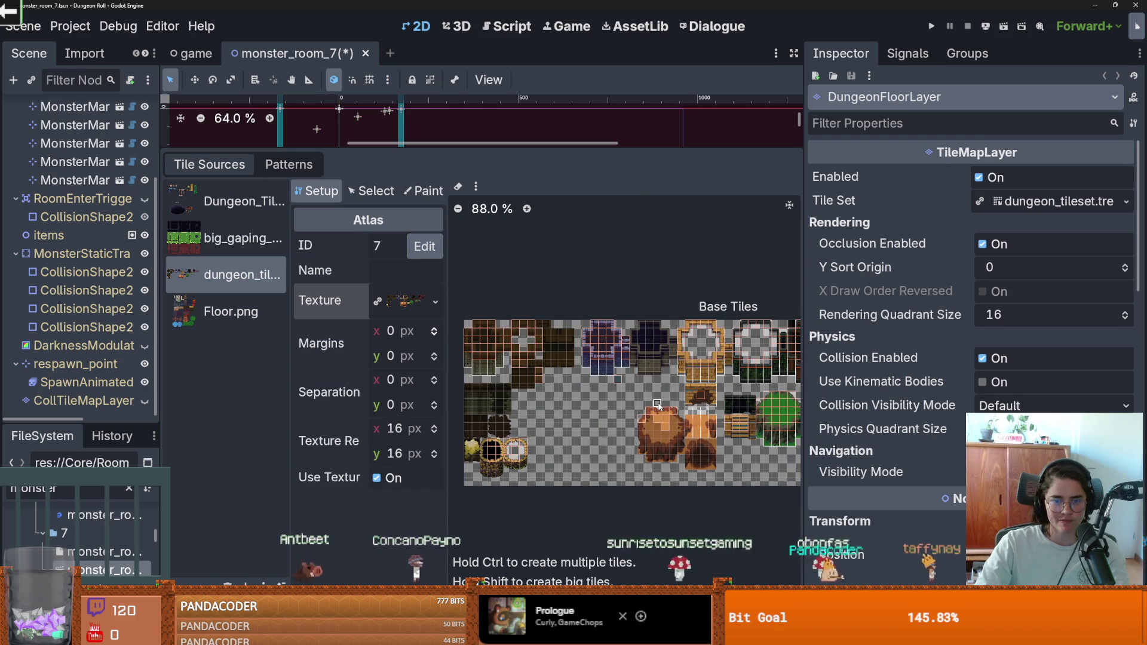
scroll(655, 405, up, 6)
scroll(655, 405, down, 2)
scroll(461, 416, down, 6)
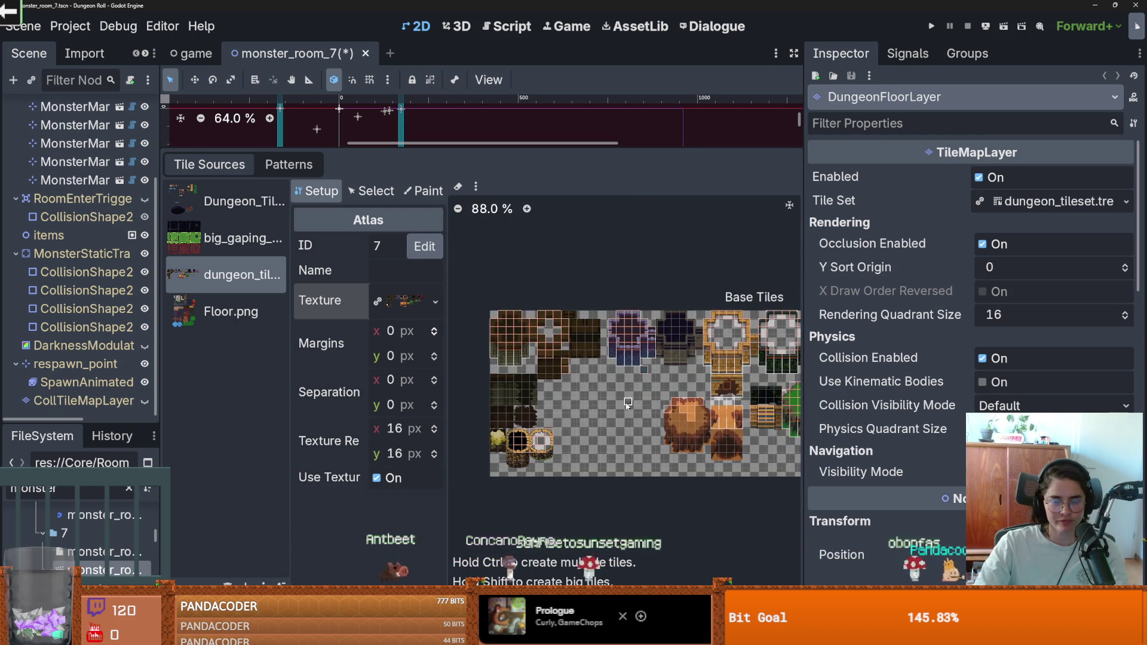
scroll(545, 405, up, 5)
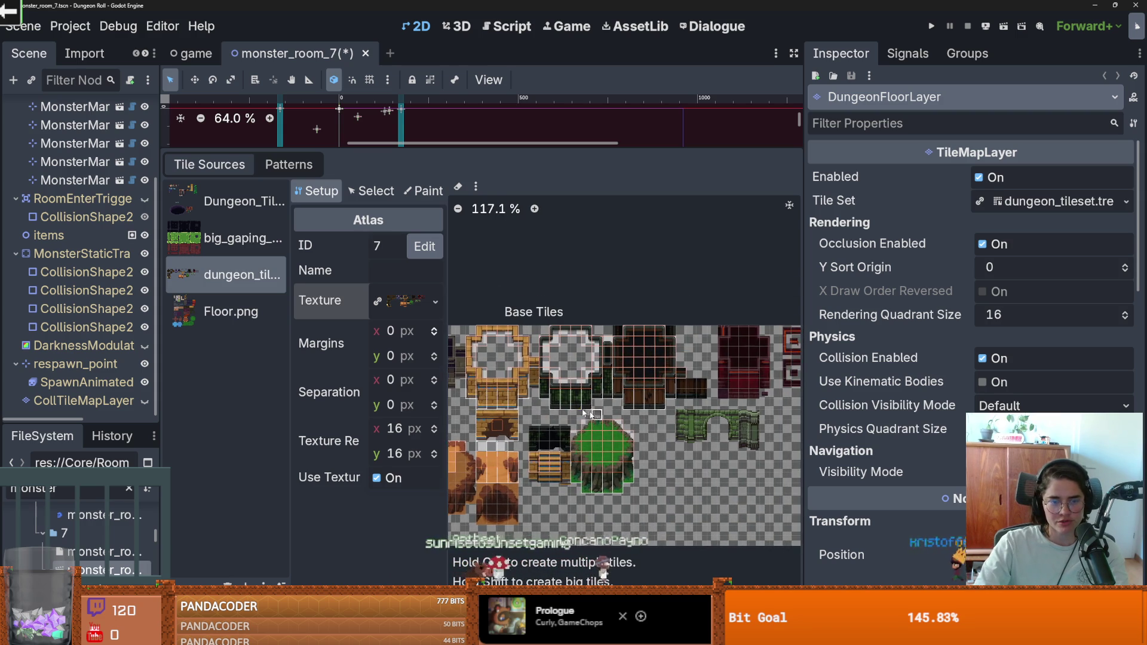
click(243, 322)
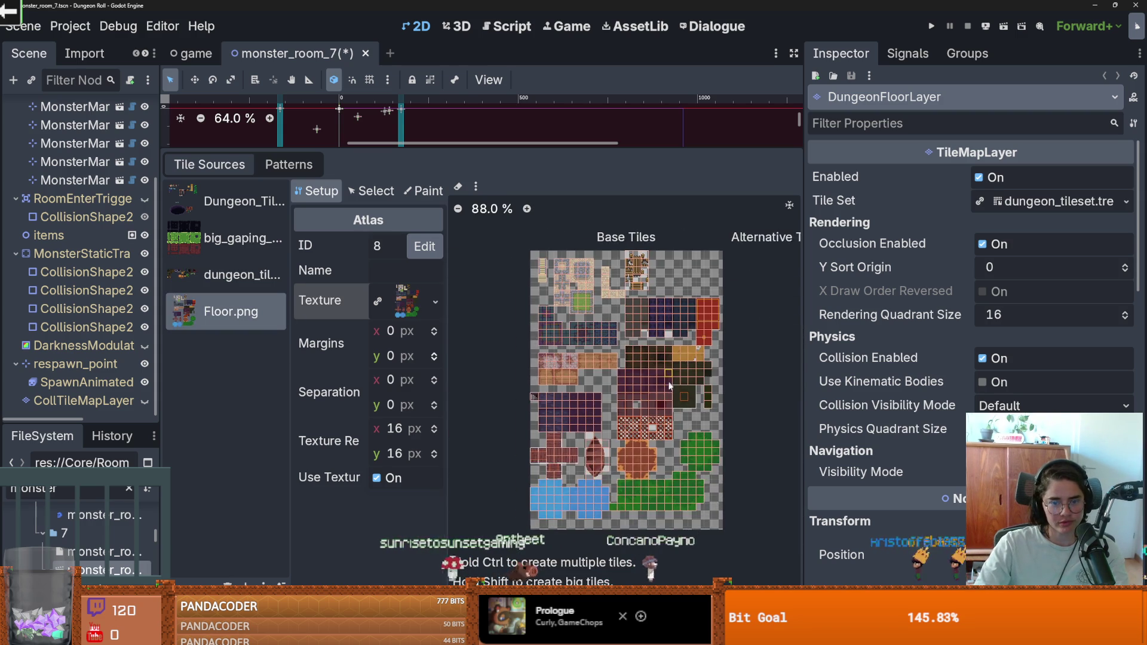
Locate the Floor.png texture in the FileSystem dock via Show in FileSystem.
scroll(665, 406, down, 1)
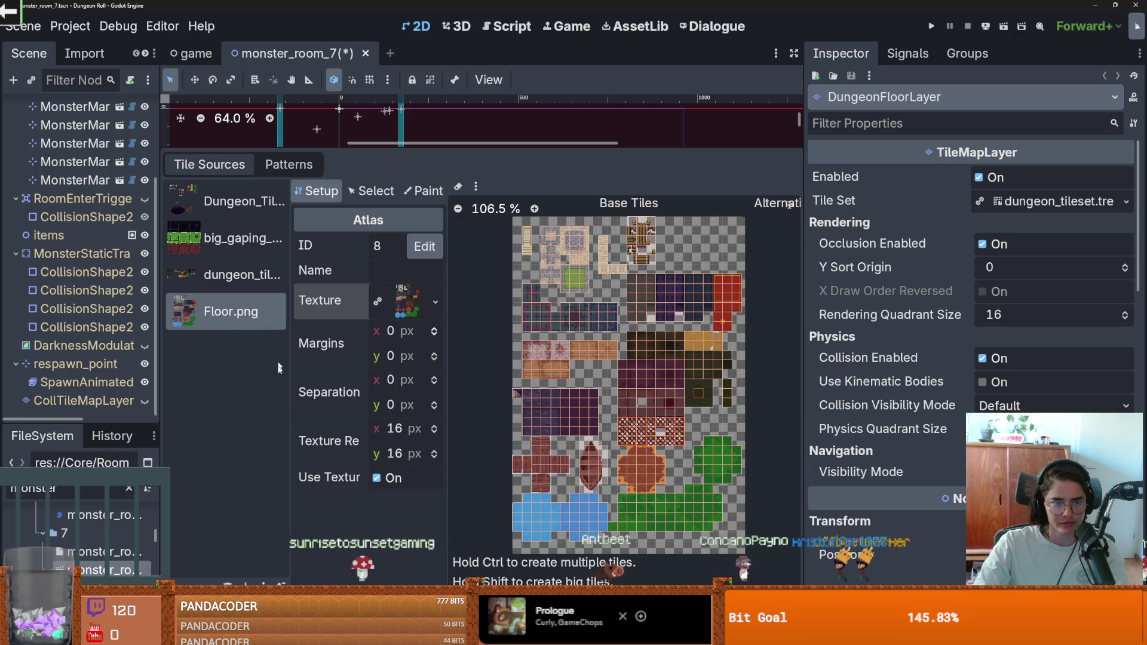
click(436, 302)
click(358, 580)
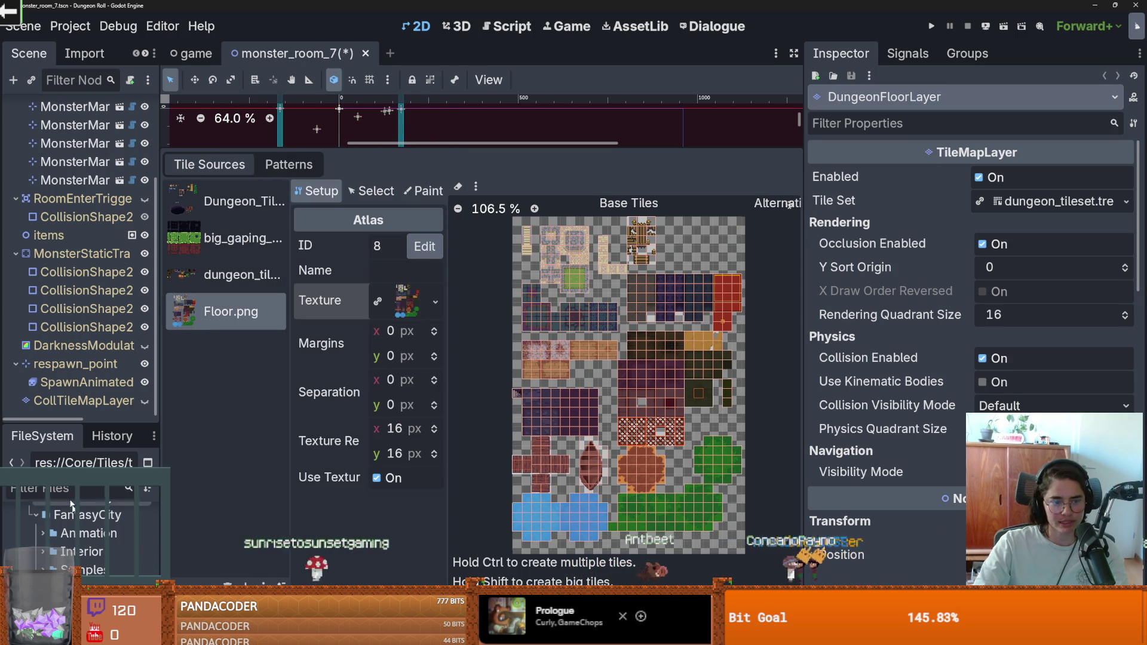
right_click(87, 585)
key(Escape)
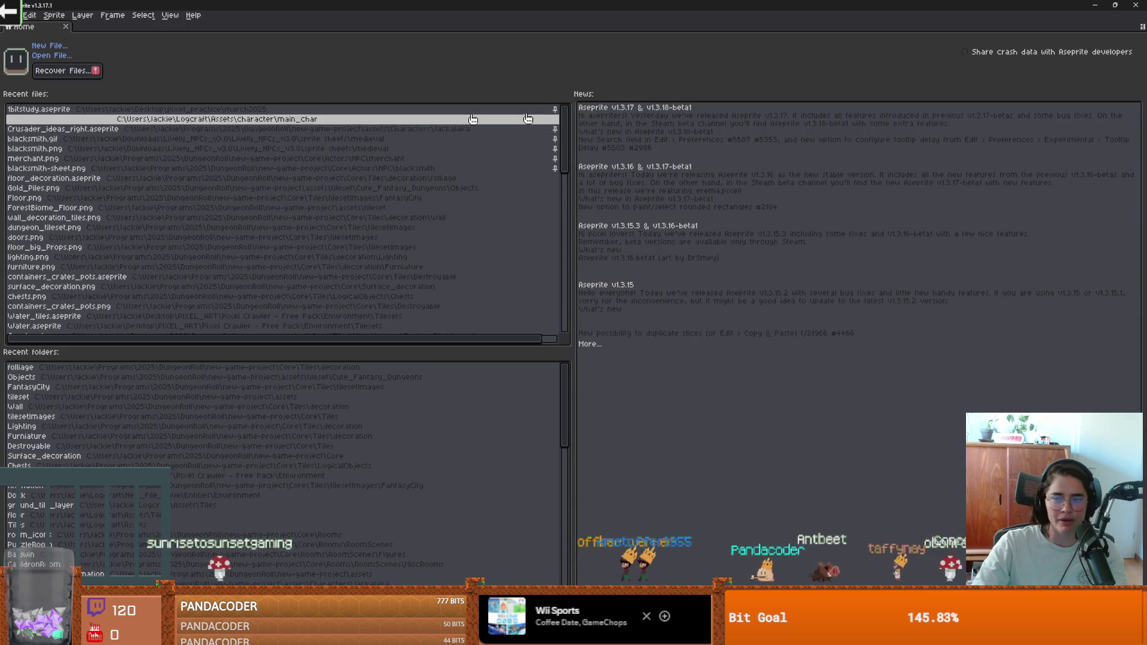
Zoom and pan across the Floor.png tile sheet to survey its tile blocks.
scroll(547, 136, down, 2)
scroll(547, 136, up, 2)
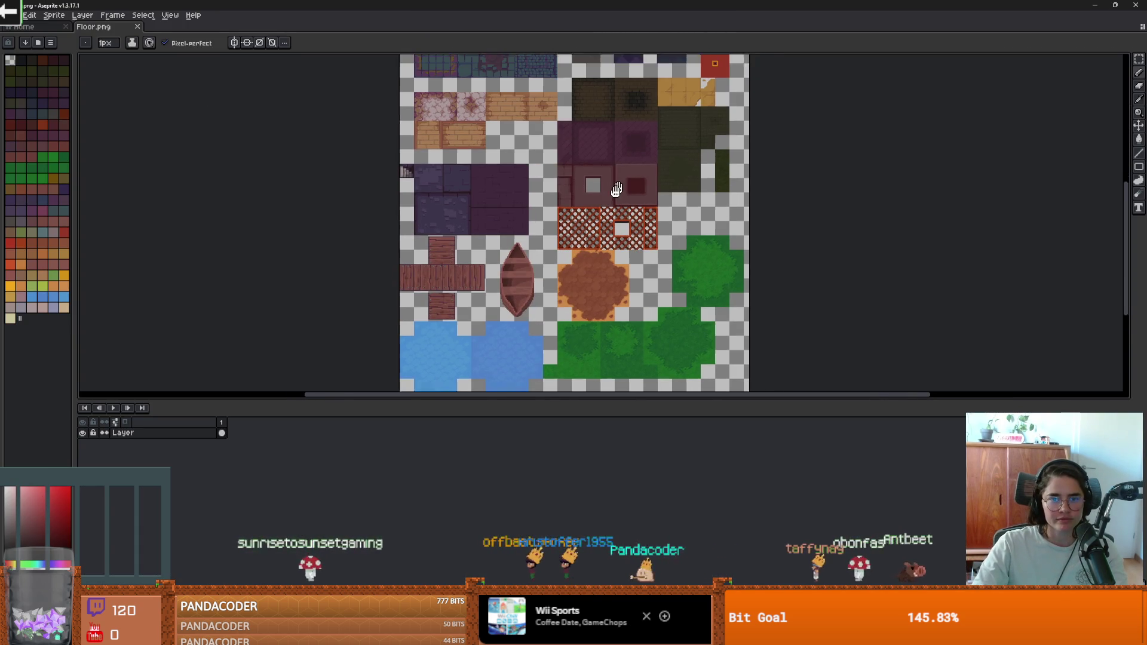
scroll(615, 198, up, 2)
scroll(616, 198, down, 1)
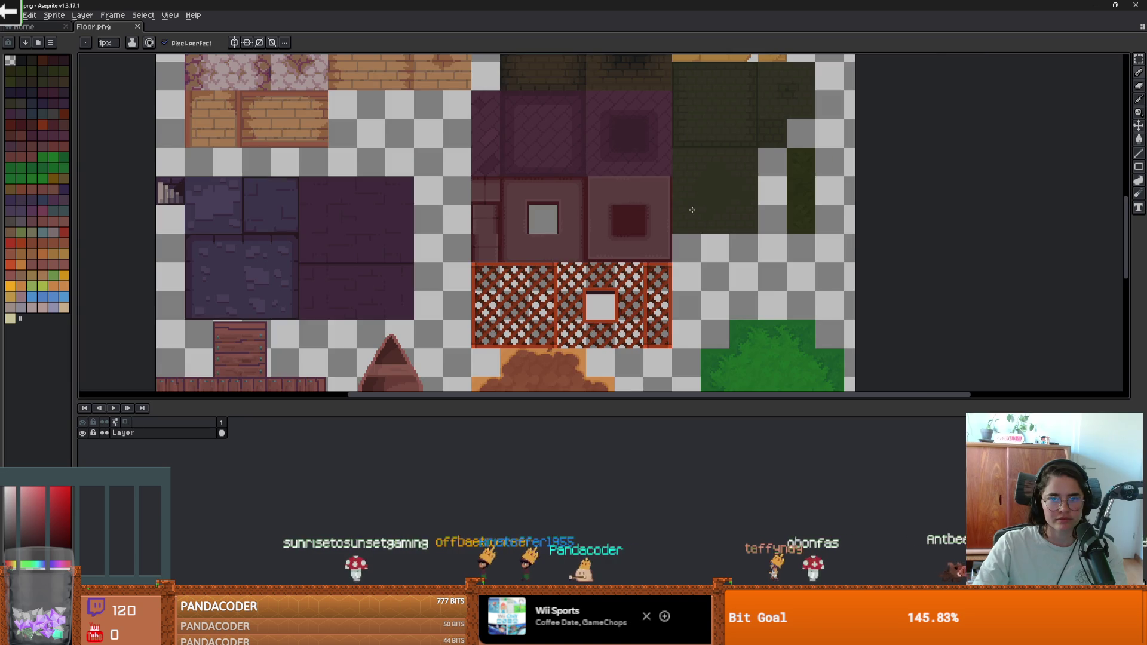
scroll(692, 210, up, 1)
scroll(692, 210, down, 2)
scroll(669, 233, up, 1)
drag(669, 233, 553, 321)
scroll(552, 232, down, 2)
scroll(552, 231, up, 2)
scroll(552, 232, down, 2)
scroll(615, 249, up, 2)
Pan to the lower and upper-left tile blocks, then switch to the Rectangular Marquee tool.
drag(615, 249, 645, 133)
scroll(654, 198, down, 1)
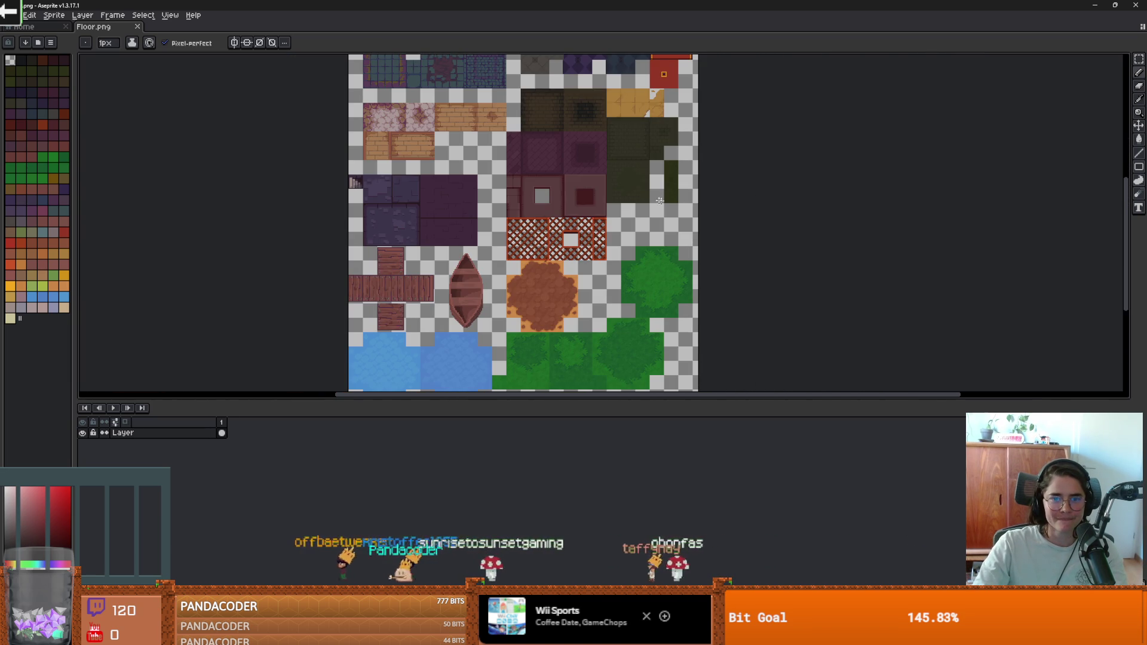
drag(670, 216, 669, 225)
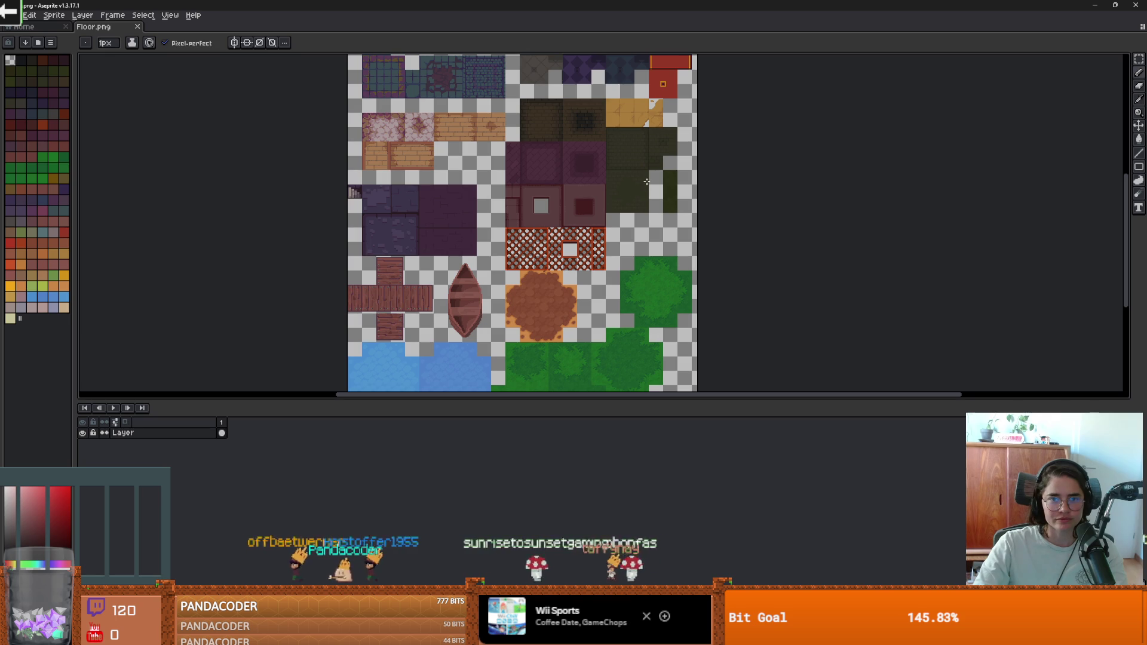
scroll(651, 187, up, 2)
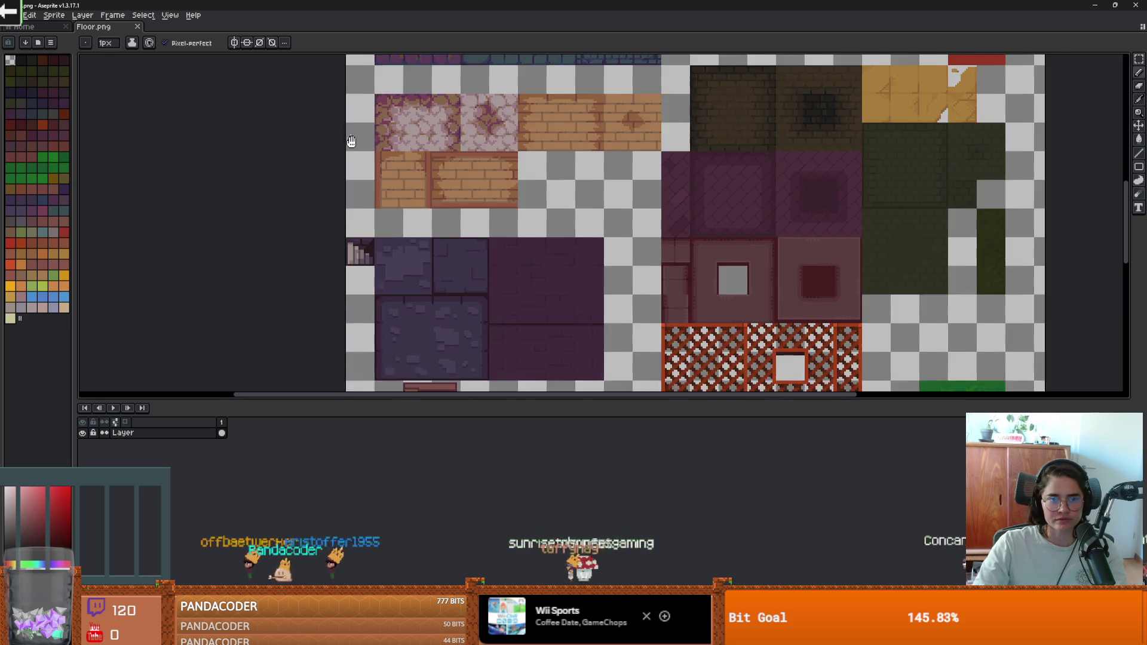
drag(611, 208, 623, 239)
key(m)
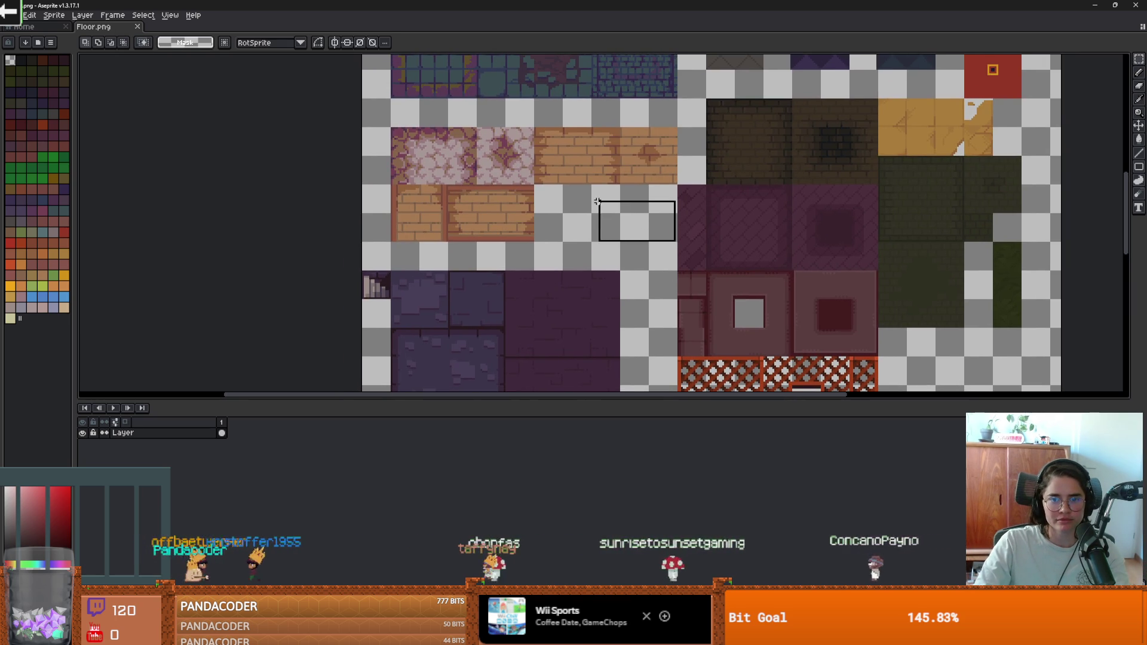
Move the block of pink and brick floor tiles upward.
drag(447, 170, 676, 241)
mouse_move(612, 166)
mouse_down()
mouse_move(609, 136)
mouse_move(537, 256)
mouse_up()
scroll(538, 256, down, 3)
scroll(537, 256, up, 3)
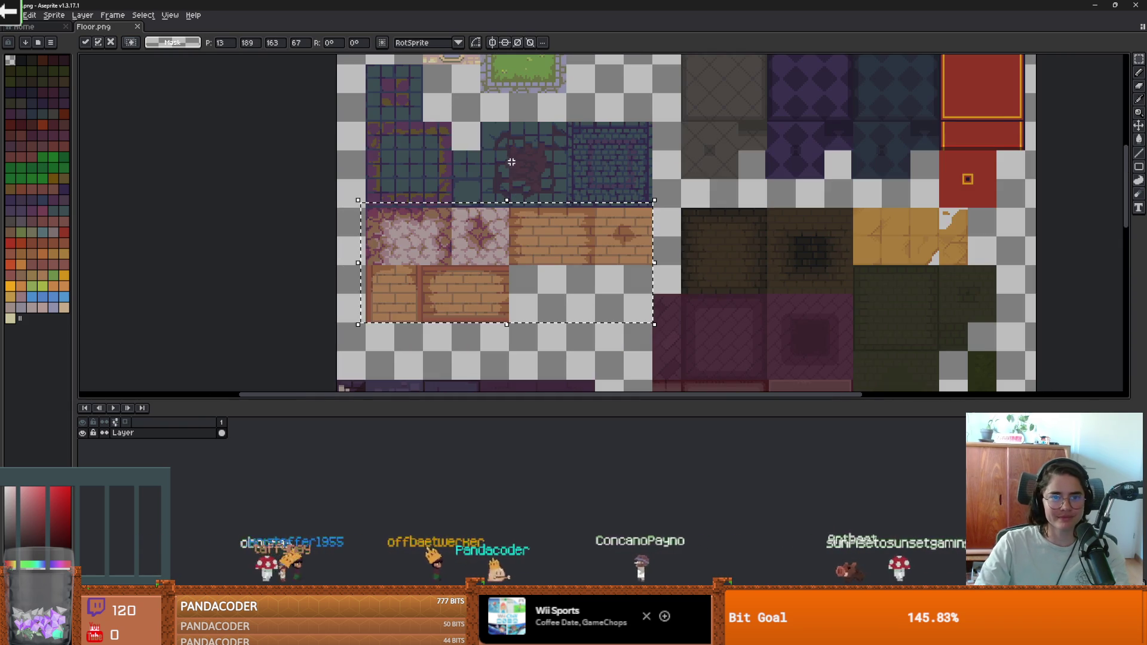
scroll(513, 257, down, 1)
scroll(471, 189, up, 1)
scroll(470, 188, up, 1)
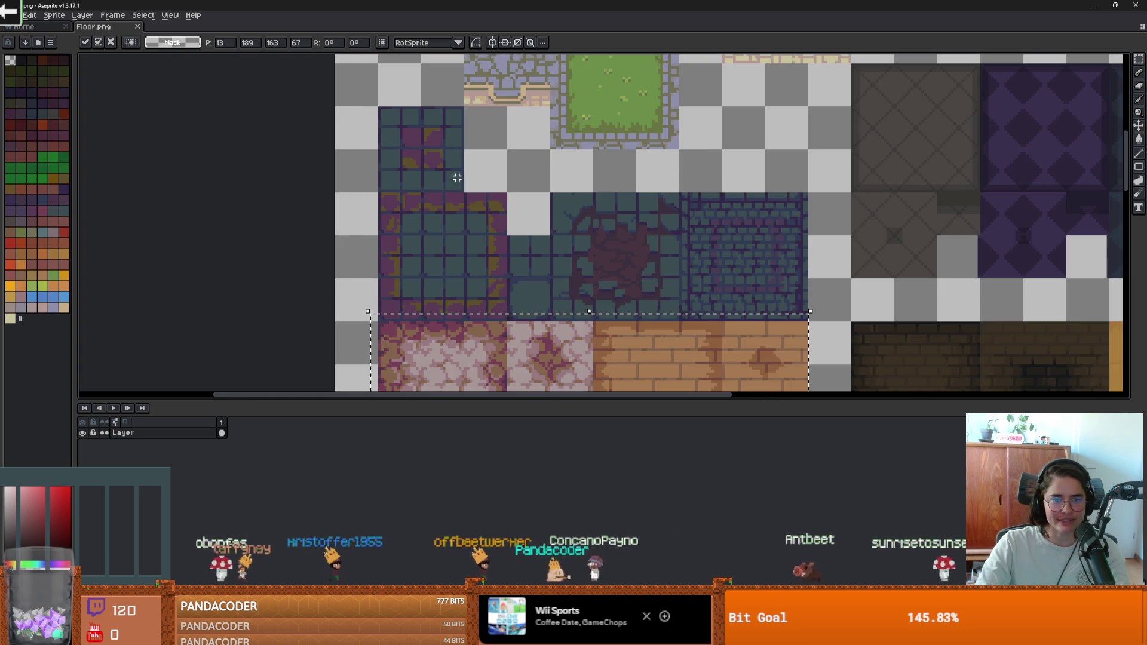
scroll(461, 193, down, 2)
scroll(461, 193, up, 3)
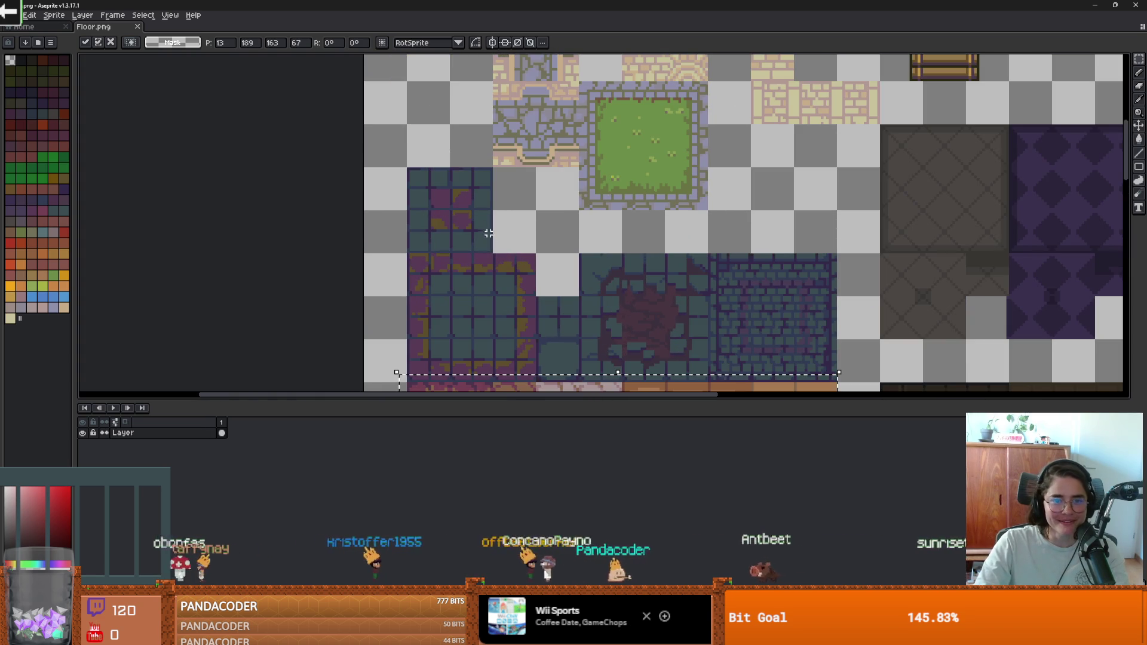
Move the lone dark teal tile and a large tile block upward, then deselect.
drag(492, 252, 387, 158)
drag(456, 187, 457, 101)
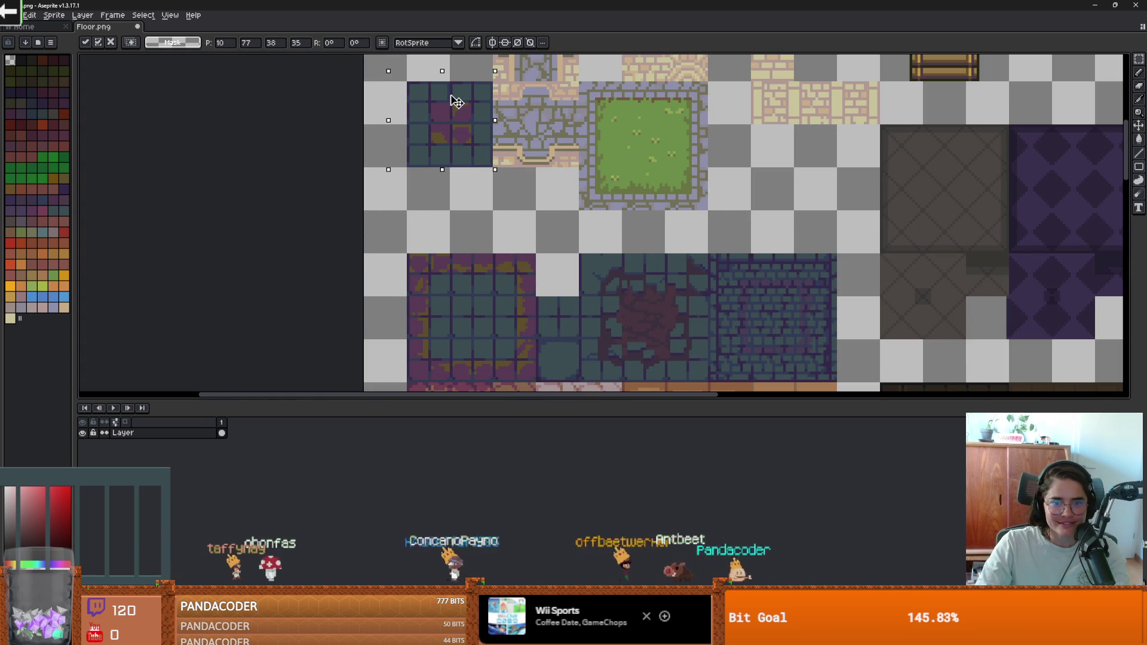
scroll(645, 230, down, 3)
scroll(640, 268, up, 3)
mouse_move(718, 333)
mouse_down()
mouse_move(435, 192)
mouse_move(405, 123)
mouse_up()
drag(505, 180, 504, 149)
key(ctrl+d)
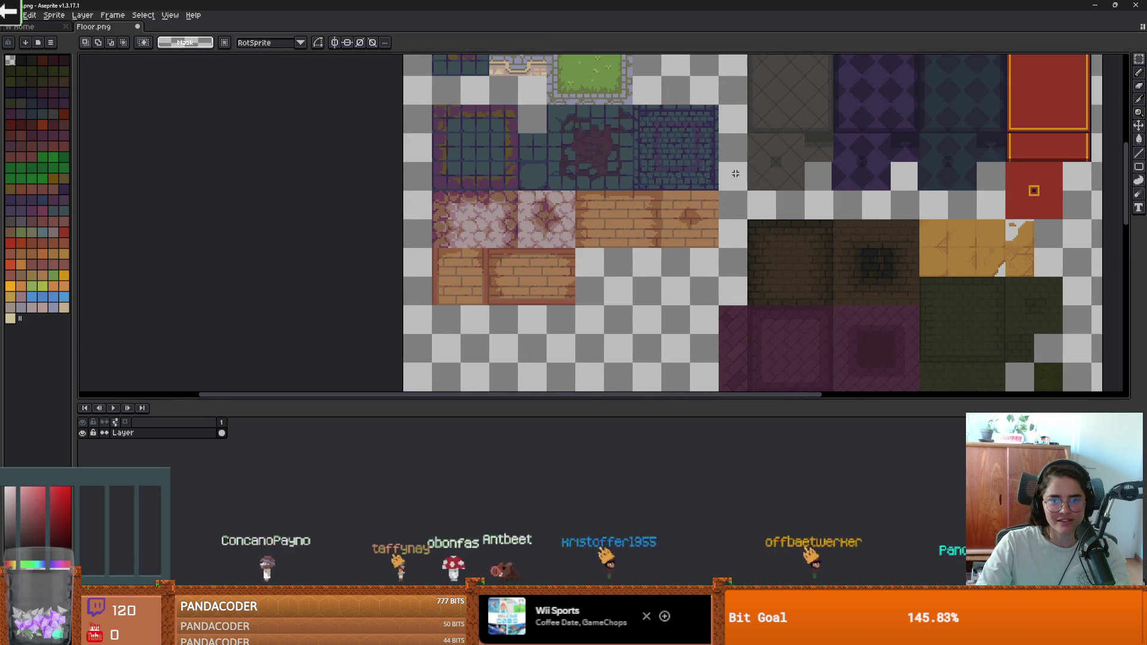
scroll(677, 198, down, 3)
scroll(677, 247, up, 3)
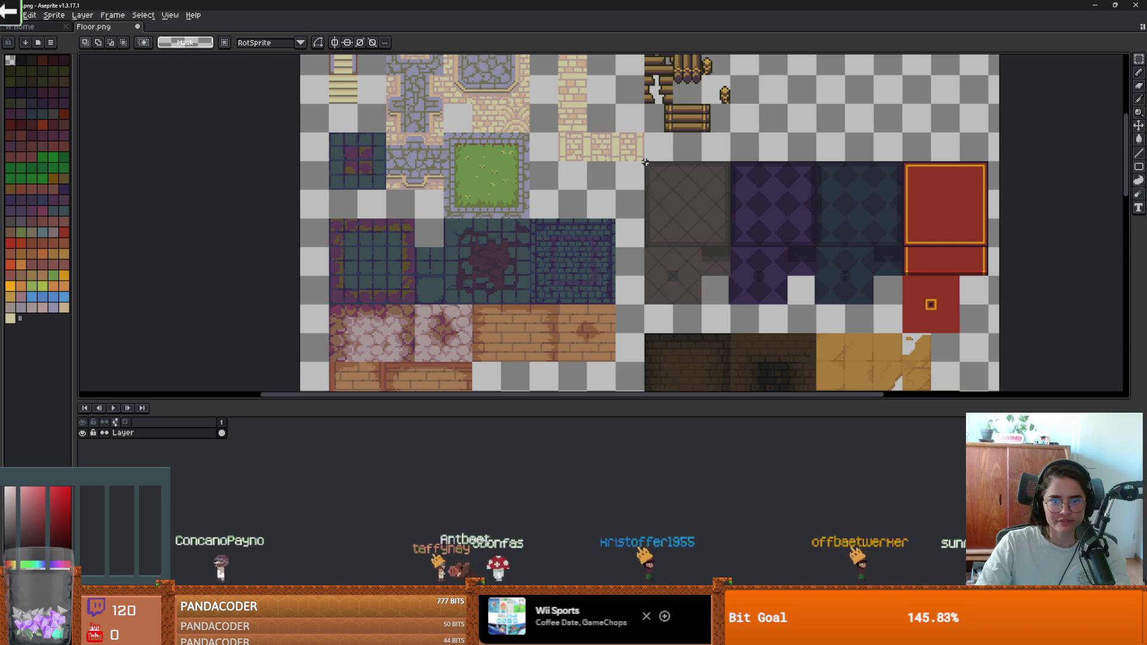
Shift the diamond-patterned tile block up.
drag(712, 252, 989, 333)
drag(773, 241, 765, 207)
scroll(735, 179, down, 2)
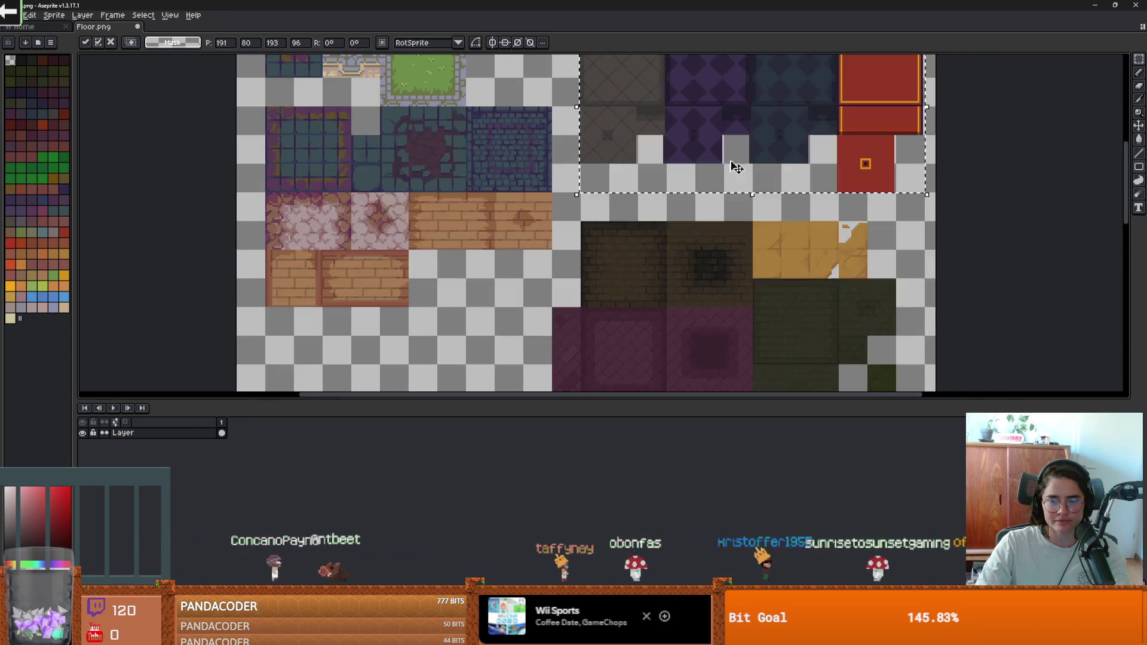
scroll(735, 211, up, 3)
Relocate the dark brick tiles to the top right beside the wooden stairs and commit.
mouse_move(539, 170)
mouse_down()
mouse_move(791, 287)
mouse_move(796, 301)
mouse_up()
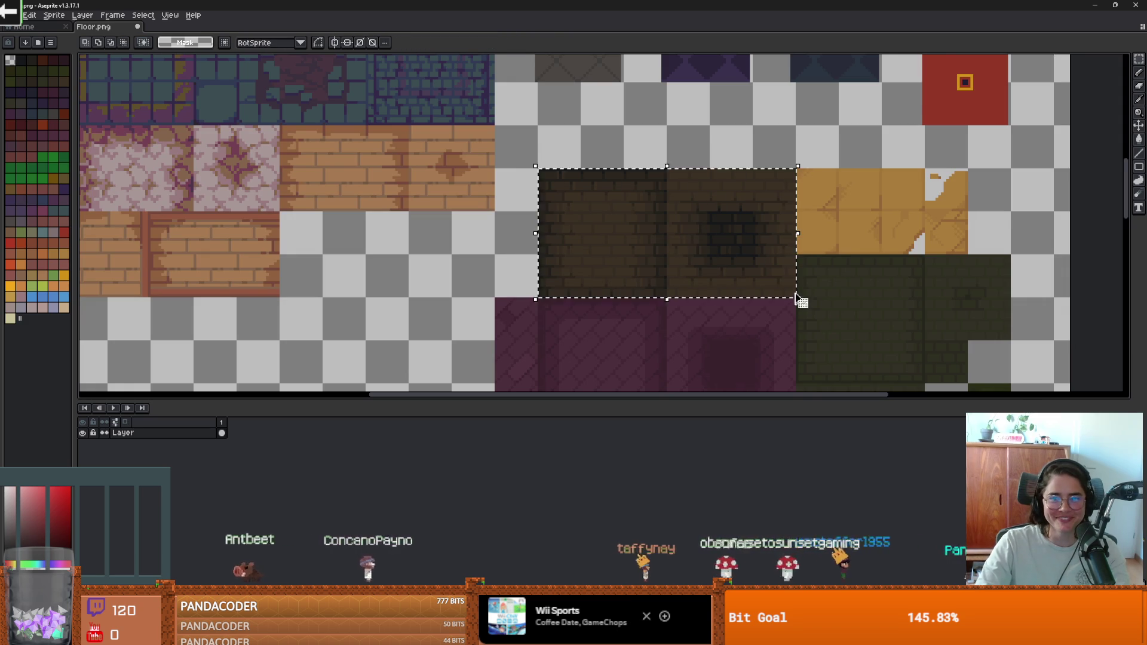
scroll(797, 301, down, 1)
scroll(795, 279, down, 2)
mouse_move(726, 313)
mouse_down()
mouse_move(775, 159)
mouse_move(763, 145)
mouse_up()
scroll(775, 159, up, 2)
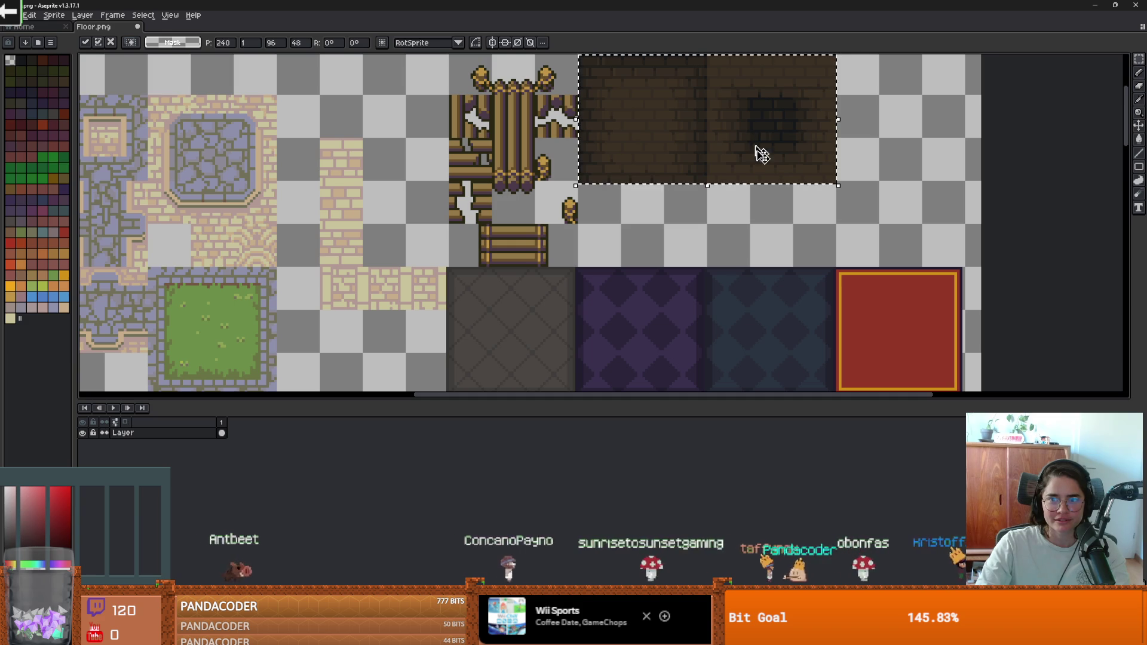
click(794, 233)
scroll(793, 235, down, 1)
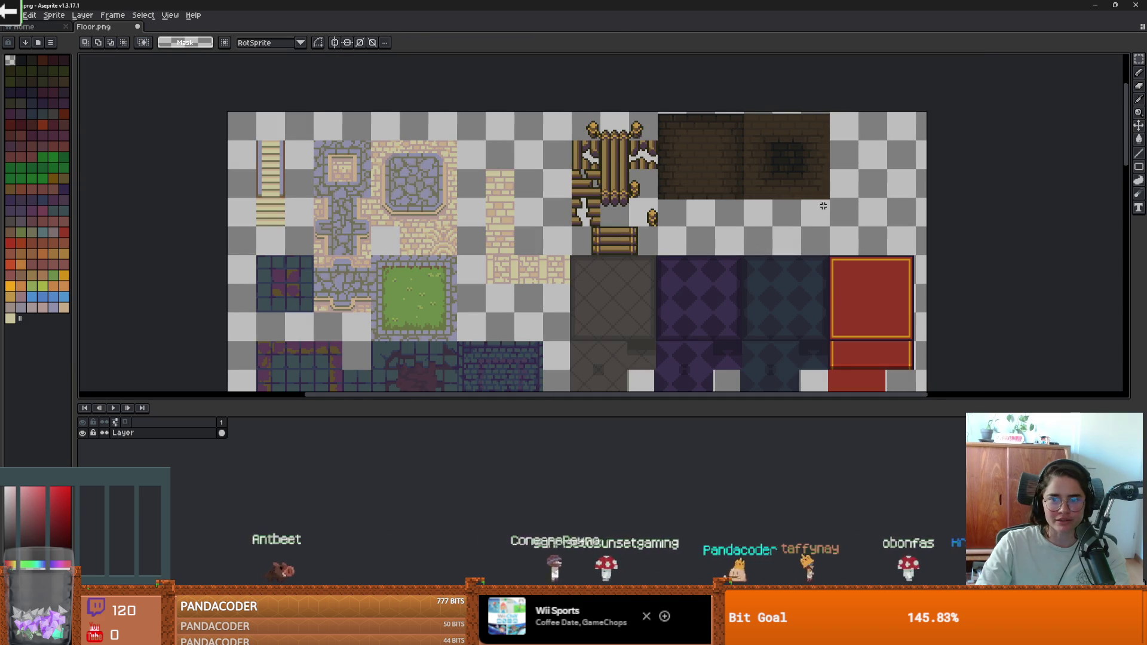
scroll(825, 205, up, 1)
mouse_move(715, 194)
mouse_down()
mouse_move(841, 272)
mouse_move(584, 135)
mouse_move(582, 119)
mouse_up()
click(629, 172)
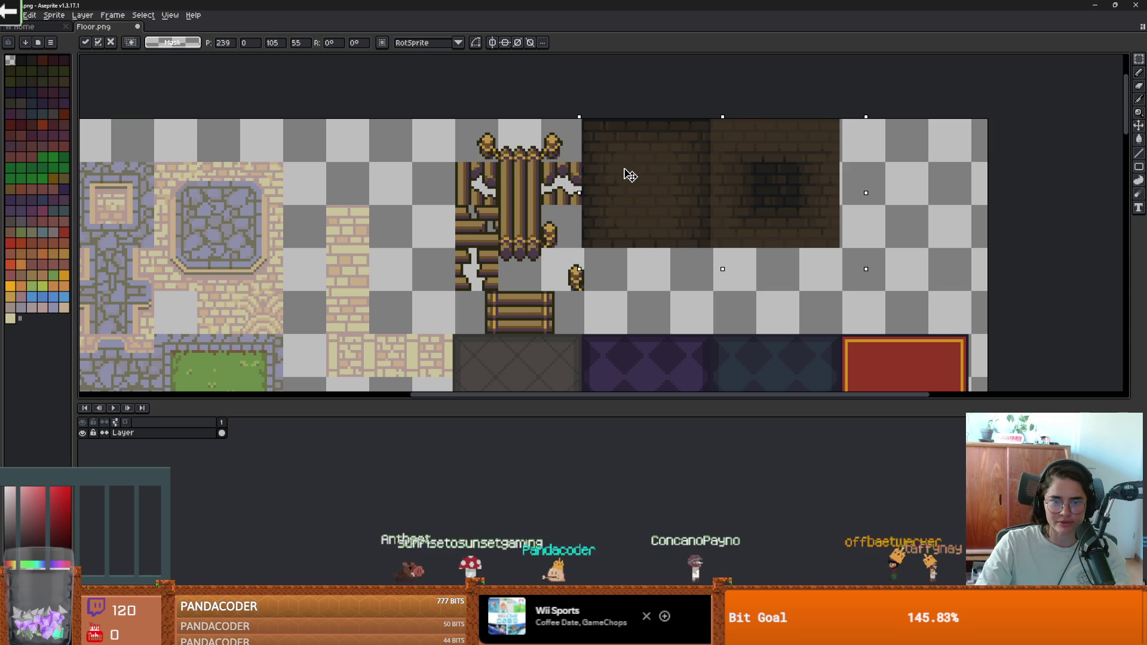
key(Return)
scroll(643, 197, down, 2)
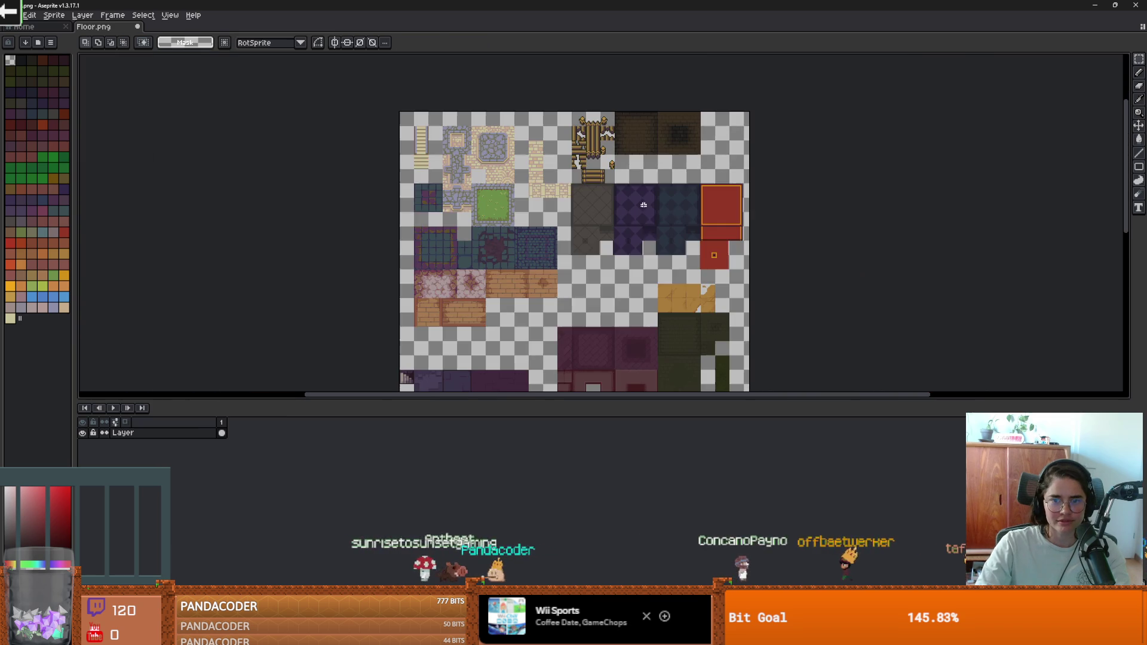
Move the tan floor tile up below the brick tiles and commit.
scroll(648, 270, up, 2)
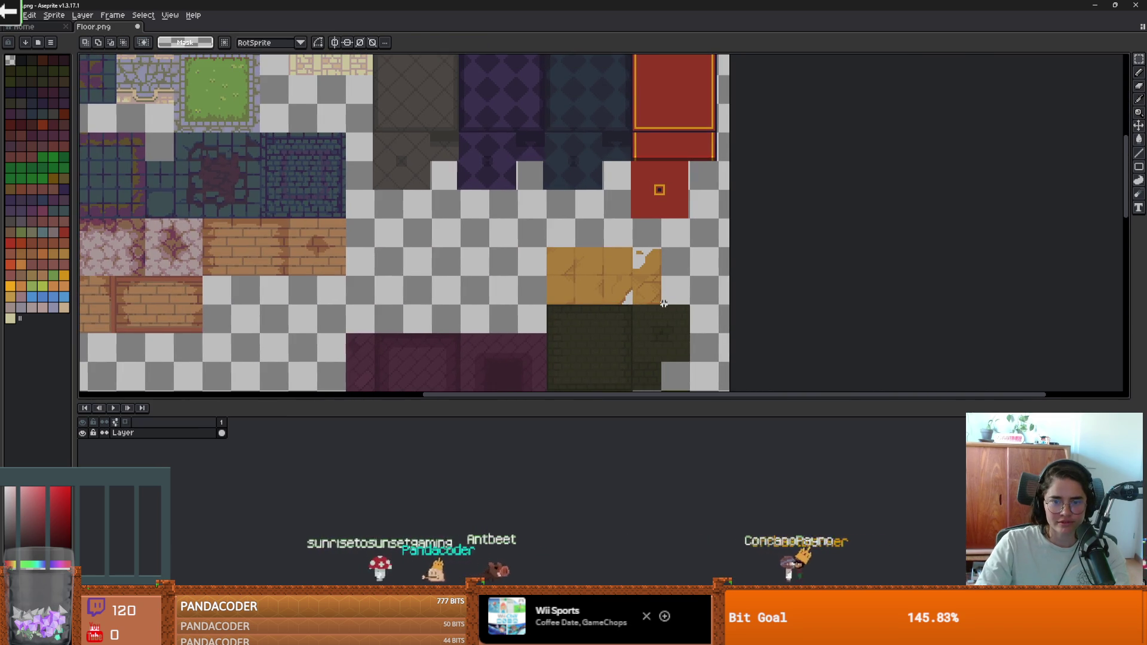
scroll(663, 304, up, 1)
scroll(664, 304, up, 1)
drag(657, 305, 396, 179)
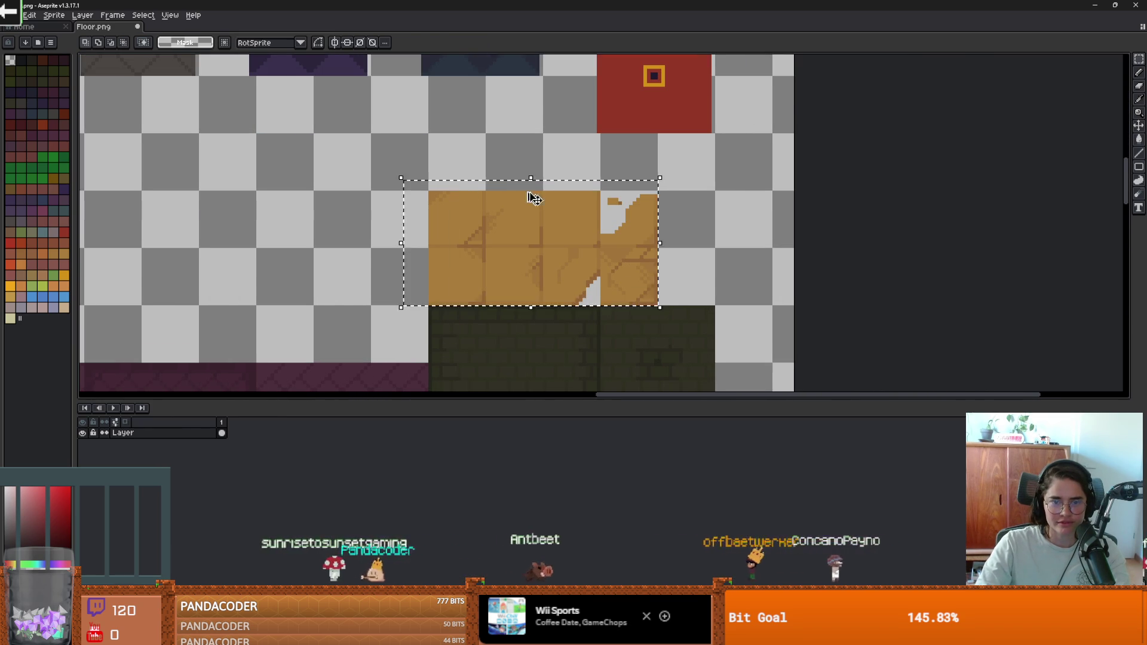
scroll(499, 192, down, 1)
scroll(522, 255, down, 1)
mouse_move(523, 320)
mouse_down()
mouse_move(538, 84)
mouse_move(521, 286)
mouse_move(550, 227)
mouse_move(455, 269)
mouse_move(395, 268)
mouse_up()
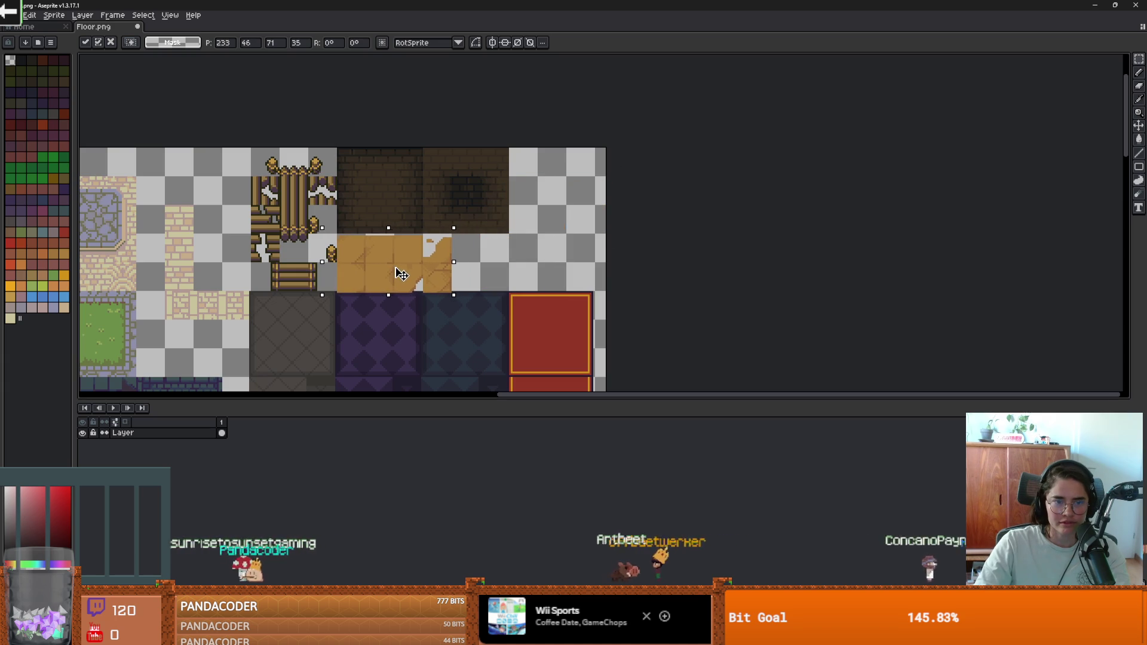
key(Return)
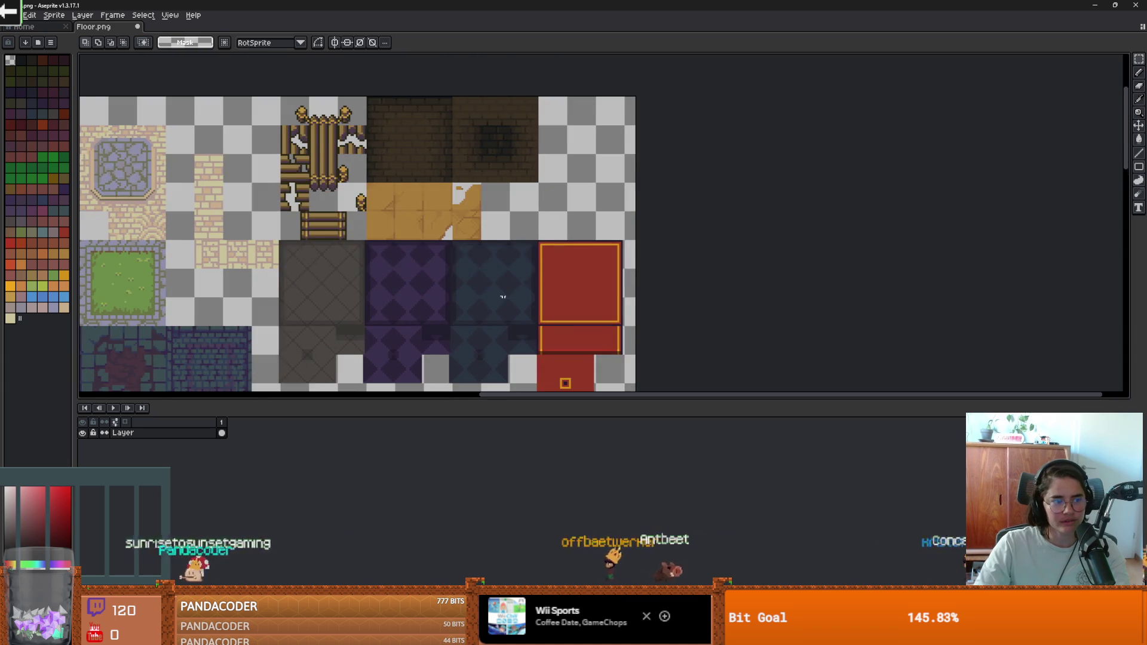
Try moving the dark green tile block up and left, then place it back down.
scroll(537, 212, down, 1)
scroll(537, 213, up, 2)
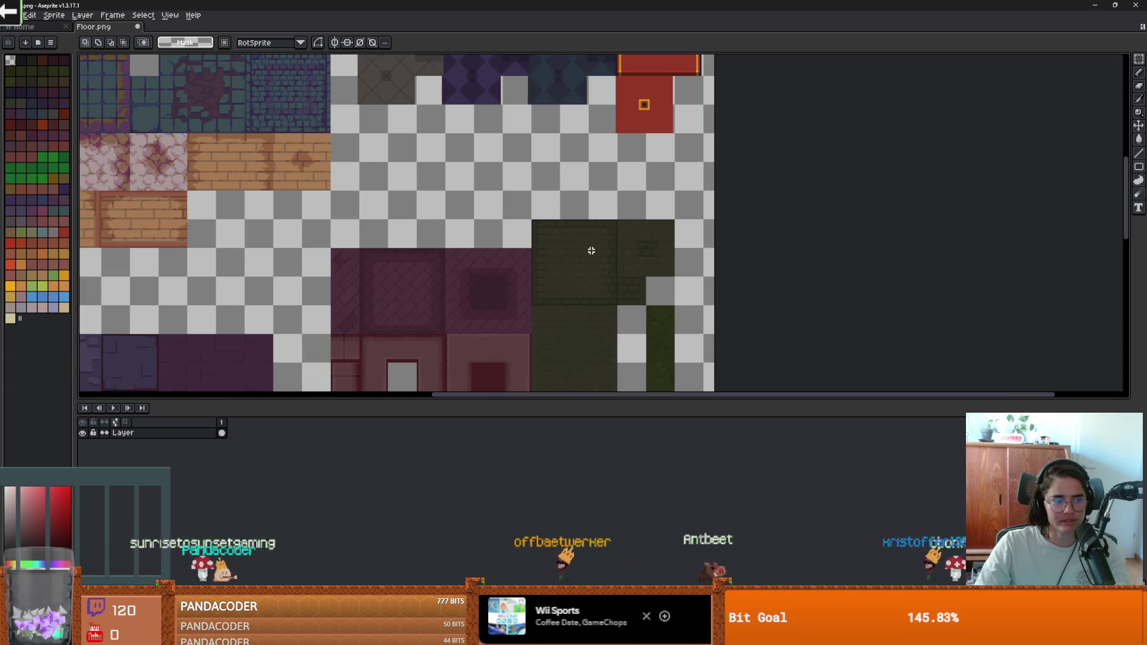
drag(656, 273, 610, 215)
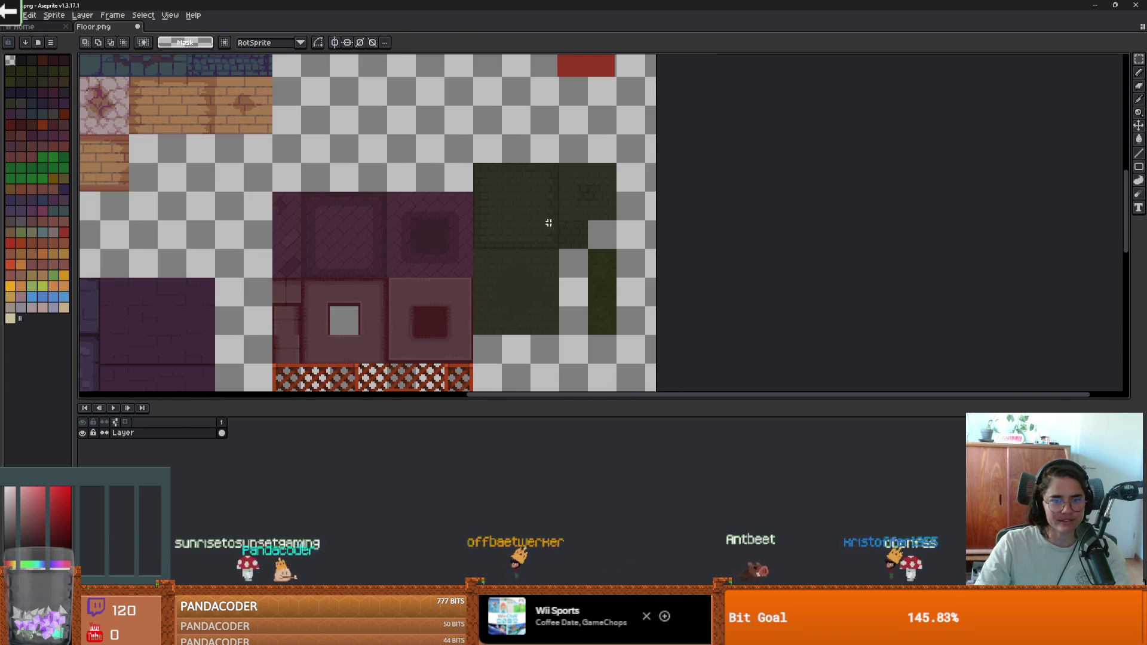
scroll(564, 272, up, 1)
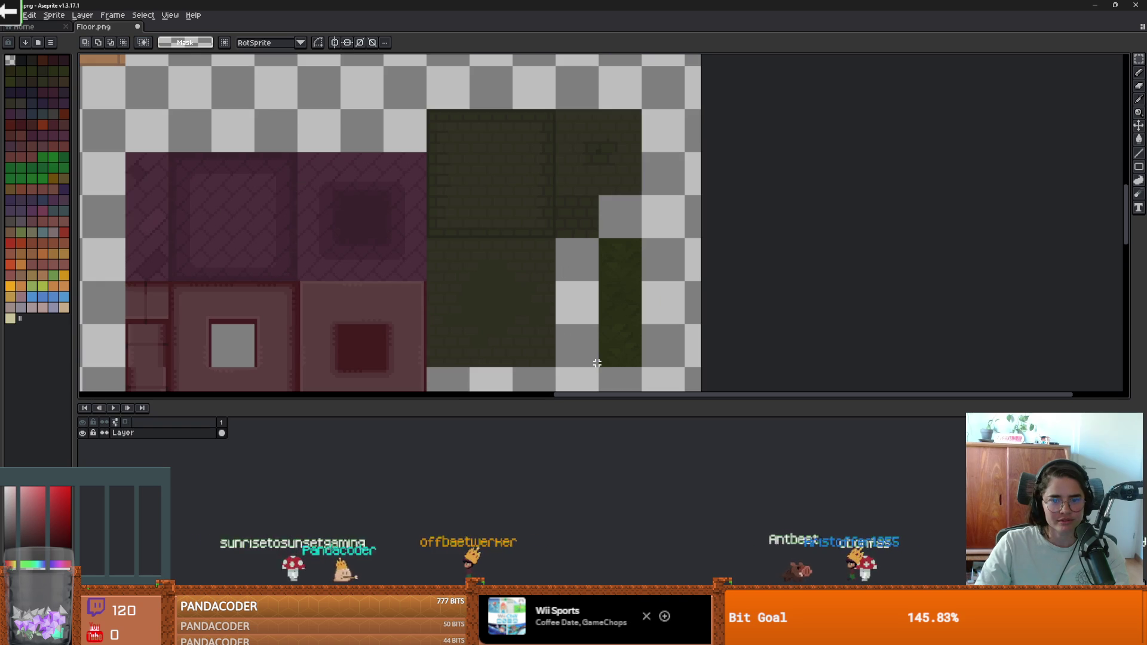
drag(597, 365, 425, 96)
scroll(505, 243, down, 2)
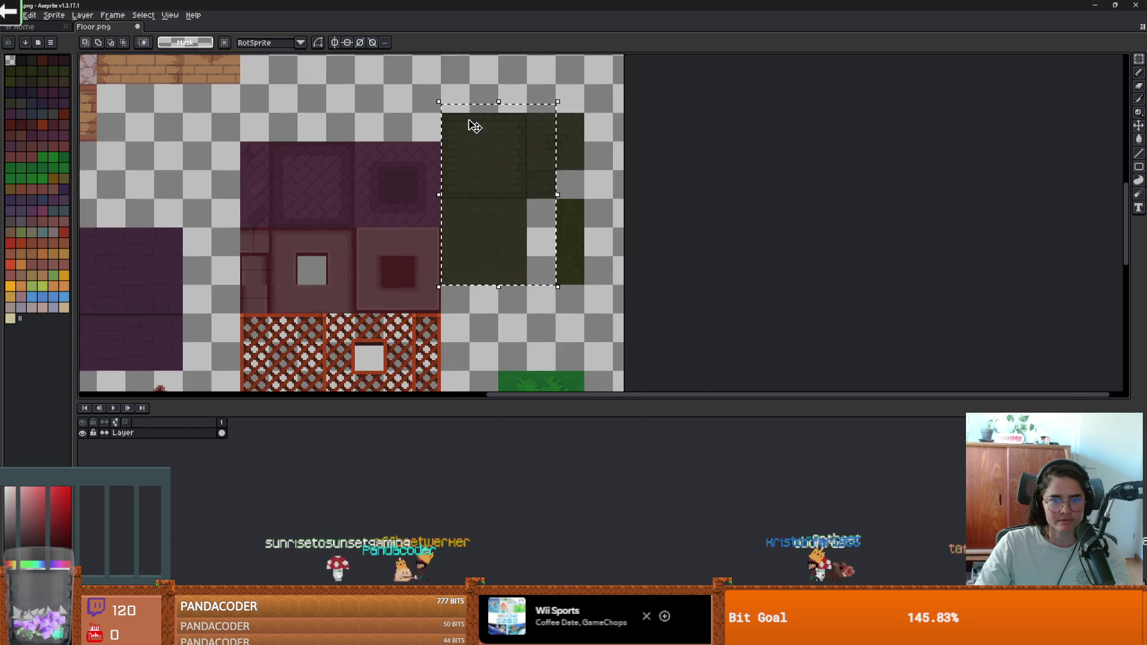
mouse_move(504, 243)
mouse_down()
mouse_move(476, 146)
mouse_move(515, 186)
mouse_up()
drag(626, 244, 626, 312)
key(Return)
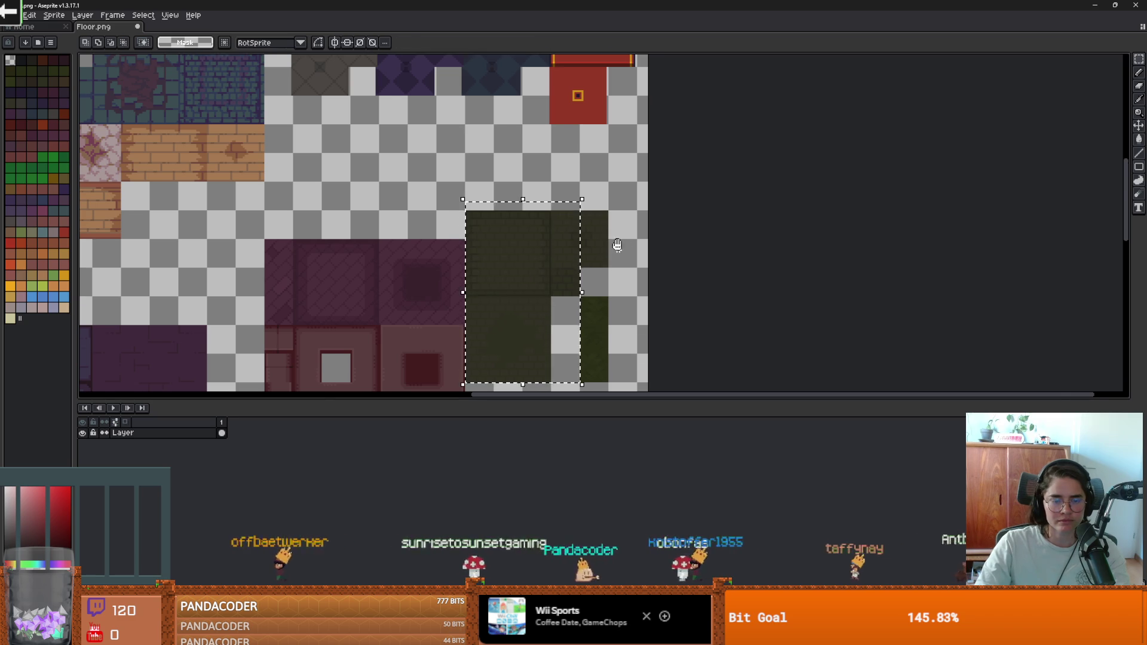
Move the purple and lattice tile block up one tile.
scroll(516, 224, down, 1)
scroll(516, 224, up, 4)
scroll(516, 224, up, 2)
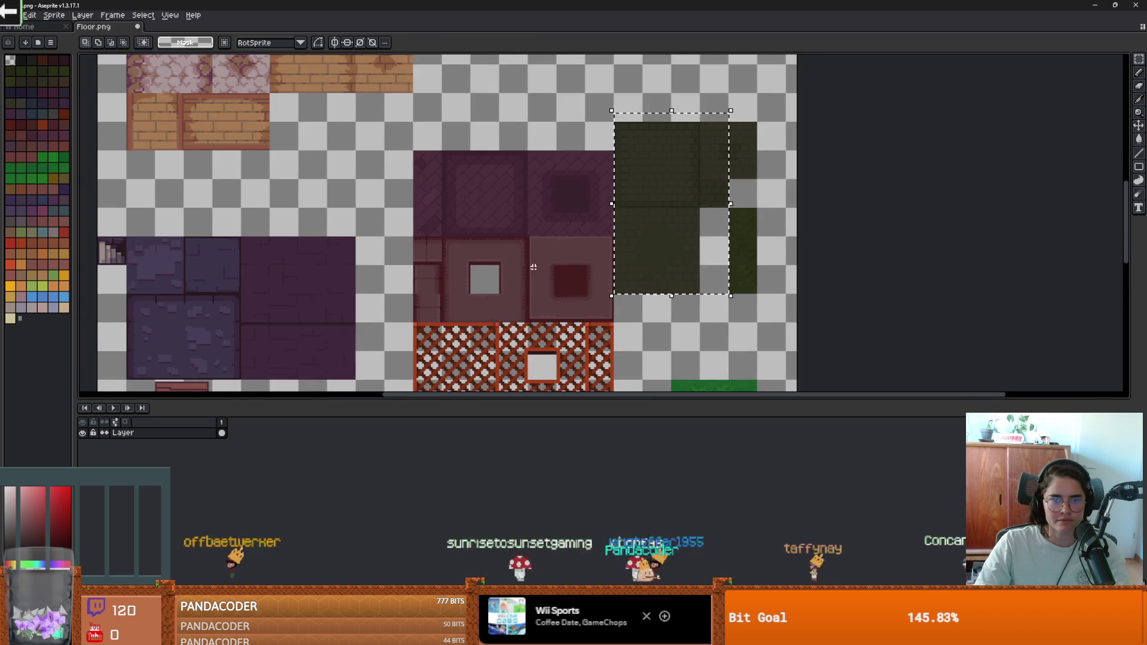
mouse_move(630, 359)
mouse_down()
mouse_move(481, 247)
mouse_move(403, 87)
mouse_up()
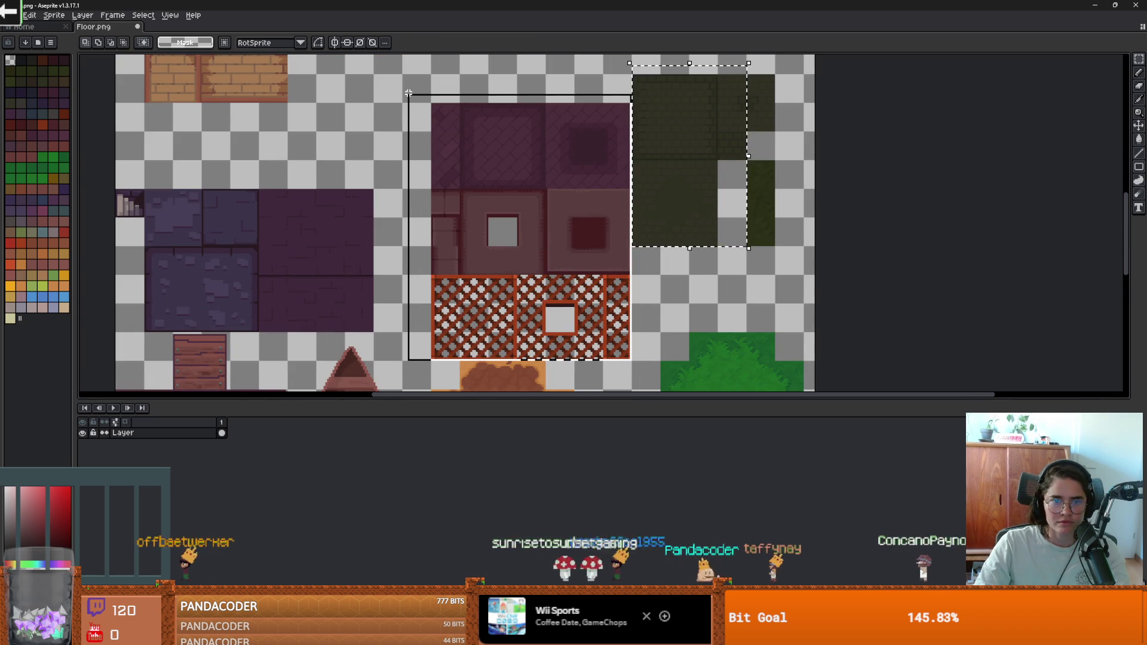
scroll(461, 107, up, 5)
mouse_move(482, 217)
mouse_down()
mouse_move(473, 148)
mouse_move(472, 198)
mouse_up()
scroll(472, 161, up, 2)
scroll(460, 90, up, 2)
scroll(440, 164, up, 1)
scroll(457, 155, down, 2)
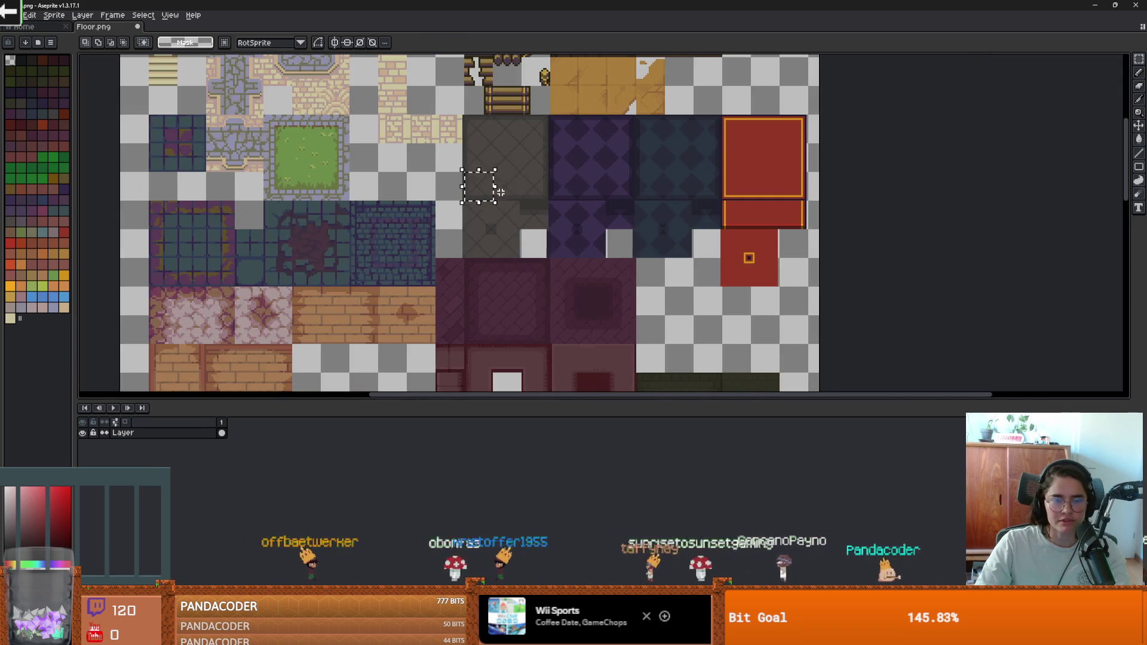
scroll(442, 118, up, 1)
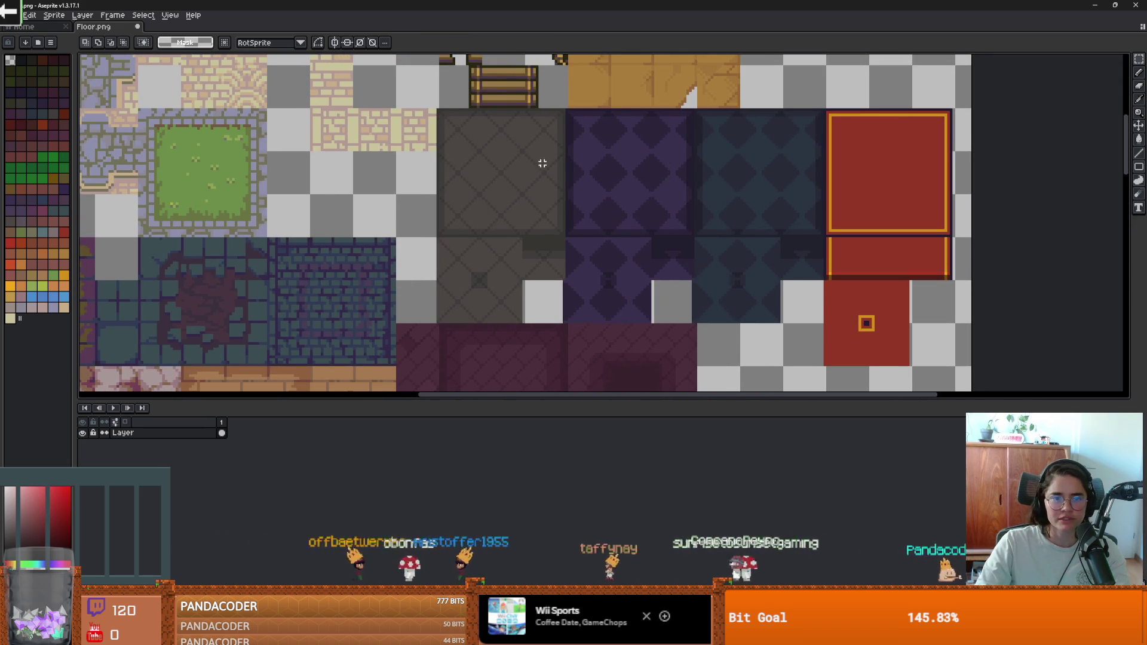
scroll(568, 185, down, 1)
Undo the purple block, tan tile and dark brick tile moves.
key(ctrl+z)
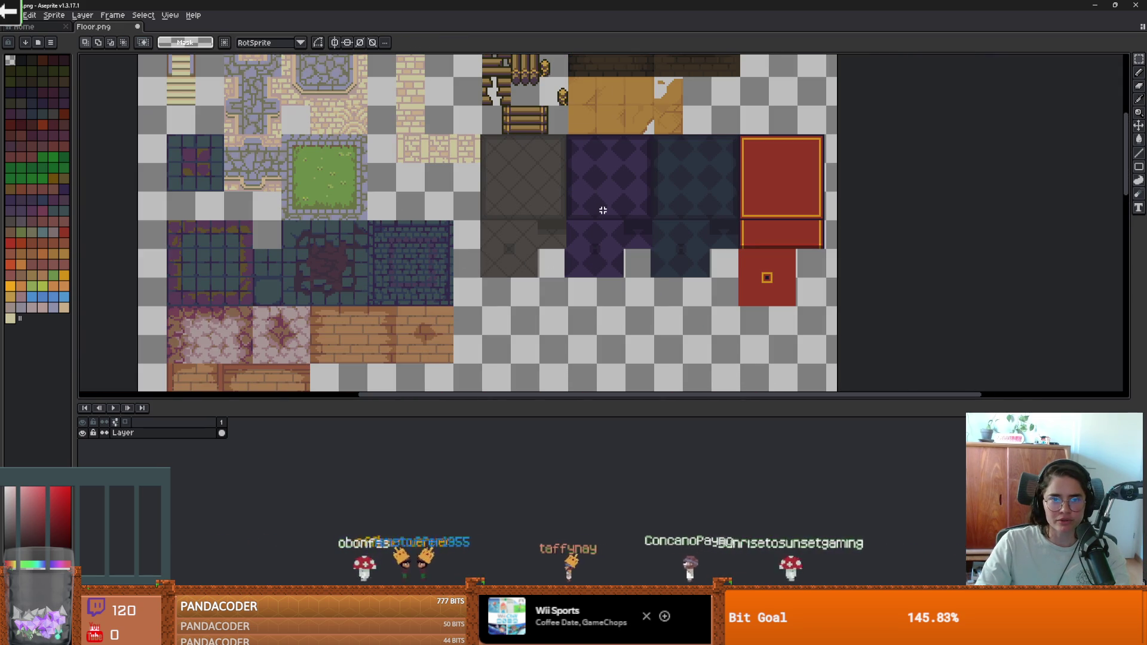
key(ctrl+z)
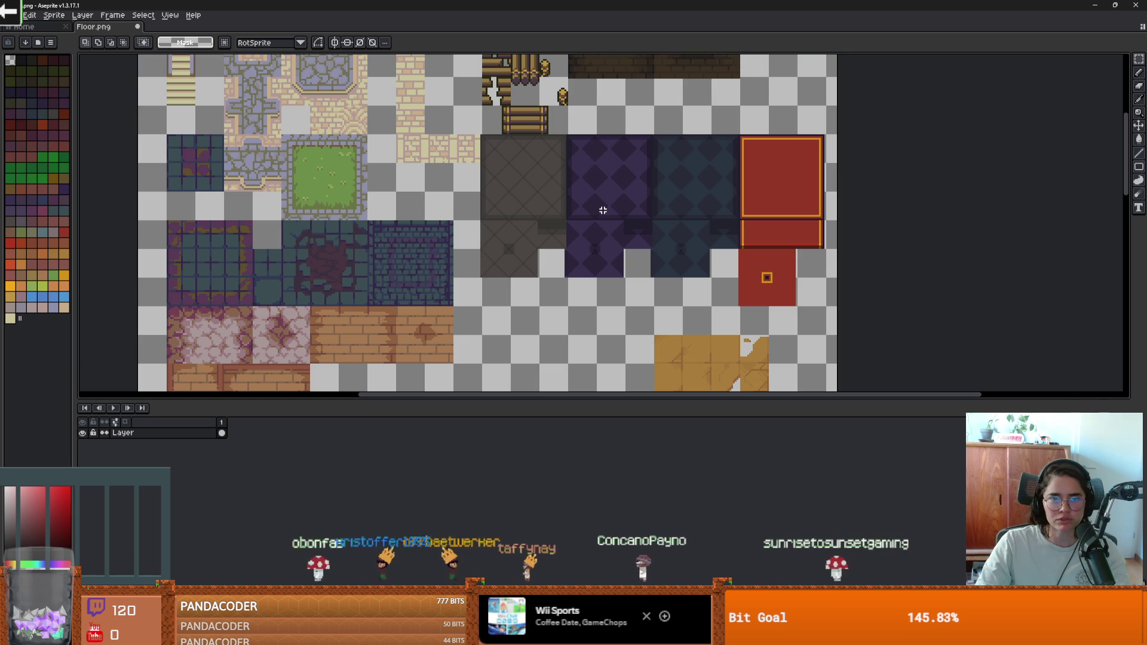
key(ctrl+z)
key(ctrl+z)
key(ctrl+z)
Move the purple, blue and red tile block up into its raised spot.
scroll(547, 200, up, 1)
mouse_move(487, 190)
mouse_down()
mouse_move(494, 169)
mouse_move(476, 128)
mouse_up()
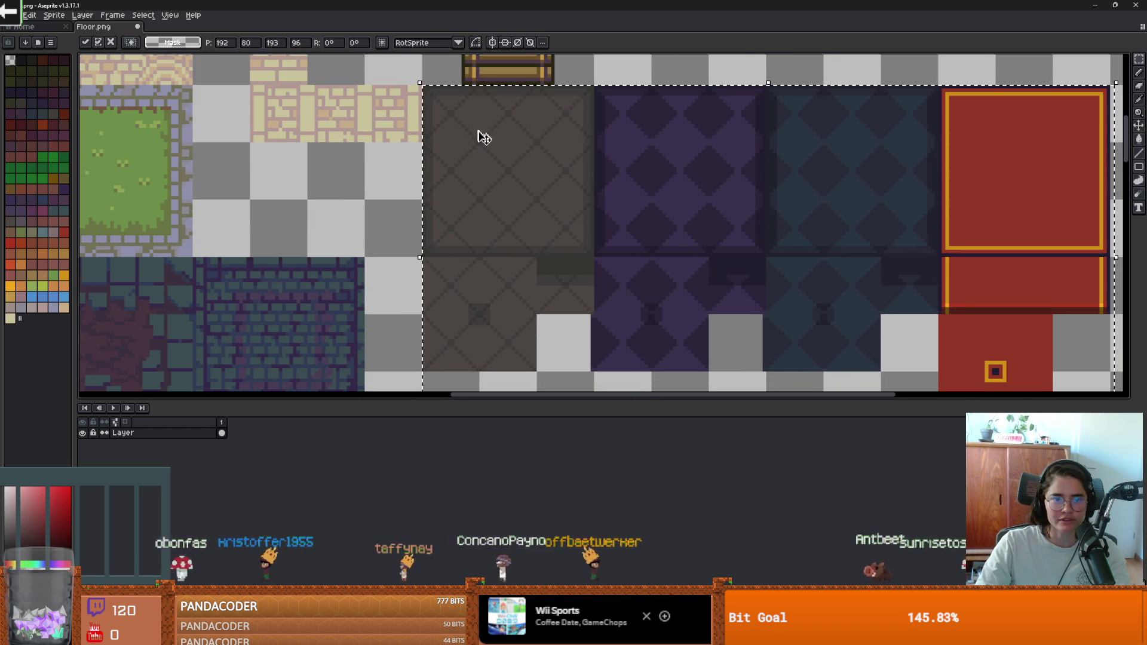
scroll(574, 239, down, 3)
scroll(615, 245, up, 2)
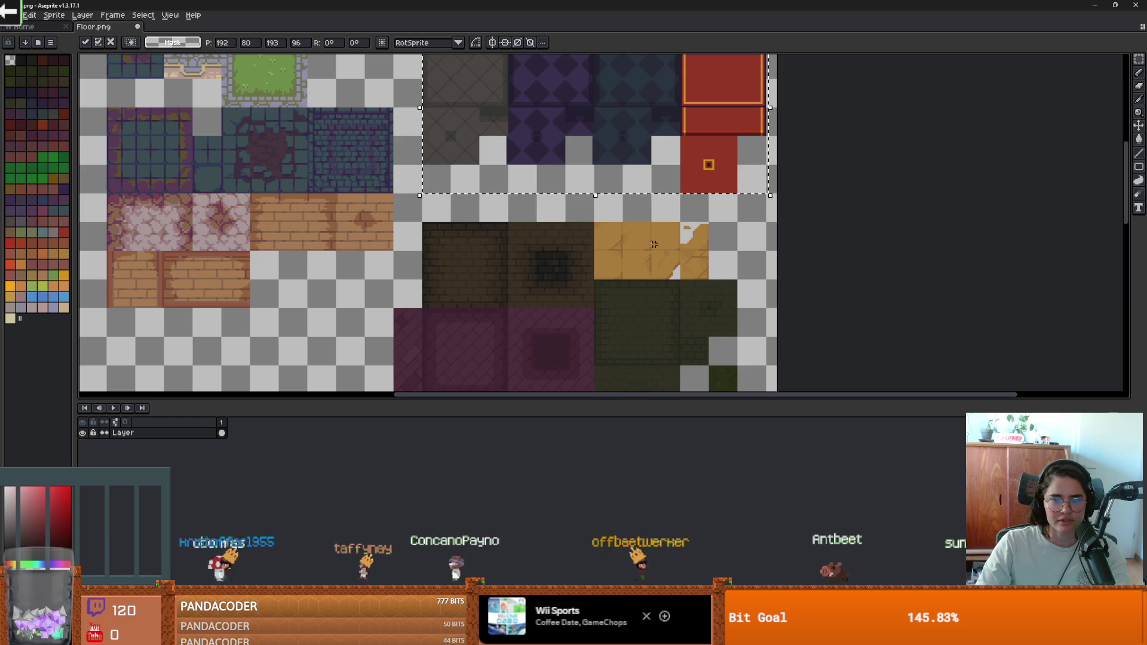
scroll(586, 293, up, 1)
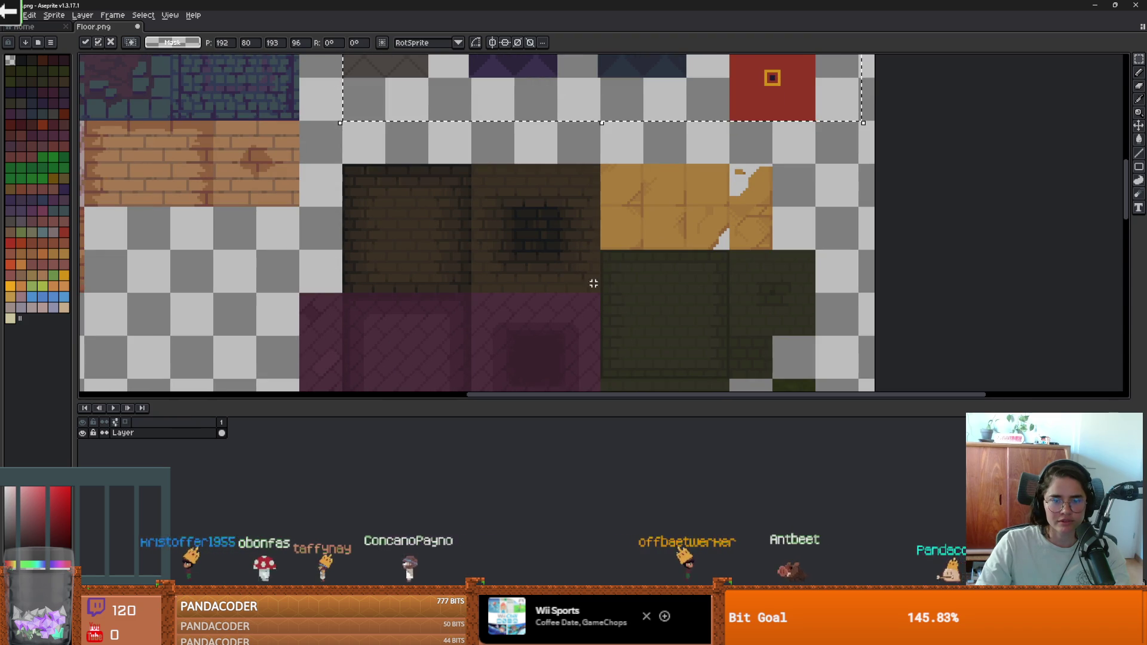
Show a grid over Floor.png outlining each tile cell.
click(172, 18)
mouse_move(227, 70)
click(320, 87)
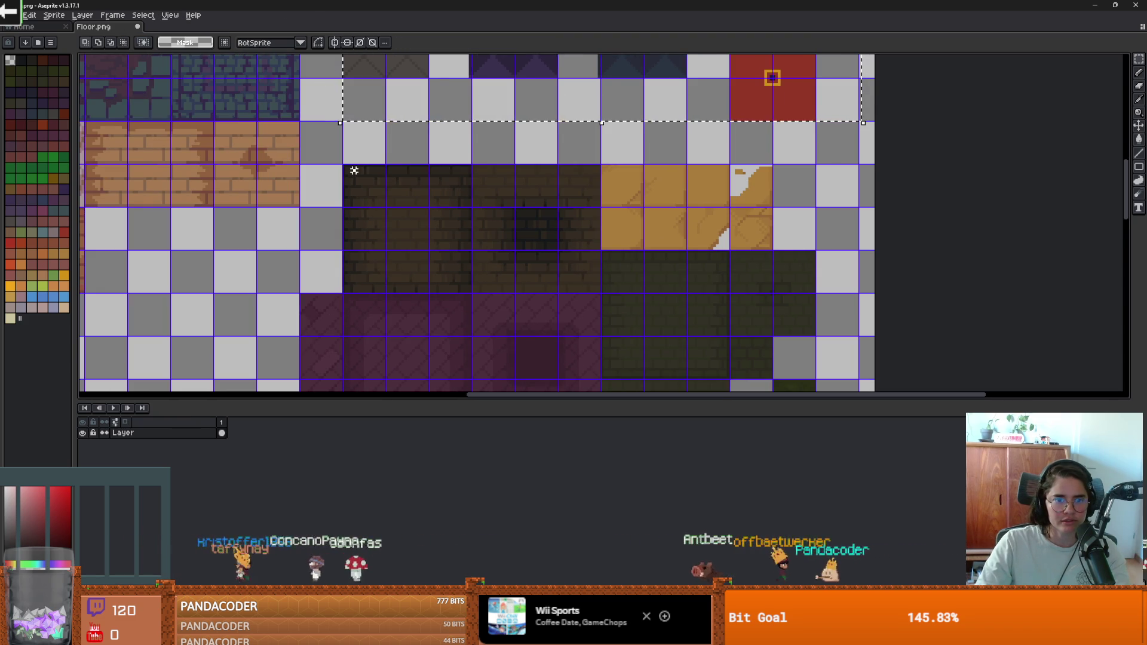
Marquee-select the two dark brick tiles.
drag(344, 166, 600, 291)
scroll(471, 281, down, 1)
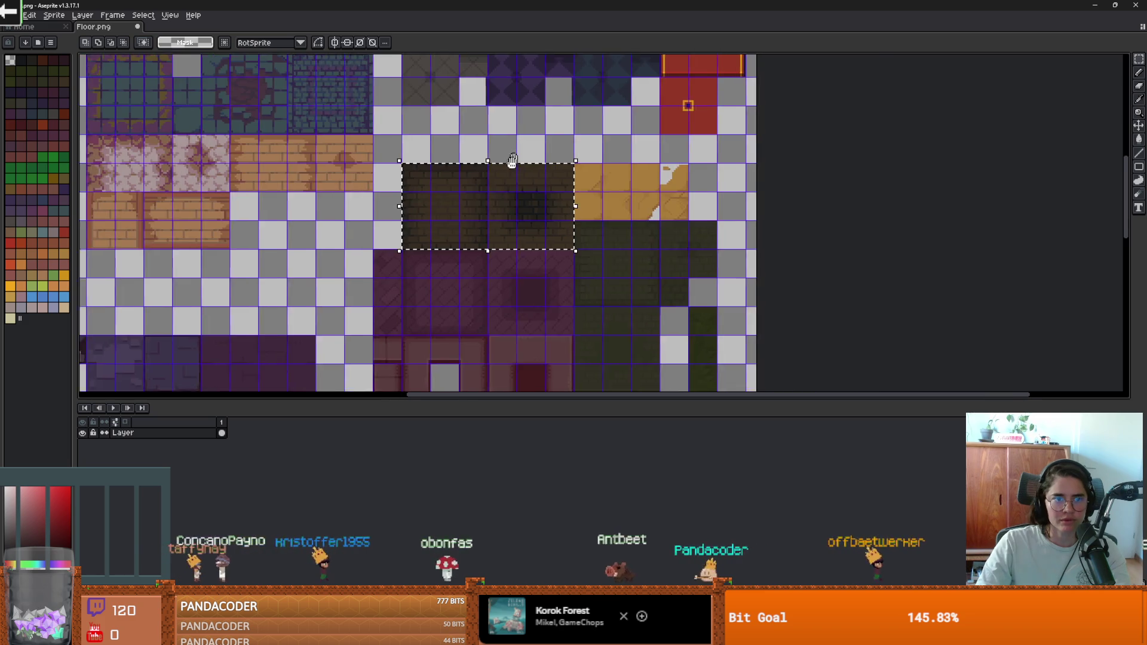
click(144, 16)
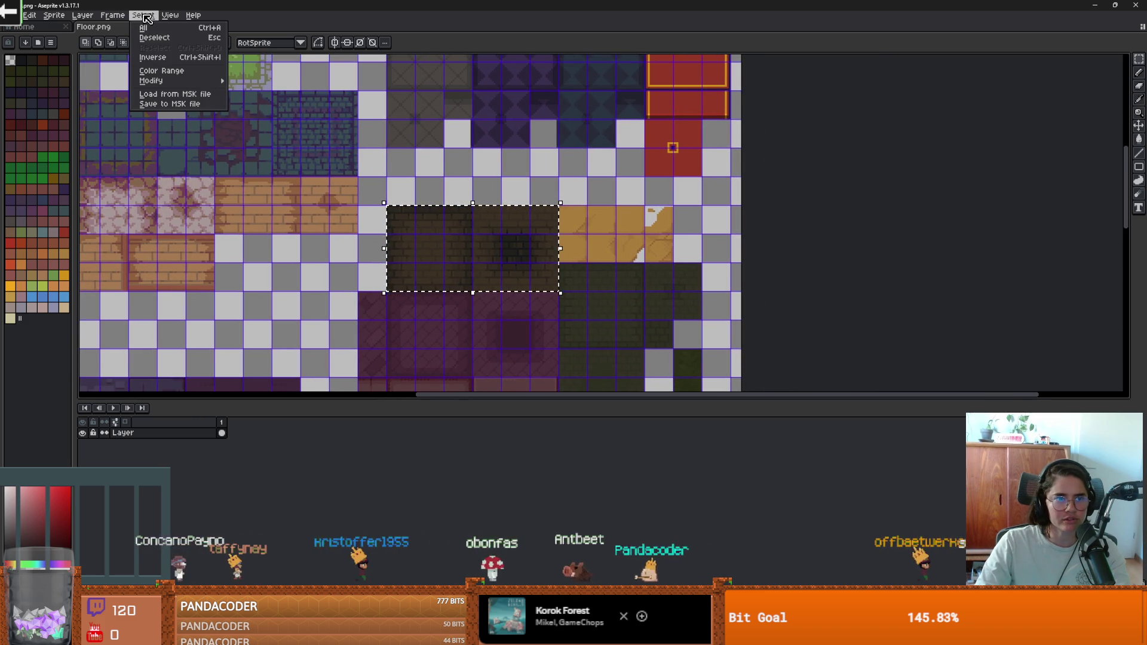
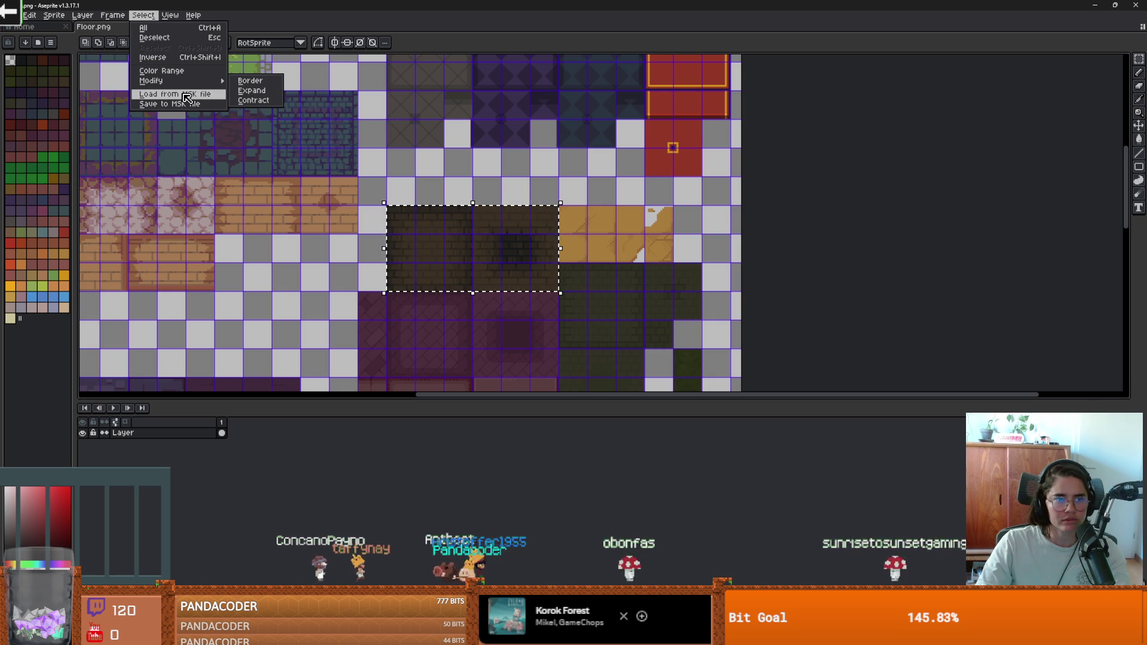
Move the dark tile block up to the top of the sprite and commit it.
click(487, 236)
scroll(517, 235, down, 2)
mouse_move(517, 236)
mouse_down()
mouse_move(542, 113)
mouse_move(548, 166)
mouse_move(565, 169)
mouse_move(564, 130)
mouse_up()
scroll(542, 113, up, 3)
scroll(564, 132, down, 3)
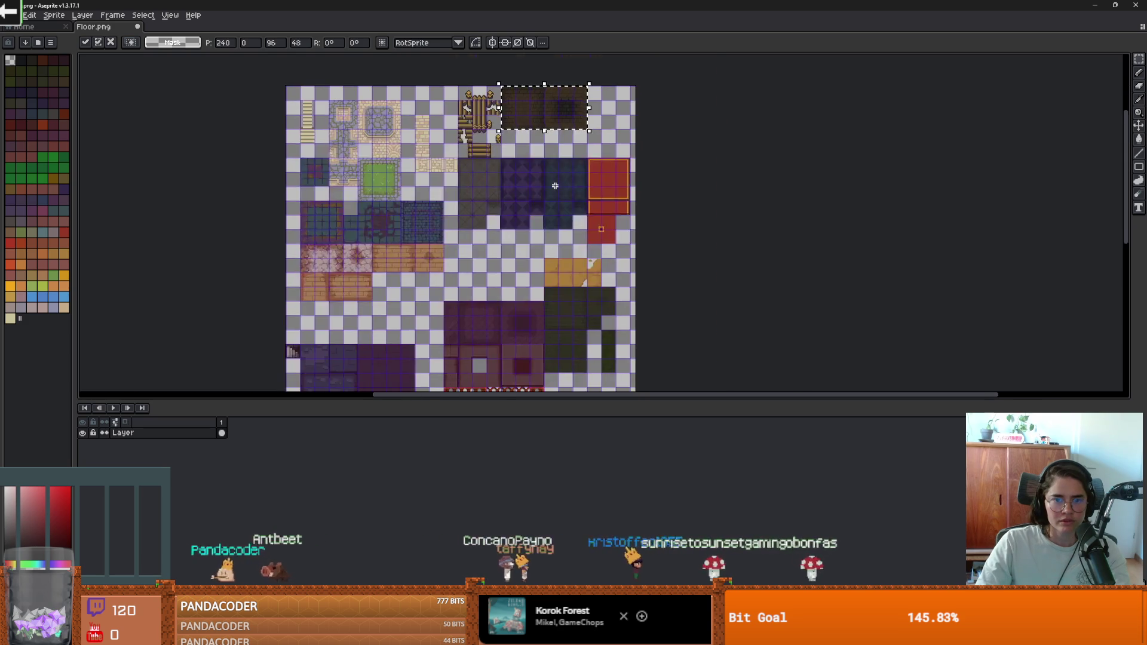
scroll(568, 210, up, 3)
scroll(478, 272, up, 2)
key(Return)
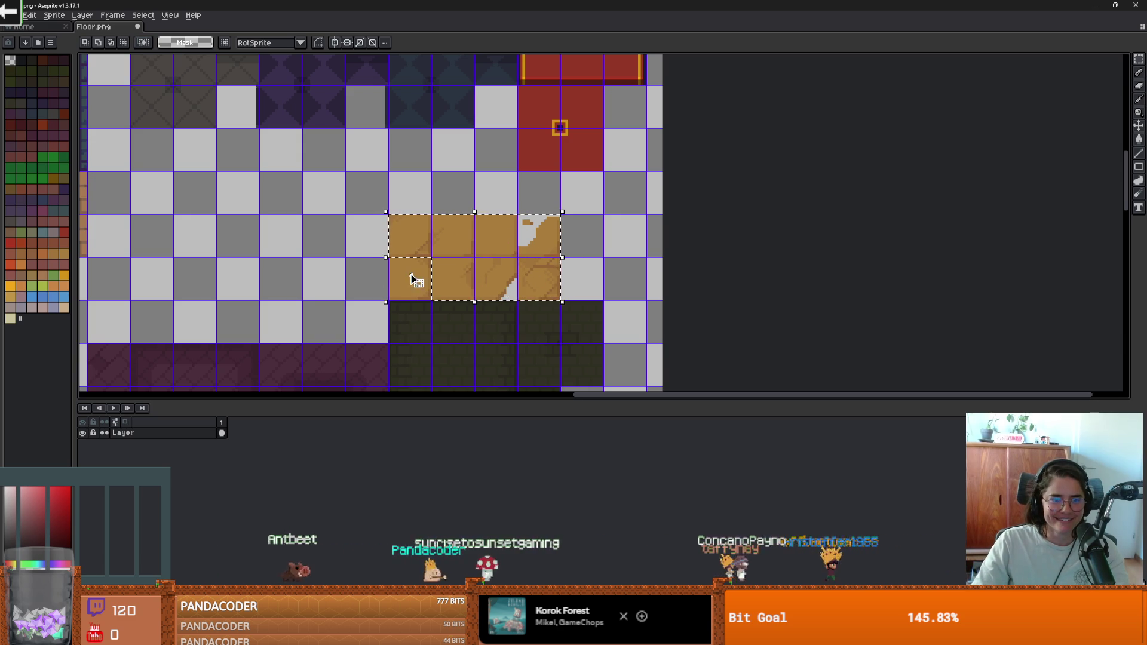
Move the tan tiles up into the top row and commit them.
scroll(500, 245, down, 2)
mouse_move(479, 358)
mouse_down()
mouse_move(435, 133)
mouse_move(516, 263)
mouse_up()
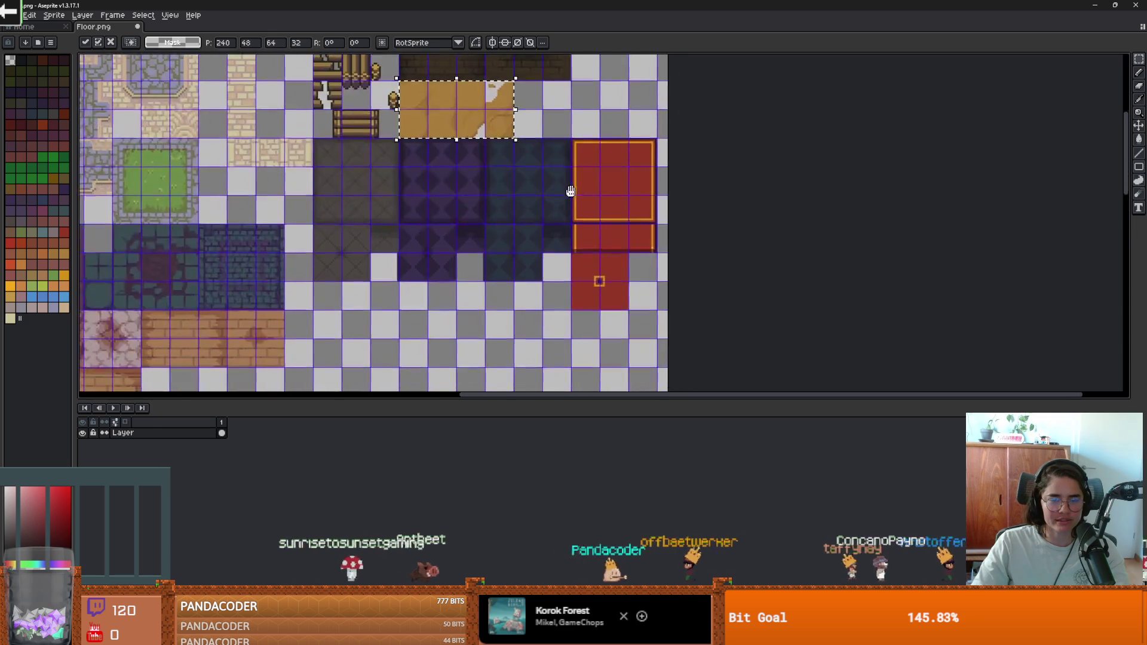
scroll(605, 224, up, 2)
scroll(605, 224, up, 2)
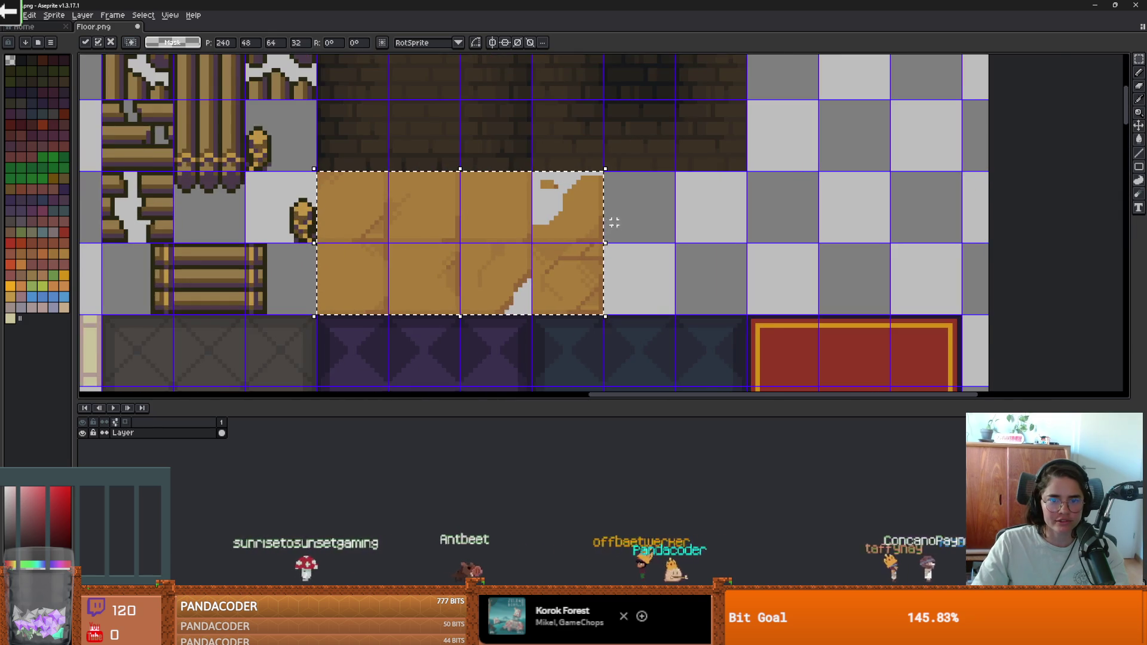
scroll(657, 275, down, 3)
scroll(630, 178, down, 5)
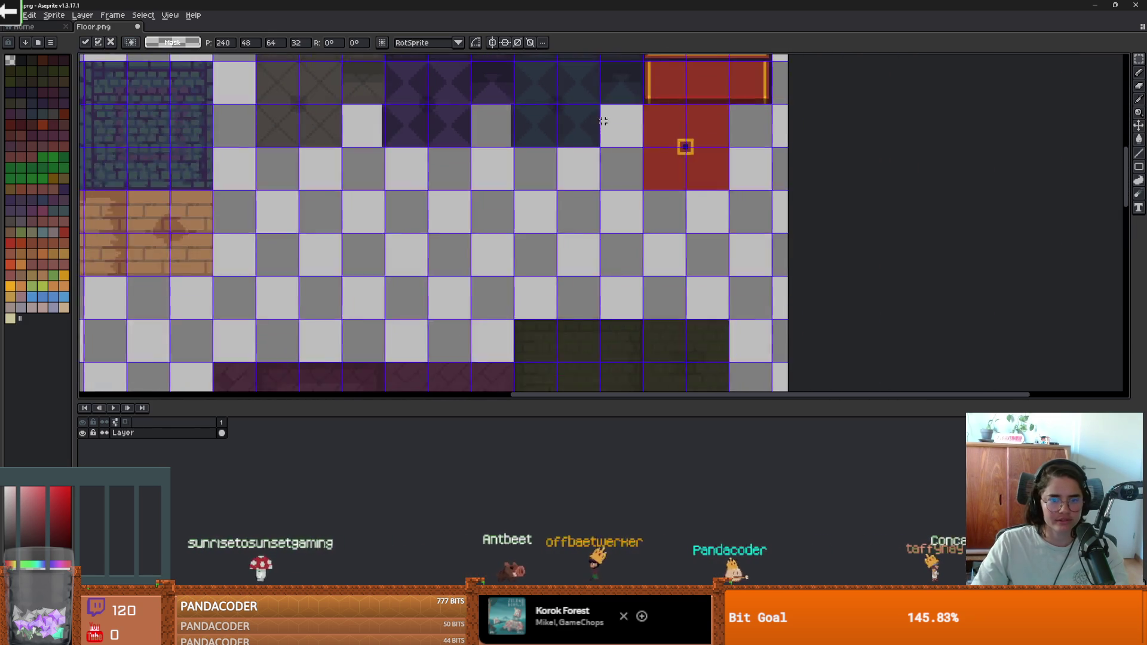
scroll(601, 193, down, 3)
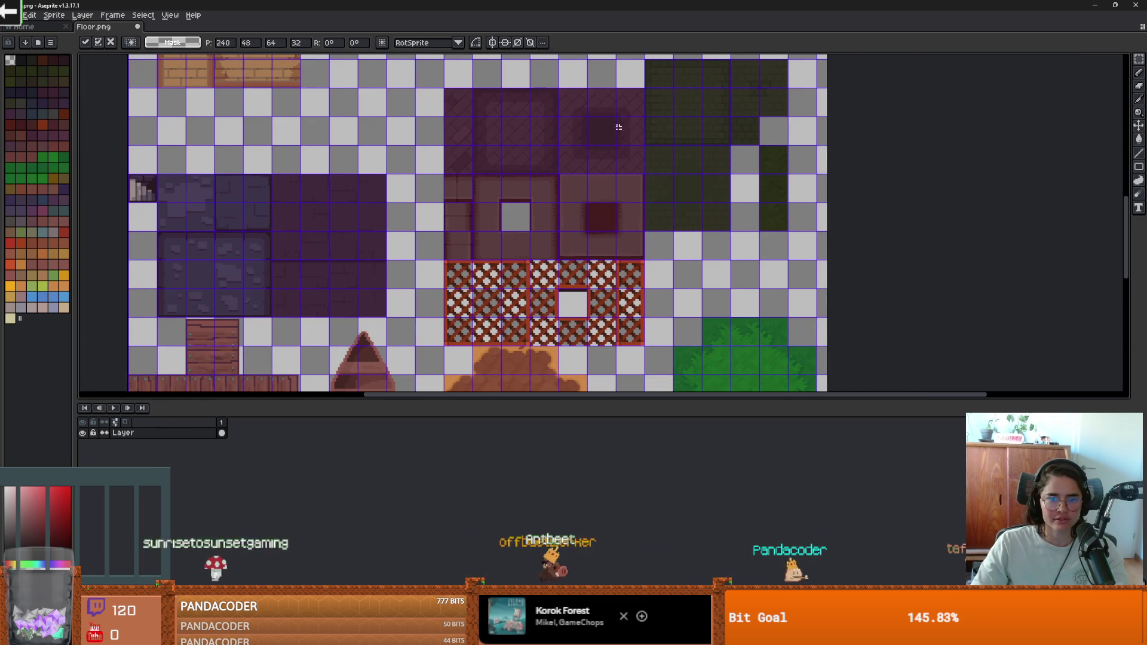
drag(447, 90, 472, 116)
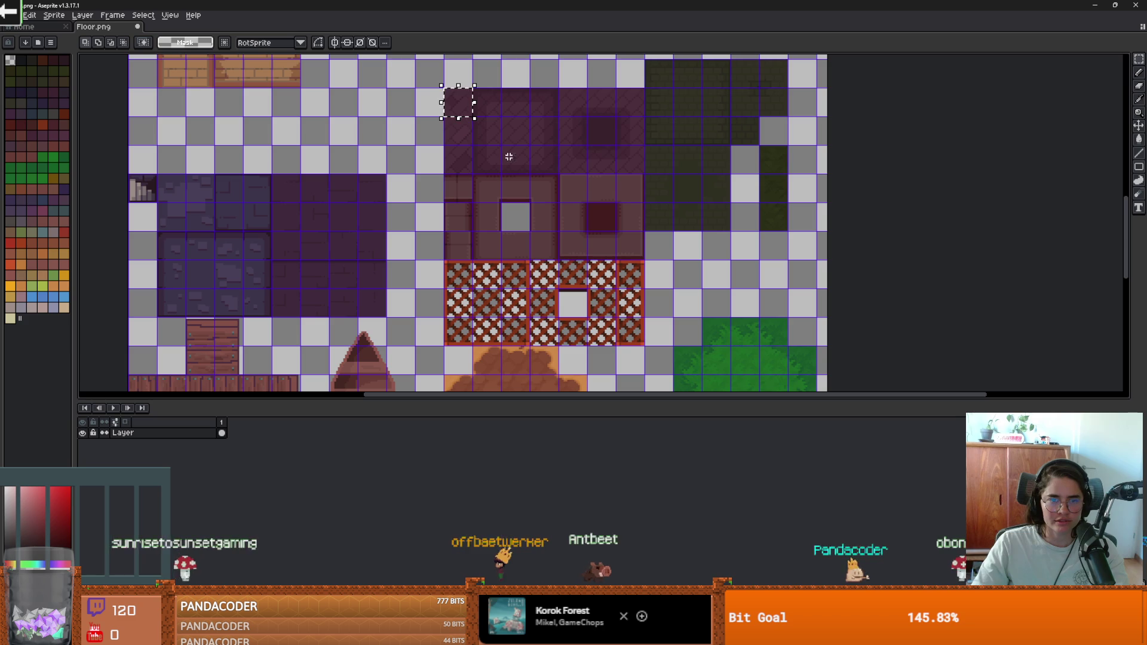
Select the 123×146 purple and red-patterned block and shift it up to 165,158.
drag(638, 333, 423, 82)
scroll(526, 167, up, 2)
mouse_move(531, 221)
mouse_down()
mouse_move(538, 126)
mouse_move(531, 210)
mouse_move(533, 149)
mouse_up()
scroll(532, 179, up, 3)
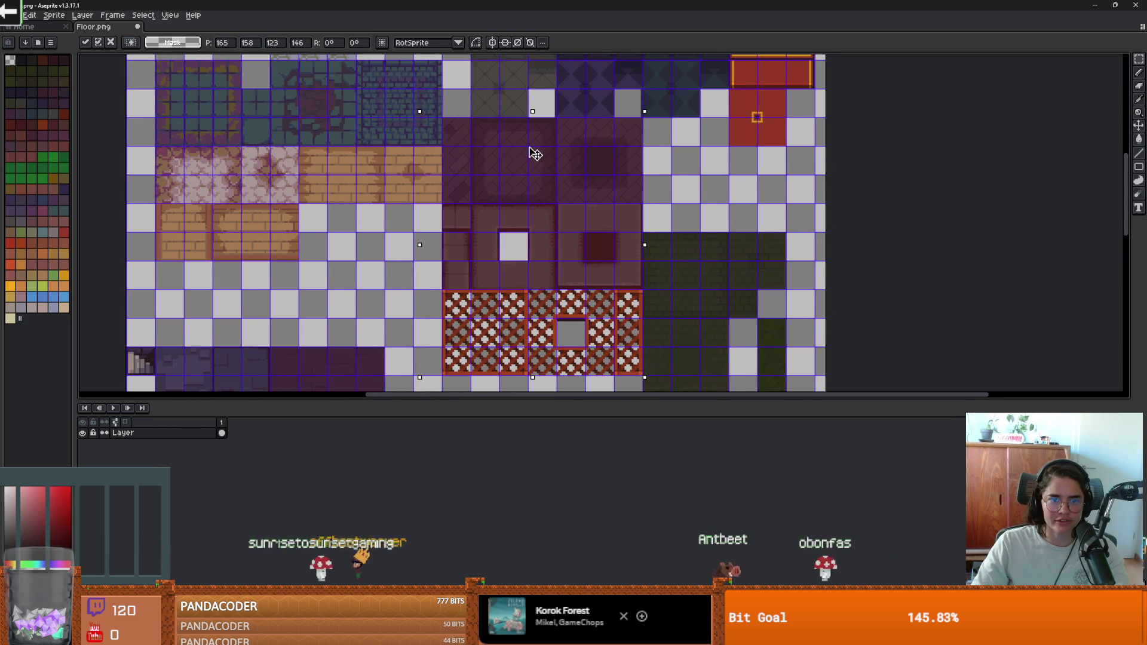
scroll(574, 175, down, 2)
scroll(710, 267, up, 2)
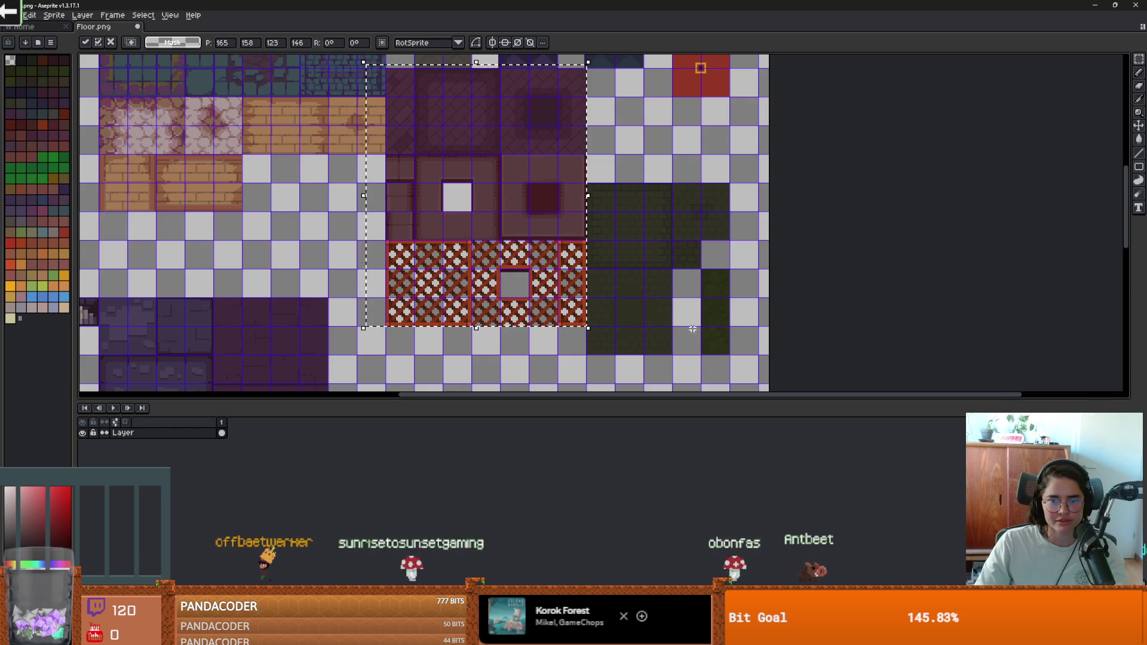
Commit the purple block, then move the dark green tiles up beside it.
click(602, 197)
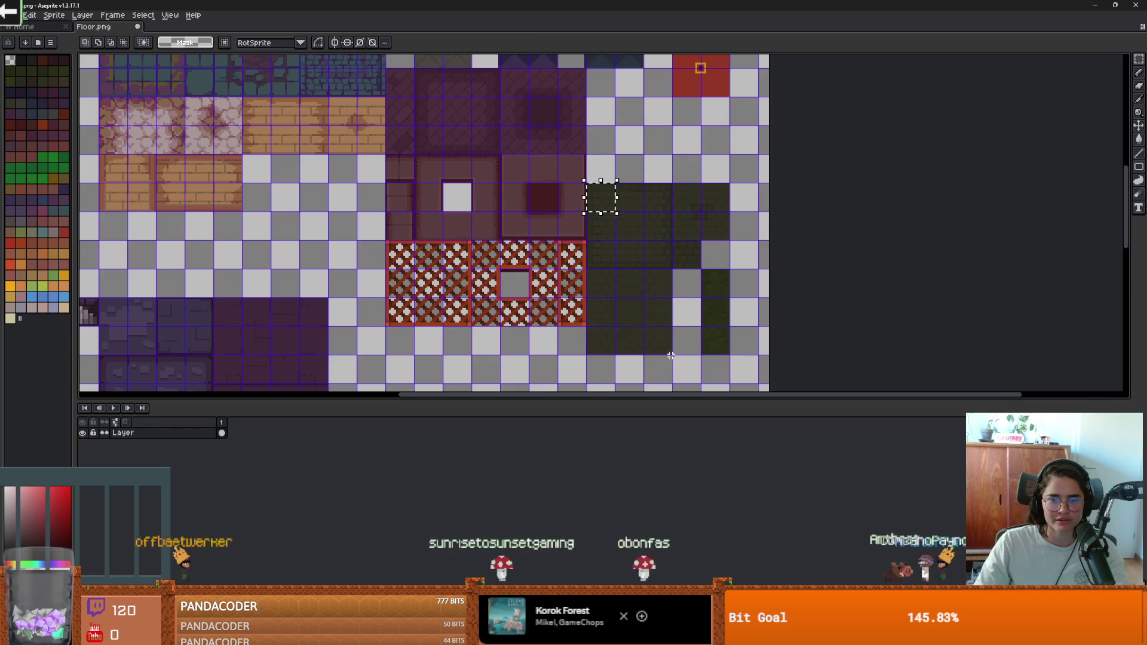
drag(671, 353, 587, 182)
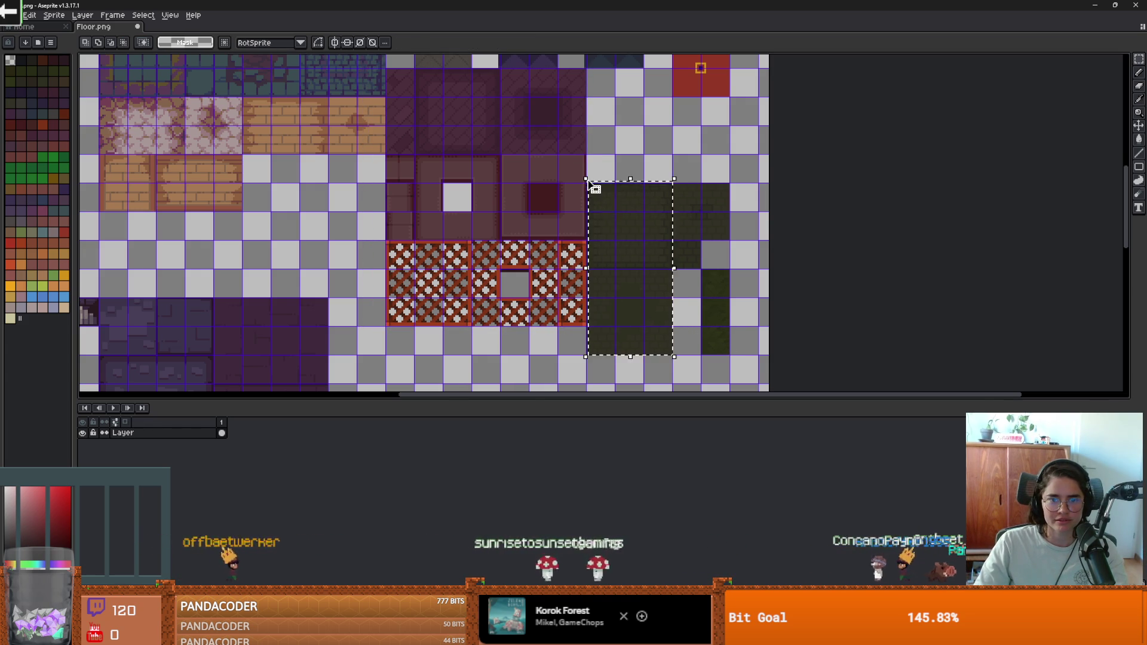
scroll(612, 207, up, 3)
key(ctrl+d)
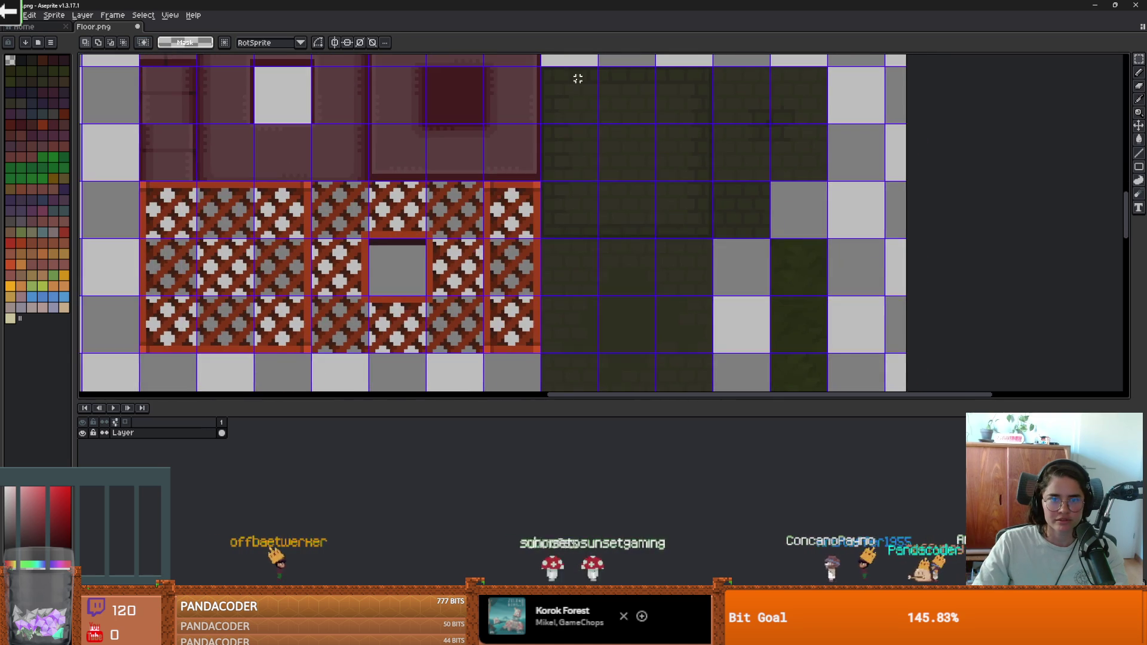
scroll(573, 174, down, 1)
scroll(652, 295, up, 2)
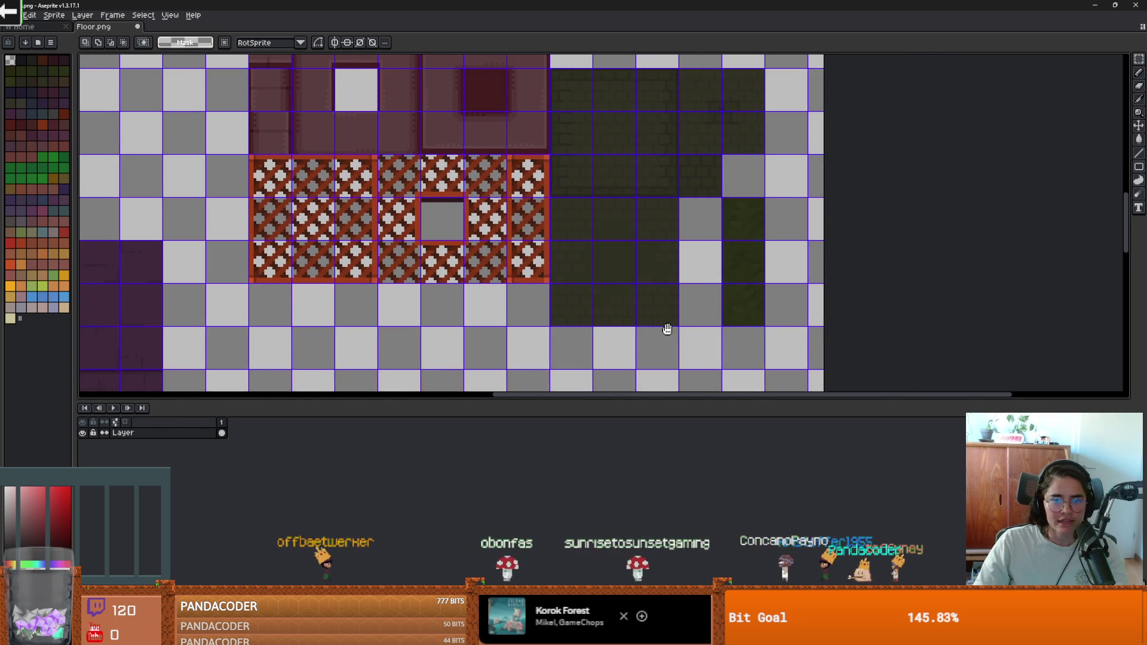
mouse_move(679, 338)
mouse_down()
mouse_move(594, 138)
mouse_move(566, 82)
mouse_move(553, 80)
mouse_up()
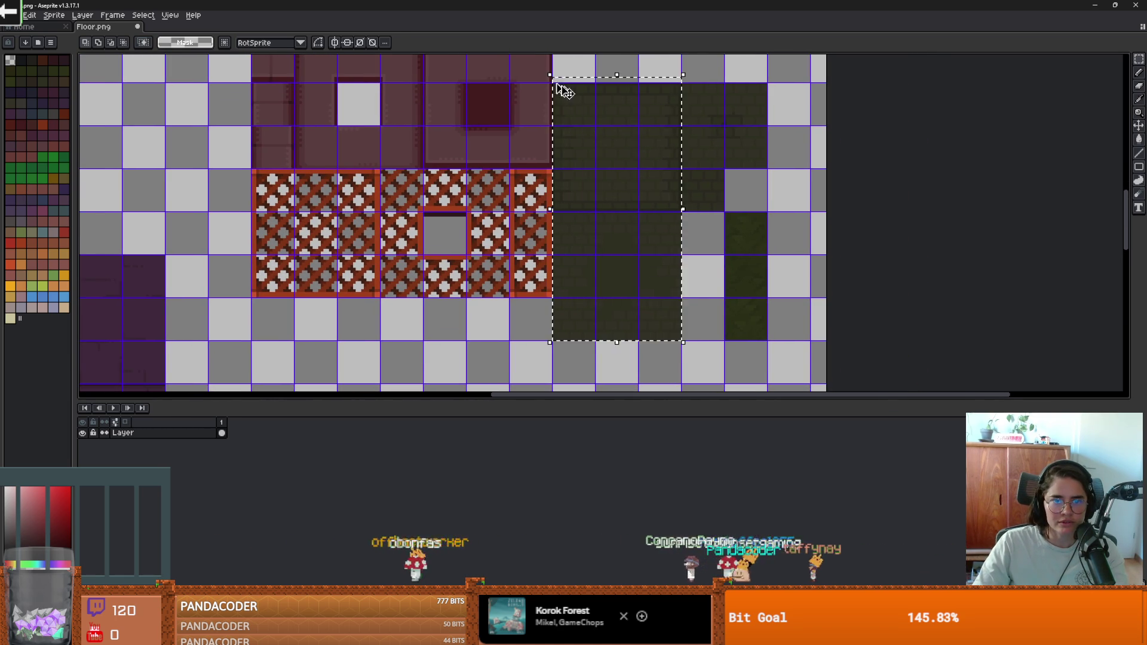
scroll(615, 220, up, 5)
drag(615, 220, 615, 109)
scroll(608, 242, up, 7)
drag(608, 242, 612, 172)
click(720, 244)
Move two stray dark-green pieces up to join the dark block beside the red tile.
scroll(674, 248, down, 4)
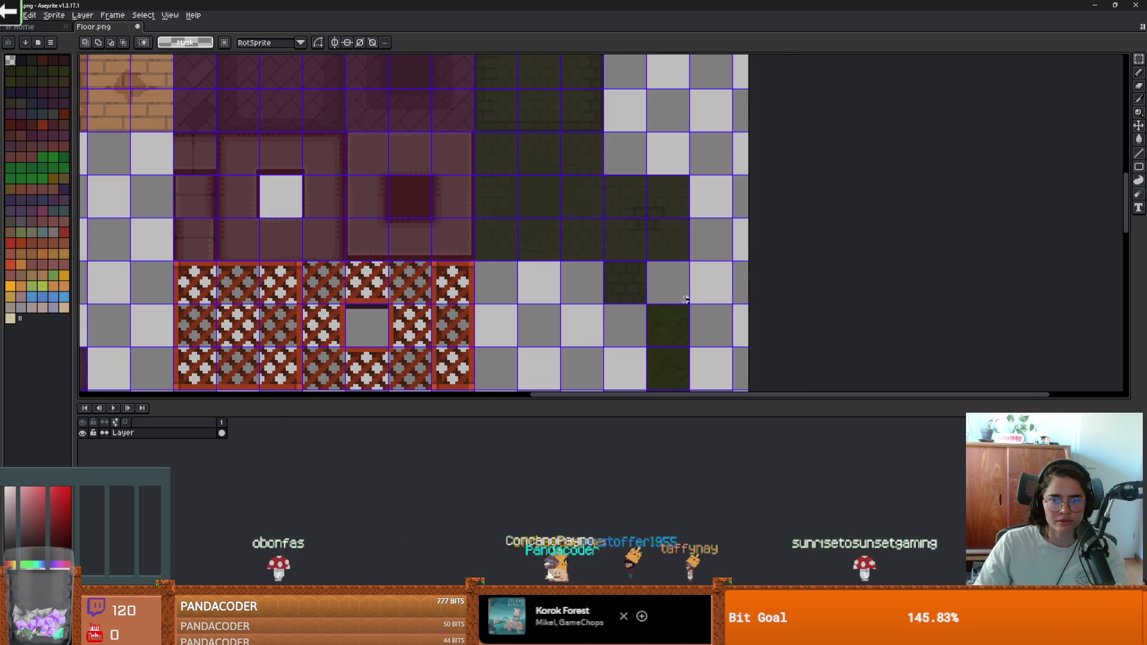
mouse_move(660, 211)
mouse_down()
mouse_move(662, 107)
mouse_move(640, 244)
mouse_move(635, 222)
mouse_up()
scroll(640, 243, up, 4)
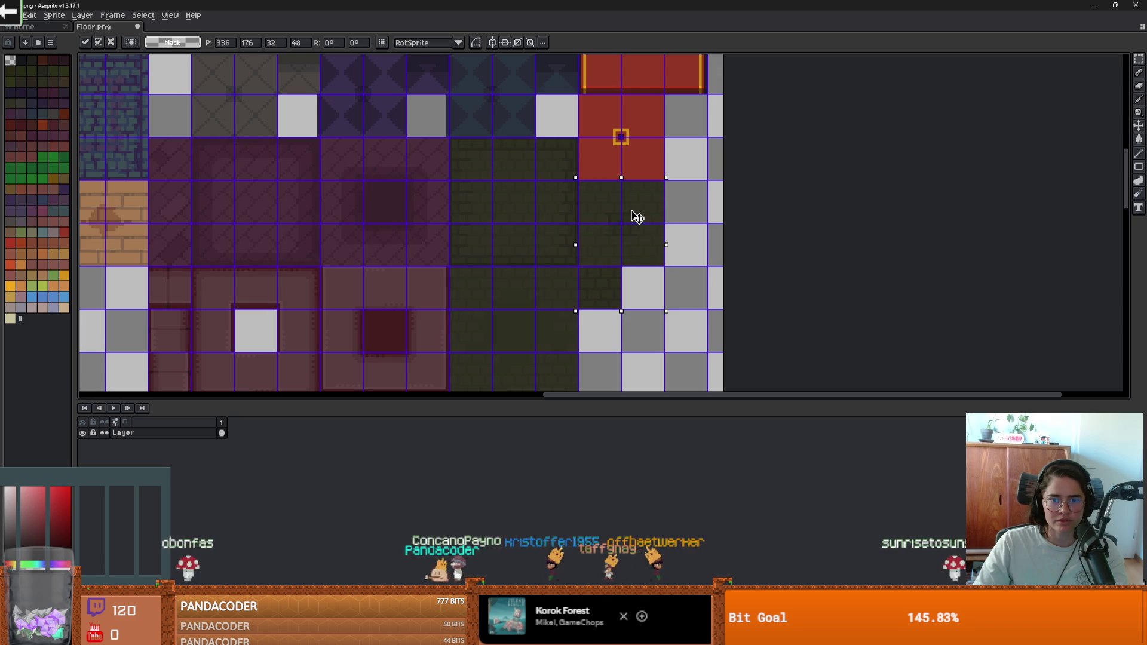
click(684, 256)
scroll(657, 187, down, 8)
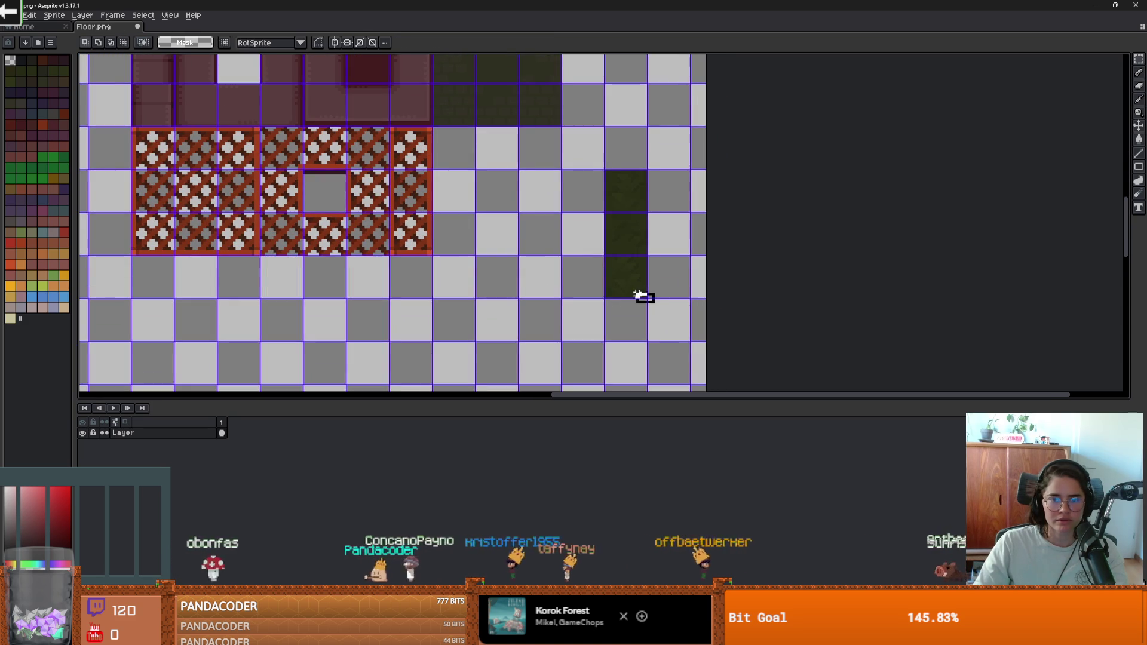
mouse_move(620, 222)
mouse_down()
mouse_move(630, 126)
mouse_move(626, 287)
mouse_up()
scroll(629, 126, up, 6)
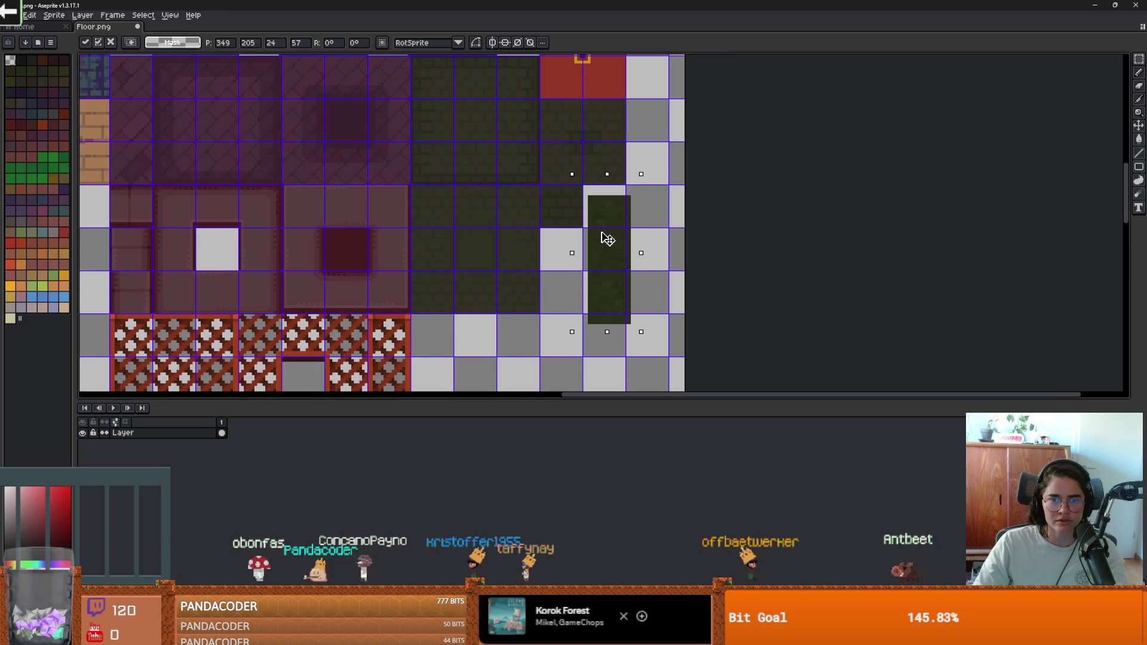
key(Return)
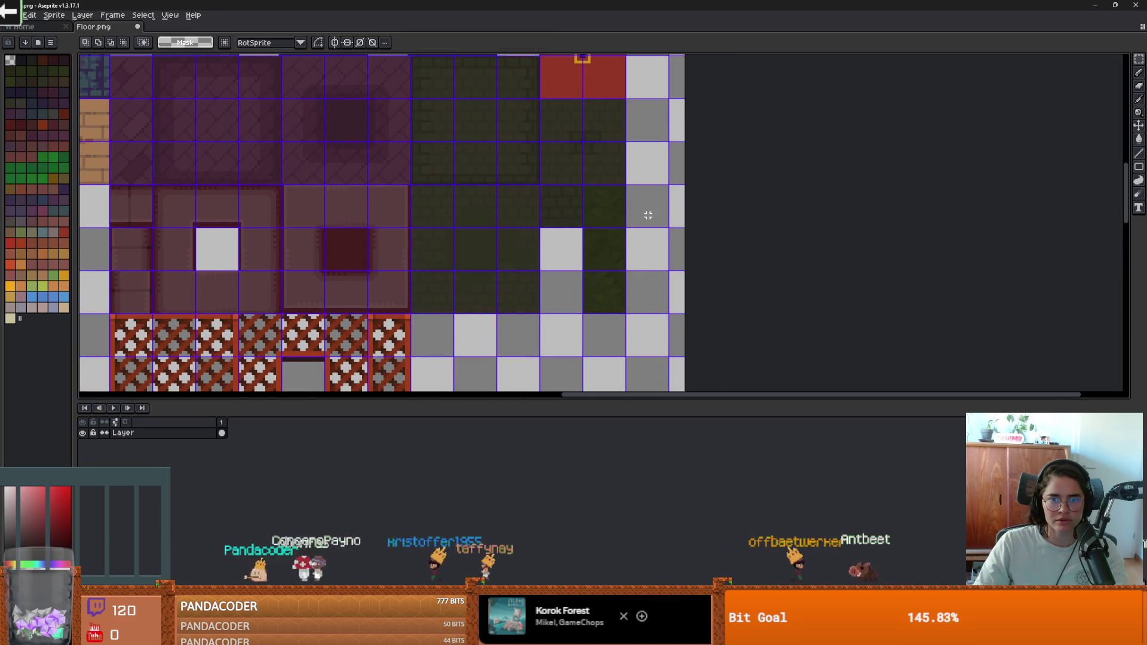
scroll(607, 286, down, 4)
scroll(608, 286, up, 1)
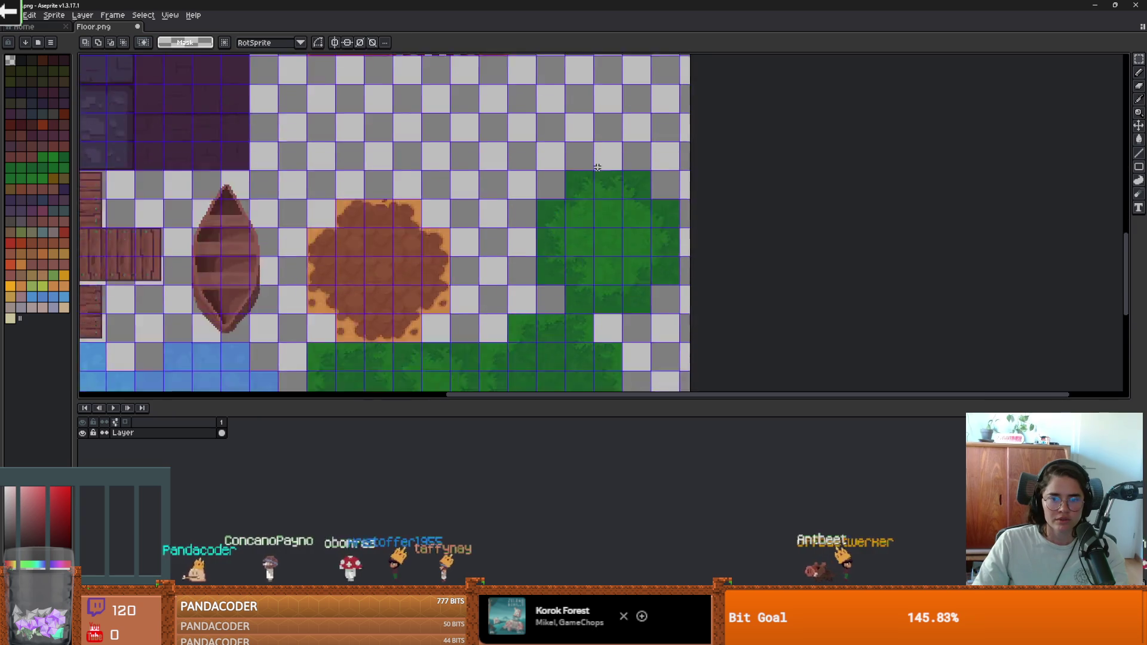
Scroll and pan the canvas to bring the lower tile group into view.
scroll(598, 268, down, 2)
scroll(576, 247, up, 2)
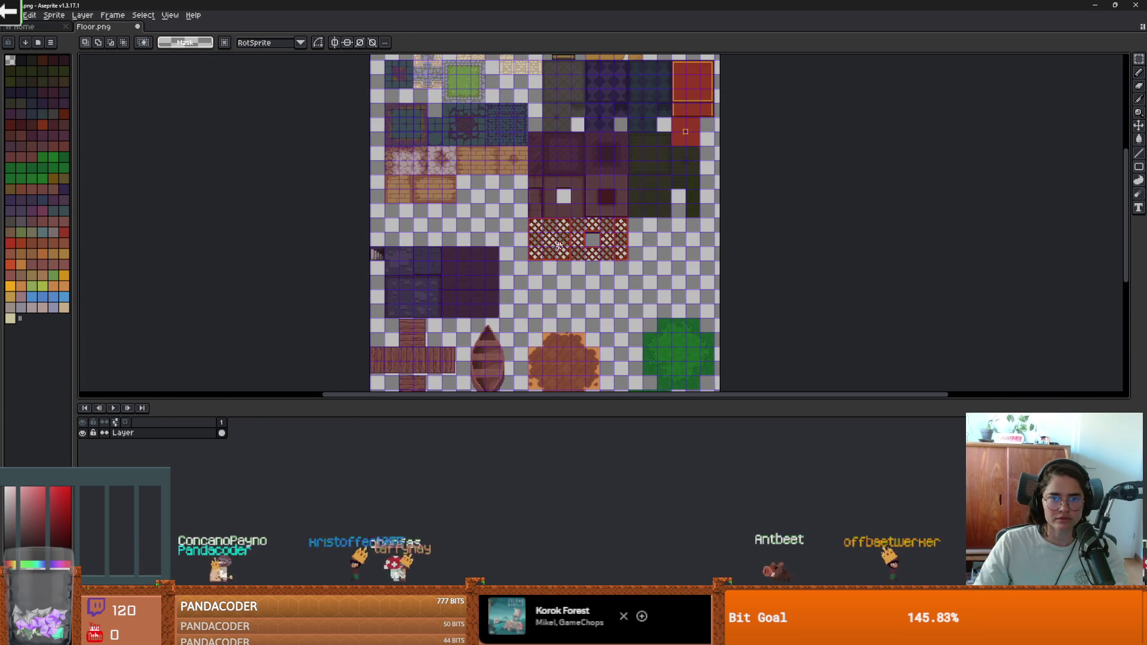
scroll(591, 249, up, 2)
scroll(556, 169, down, 2)
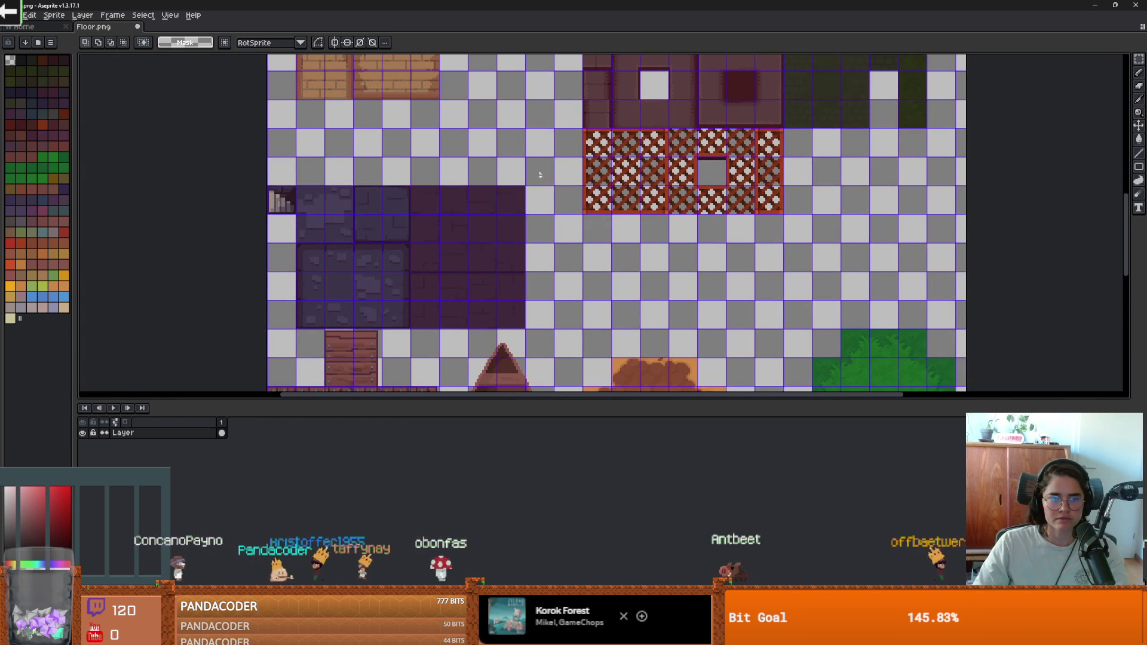
scroll(450, 290, down, 4)
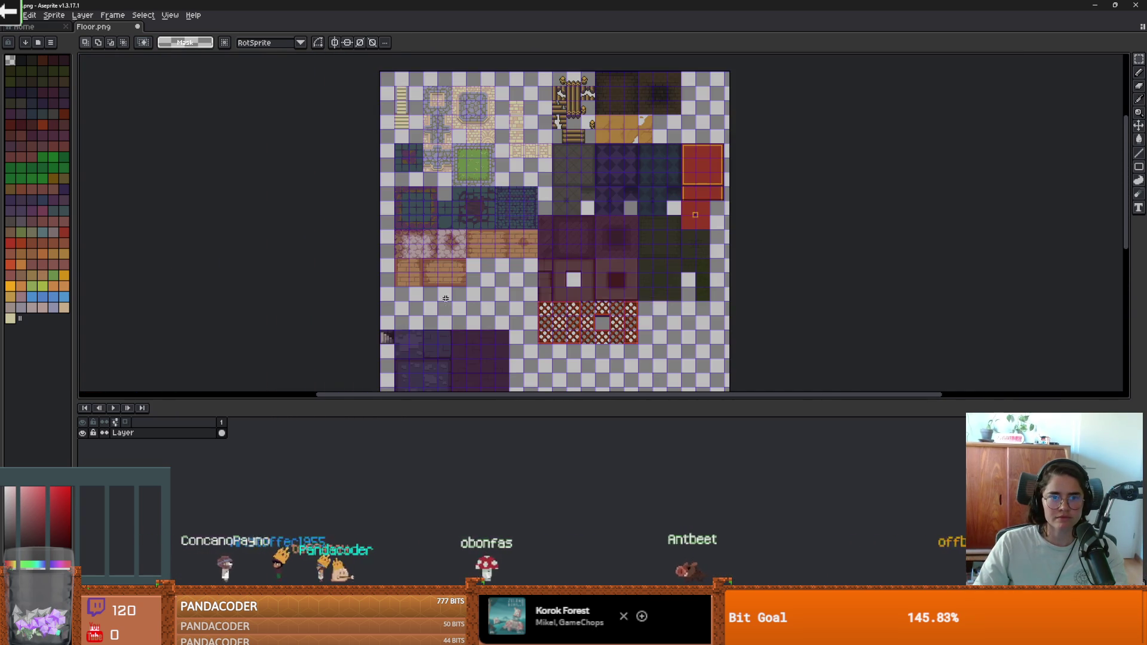
scroll(450, 290, up, 2)
drag(450, 290, 490, 129)
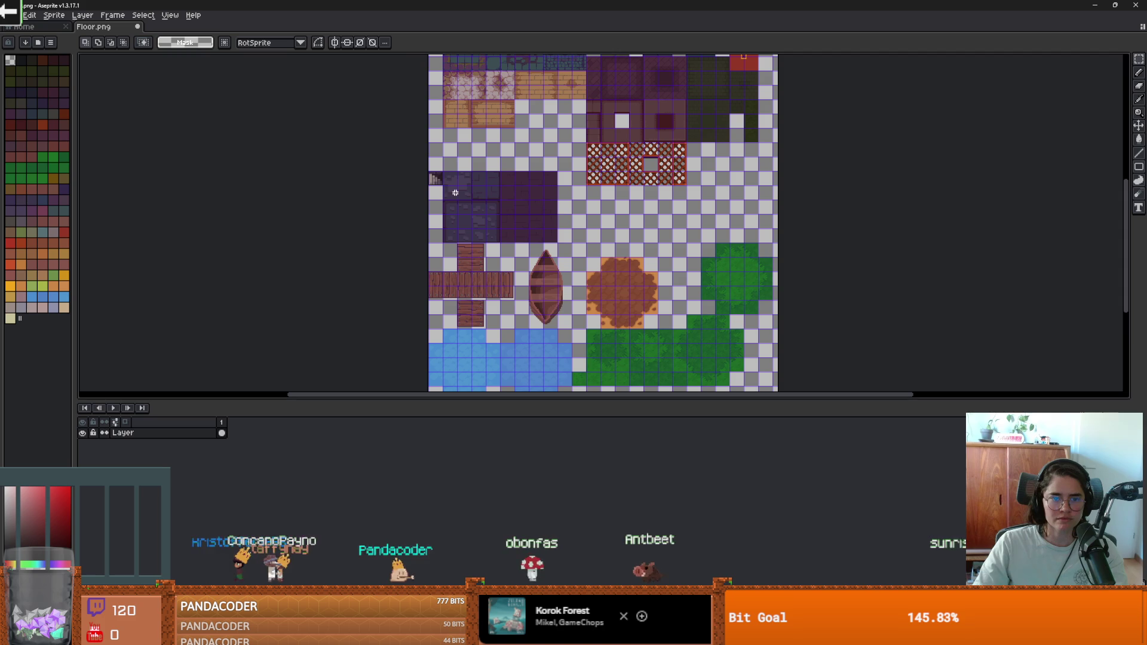
Move the 116×48 red lattice strip up beside the purple tiles, then select the whole sprite.
scroll(505, 250, up, 5)
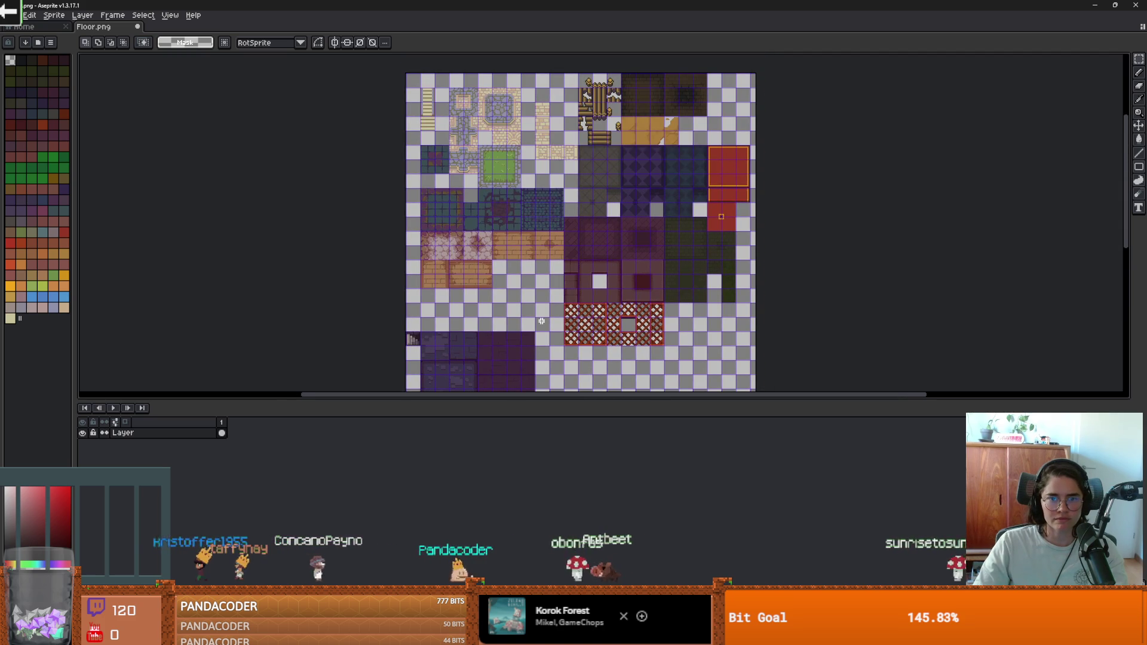
scroll(543, 321, down, 2)
scroll(631, 282, up, 1)
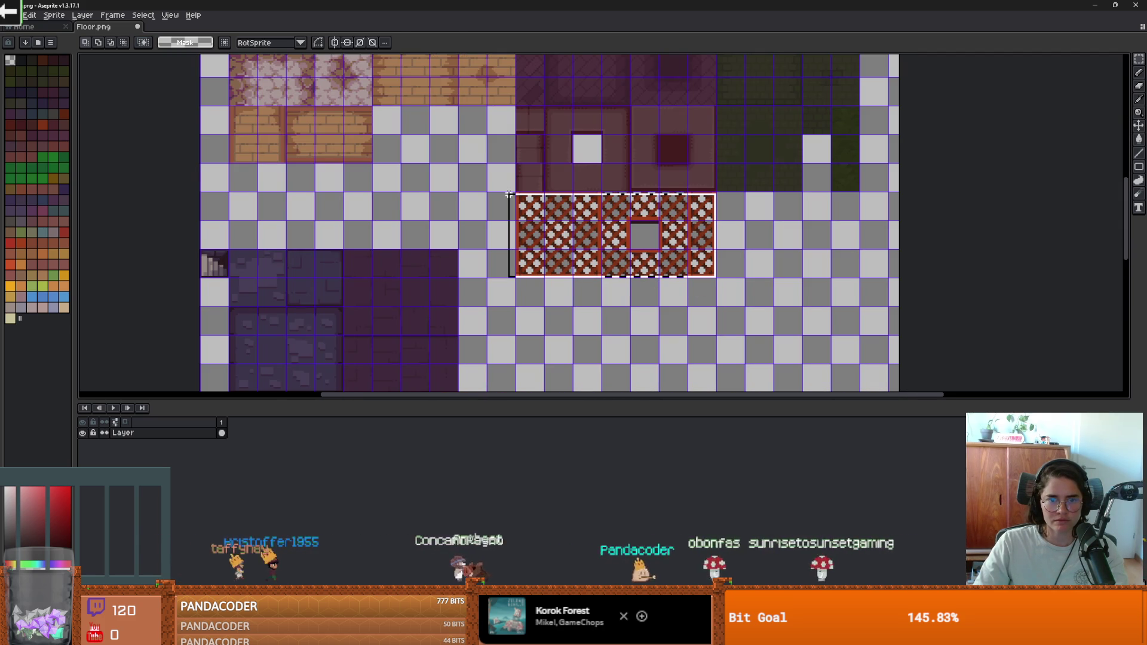
drag(588, 236, 588, 332)
scroll(588, 332, down, 4)
mouse_move(585, 191)
mouse_down()
mouse_move(540, 175)
mouse_move(535, 153)
mouse_up()
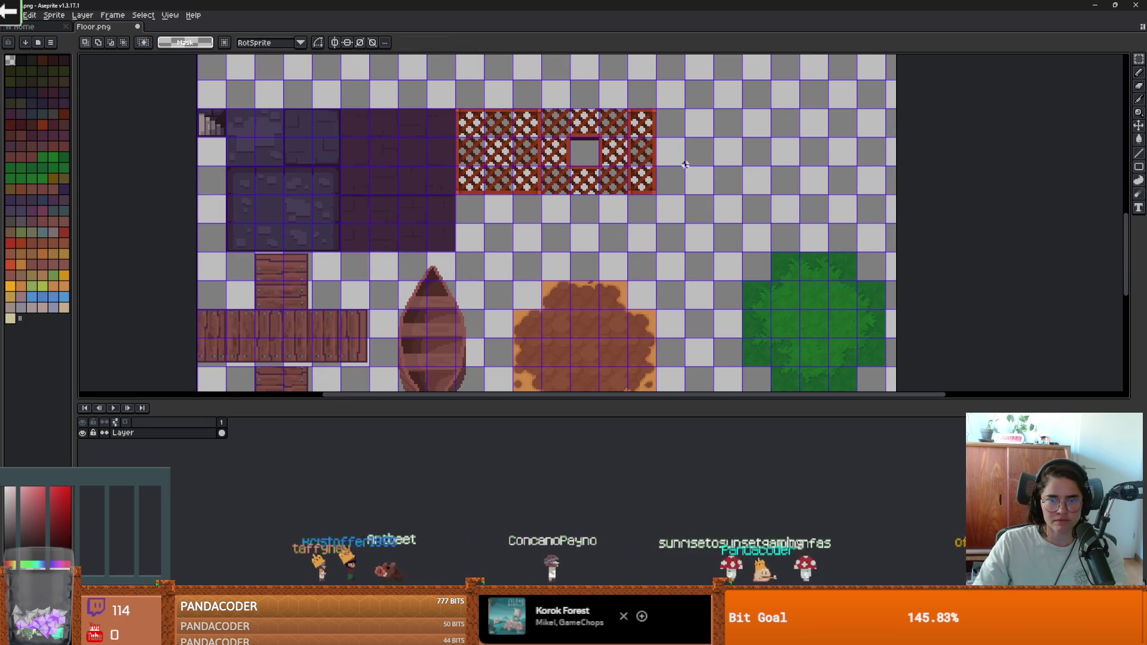
click(685, 164)
scroll(685, 164, down, 1)
scroll(657, 161, down, 1)
scroll(637, 158, up, 1)
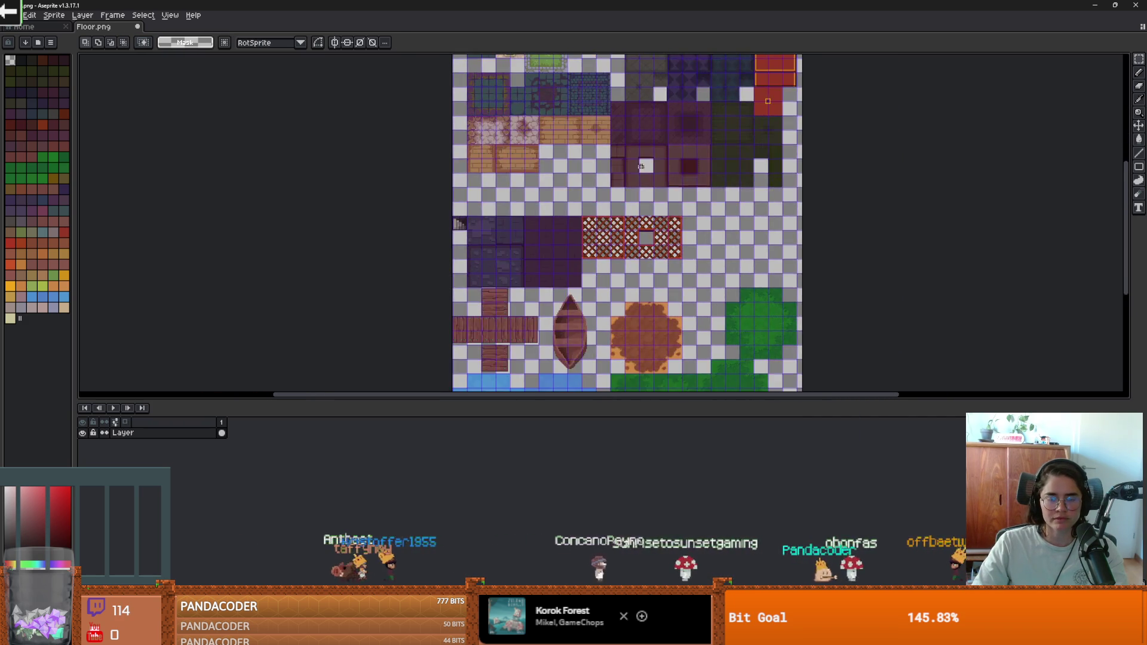
scroll(640, 161, down, 2)
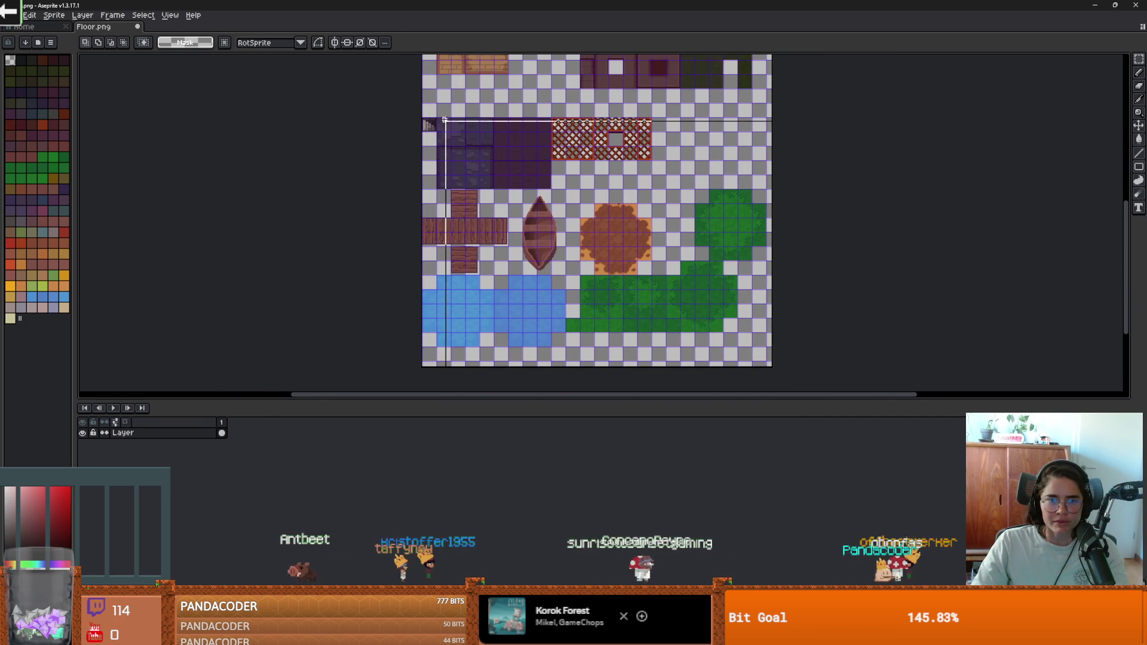
key(ctrl+a)
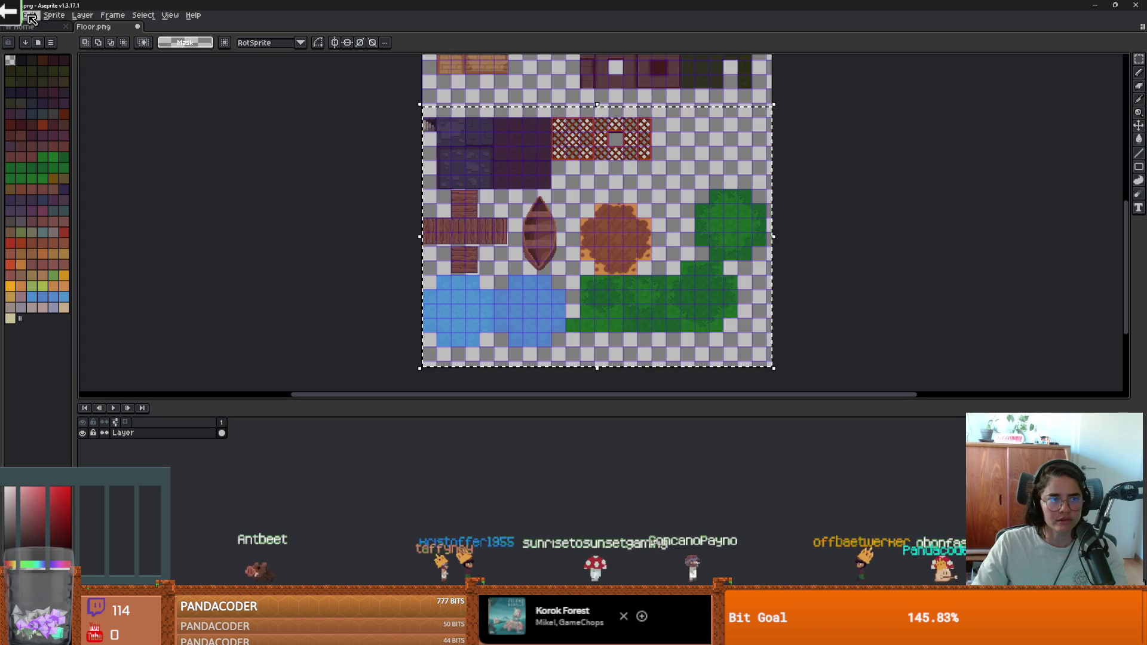
Paste the copied tiles into a new 390×290 sprite and erase them from Floor.png.
click(13, 15)
click(20, 27)
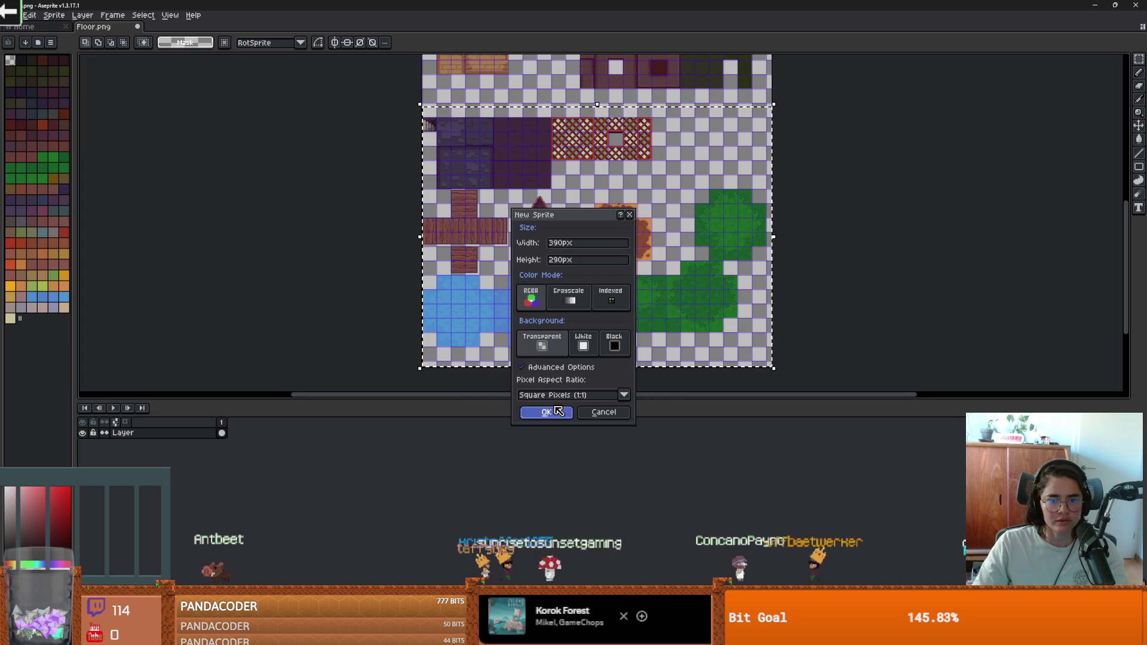
click(550, 414)
click(236, 112)
click(94, 26)
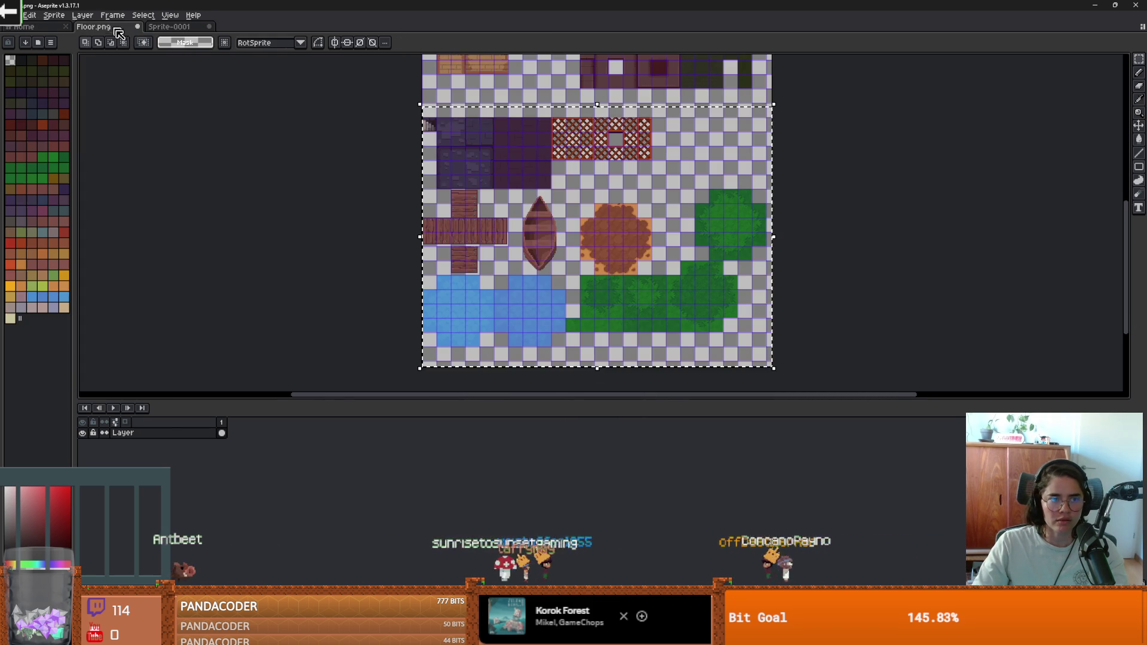
key(Delete)
Crop Floor.png's canvas from the bottom to 259 px tall.
key(ctrl+alt+c)
mouse_move(627, 365)
mouse_down()
mouse_move(601, 91)
mouse_move(532, 84)
mouse_up()
scroll(533, 84, up, 2)
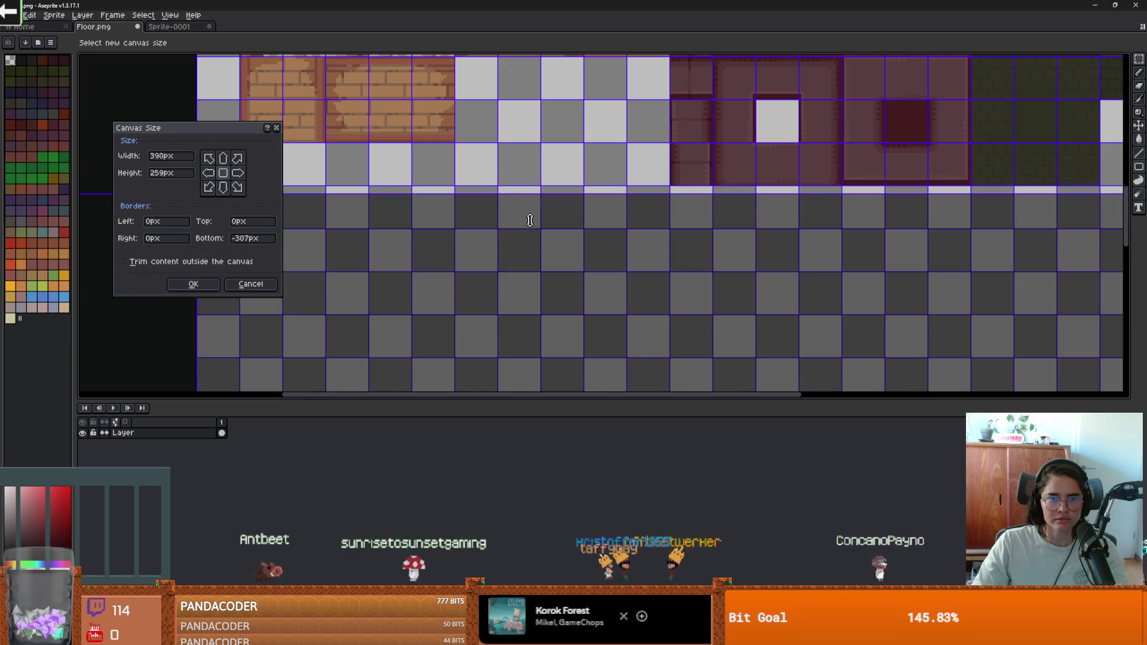
drag(533, 197, 530, 187)
key(Return)
scroll(567, 197, down, 2)
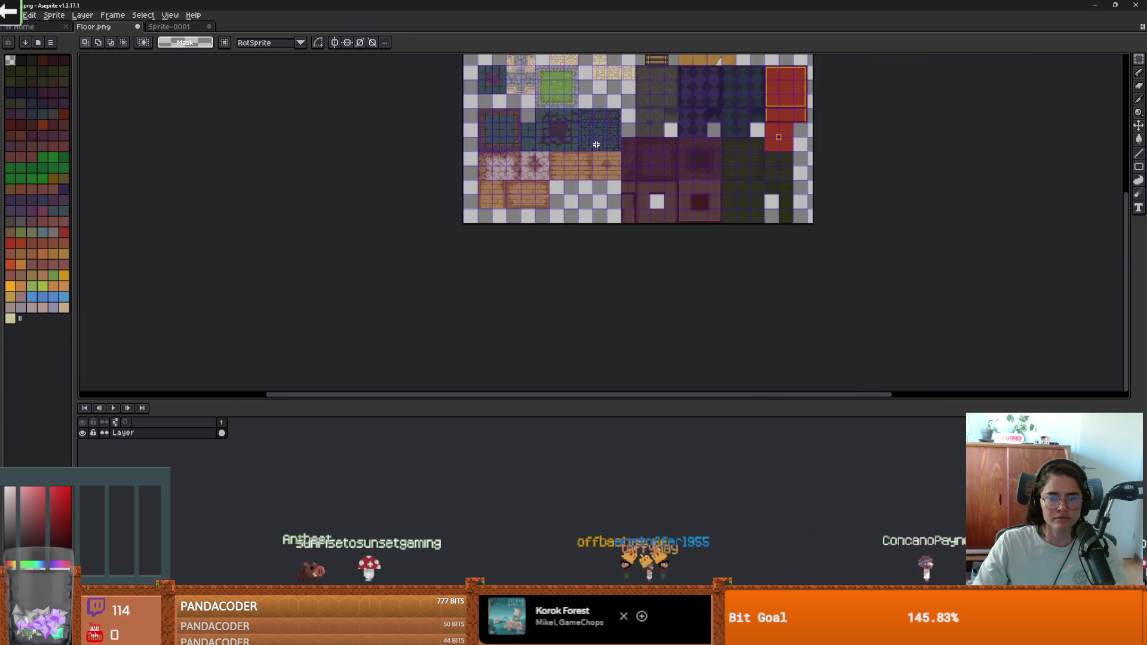
scroll(572, 266, up, 3)
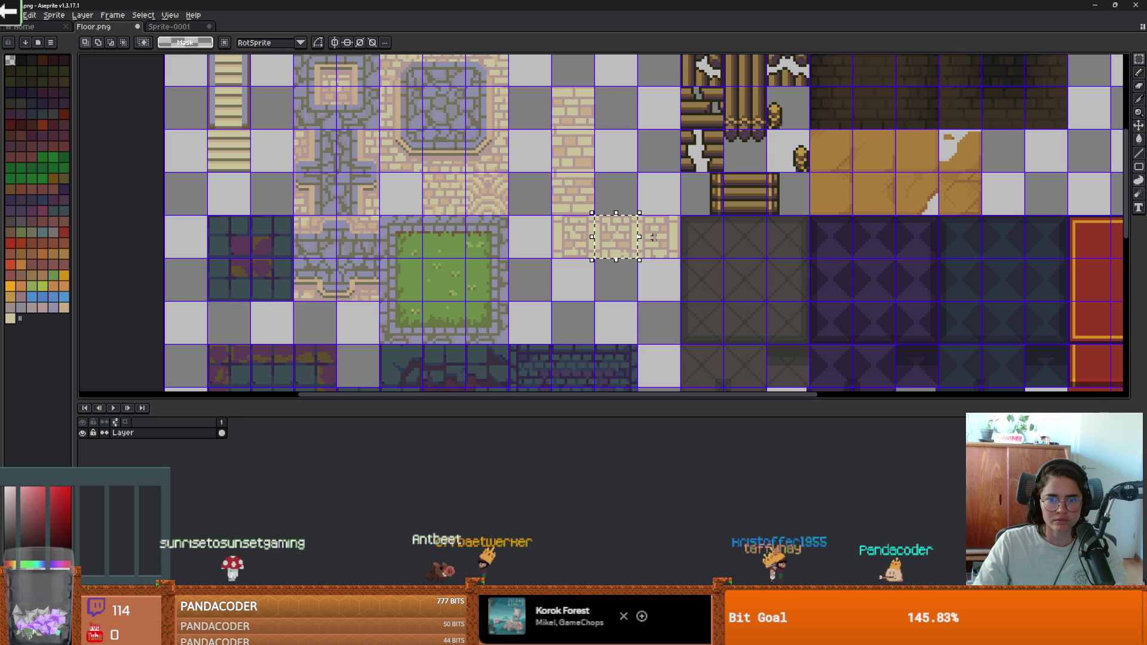
Move the brick tiles up and left into the empty gaps.
mouse_move(662, 237)
mouse_down()
mouse_move(622, 110)
mouse_move(624, 210)
mouse_move(597, 172)
mouse_move(578, 181)
mouse_up()
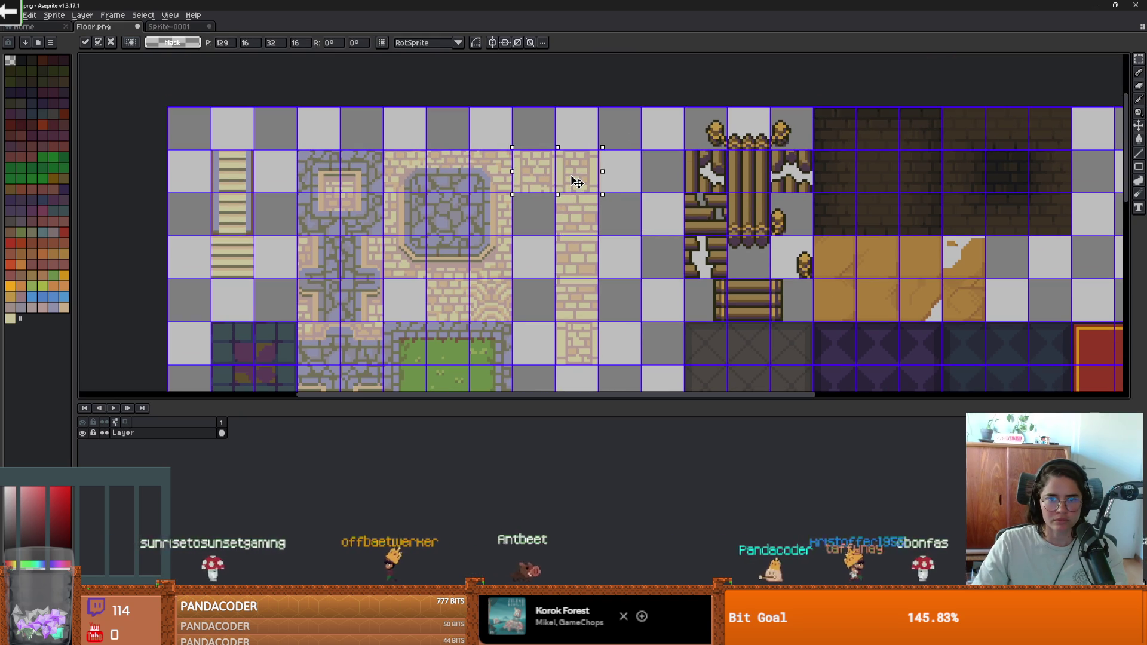
click(604, 293)
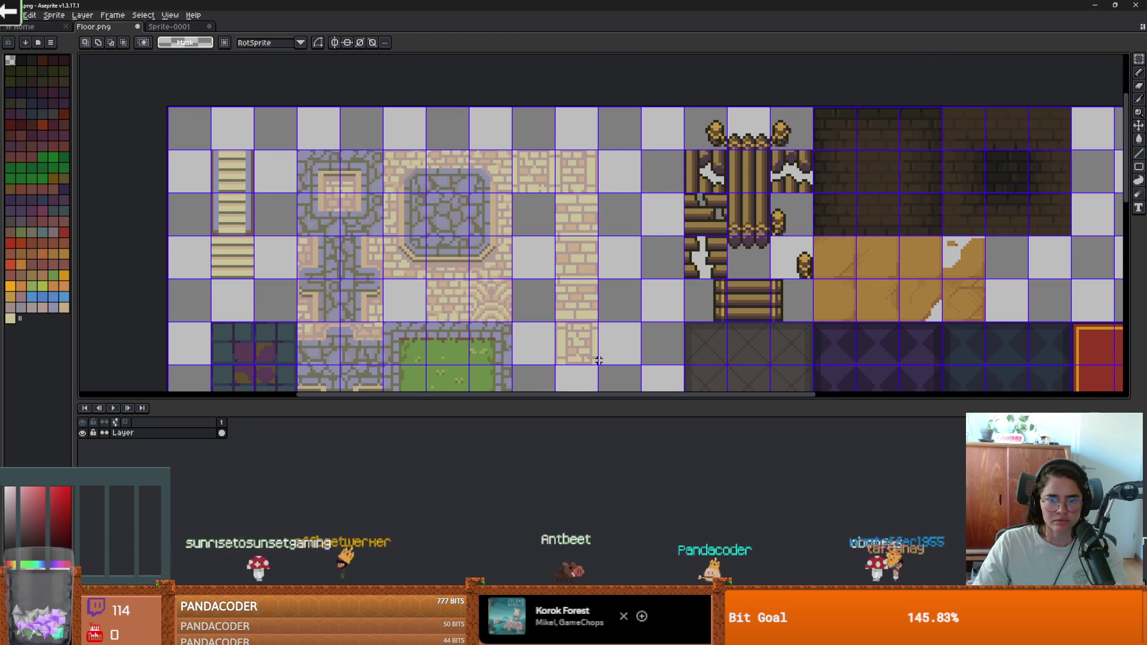
mouse_move(580, 304)
mouse_down()
mouse_move(579, 340)
mouse_move(541, 263)
mouse_up()
click(570, 286)
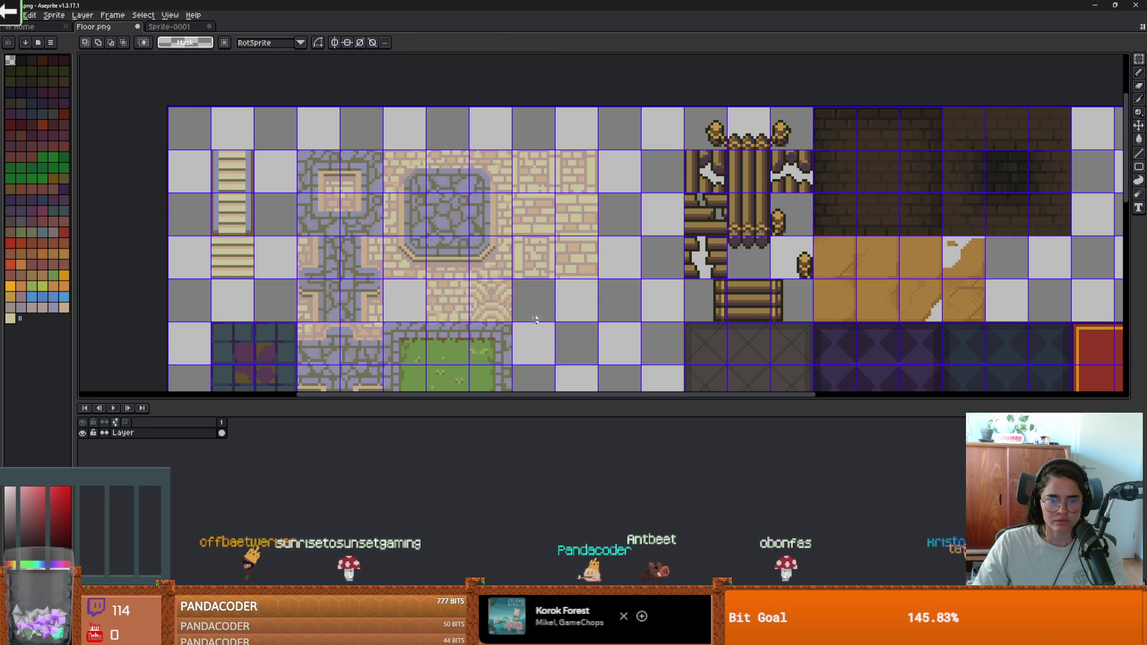
Shift a larger block of tiles up and to the left.
mouse_move(173, 139)
mouse_down()
mouse_move(533, 274)
mouse_move(618, 326)
mouse_up()
drag(567, 272, 524, 230)
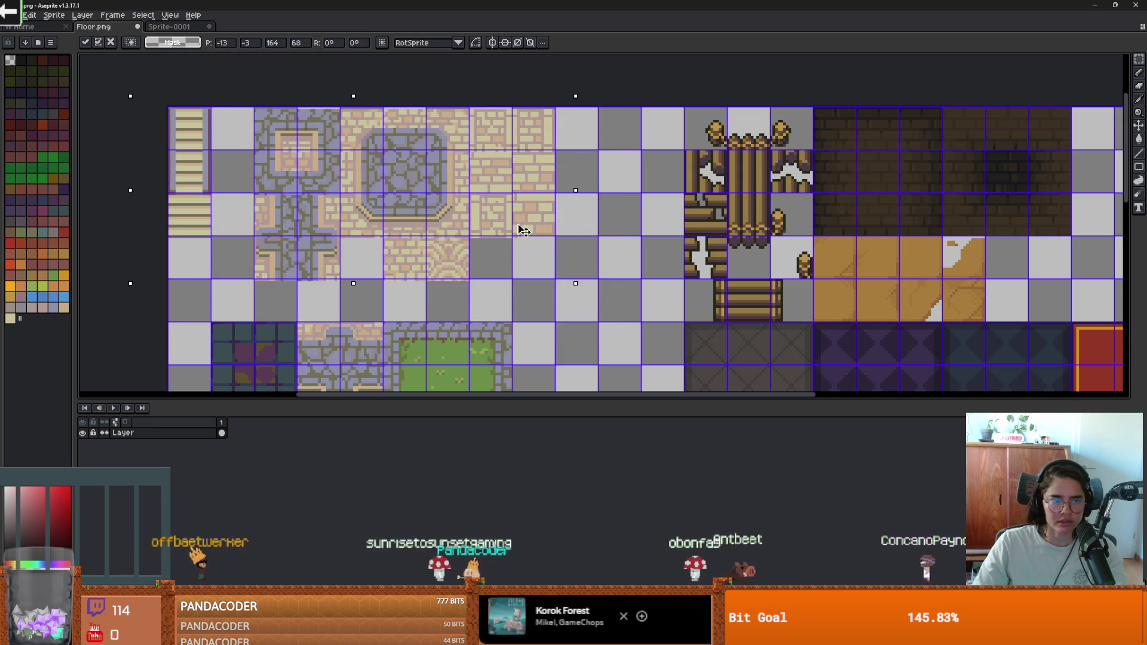
click(622, 256)
scroll(650, 194, down, 3)
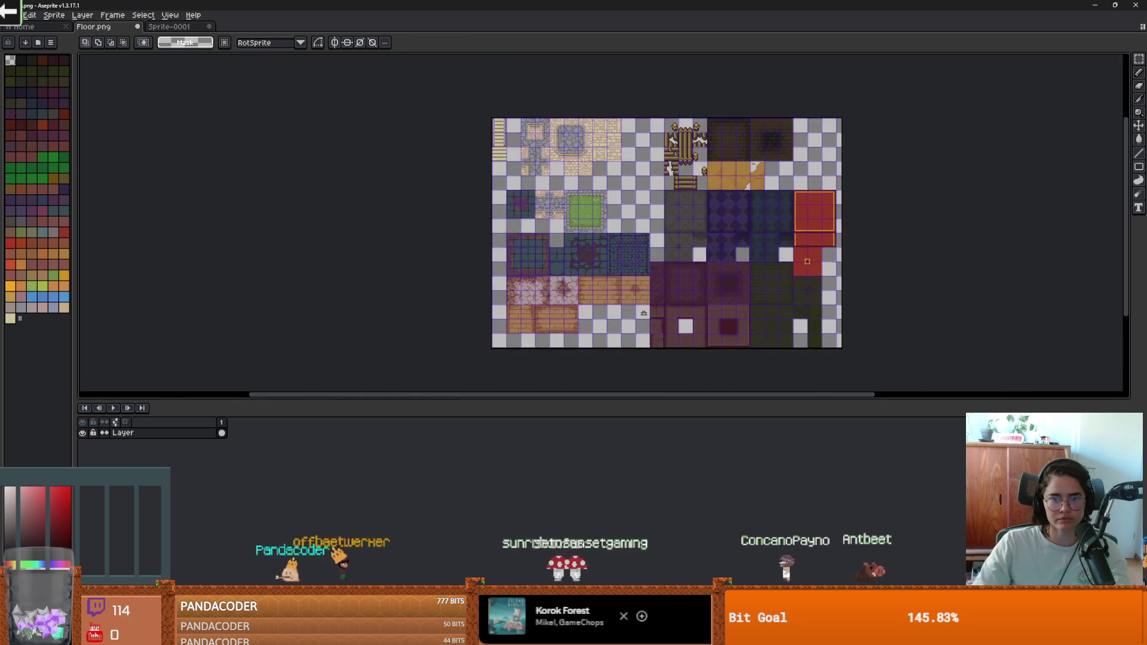
scroll(649, 362, up, 1)
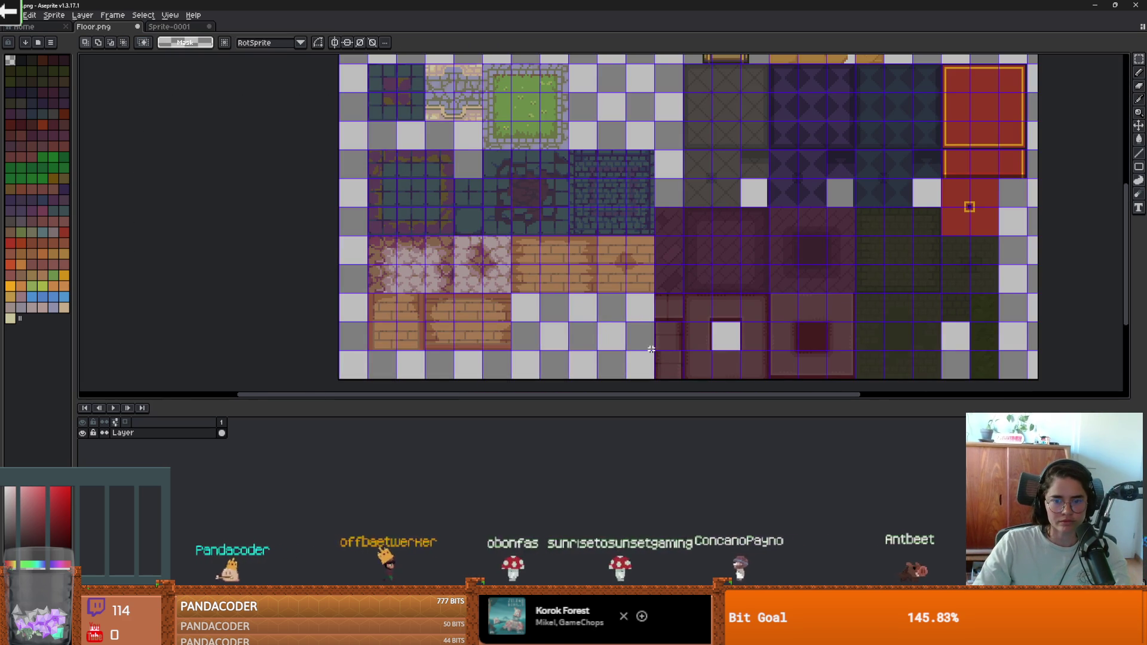
Move the lower-left group of tiles up and to the left.
mouse_move(653, 349)
mouse_down()
mouse_move(443, 193)
mouse_move(372, 72)
mouse_move(339, 83)
mouse_up()
mouse_move(532, 210)
mouse_down()
mouse_move(529, 193)
mouse_move(510, 187)
mouse_up()
key(Return)
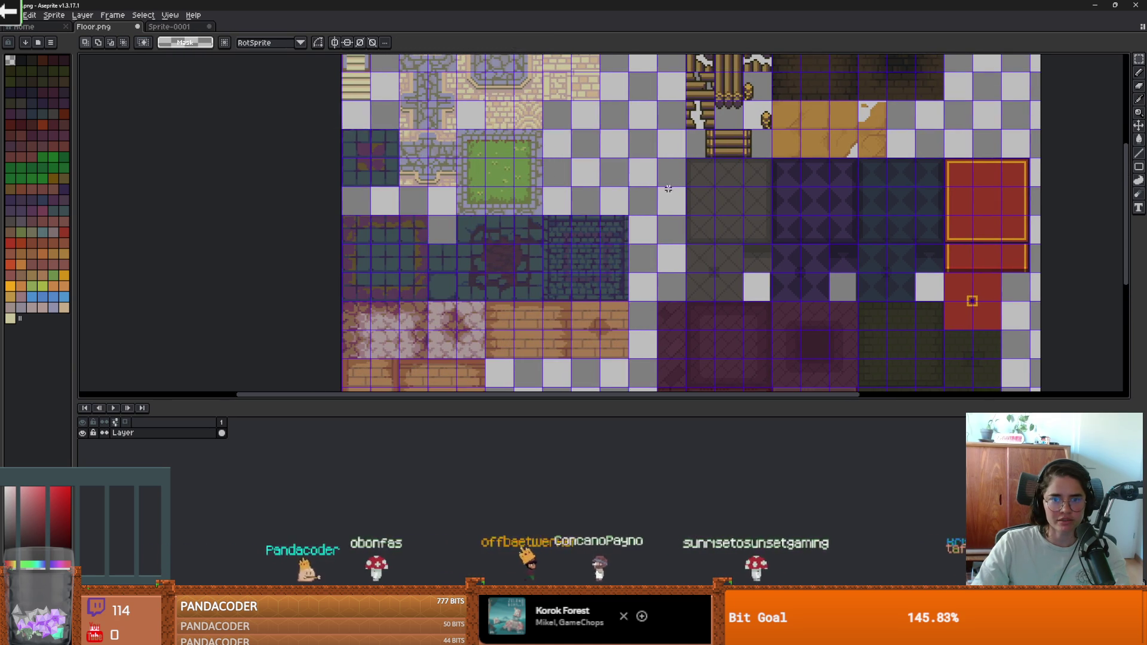
scroll(610, 220, down, 2)
scroll(609, 220, up, 1)
Slide the 214×256 right-hand tile block left to position 160,0.
drag(609, 220, 600, 222)
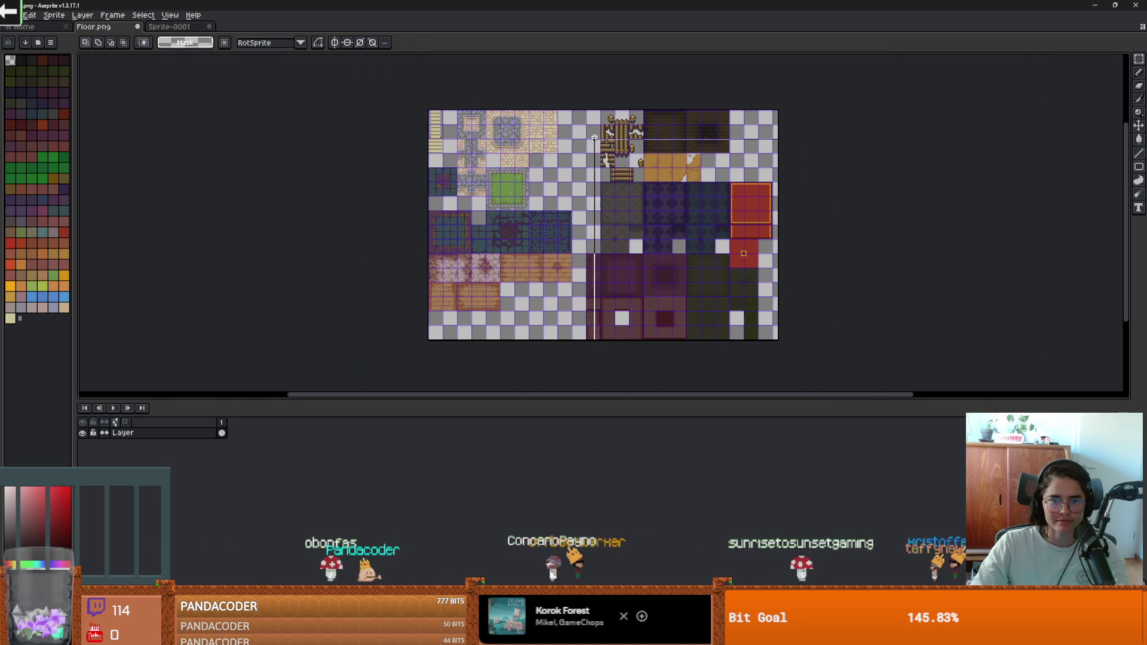
scroll(628, 281, up, 2)
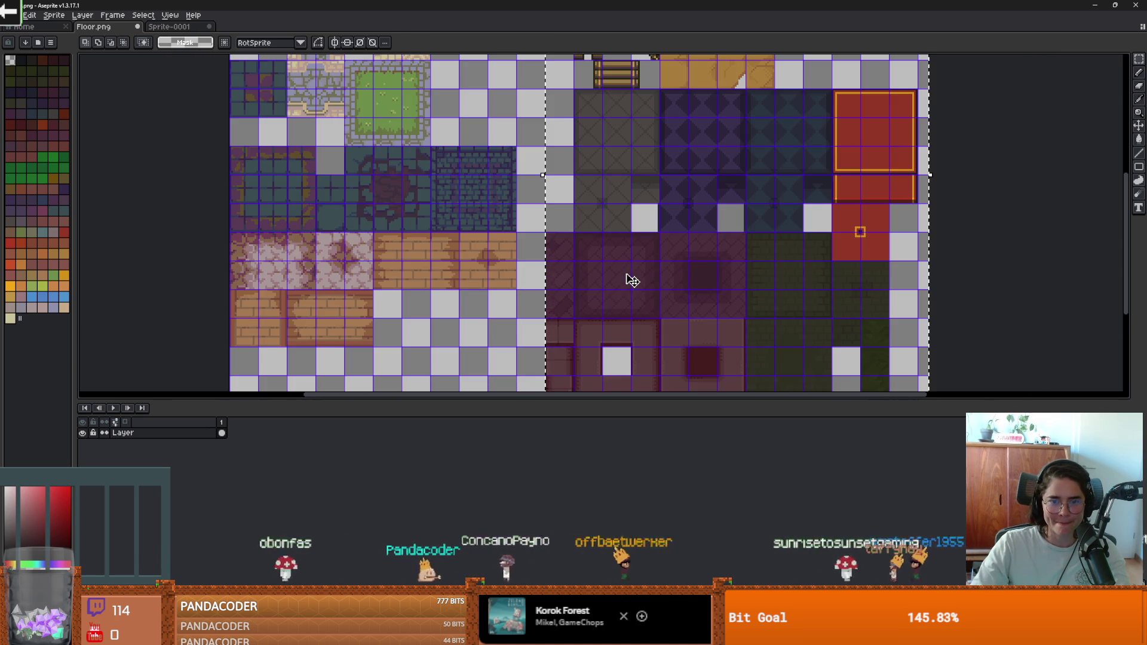
drag(617, 292, 589, 292)
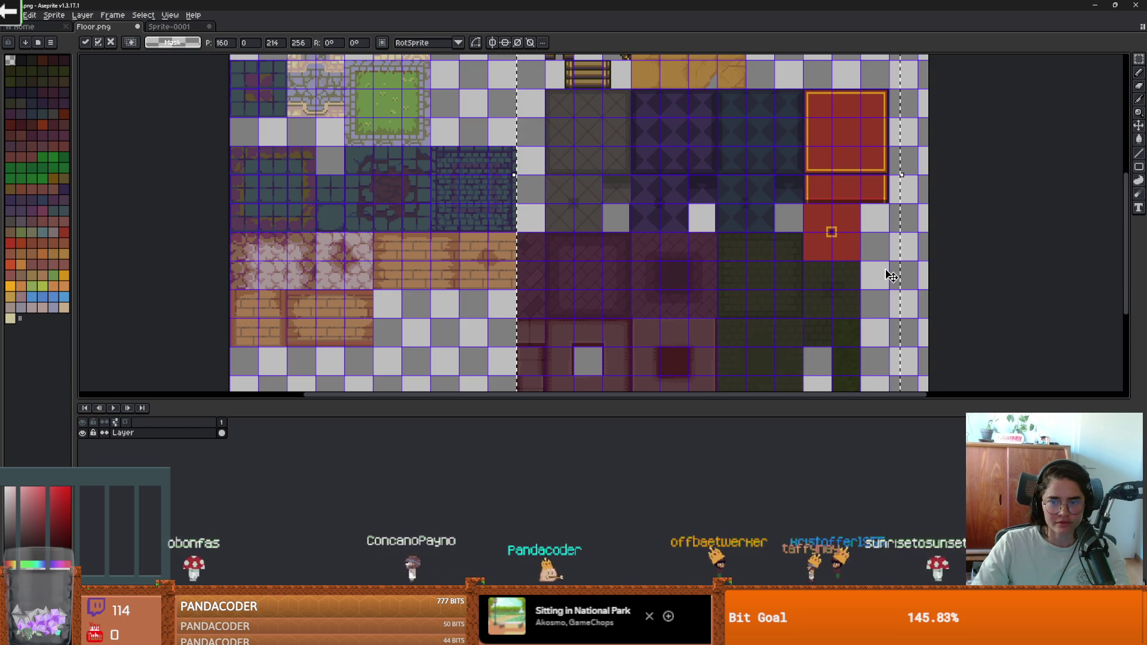
key(ctrl+d)
scroll(884, 206, down, 2)
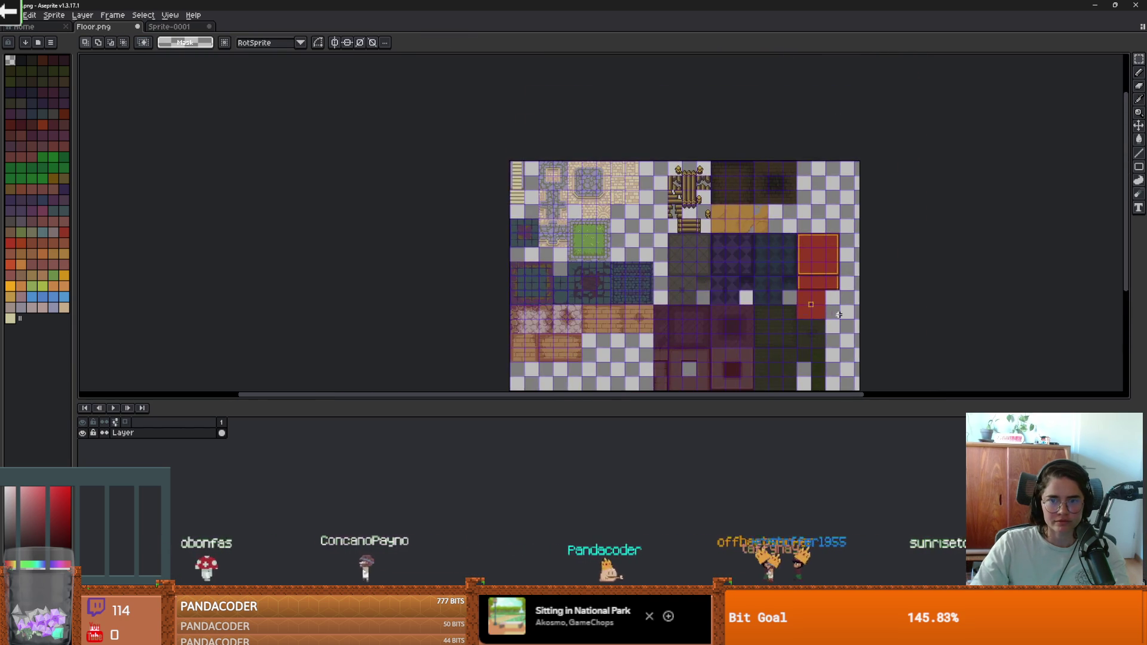
scroll(716, 241, up, 2)
scroll(716, 240, down, 2)
Check the Canvas Size dialog without changes, then switch to Godot.
key(ctrl+alt+c)
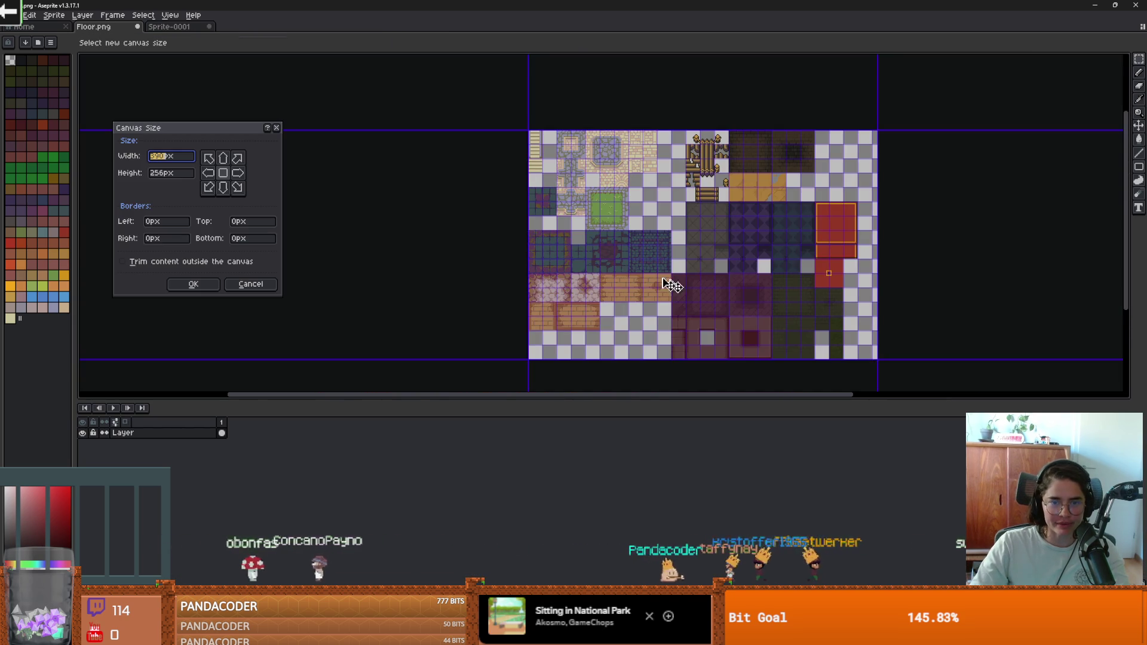
key(Escape)
scroll(649, 267, up, 2)
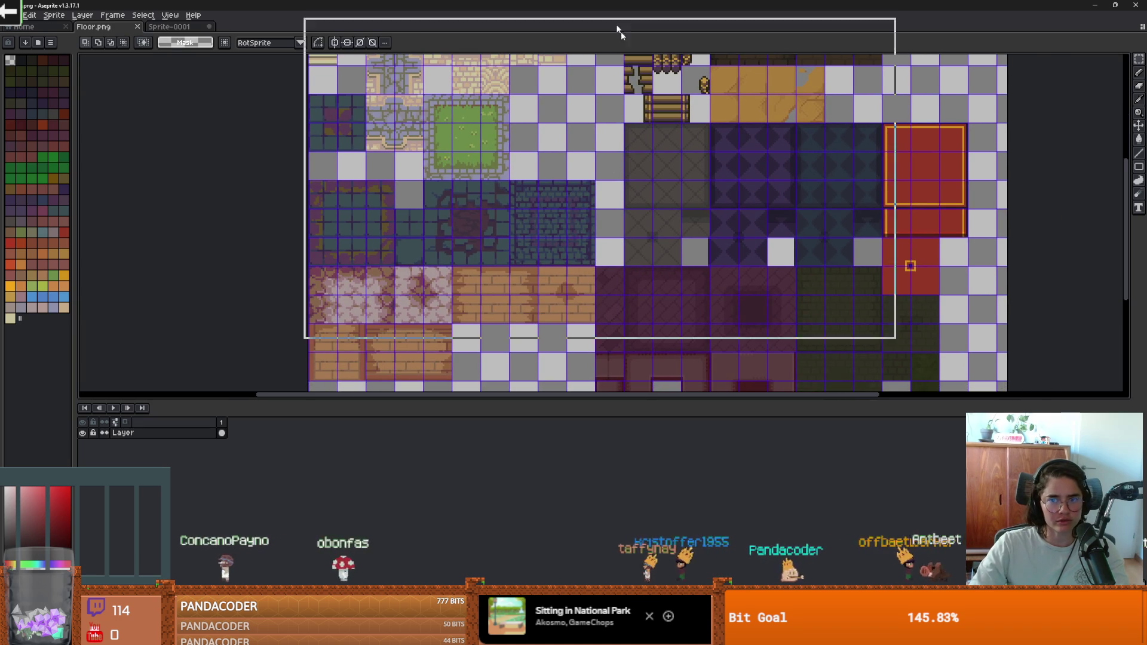
key(alt+Tab)
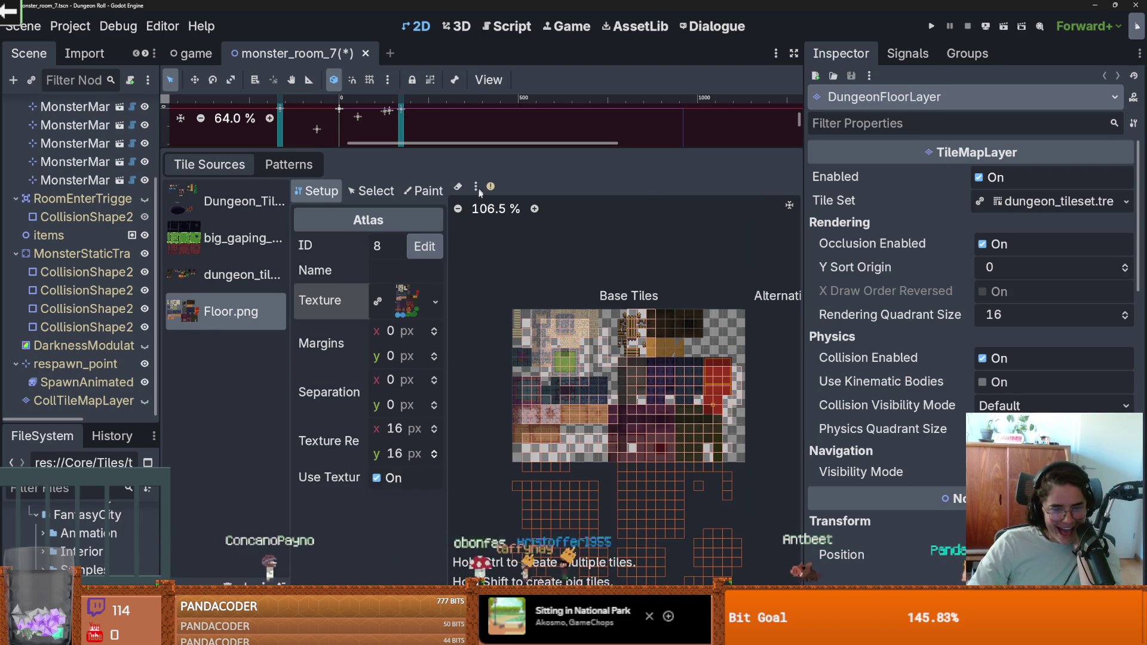
Remove atlas tiles in fully transparent regions of Floor.png.
scroll(469, 245, up, 1)
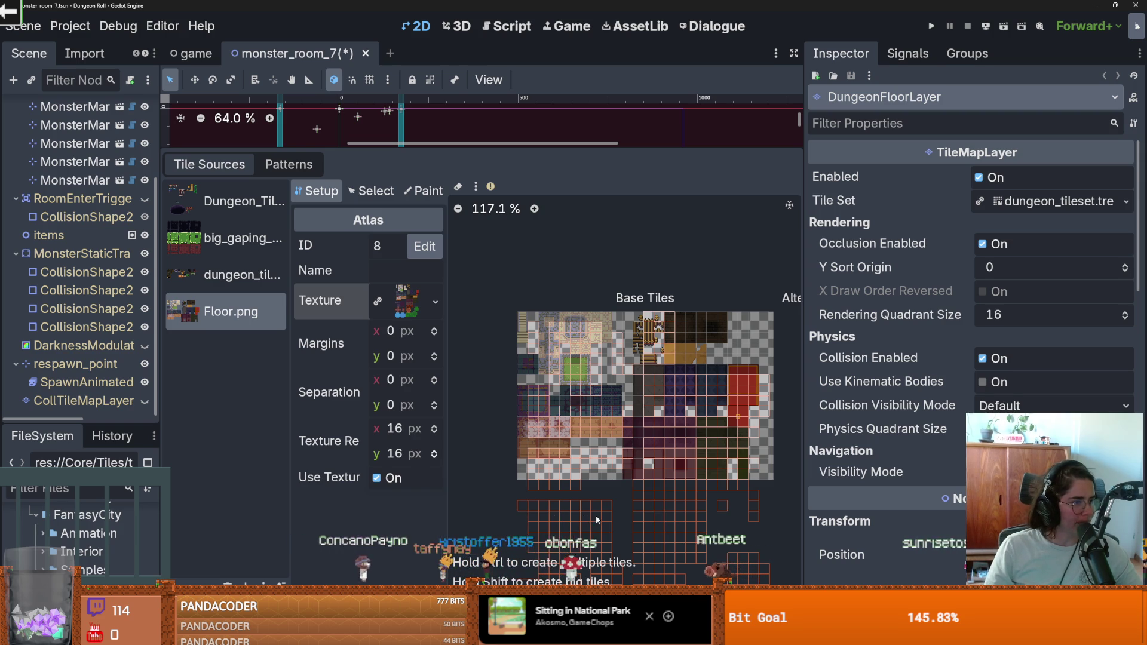
click(475, 187)
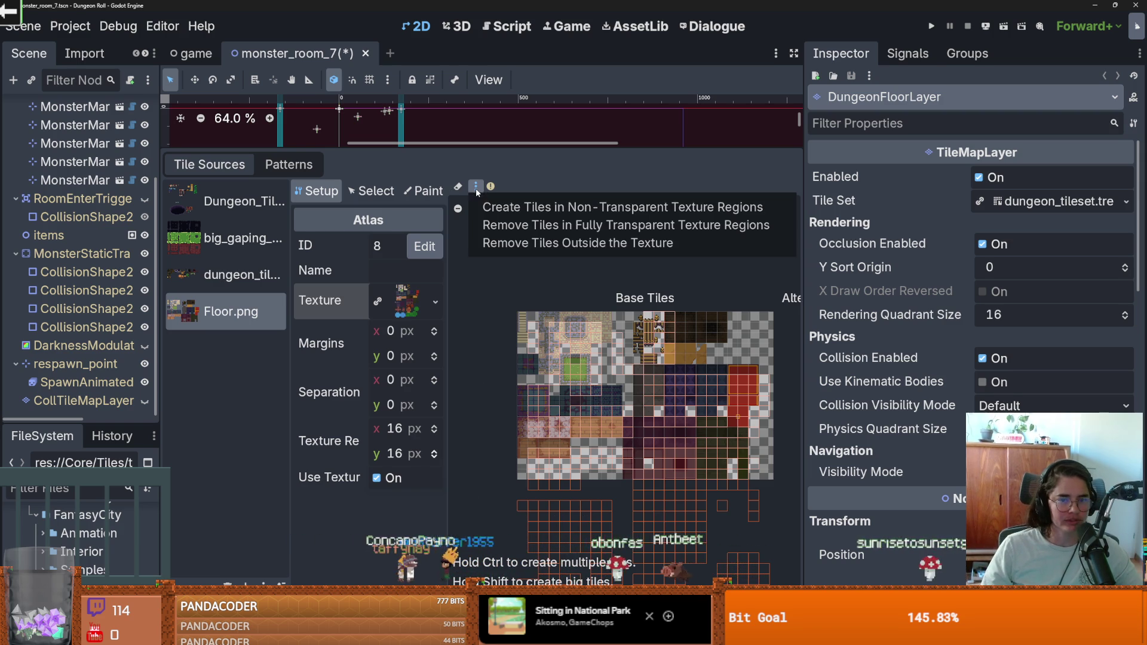
click(534, 243)
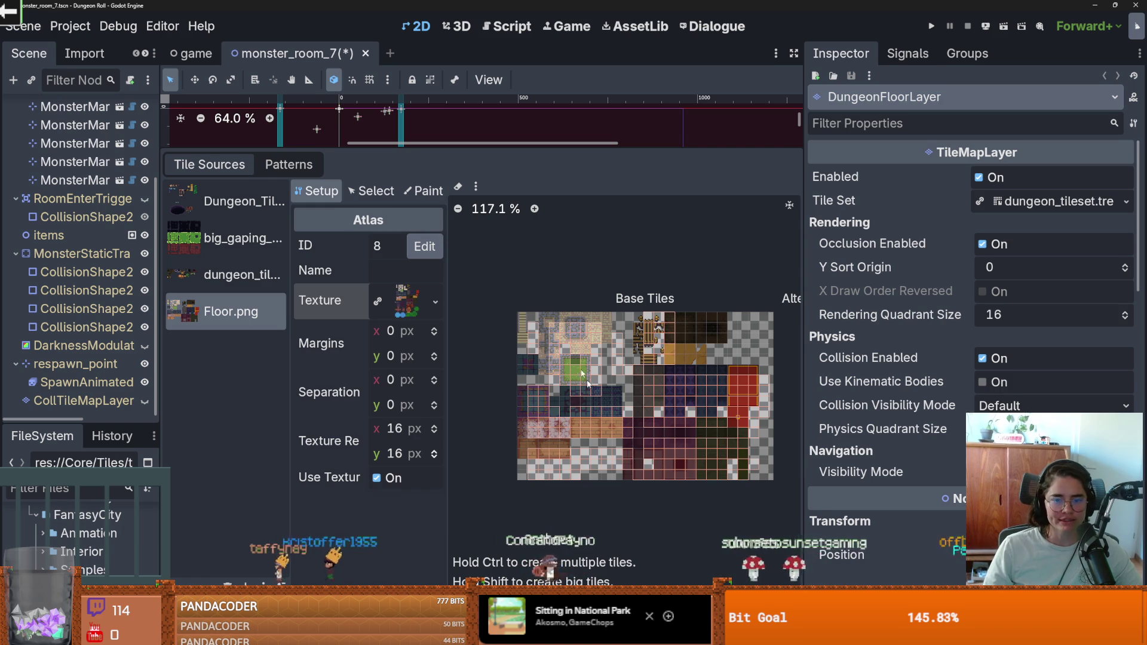
scroll(594, 397, up, 1)
click(476, 187)
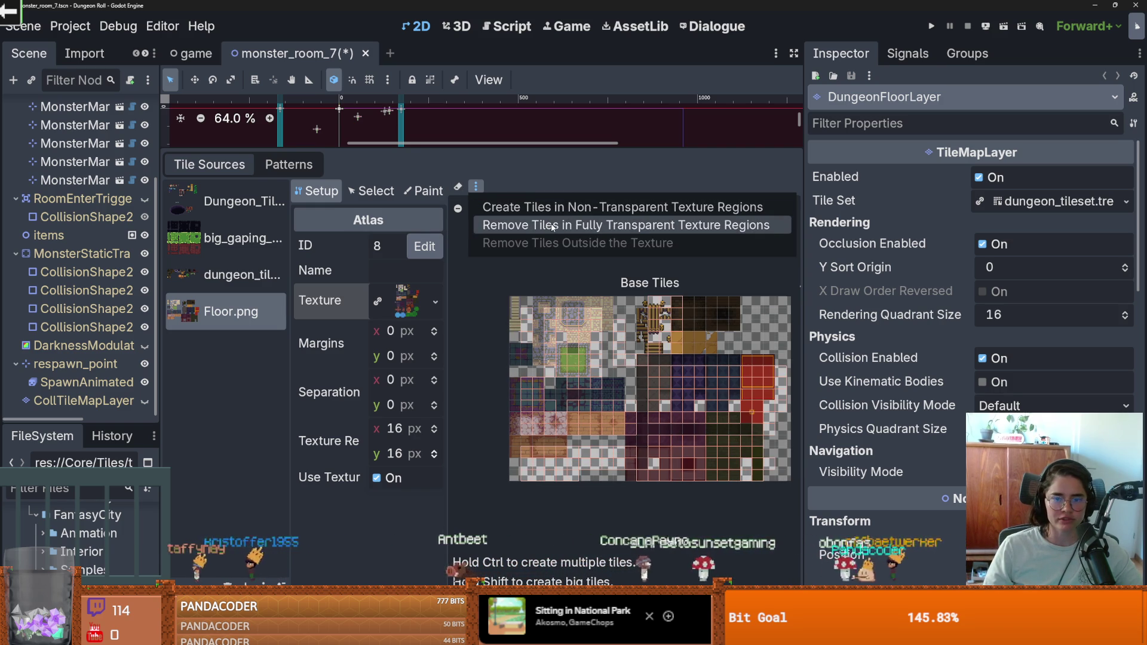
click(553, 226)
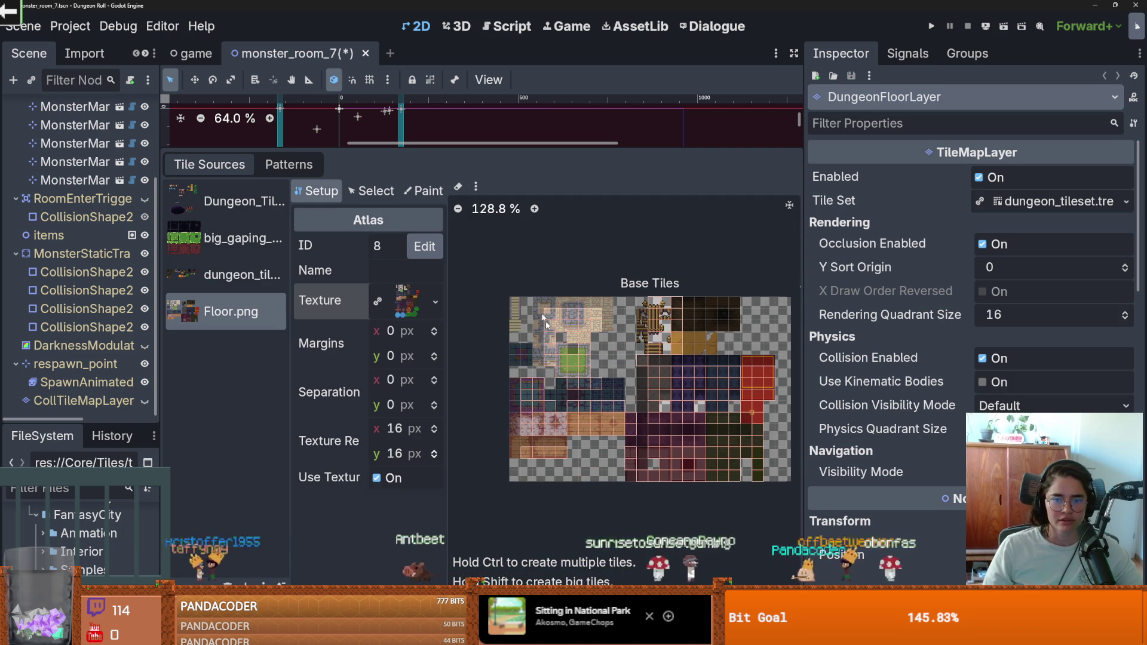
scroll(539, 225, up, 1)
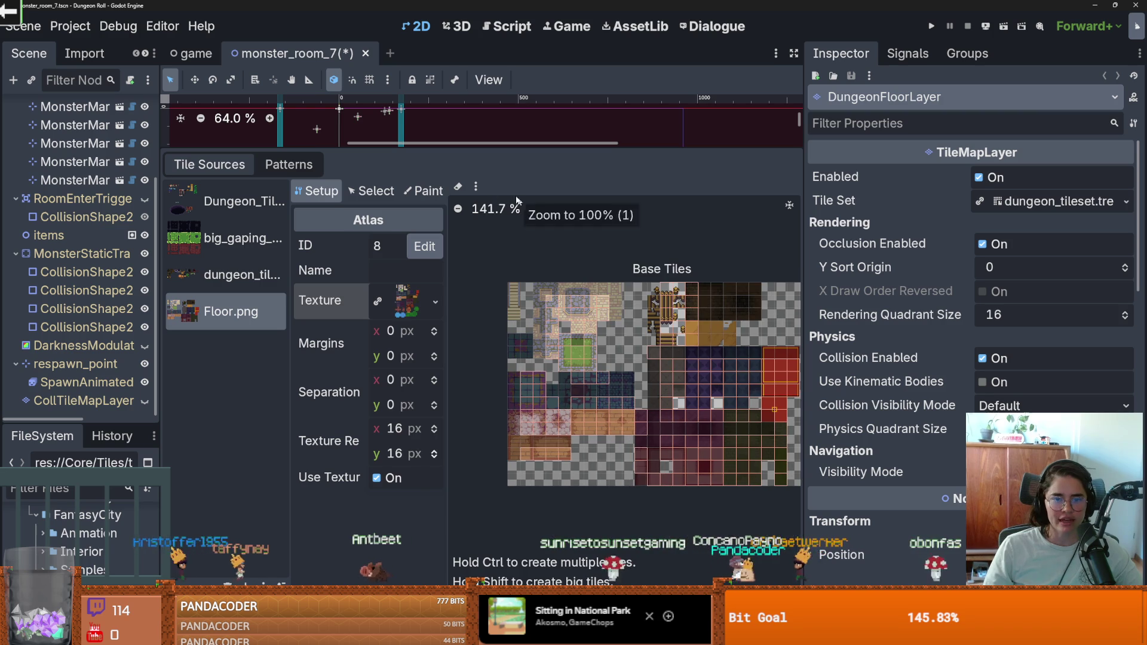
Create atlas tiles in all non-transparent texture regions.
click(476, 187)
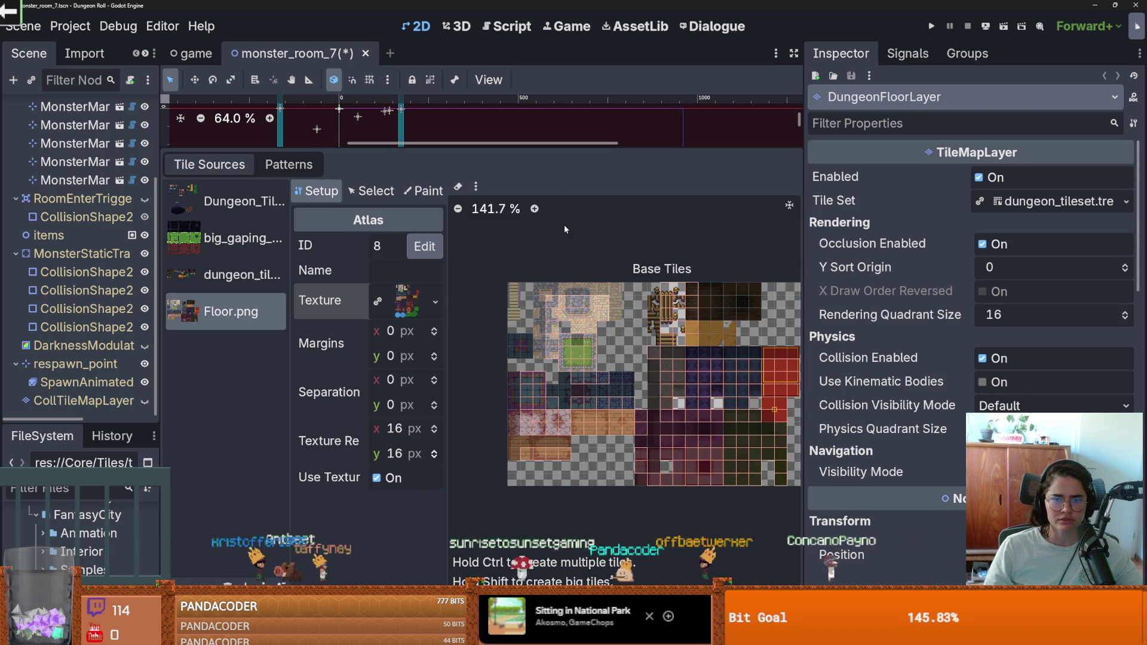
click(475, 186)
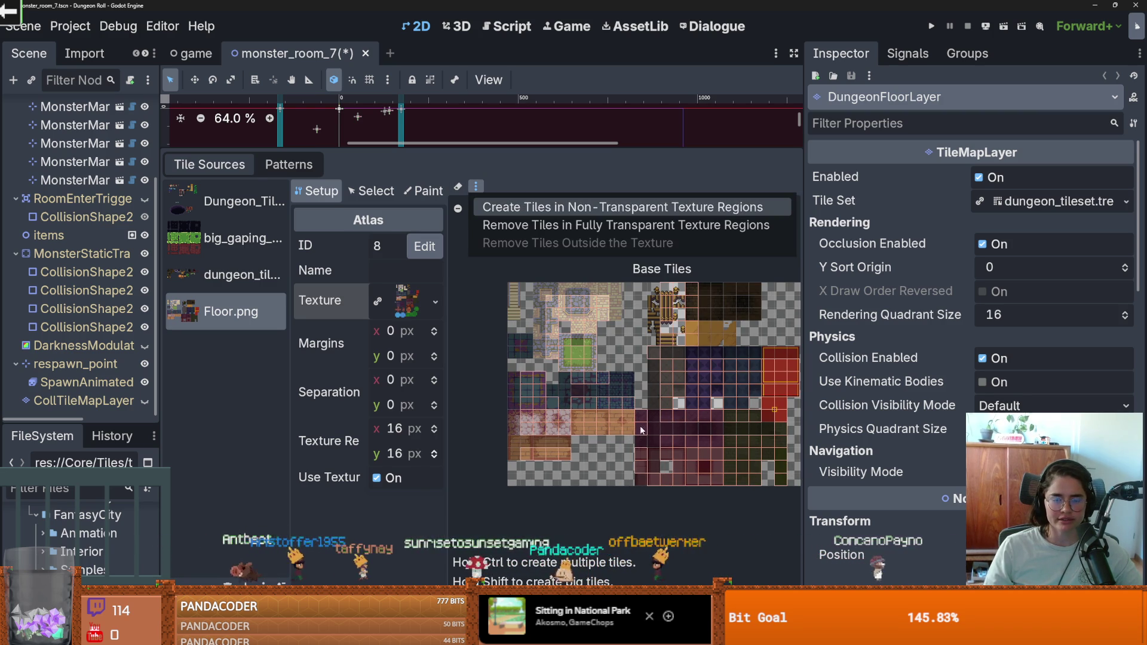
click(522, 207)
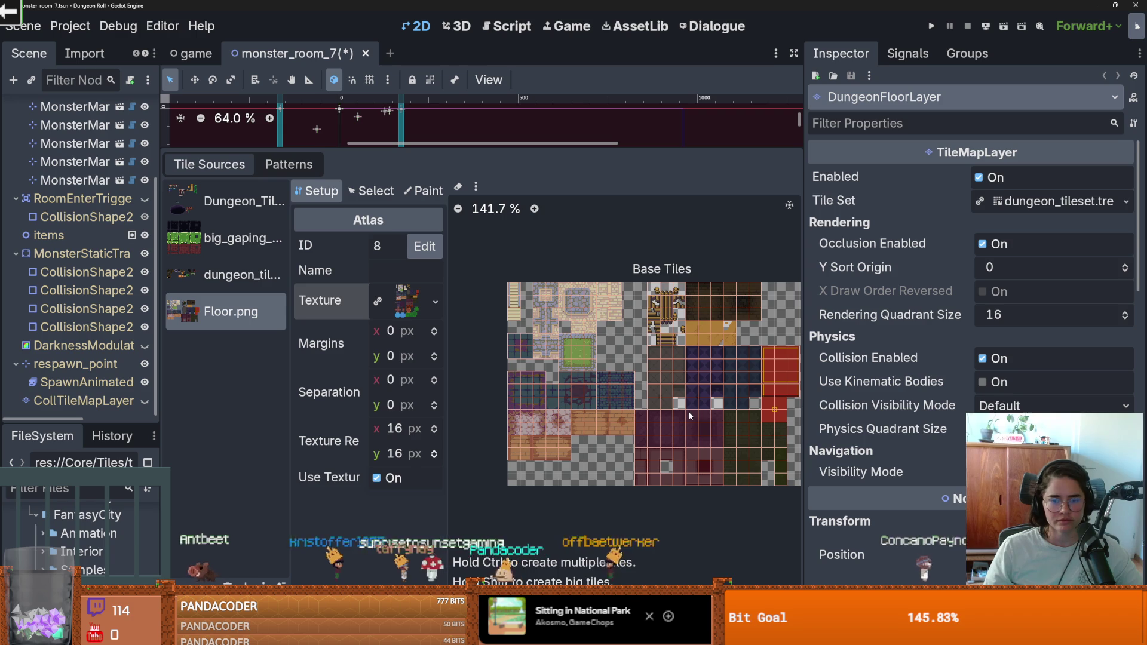
scroll(689, 411, up, 1)
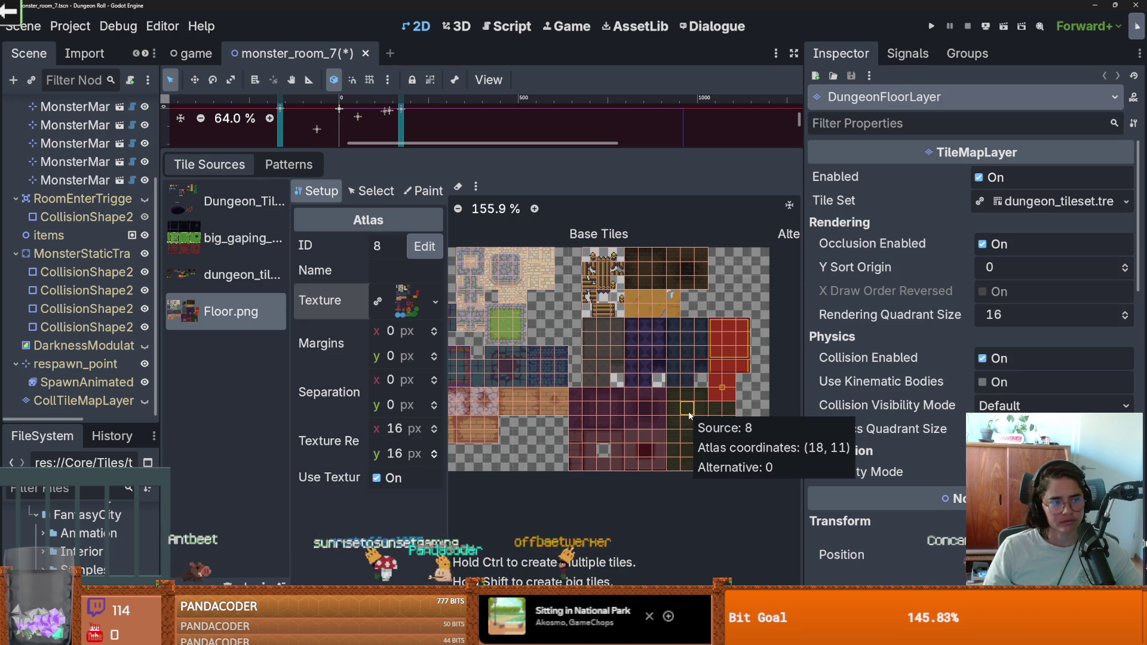
scroll(567, 410, up, 2)
scroll(645, 367, up, 3)
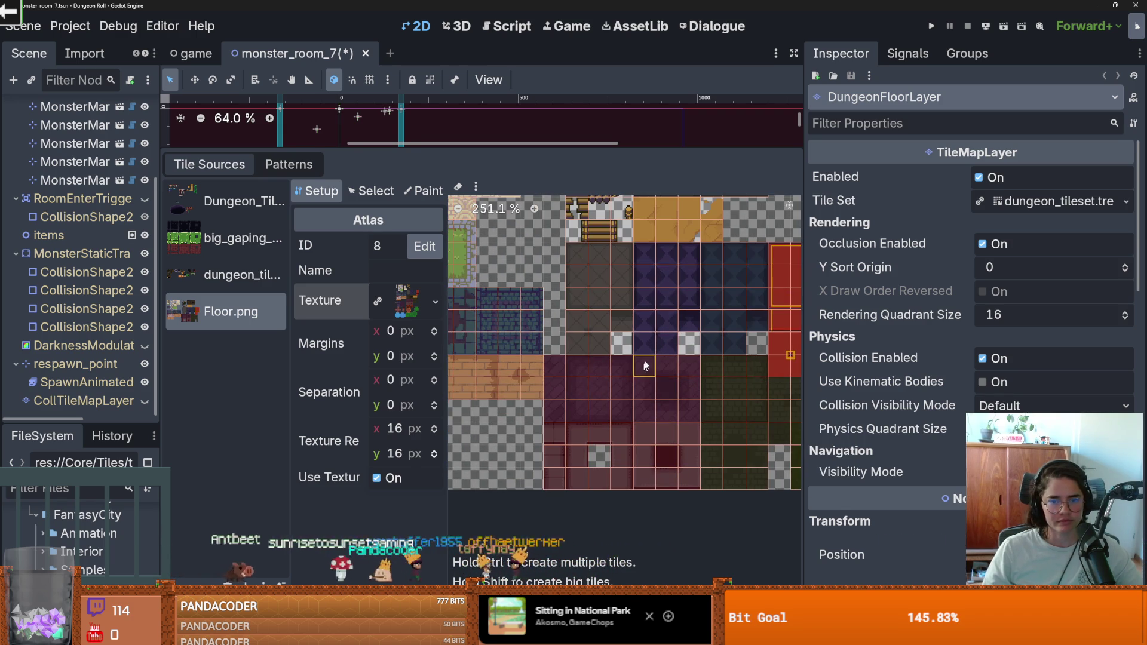
Show the terrain paint view with the green_ terrain selected, then return to Aseprite.
click(418, 193)
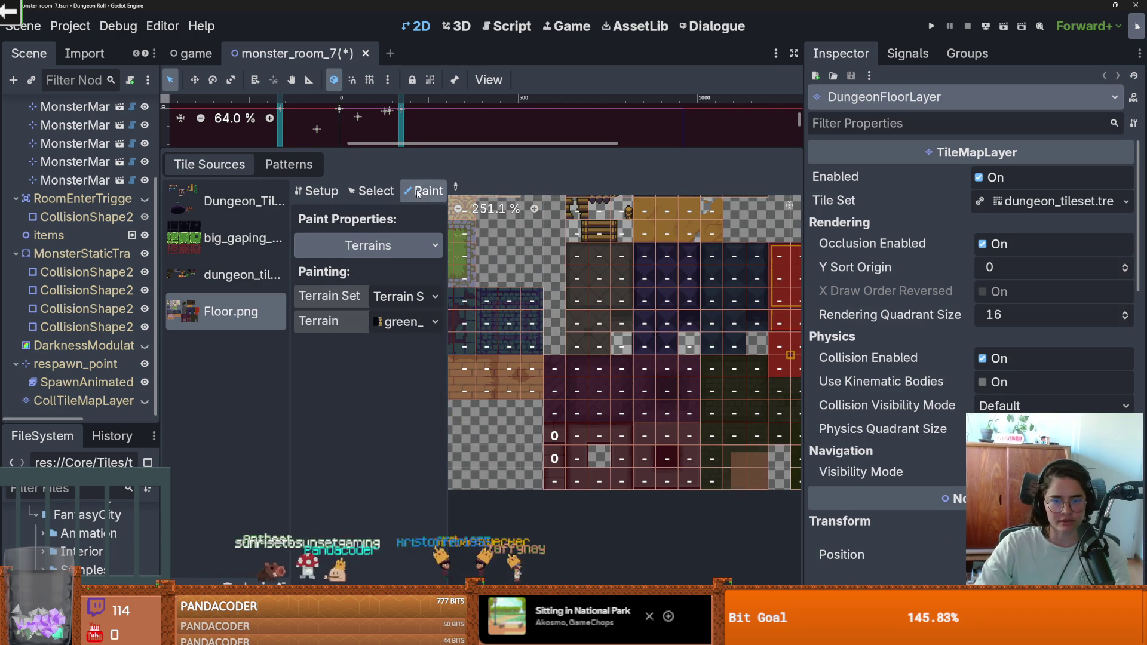
click(406, 322)
click(423, 366)
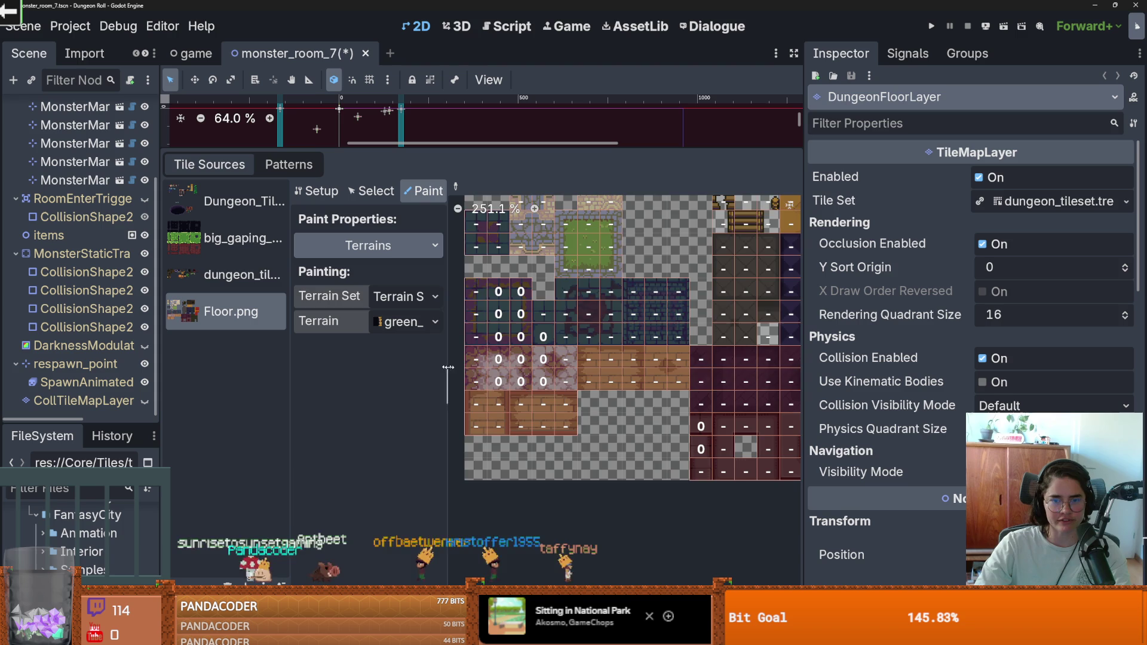
scroll(595, 382, up, 2)
scroll(596, 382, up, 3)
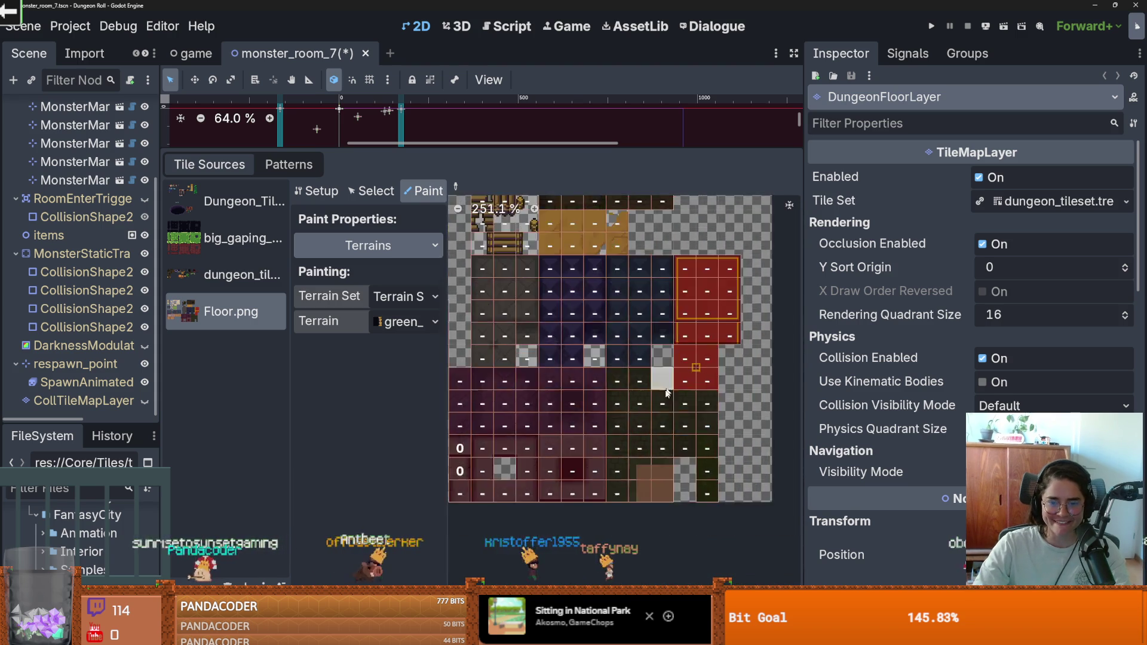
scroll(710, 432, up, 6)
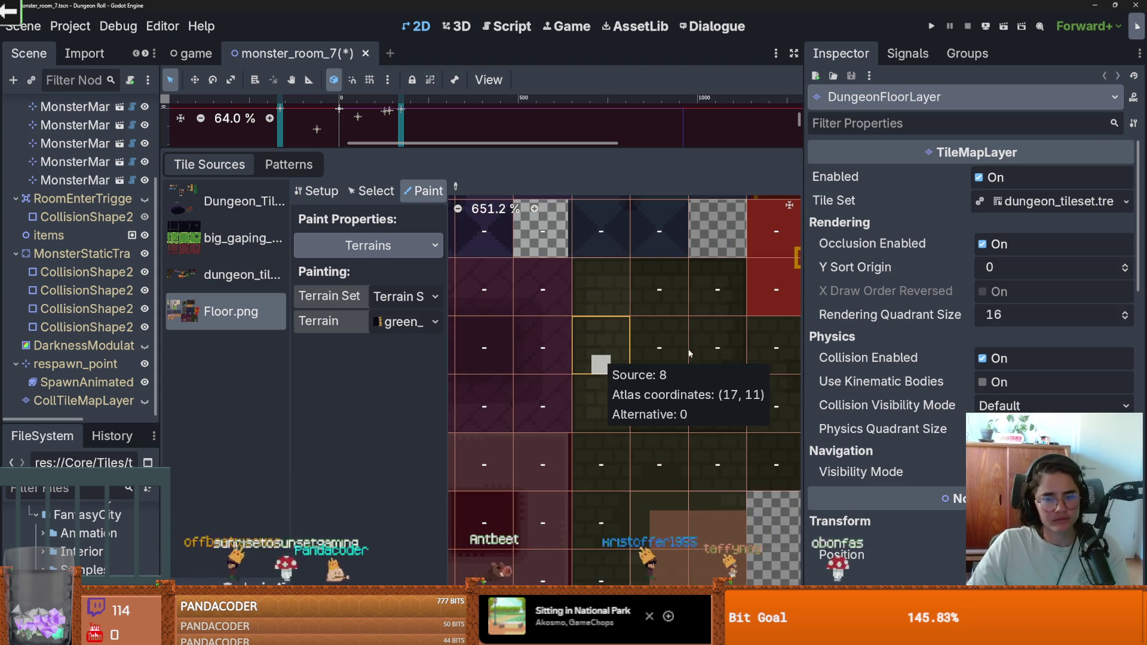
key(alt+Tab)
scroll(709, 287, down, 3)
scroll(709, 287, up, 2)
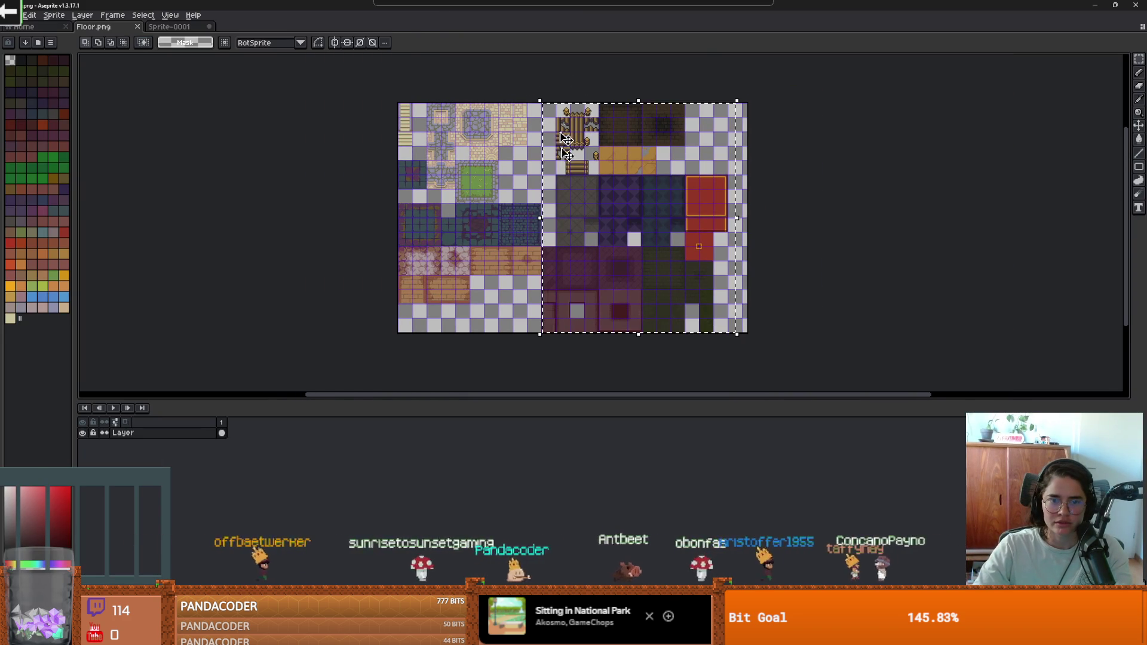
Paste the cut right-hand Floor.png tiles into a new blank sprite.
scroll(576, 248, up, 3)
scroll(576, 256, down, 3)
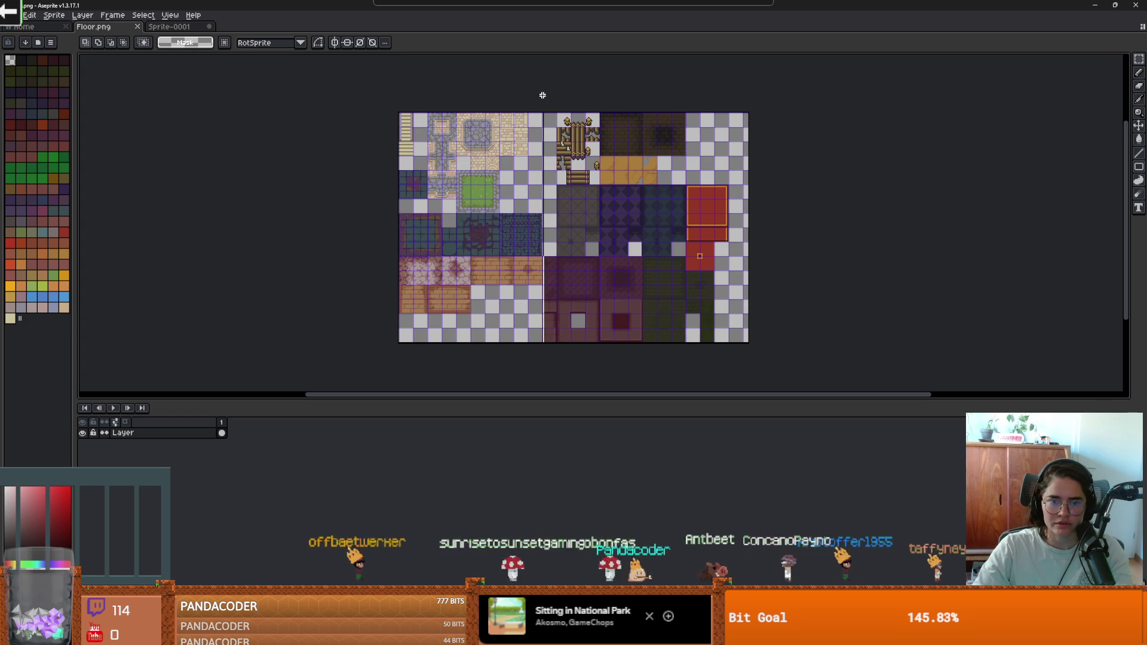
scroll(578, 266, up, 3)
scroll(578, 268, down, 3)
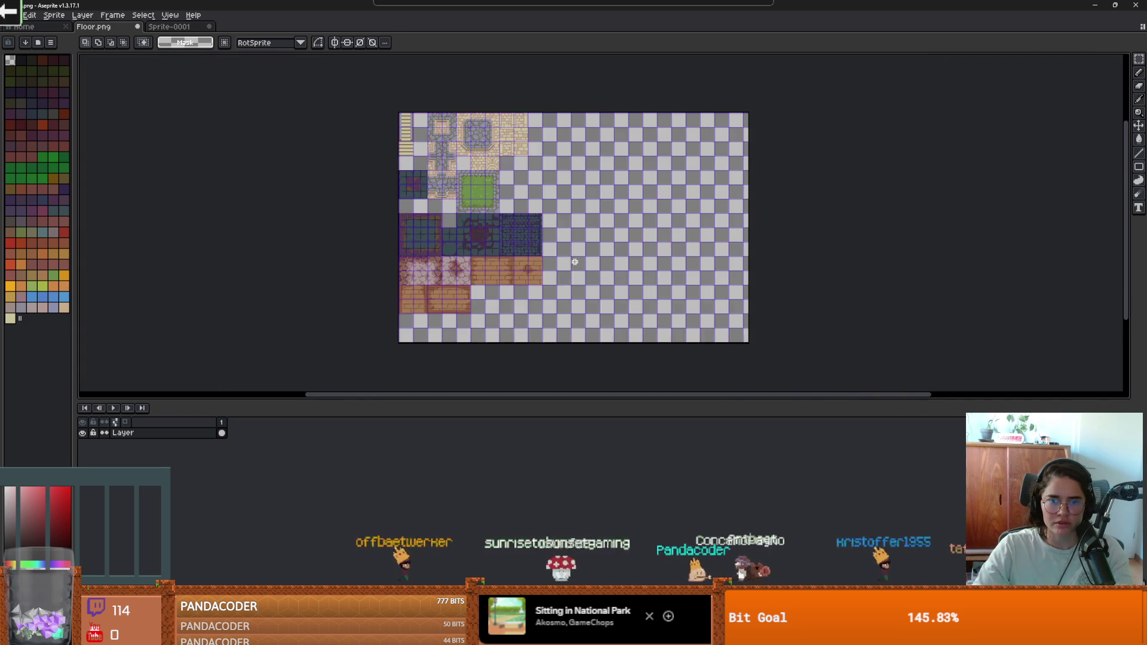
click(12, 15)
click(28, 33)
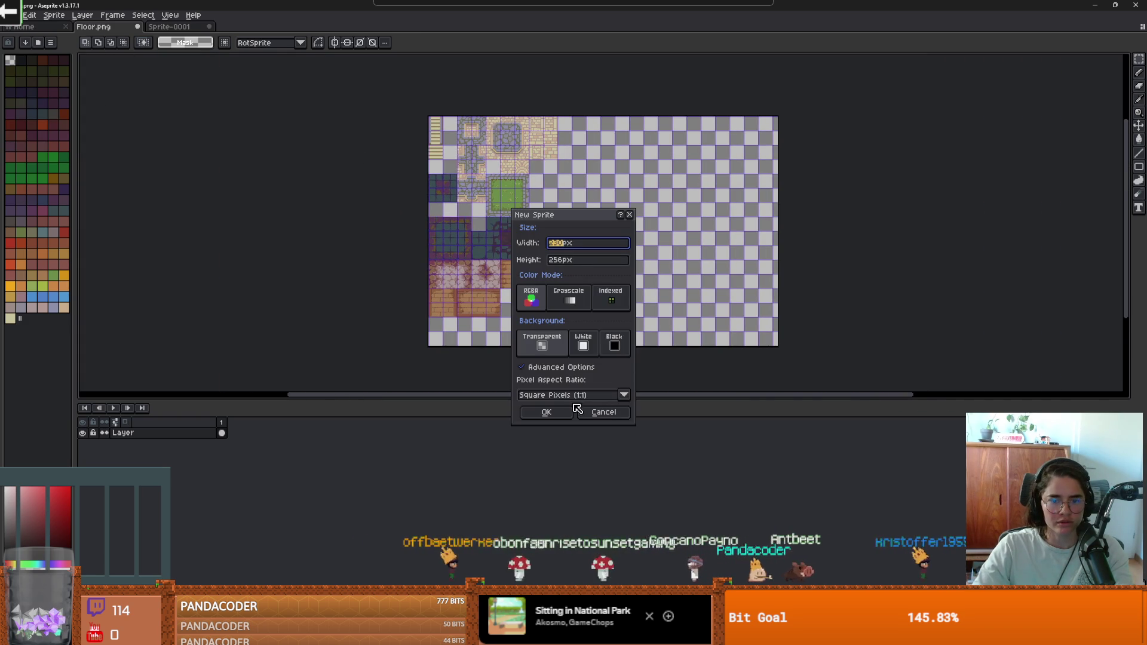
click(546, 412)
key(ctrl+v)
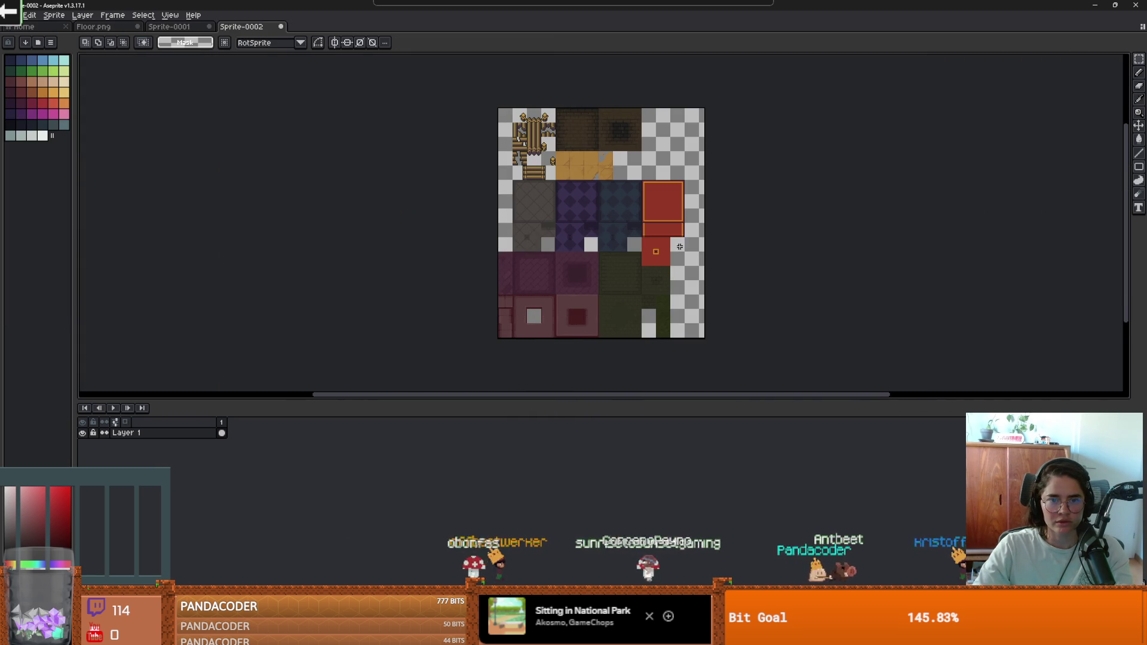
Narrow Floor.png's canvas by pulling its right edge in via Canvas Size.
key(ctrl+alt+c)
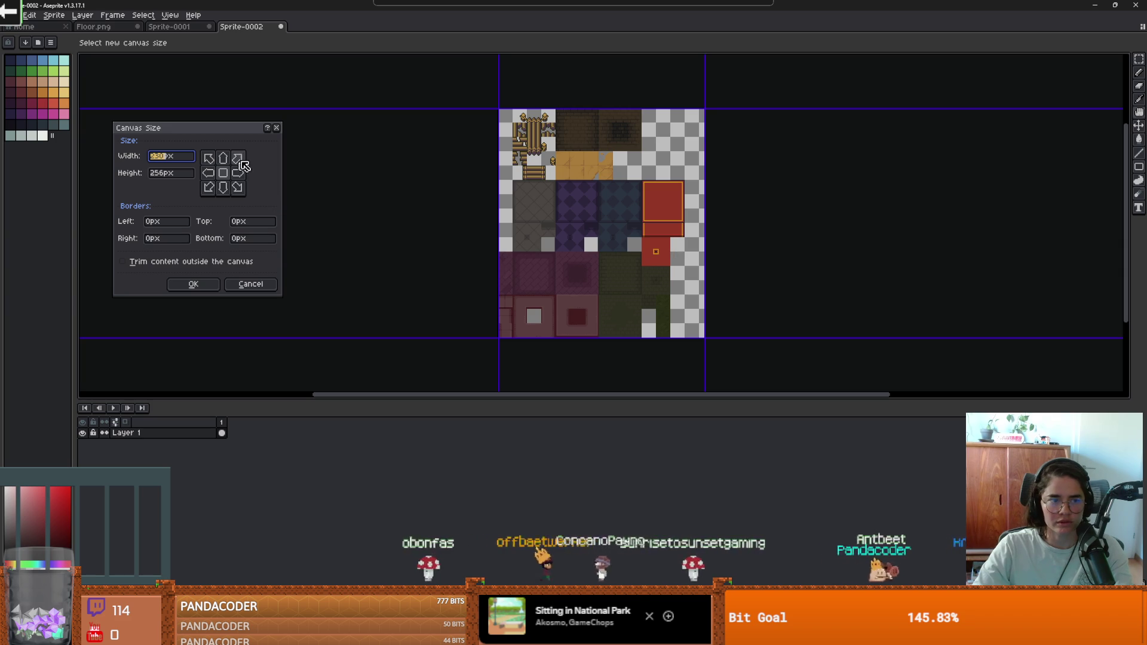
key(Escape)
click(164, 28)
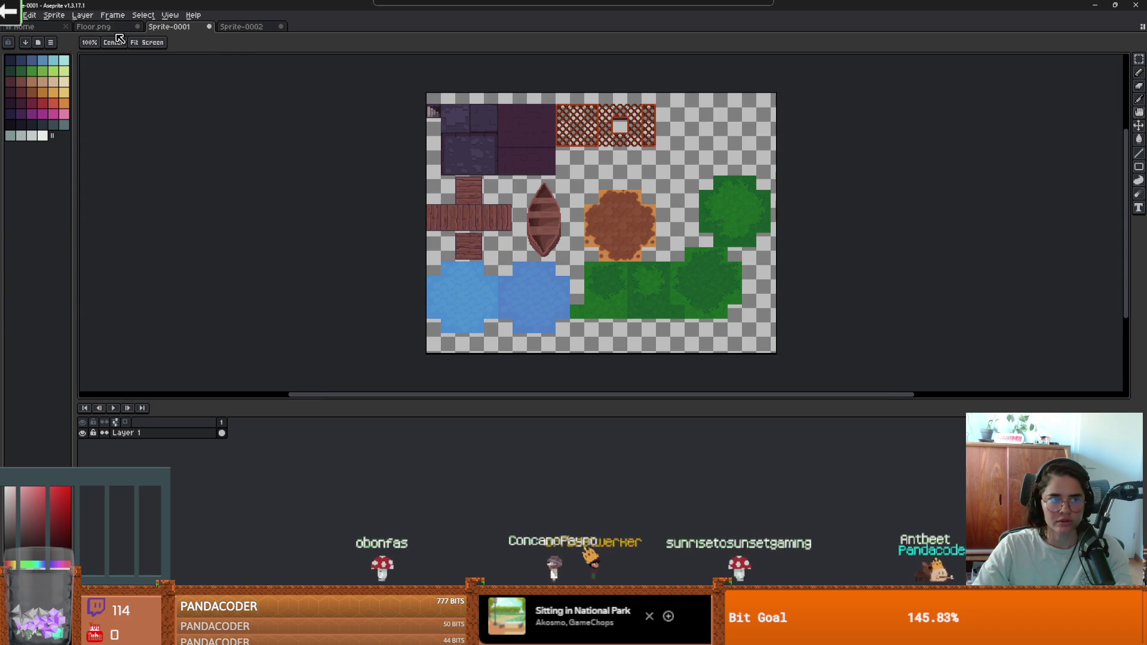
click(117, 27)
key(ctrl+alt+c)
drag(779, 269, 575, 268)
scroll(573, 265, up, 4)
key(Return)
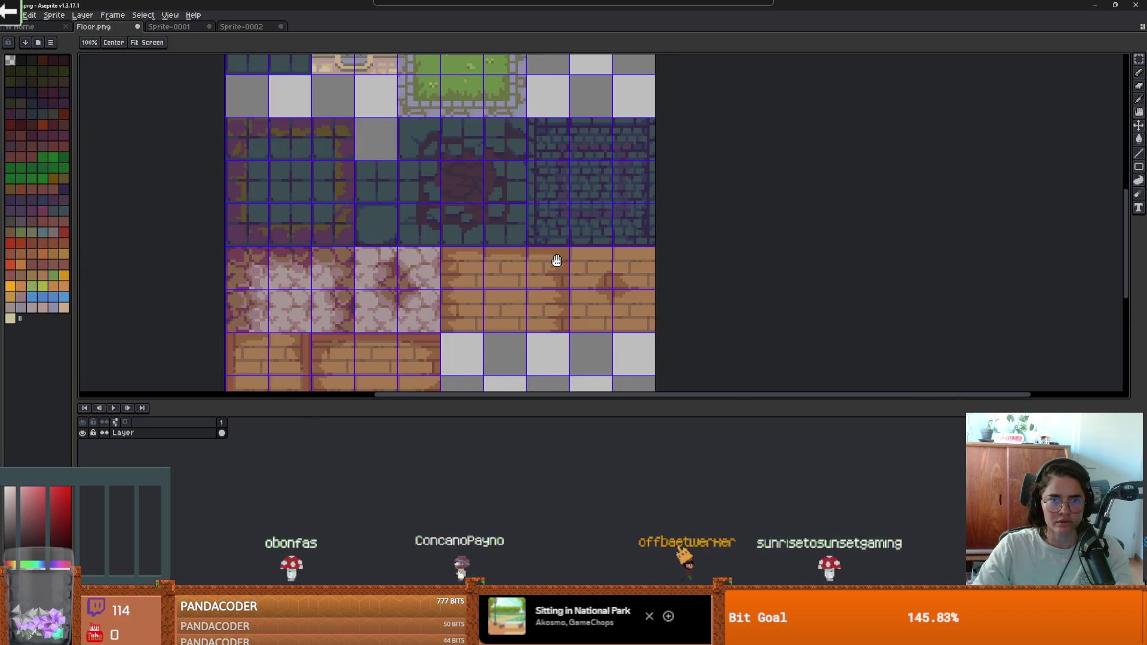
scroll(556, 260, down, 4)
Raise Floor.png's bottom edge for a 160x224 canvas, then return to Godot.
key(ctrl+alt+c)
drag(554, 362, 549, 320)
scroll(552, 344, up, 4)
key(Return)
scroll(564, 280, down, 4)
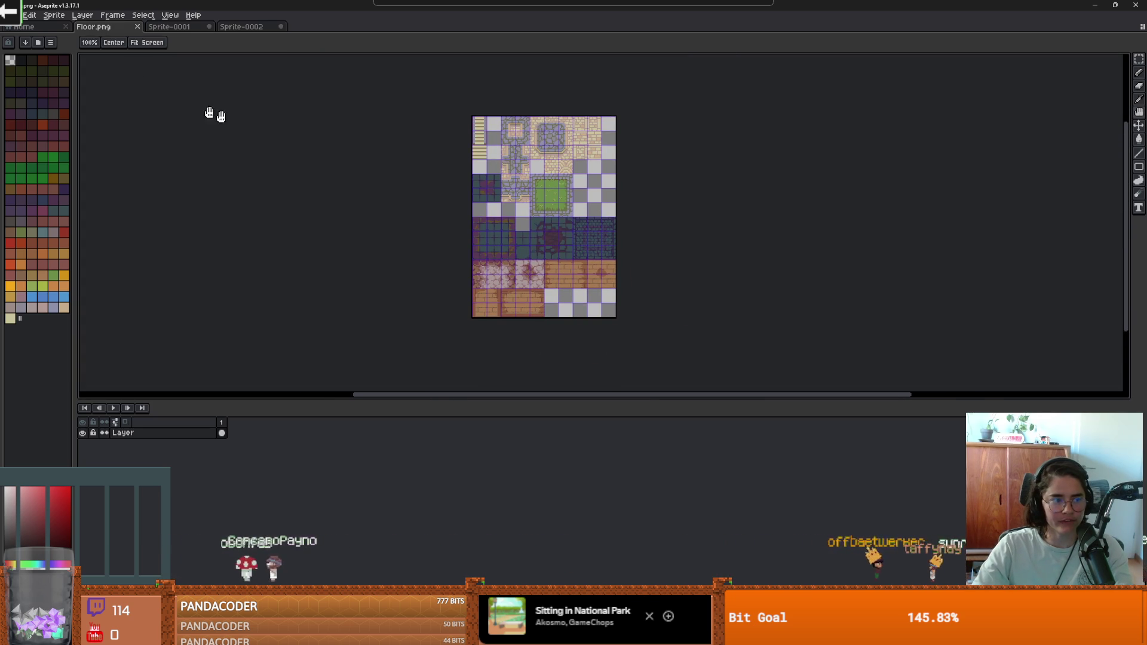
key(alt+Tab)
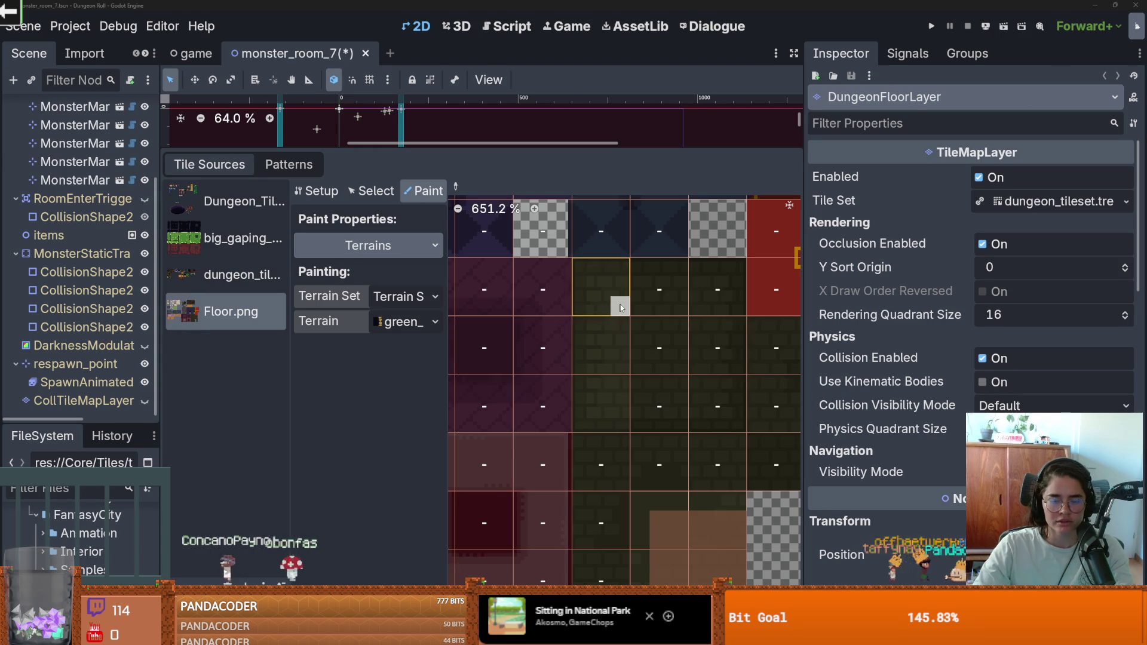
Remove the Floor.png atlas tiles lying outside the narrowed texture.
scroll(644, 330, down, 5)
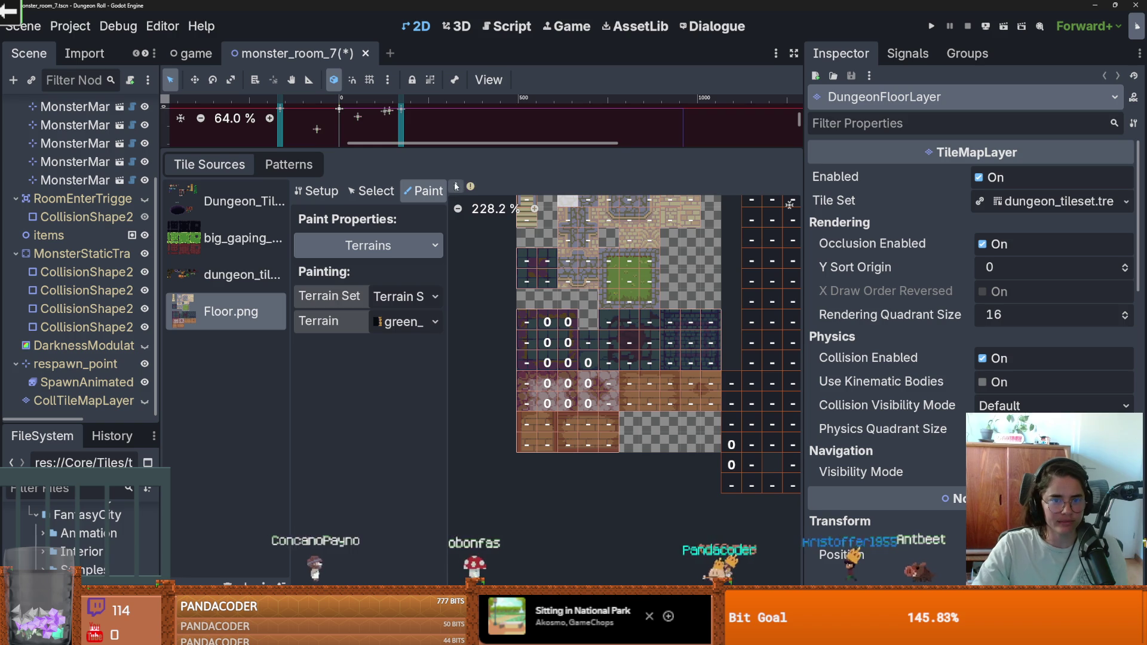
scroll(591, 295, down, 3)
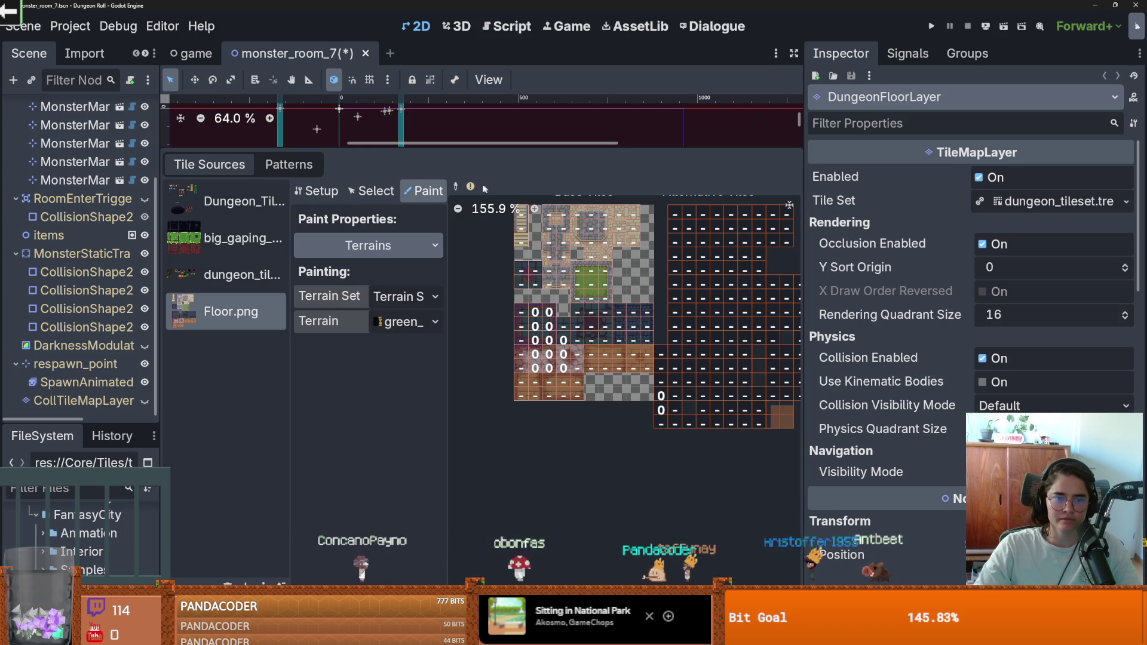
mouse_move(472, 189)
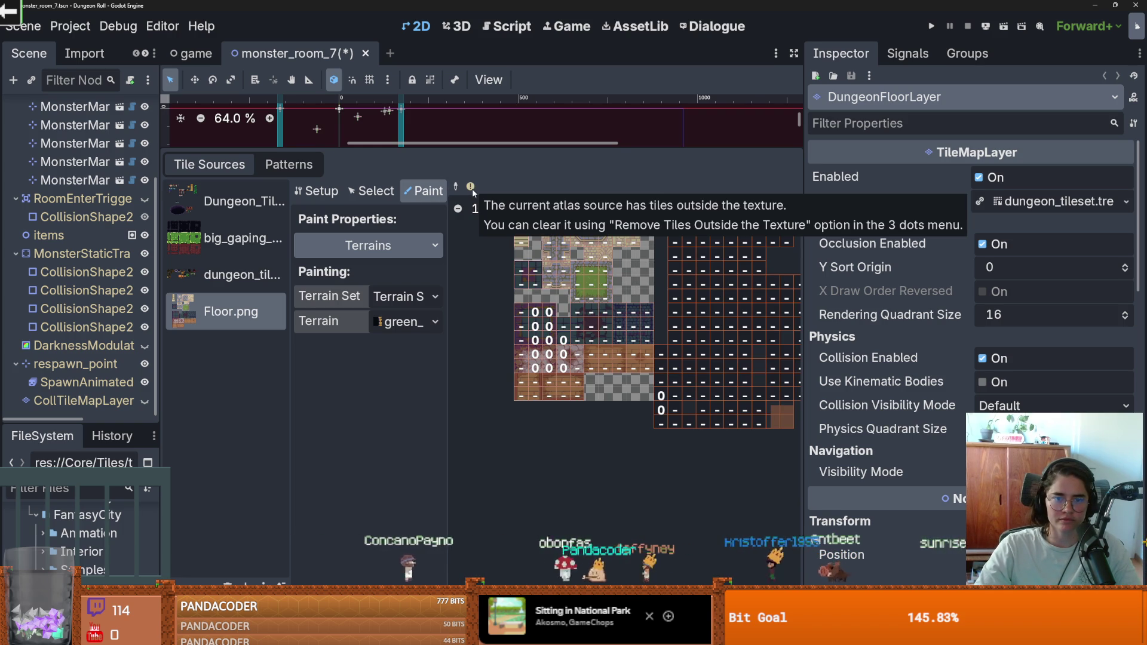
scroll(496, 341, down, 1)
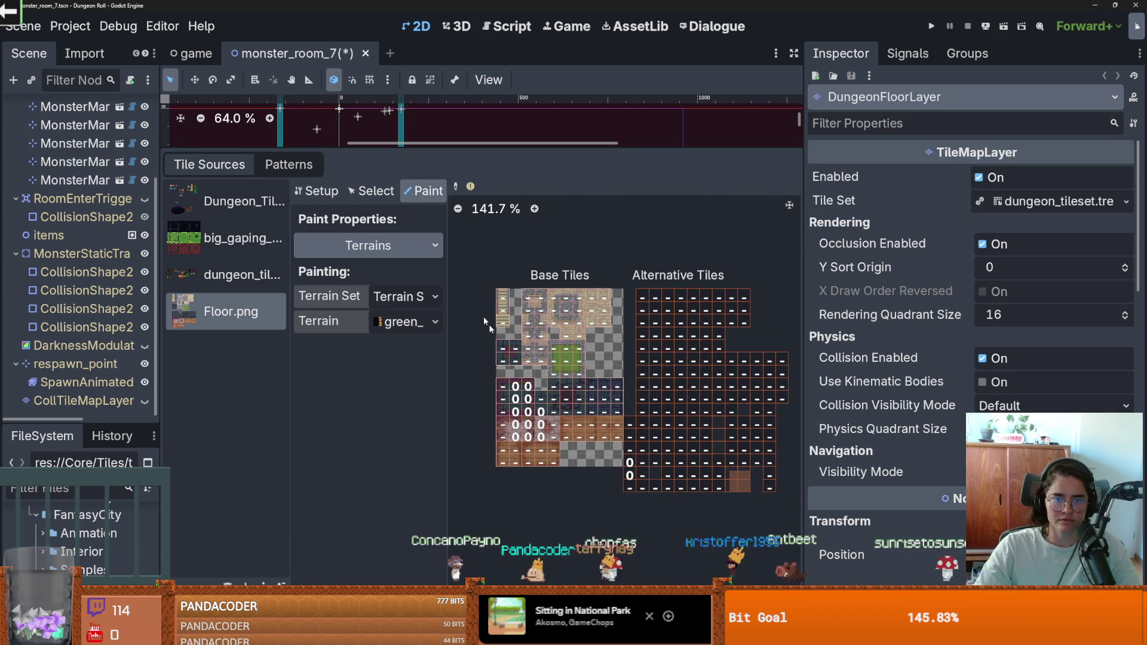
click(377, 197)
click(421, 195)
click(317, 190)
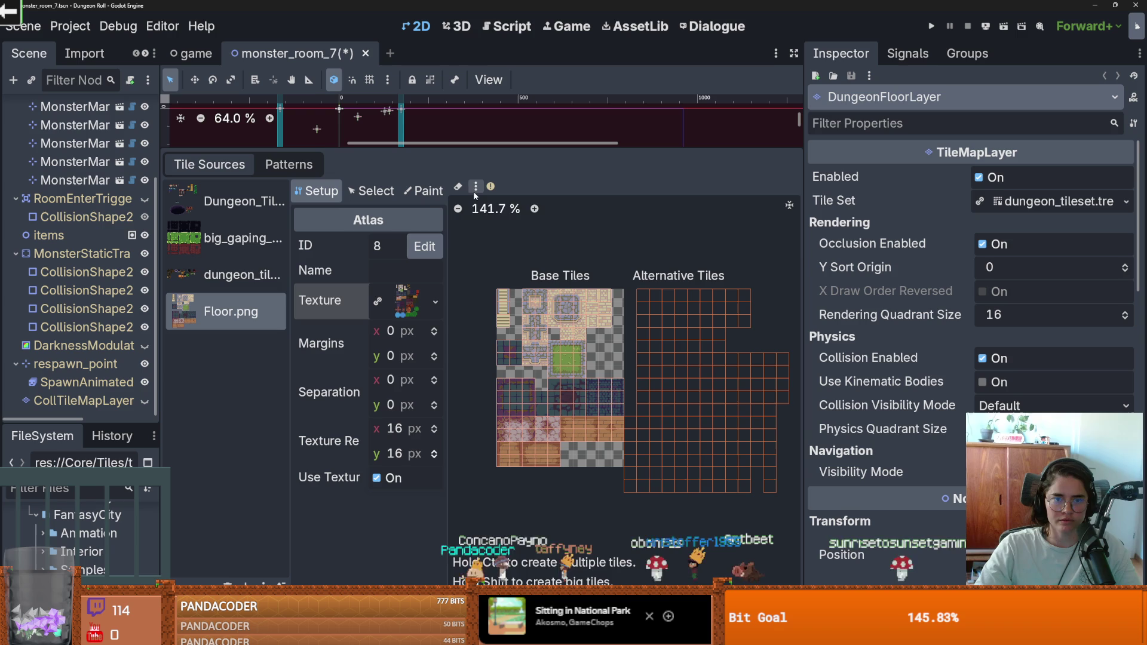
click(474, 189)
click(559, 243)
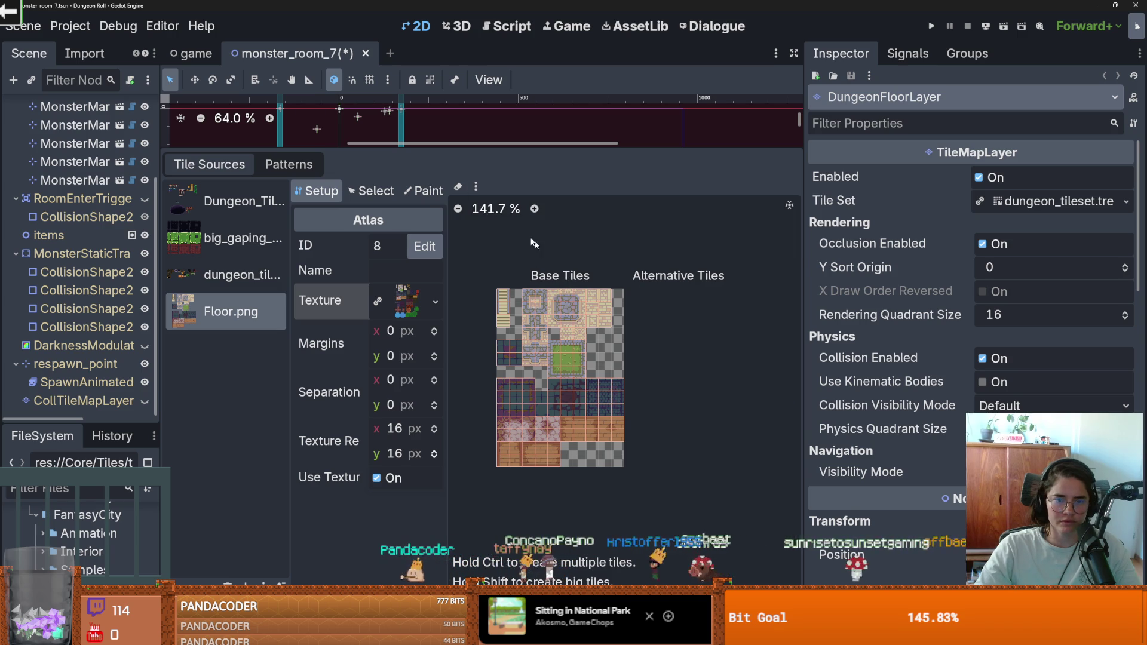
Put the Floor.png atlas panel back into terrain painting mode.
click(476, 188)
click(528, 205)
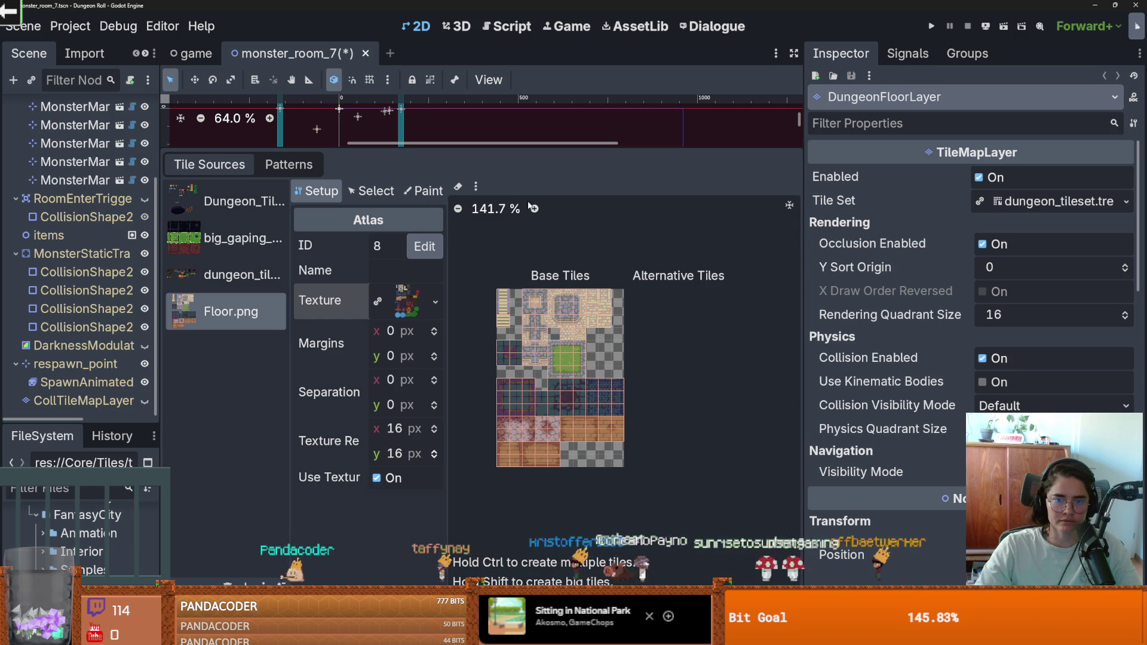
scroll(597, 310, up, 1)
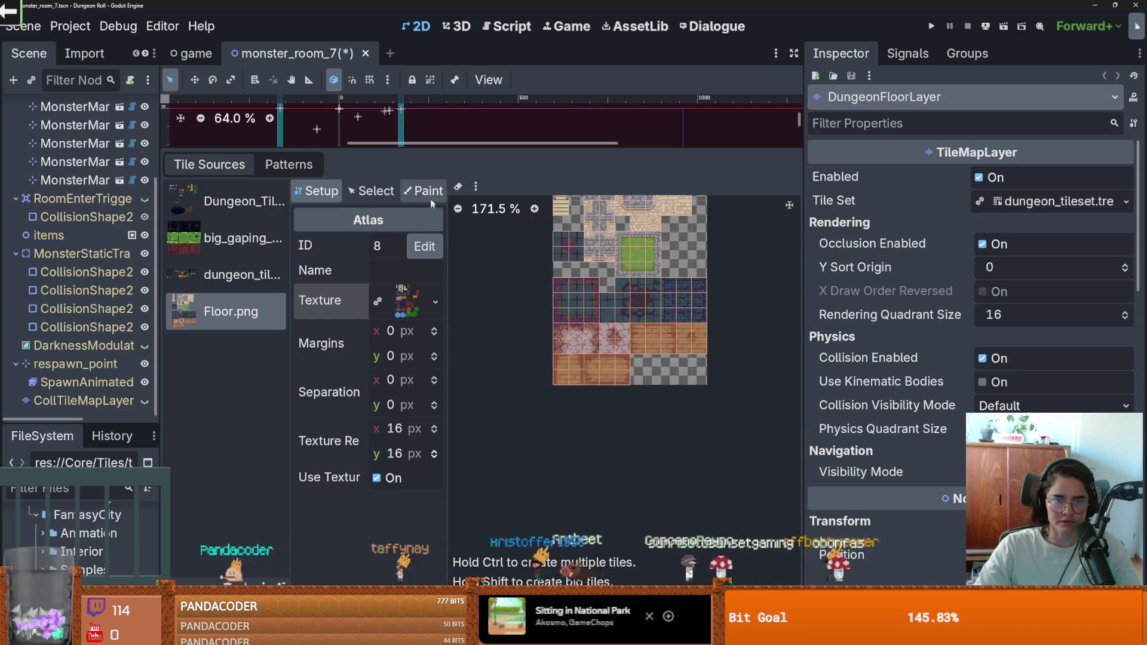
click(424, 190)
scroll(559, 349, up, 3)
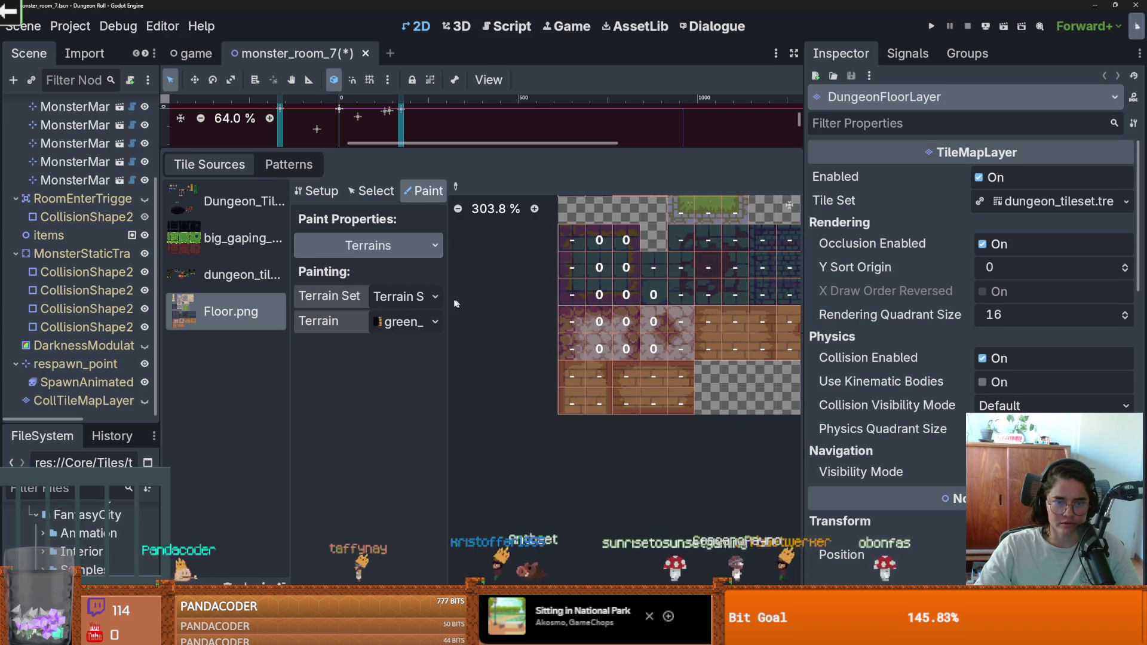
Compare the terrains held by Terrain Sets 0, 1, 5 and others.
click(404, 323)
click(405, 297)
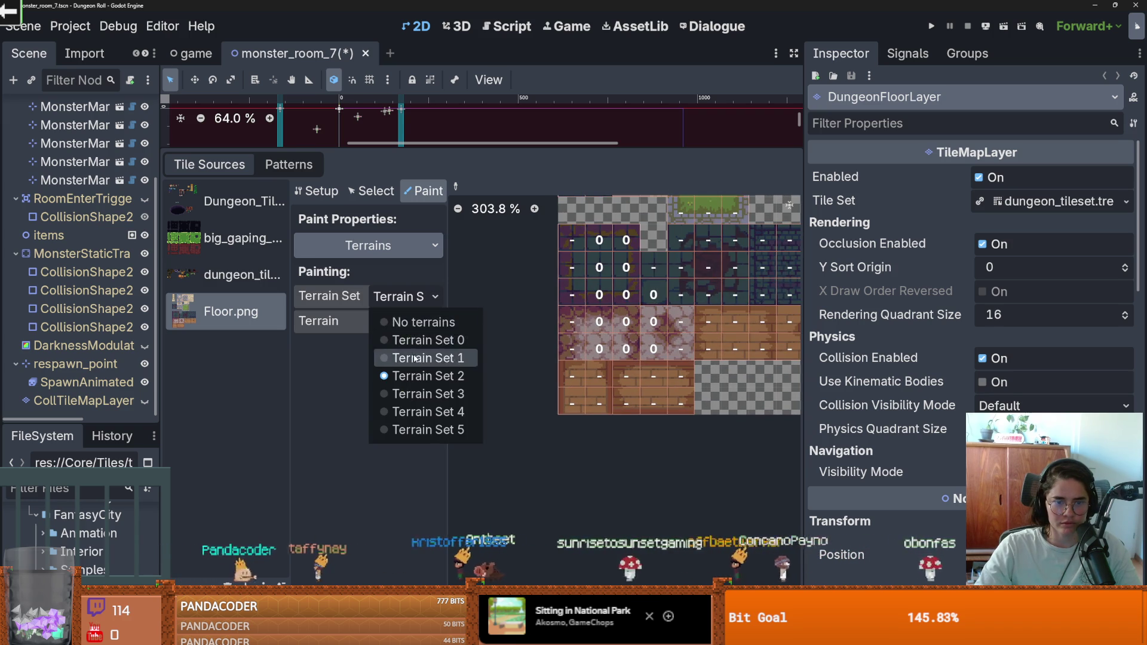
click(416, 358)
click(404, 321)
click(405, 297)
click(406, 336)
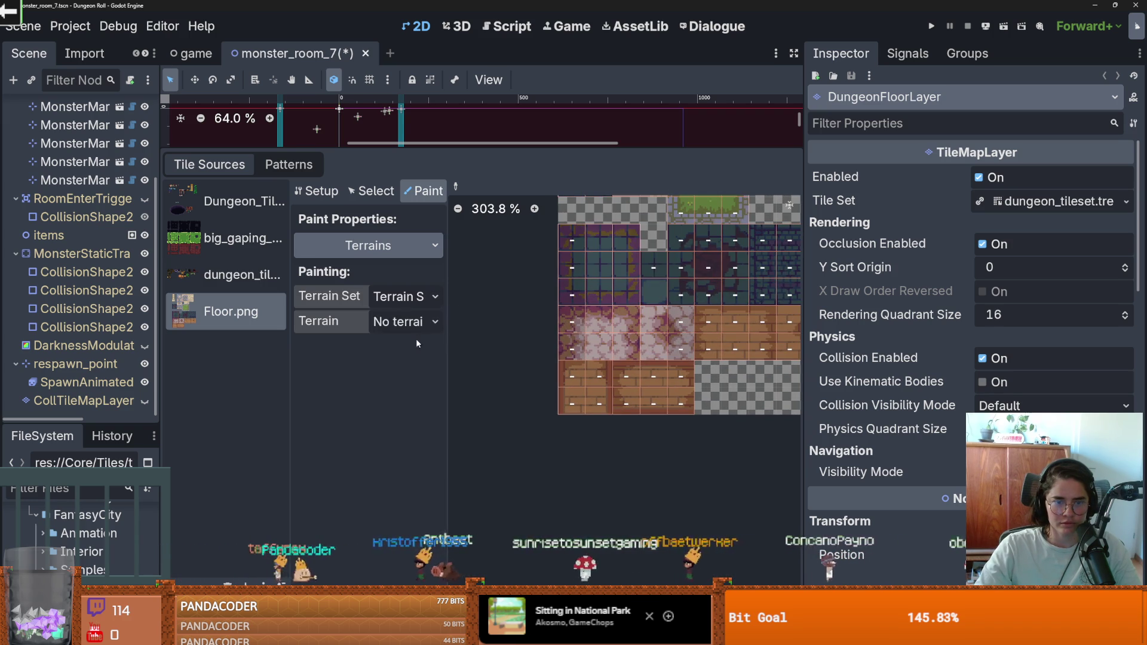
click(432, 326)
click(406, 296)
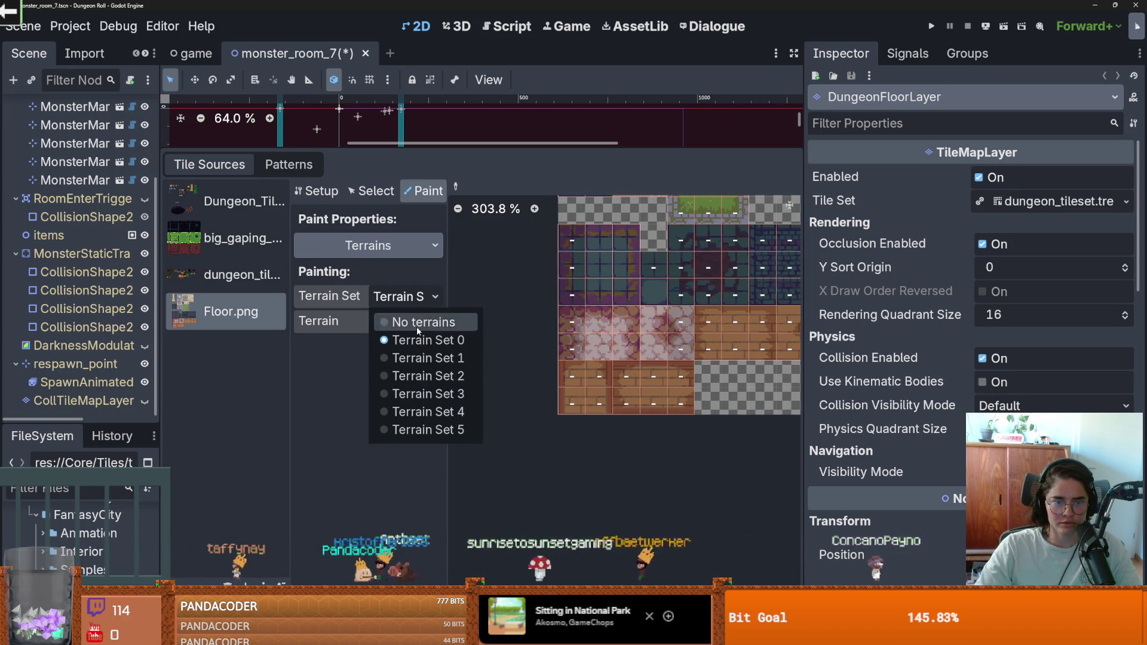
click(431, 337)
click(420, 323)
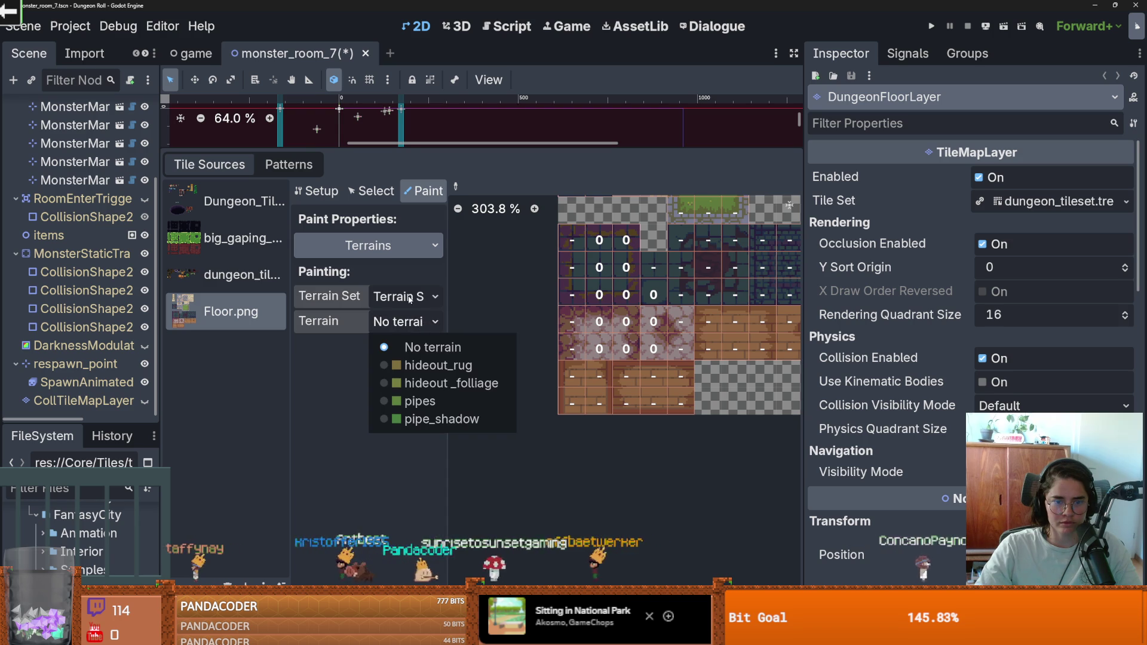
click(410, 299)
click(426, 426)
click(403, 326)
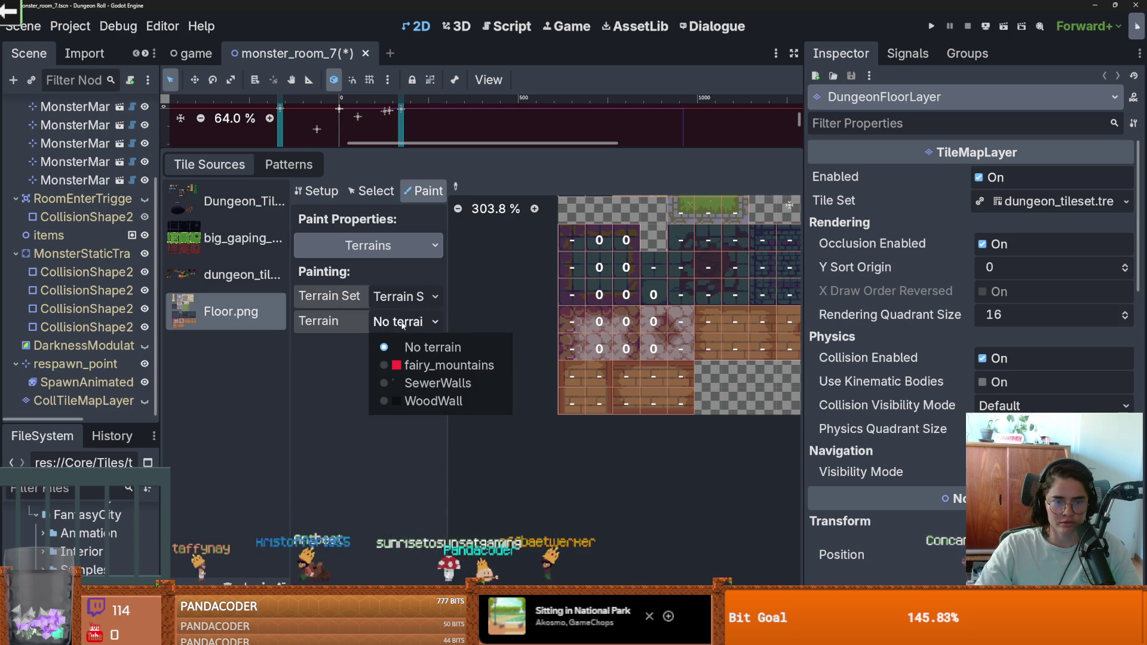
click(402, 299)
click(422, 374)
click(400, 317)
click(399, 299)
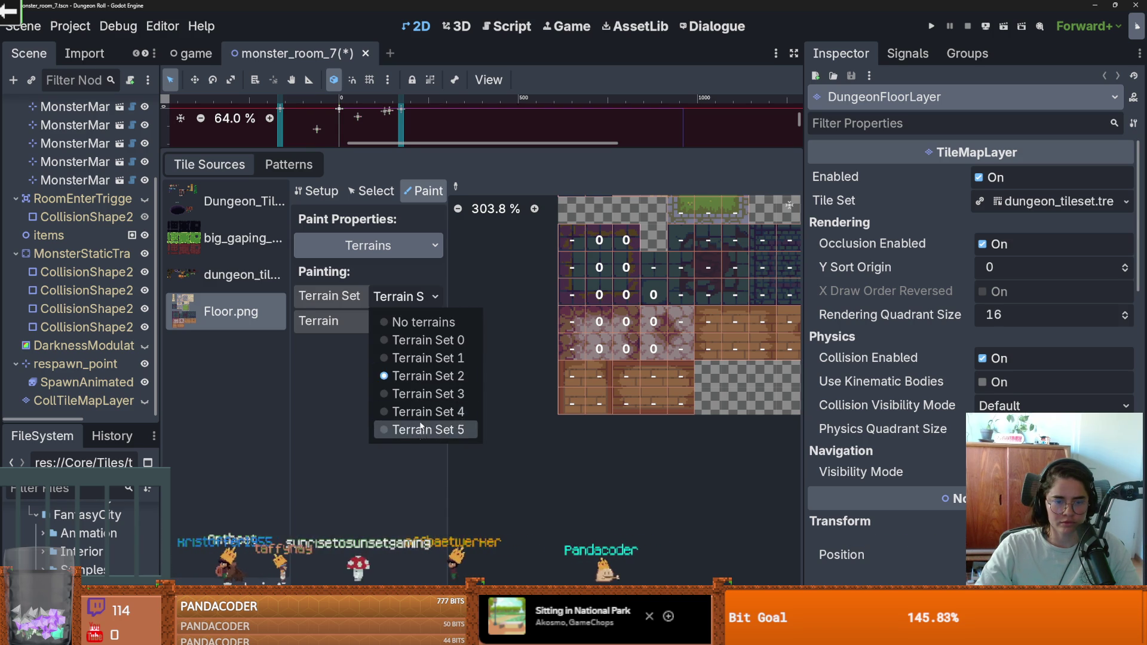
click(399, 428)
click(398, 327)
Check Terrain Set 4, then pick the floor terrain set with tiled_floor as terrain.
click(397, 326)
click(399, 323)
click(414, 380)
click(399, 296)
click(399, 411)
click(399, 323)
click(399, 297)
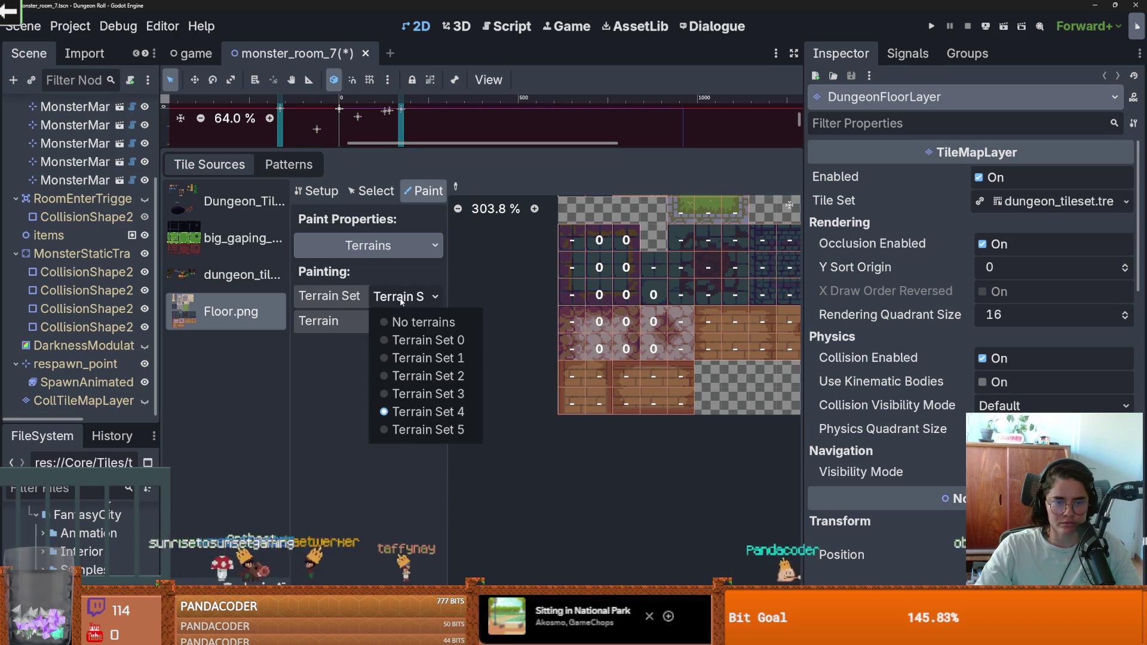
click(414, 339)
click(418, 323)
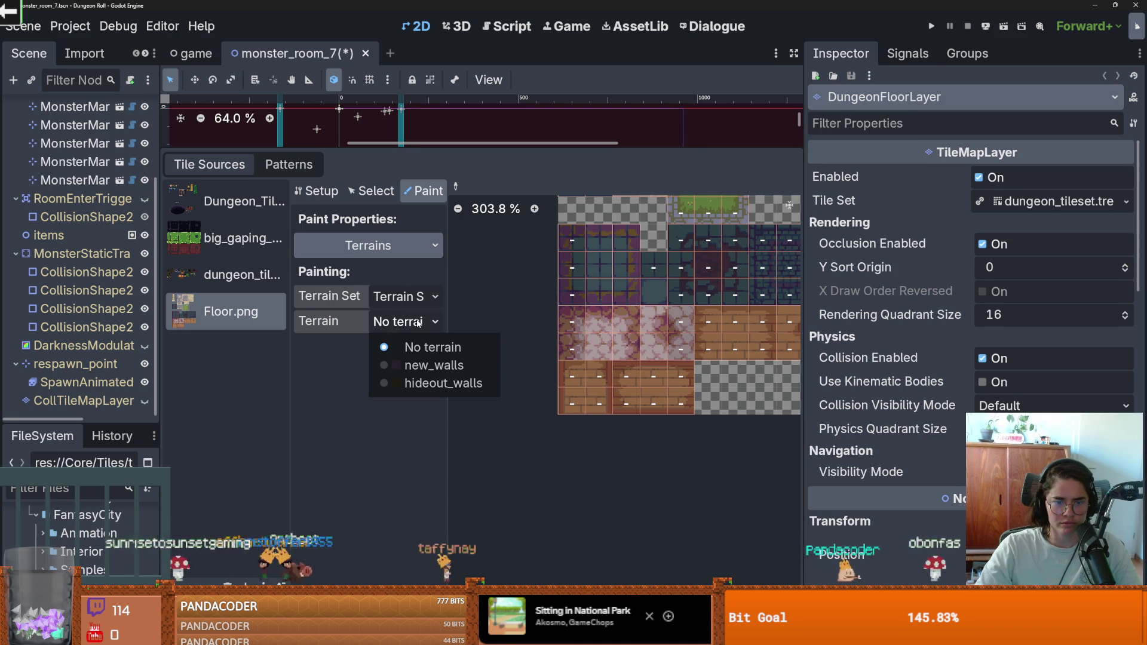
click(418, 323)
click(399, 296)
click(400, 340)
click(411, 328)
click(411, 328)
click(404, 303)
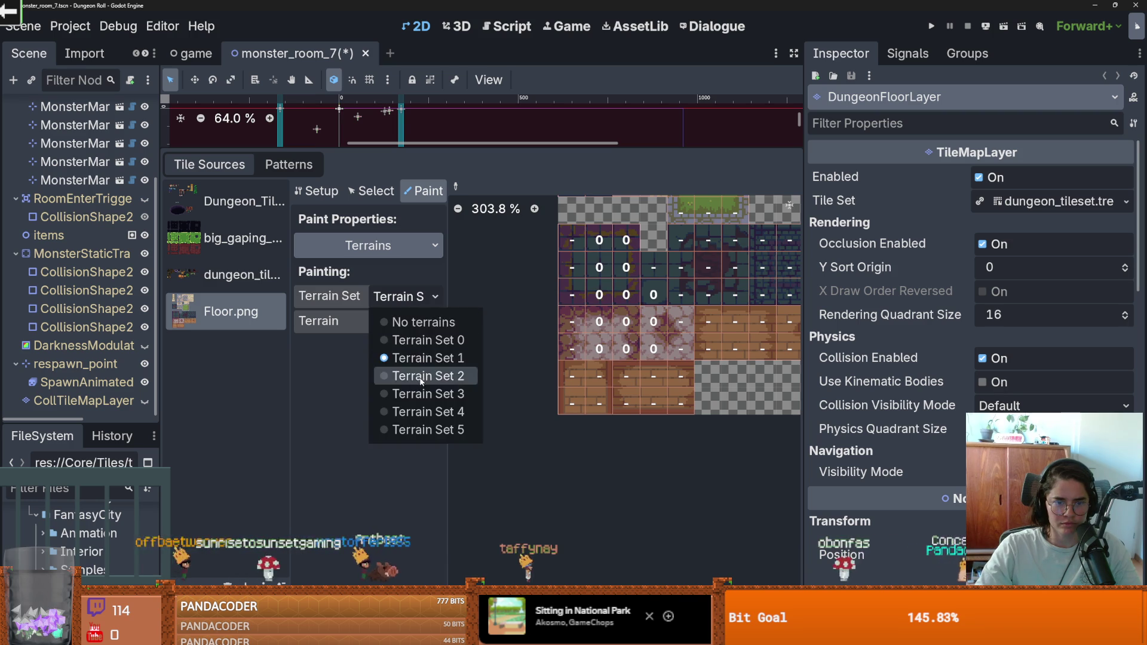
click(403, 374)
click(403, 328)
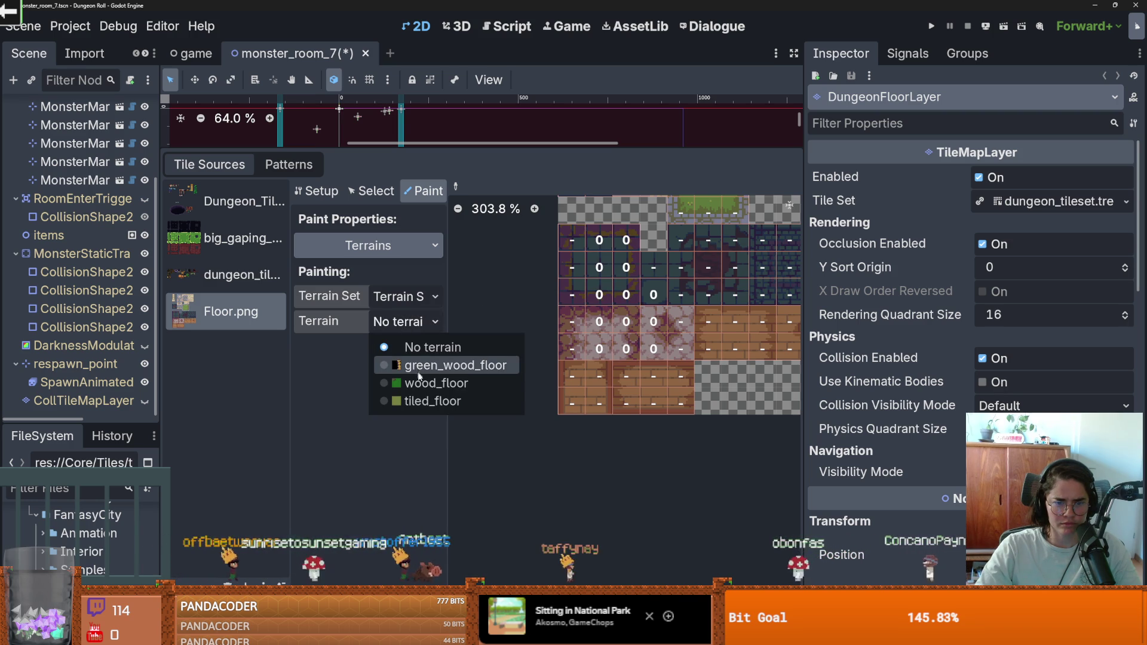
click(430, 401)
scroll(581, 343, up, 3)
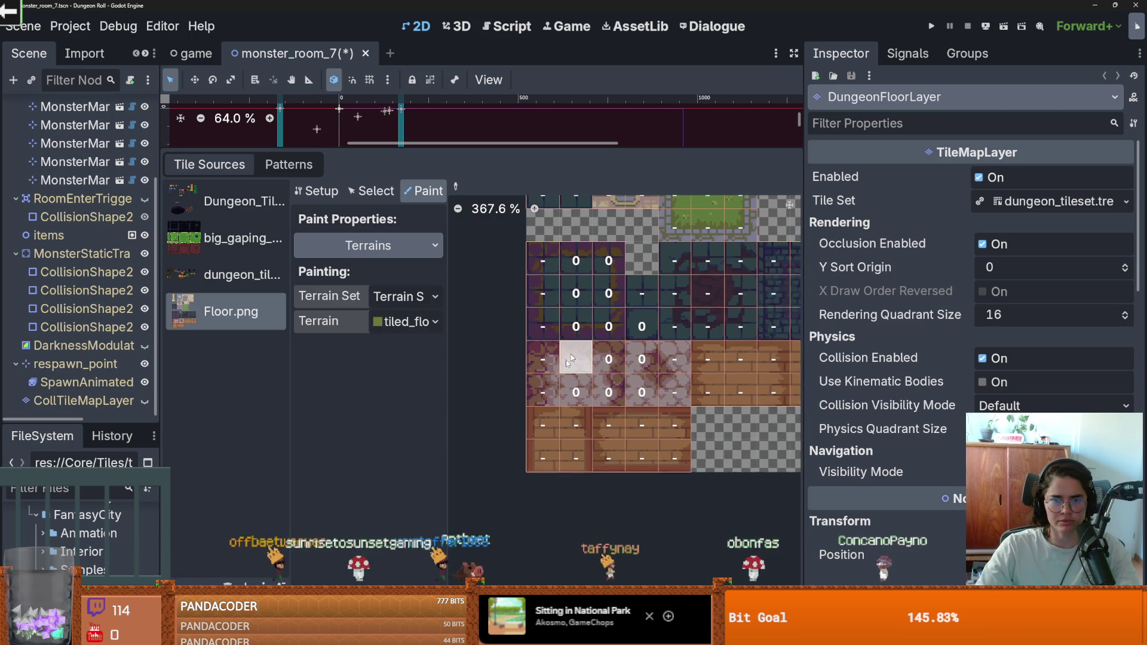
Paint tiled_floor onto four Floor.png atlas tiles, then request a project reload.
click(590, 285)
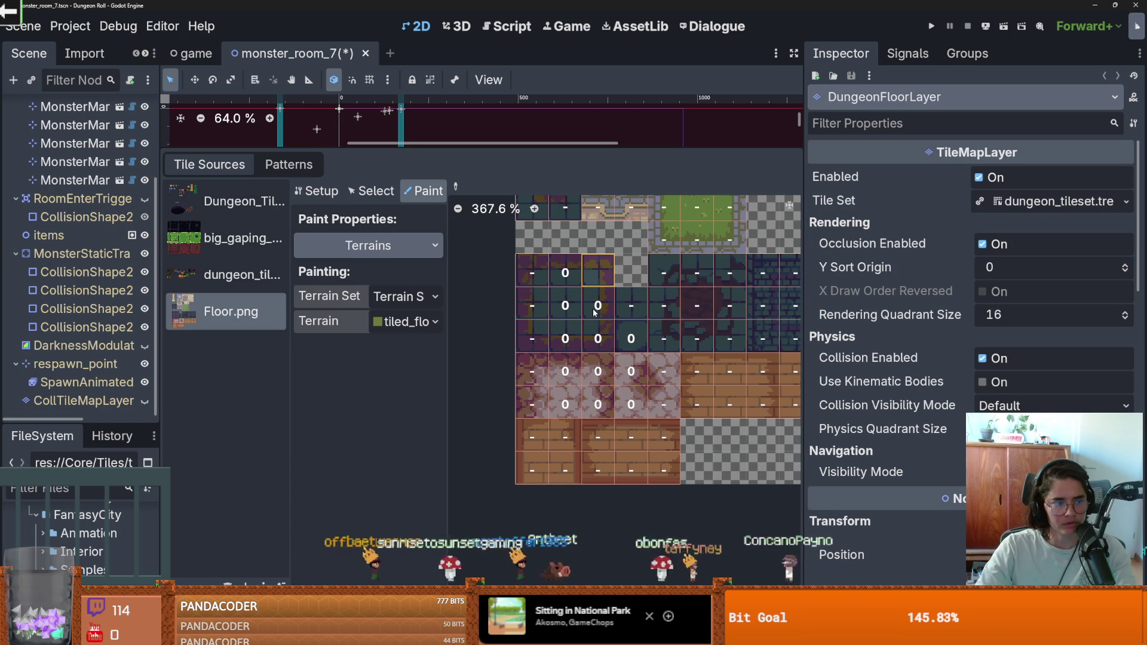
click(595, 312)
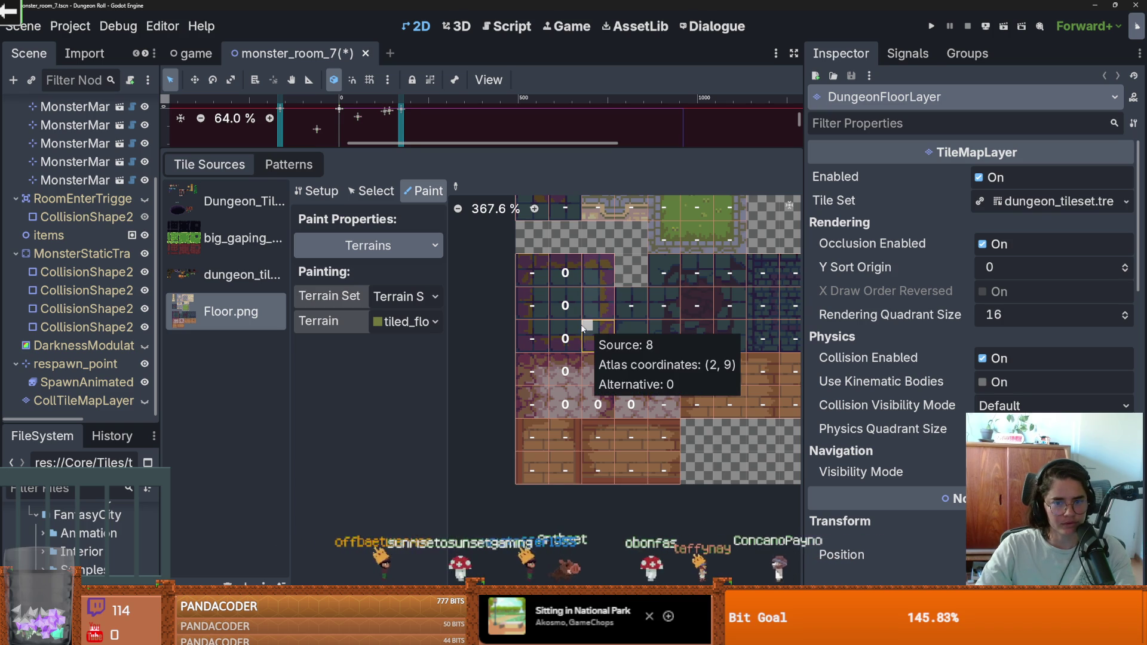
click(553, 336)
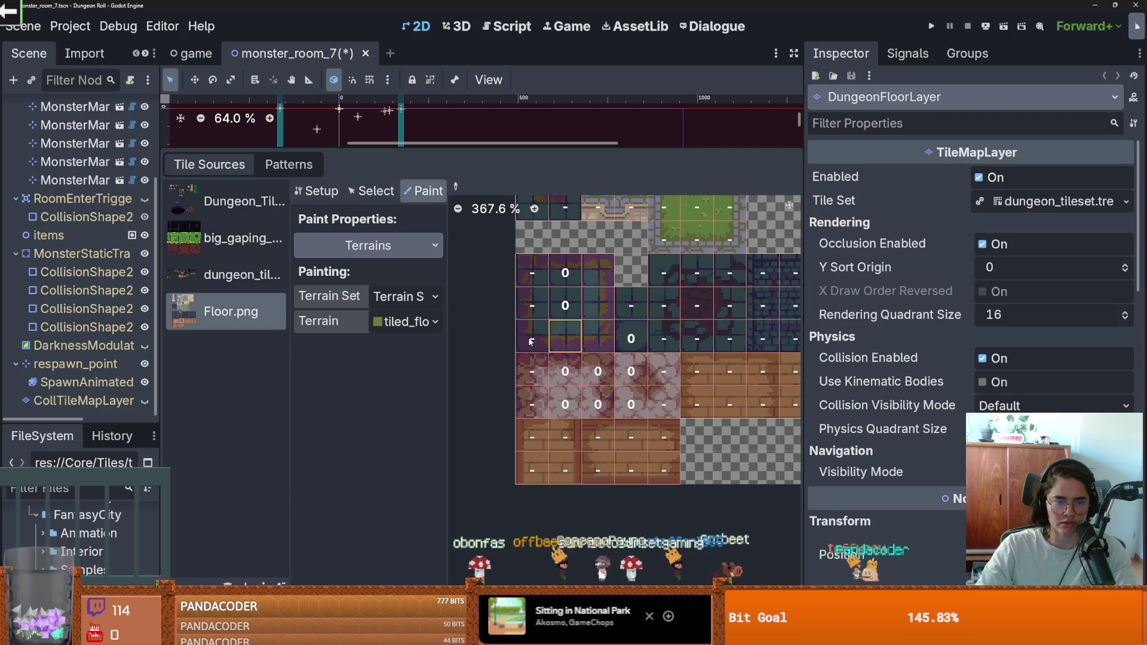
click(521, 334)
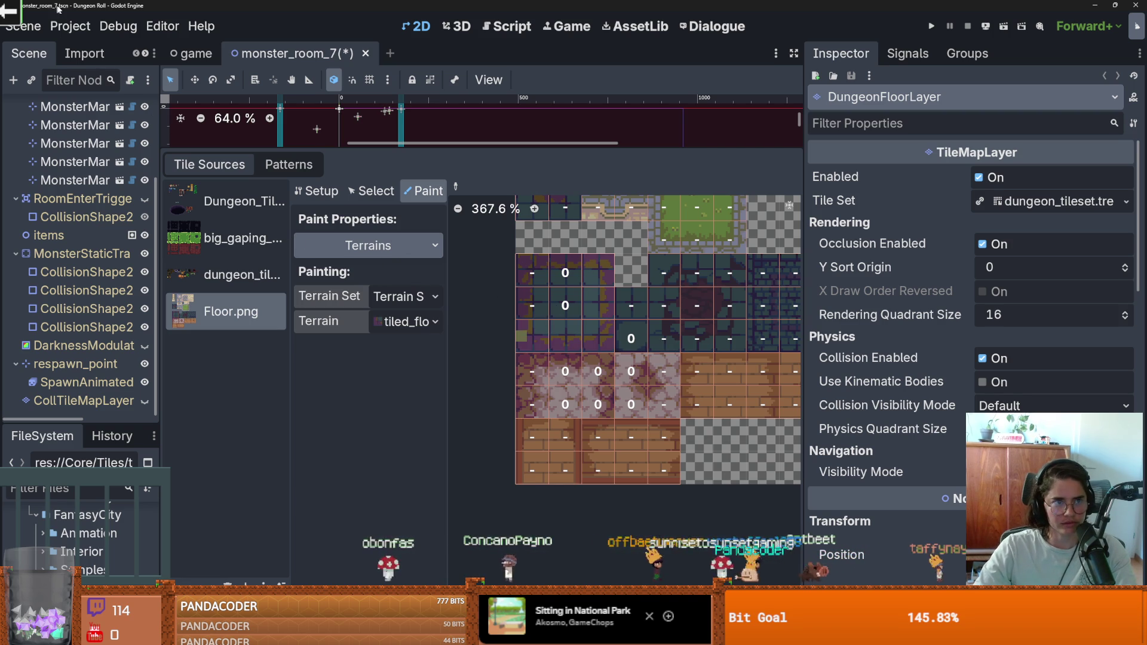
click(79, 28)
click(165, 212)
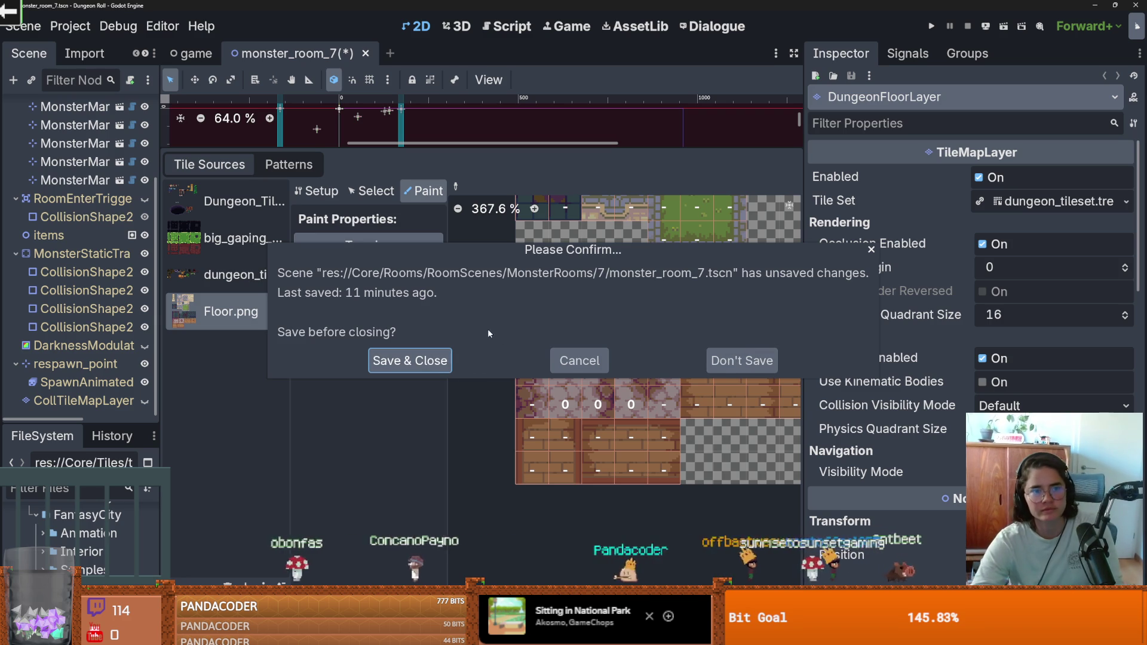
Save monster_room_7.tscn on close and relaunch the project from the Project Manager.
click(425, 360)
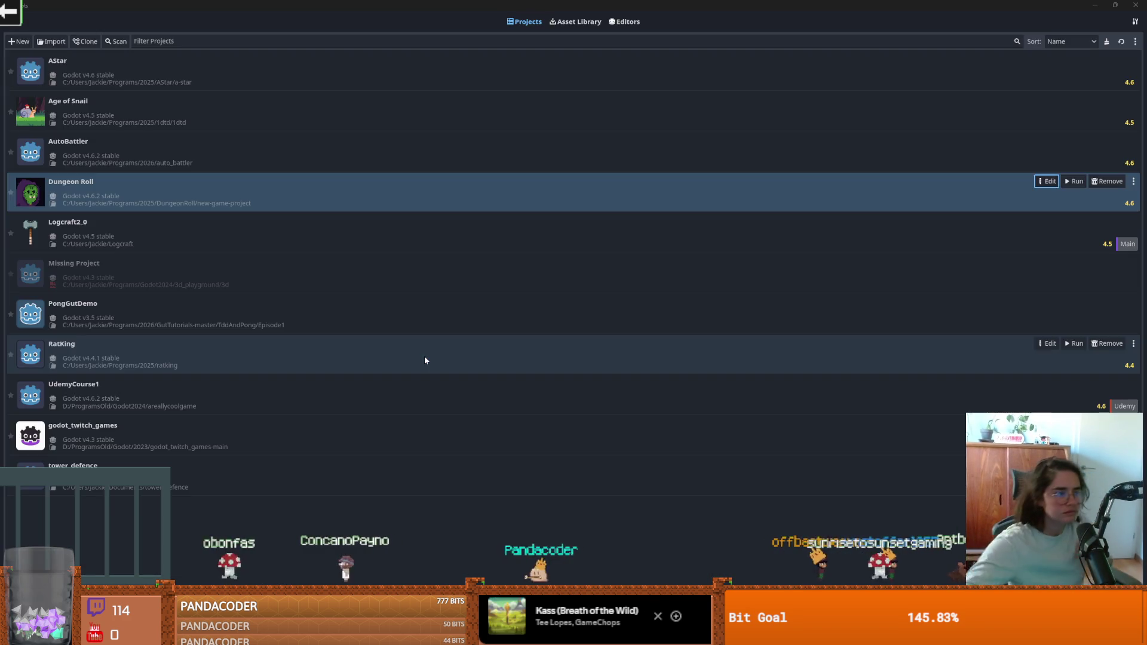
double_click(425, 360)
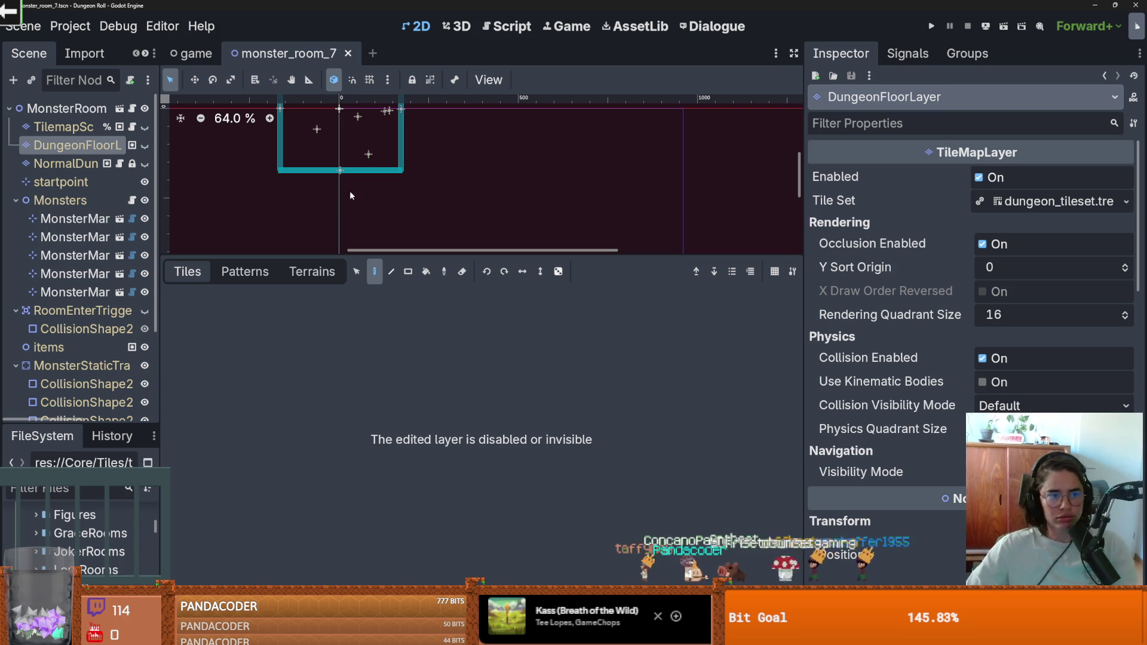
Flip through the TileMap panel's Terrains, Patterns and Tiles views and view the tileset sources.
click(308, 272)
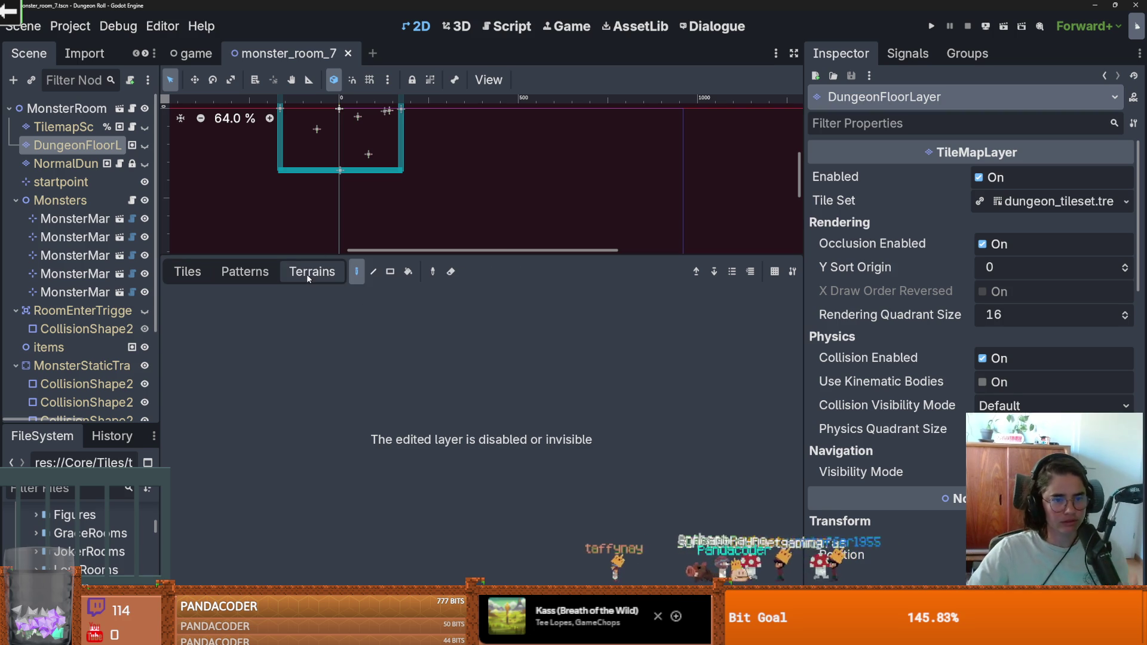
click(243, 266)
click(186, 272)
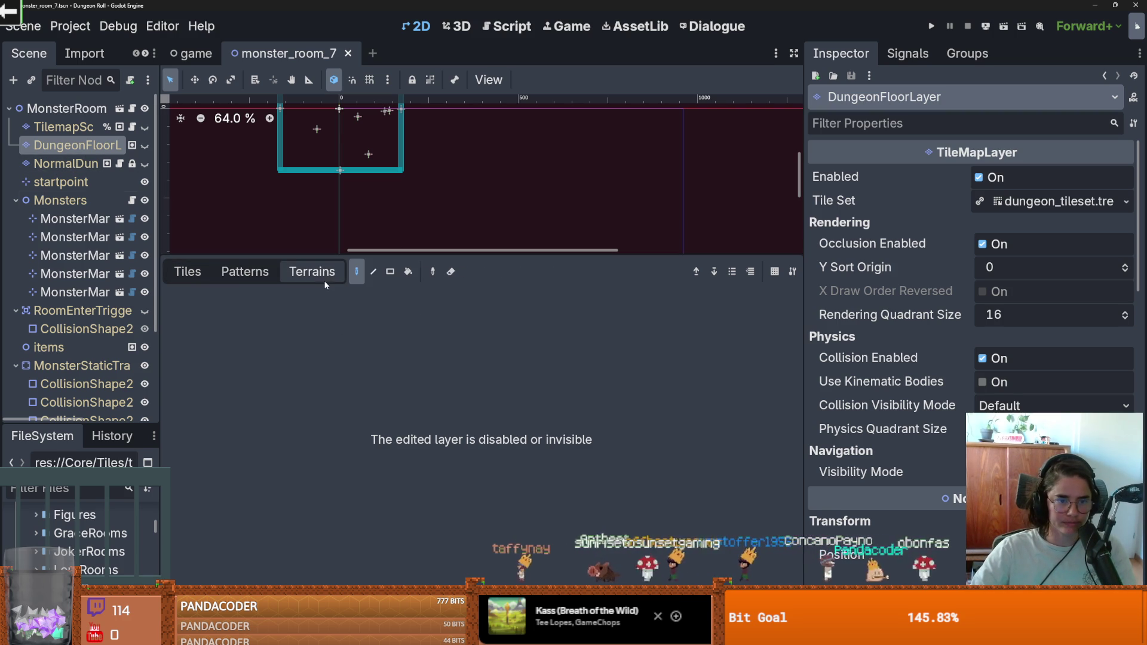
click(418, 633)
click(220, 245)
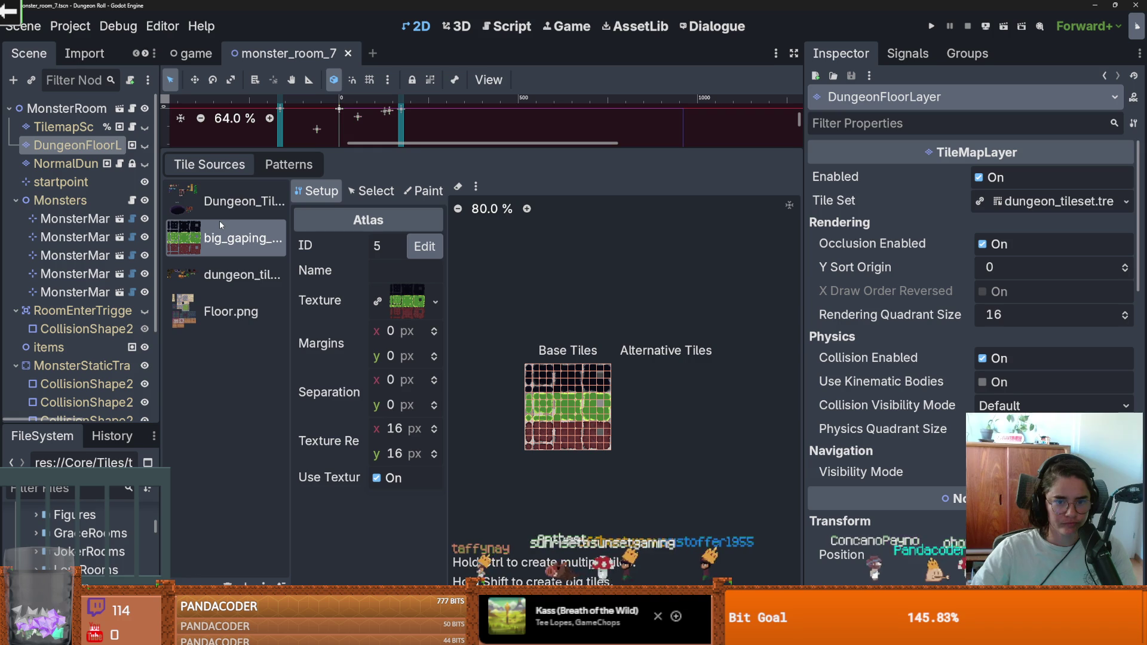
Inspect the dungeon, big_gaping and Floor.png atlas sources, then open the room scene.
click(221, 209)
click(243, 244)
click(236, 275)
click(237, 299)
click(227, 277)
click(227, 239)
click(227, 202)
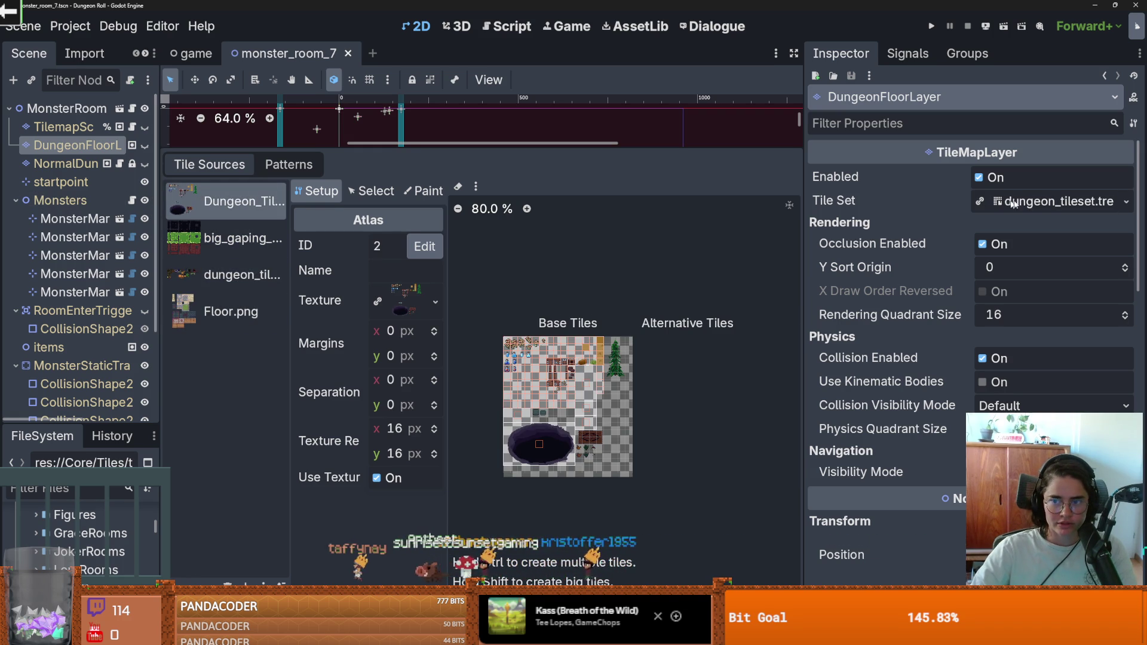
click(120, 108)
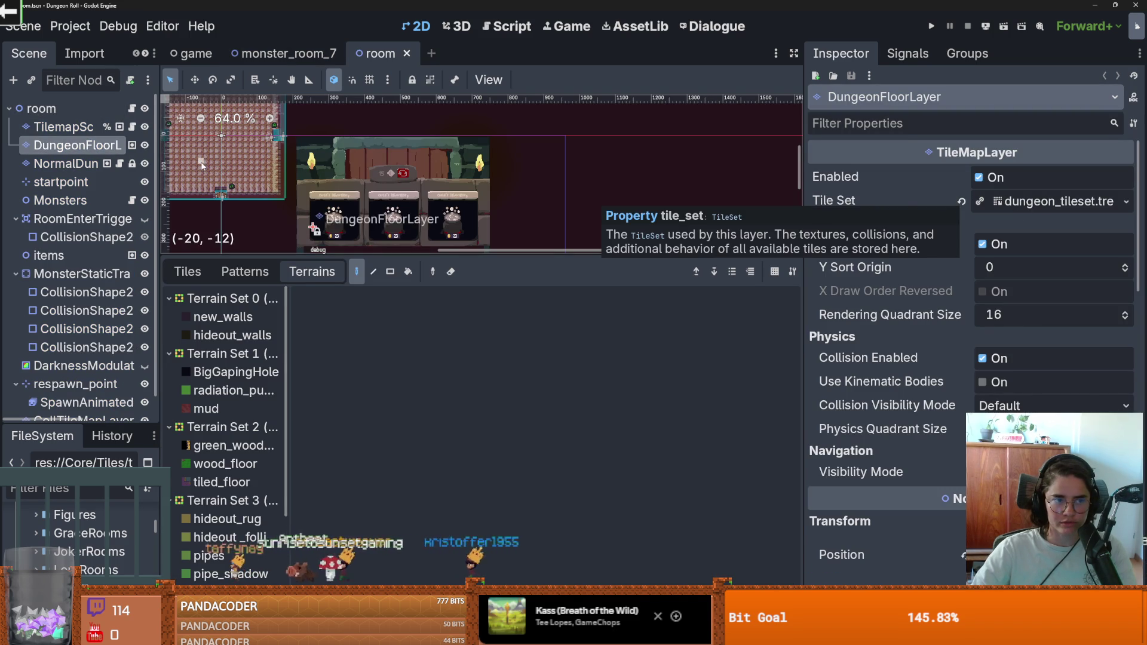
Replace the floor layer's dungeon_tileset with a New TileSet, then bring up Aseprite's Sprite-0001.
click(962, 202)
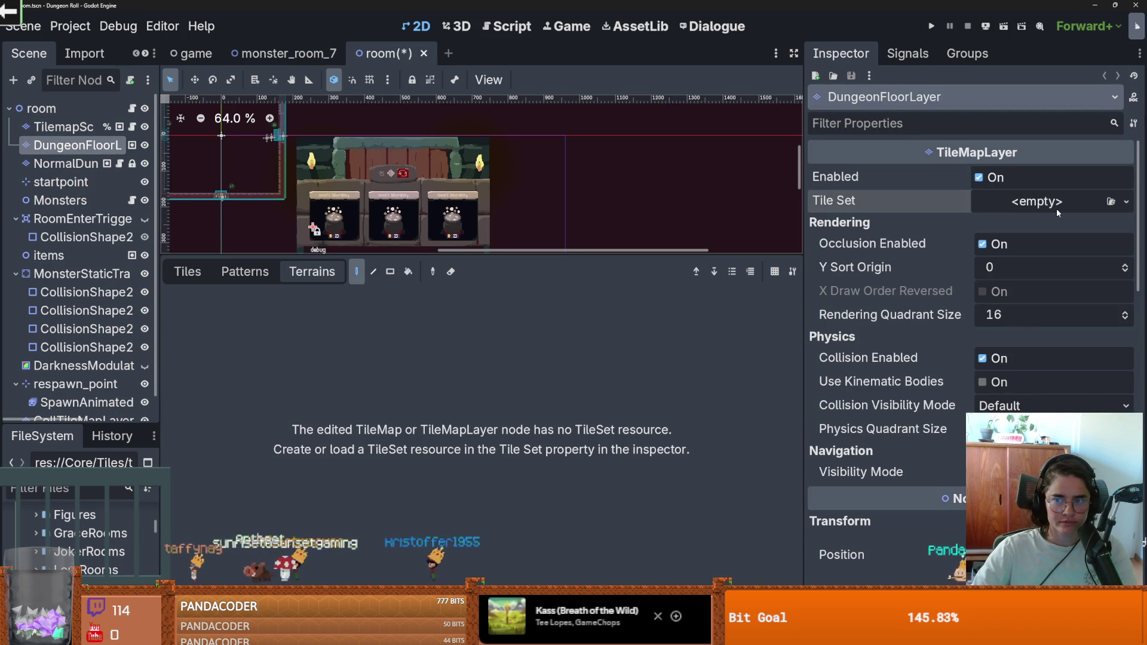
click(1127, 201)
click(1052, 246)
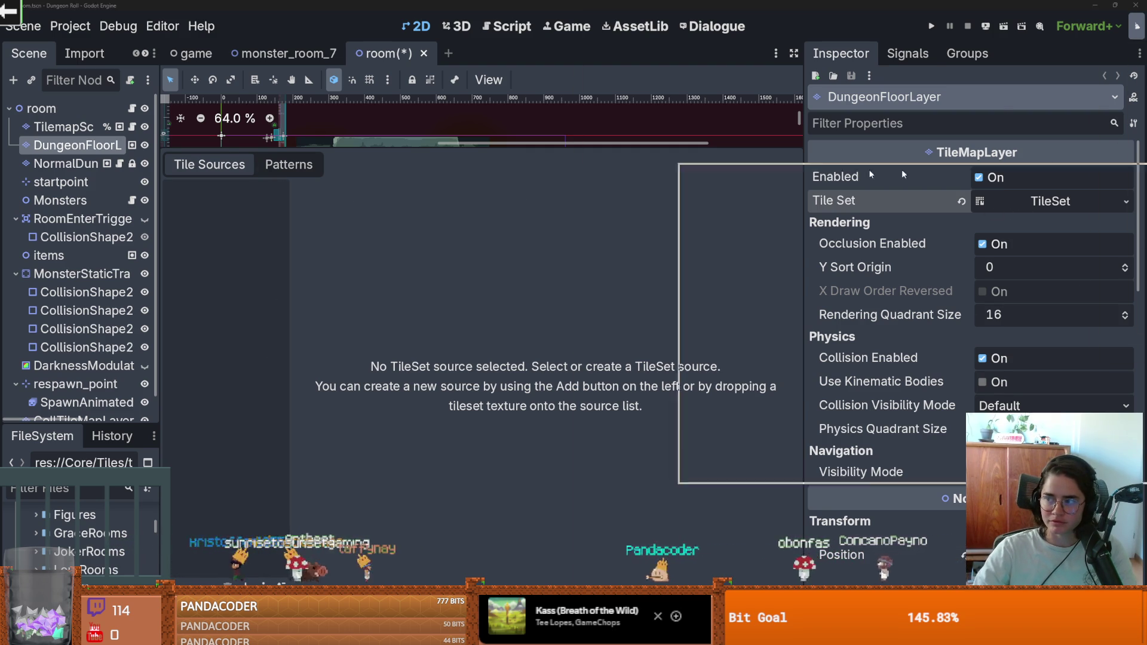
key(alt+Tab)
click(179, 27)
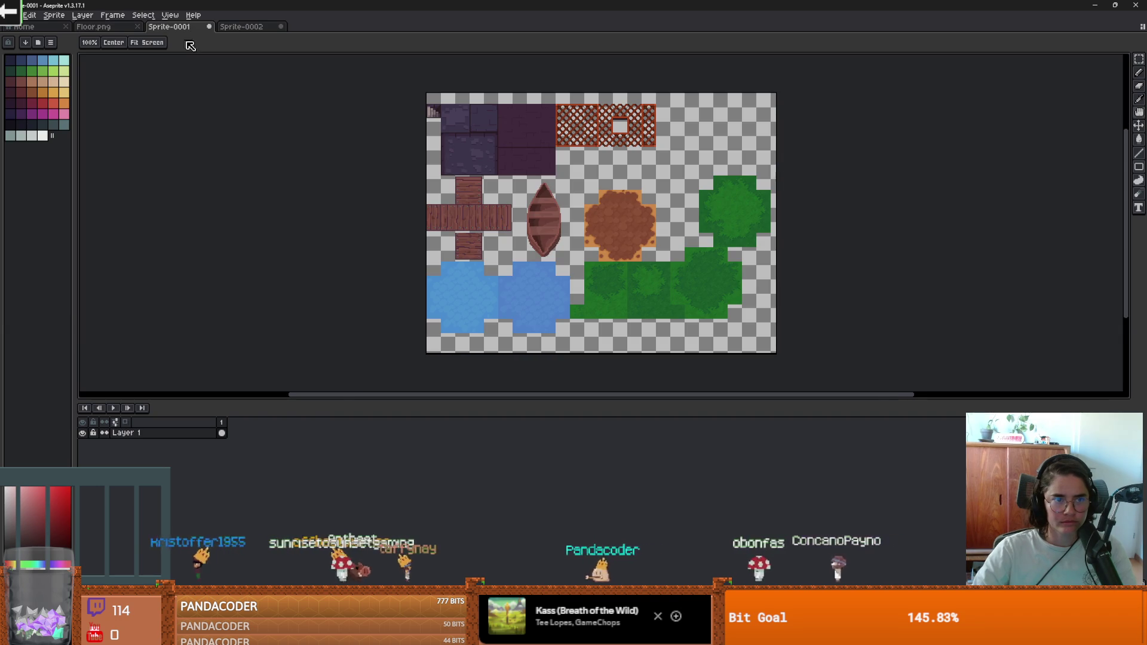
Browse the Sprite-0001 save dialog via Core and Rooms to Core/Tiles/tilesetImages.
scroll(472, 207, down, 3)
scroll(472, 207, up, 3)
key(v)
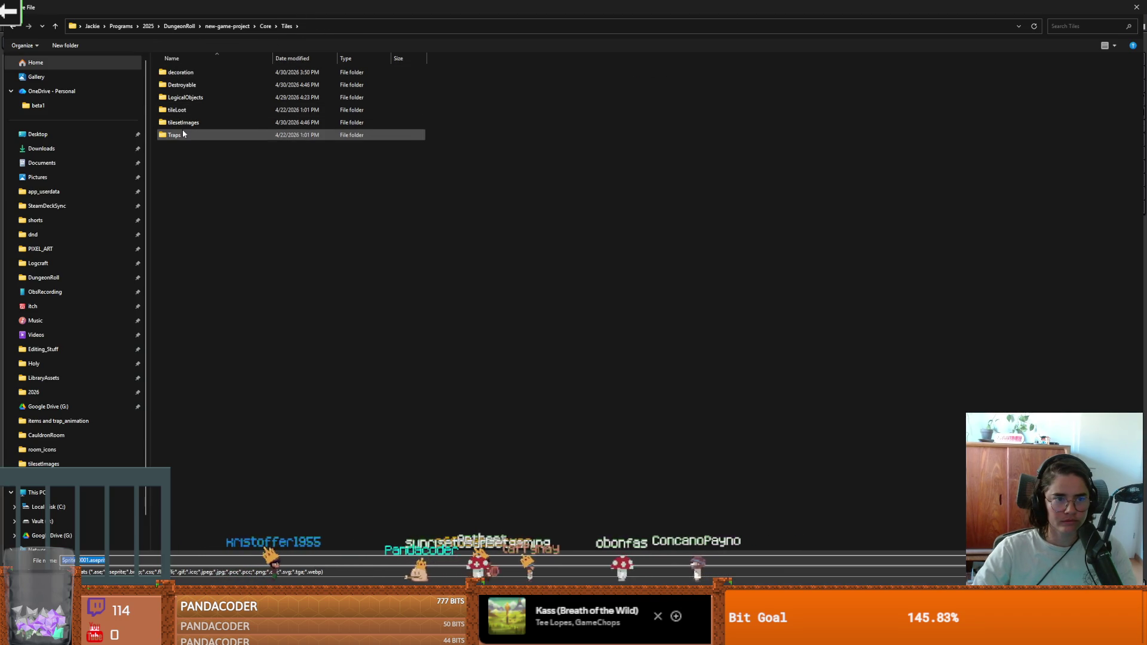
double_click(182, 123)
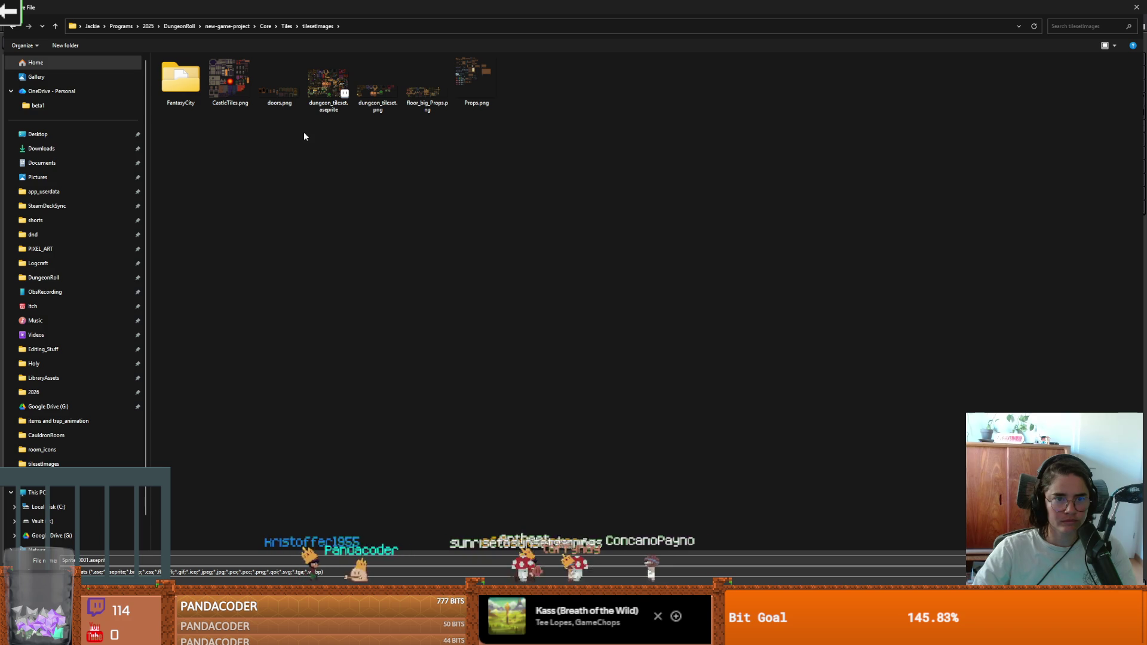
click(286, 26)
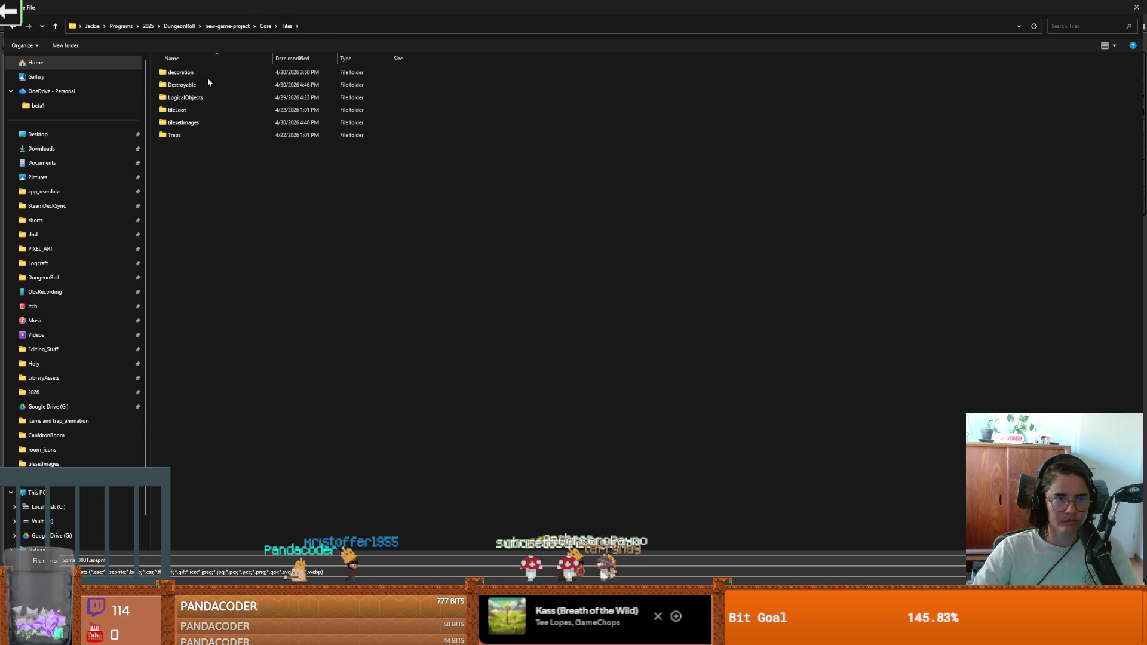
click(264, 26)
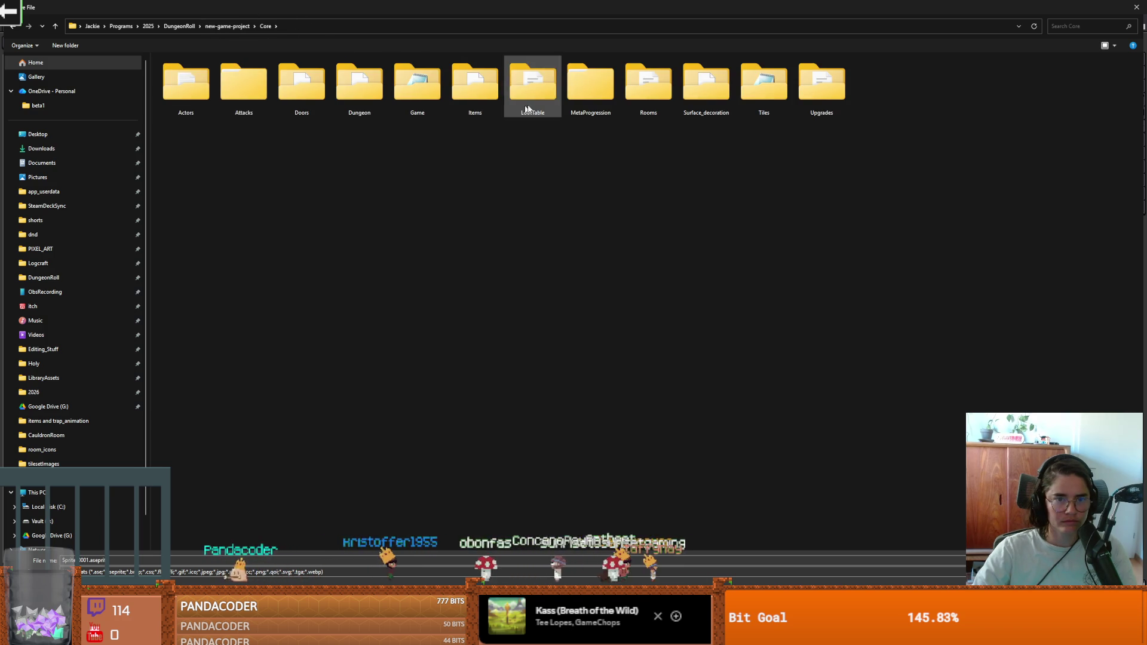
double_click(648, 98)
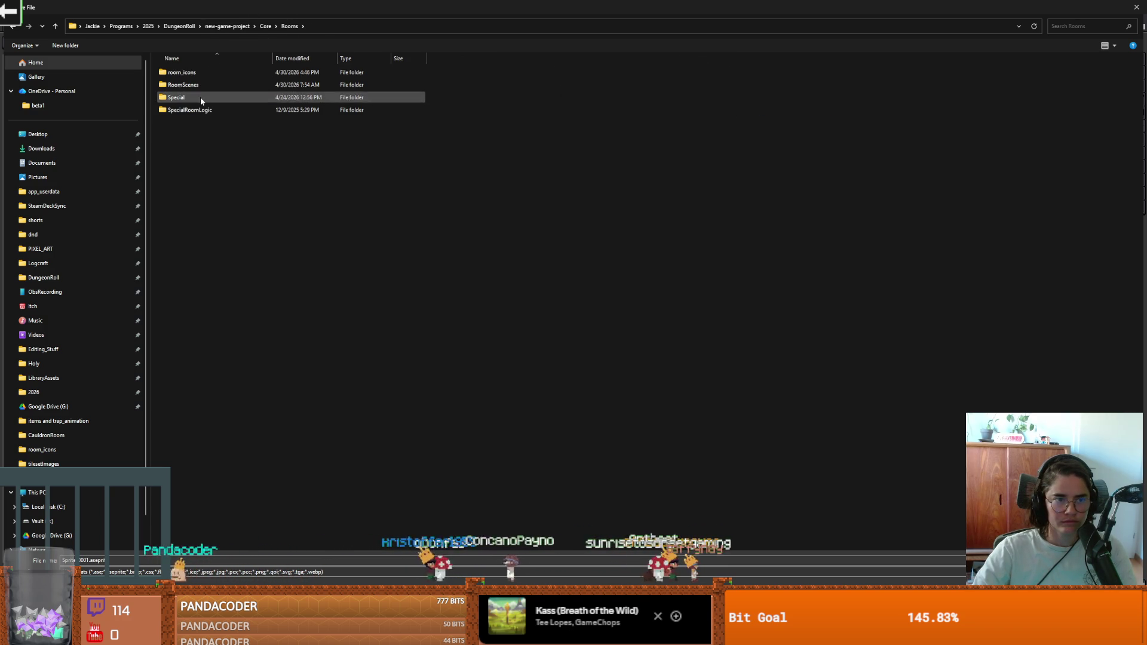
click(265, 26)
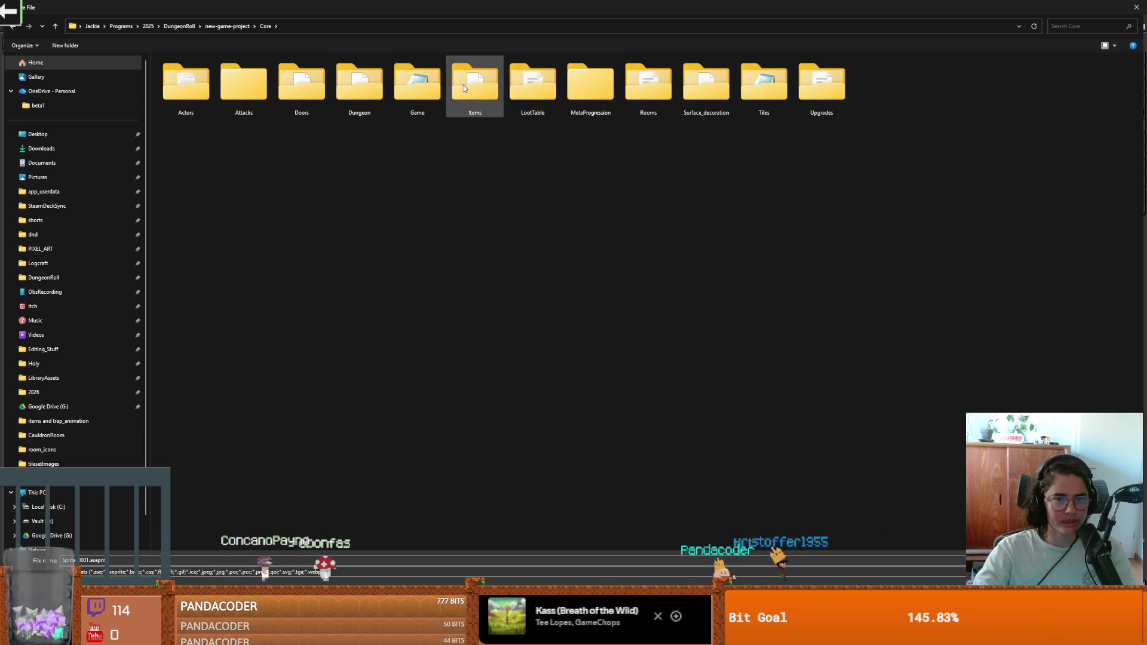
double_click(769, 83)
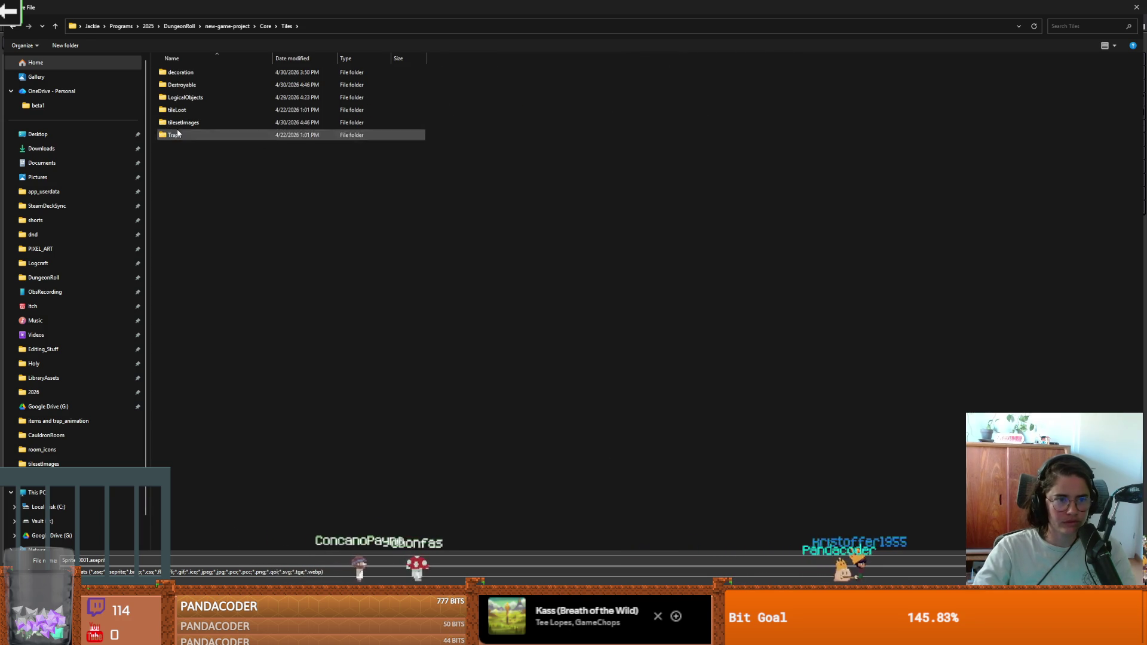
double_click(189, 124)
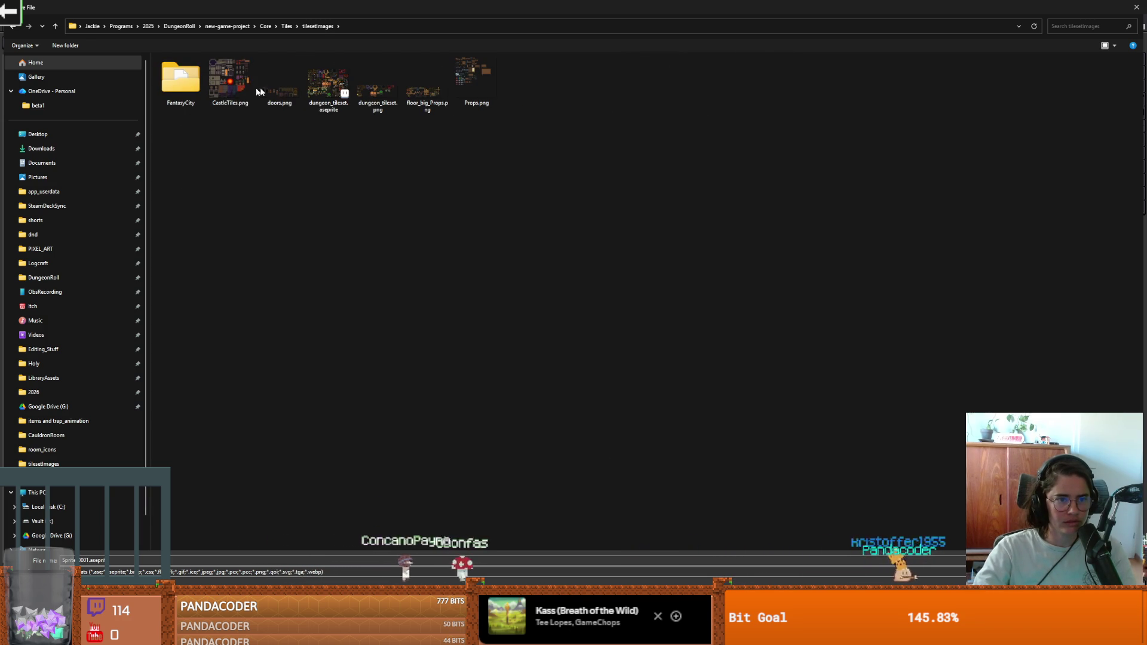